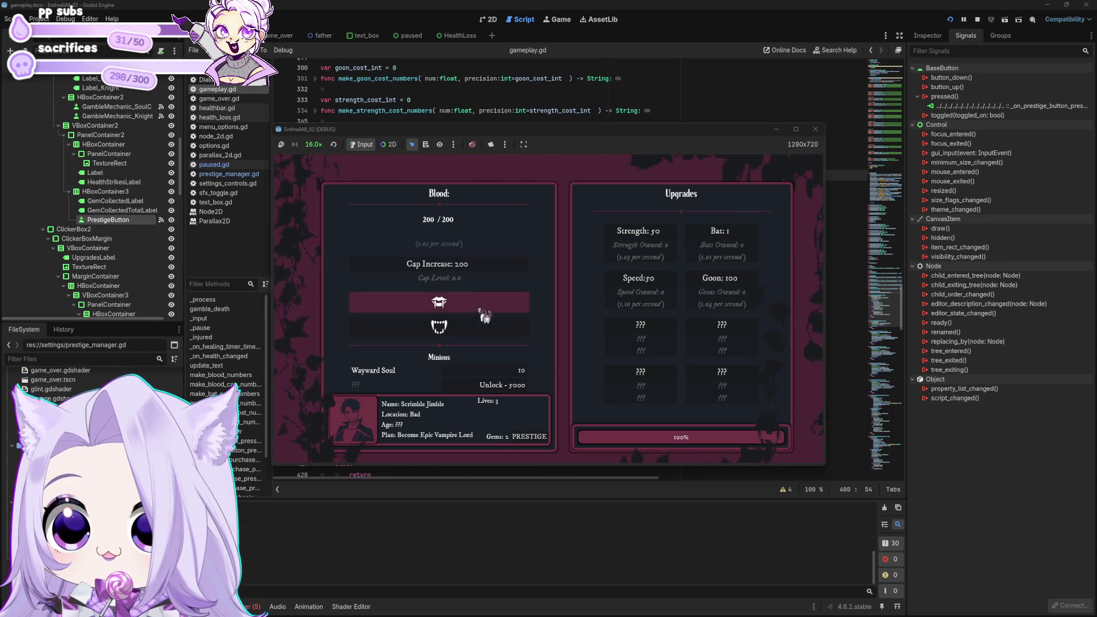
Raise the blood cap to 2.00 K in the running game, then close the game window
click(482, 266)
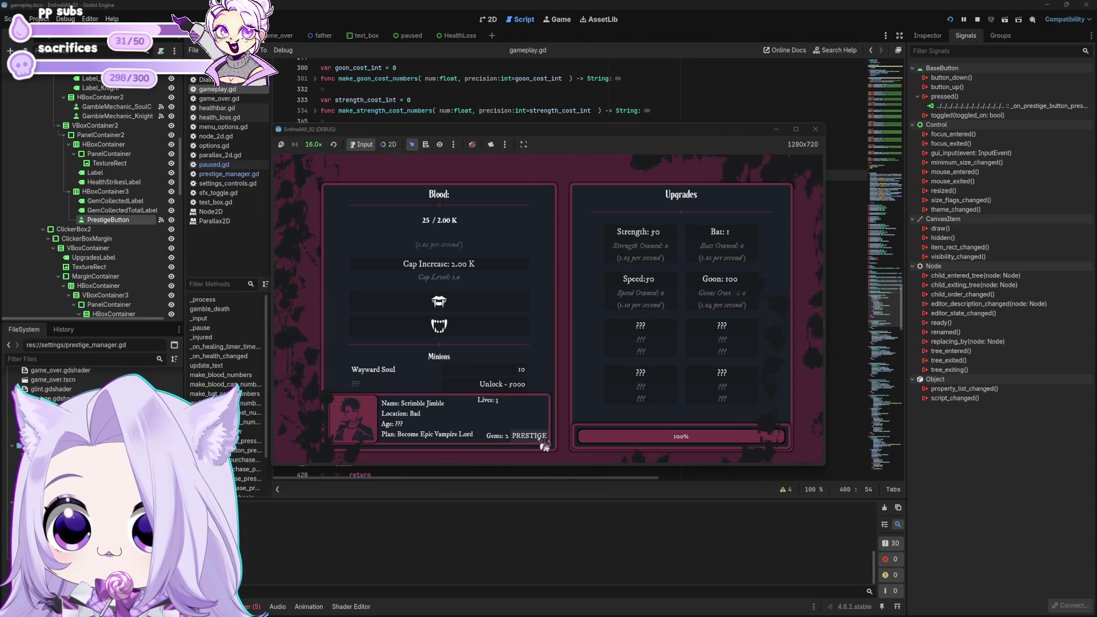
click(815, 129)
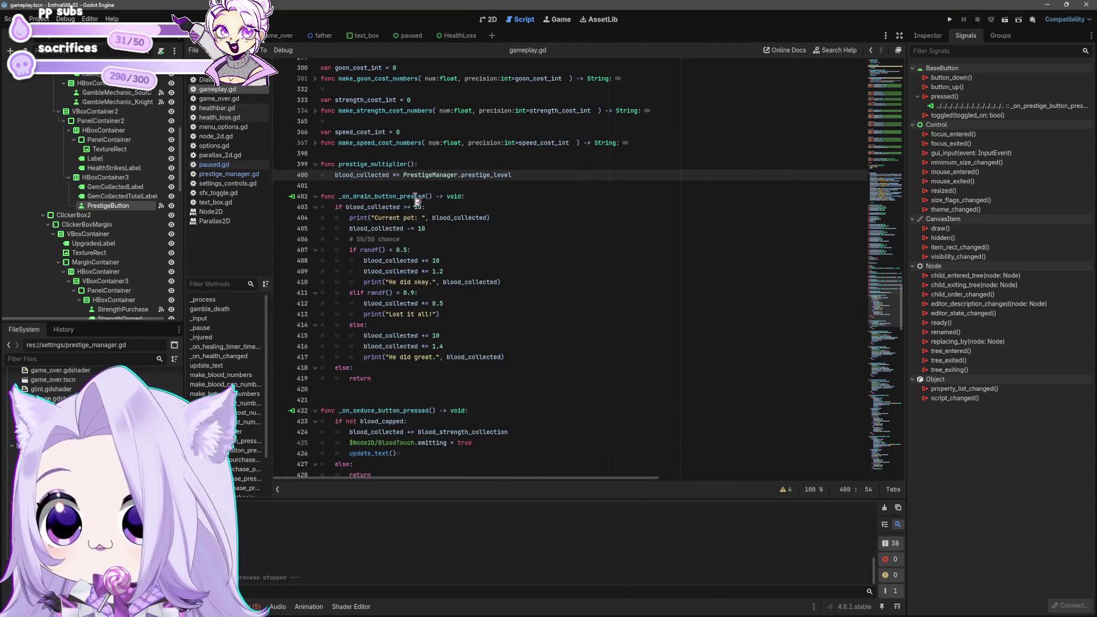
On line 400, change blood_collected to blood_speed_collection and save the script
drag(391, 175, 356, 175)
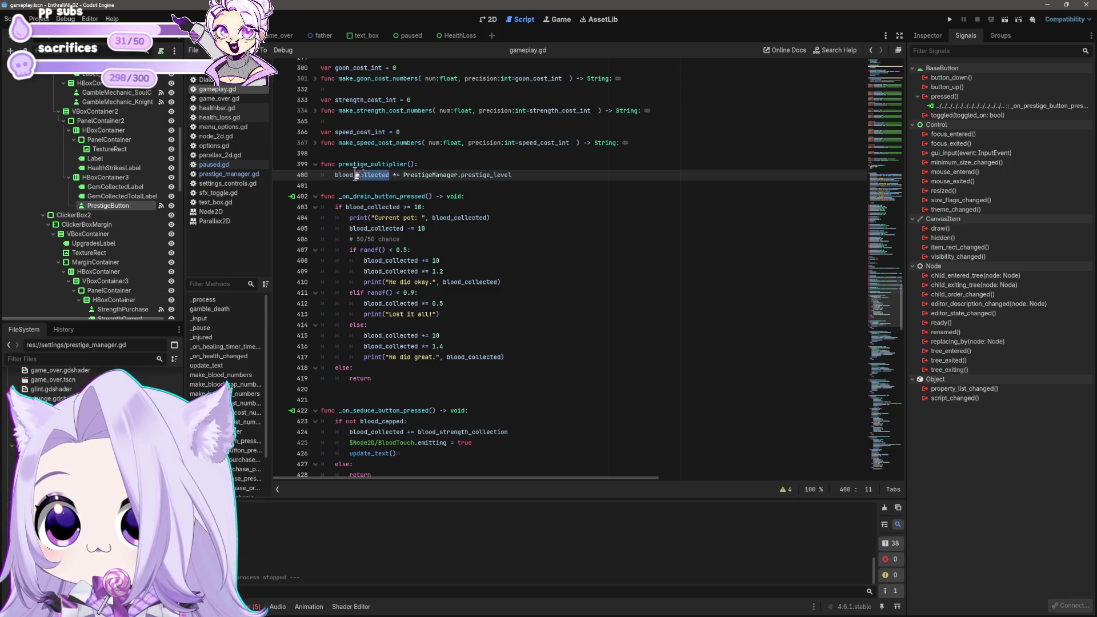
text(speed)
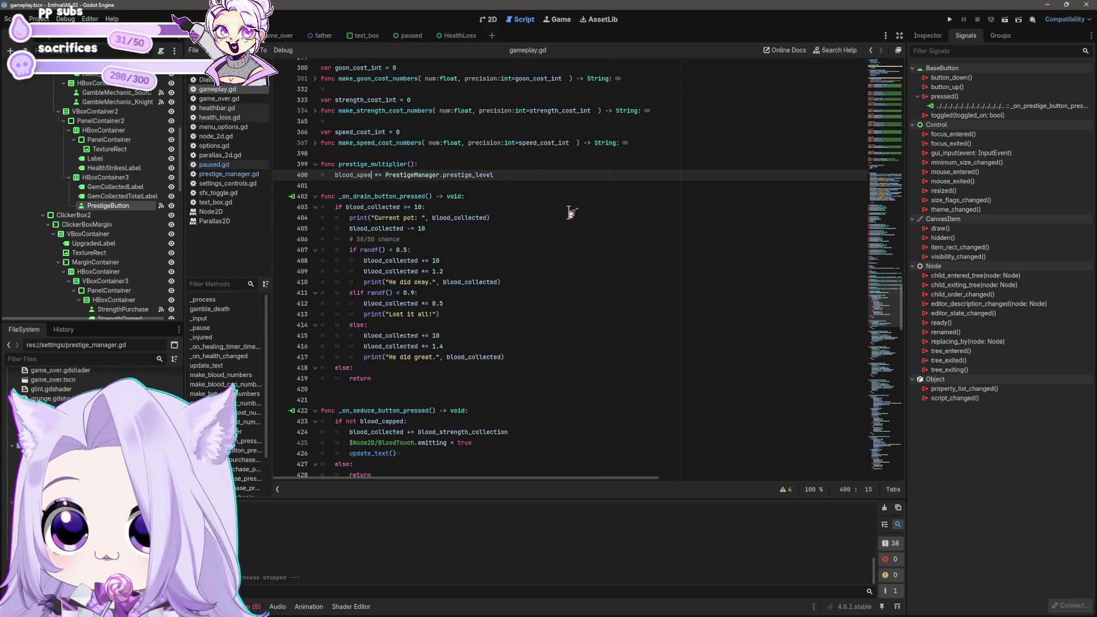
key(Return)
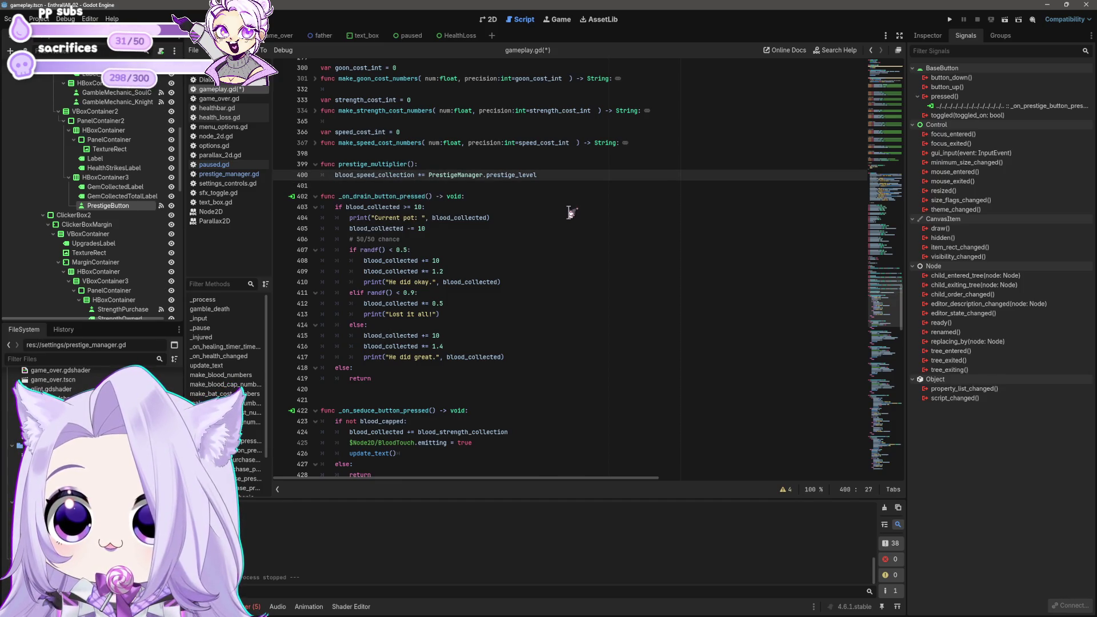
key(ctrl+s)
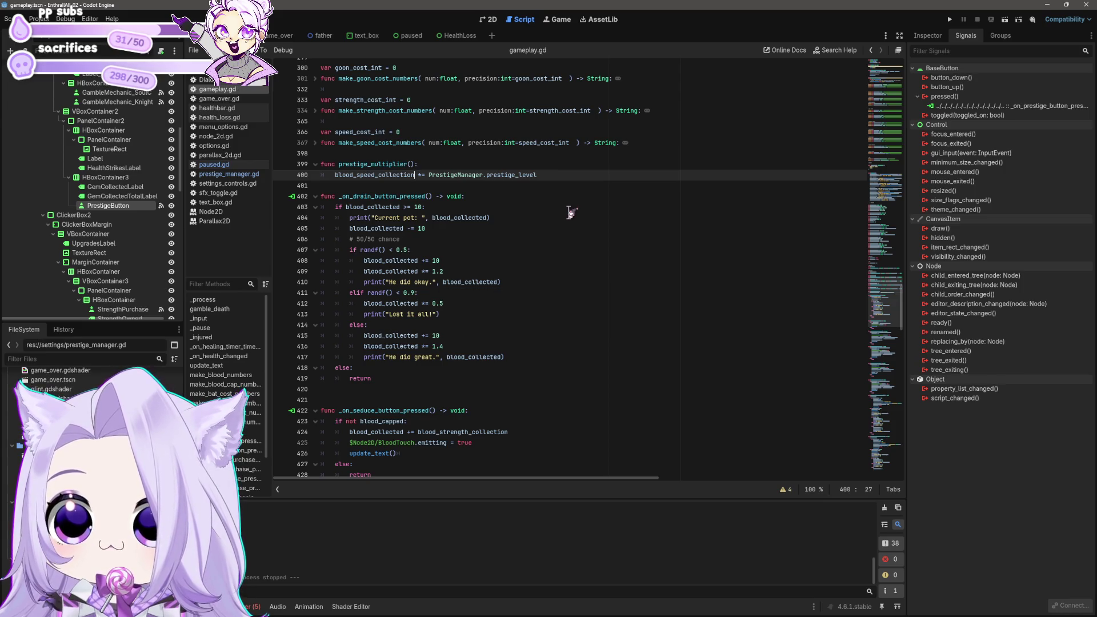
Rename the function to _prestige_multiplier() -> void, append * delta to the statement, and save
key(Up)
key(ctrl+Left)
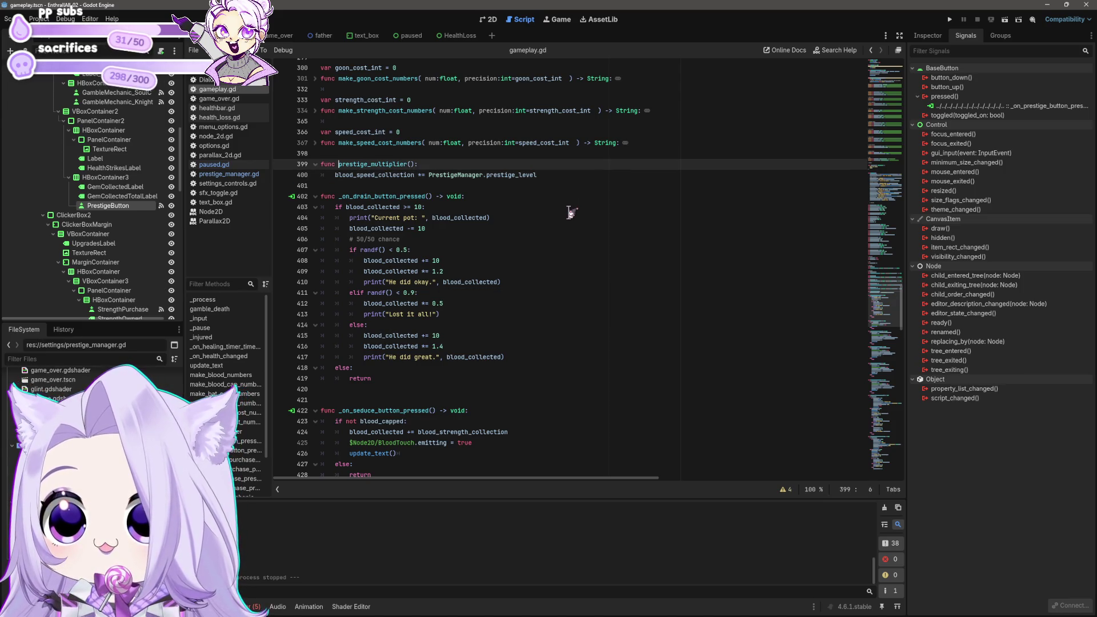
text(_)
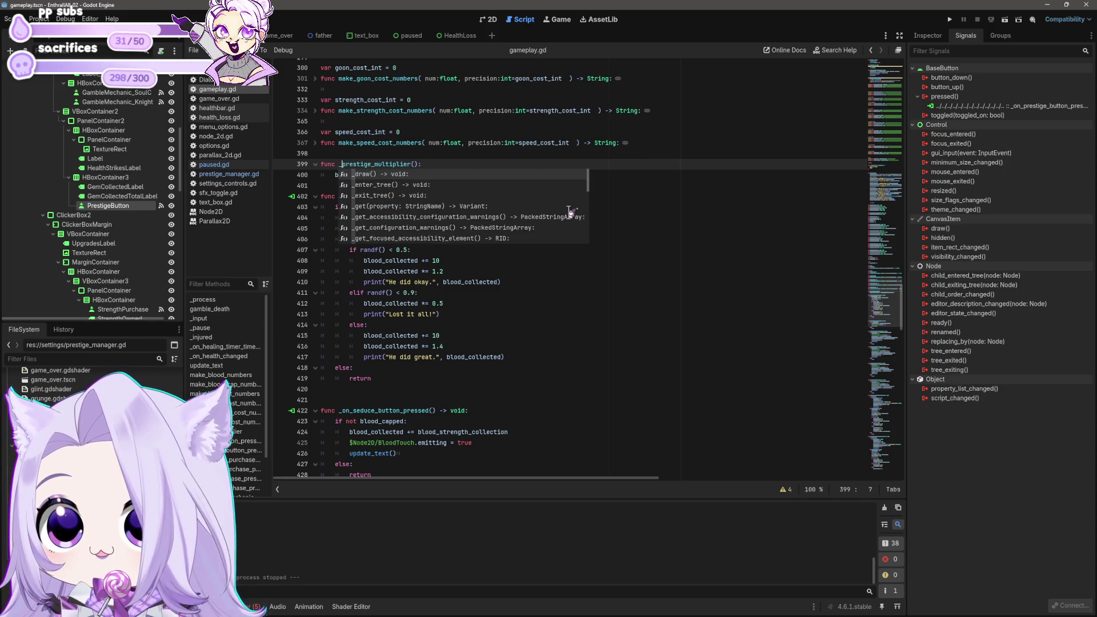
key(Return)
key(ctrl+z)
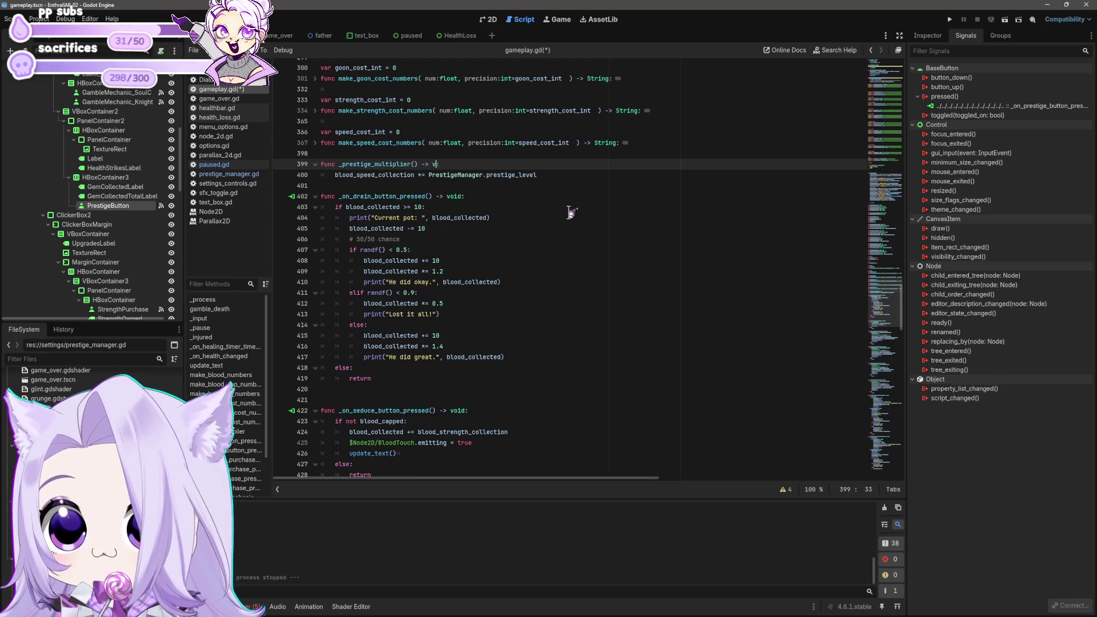
key(Escape)
key(Down)
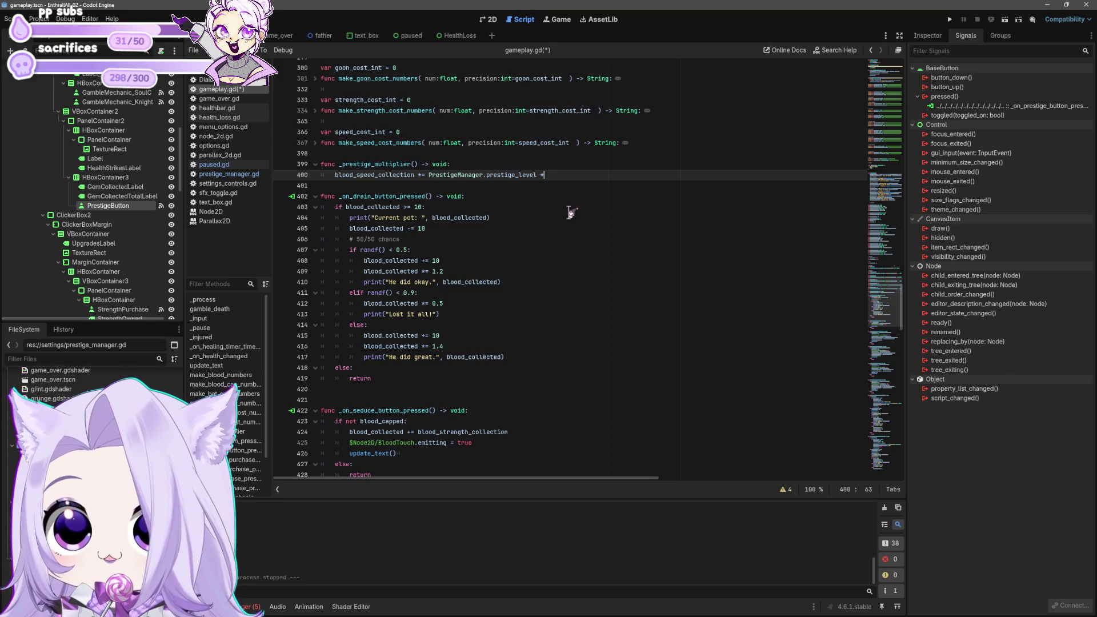
key(ctrl+s)
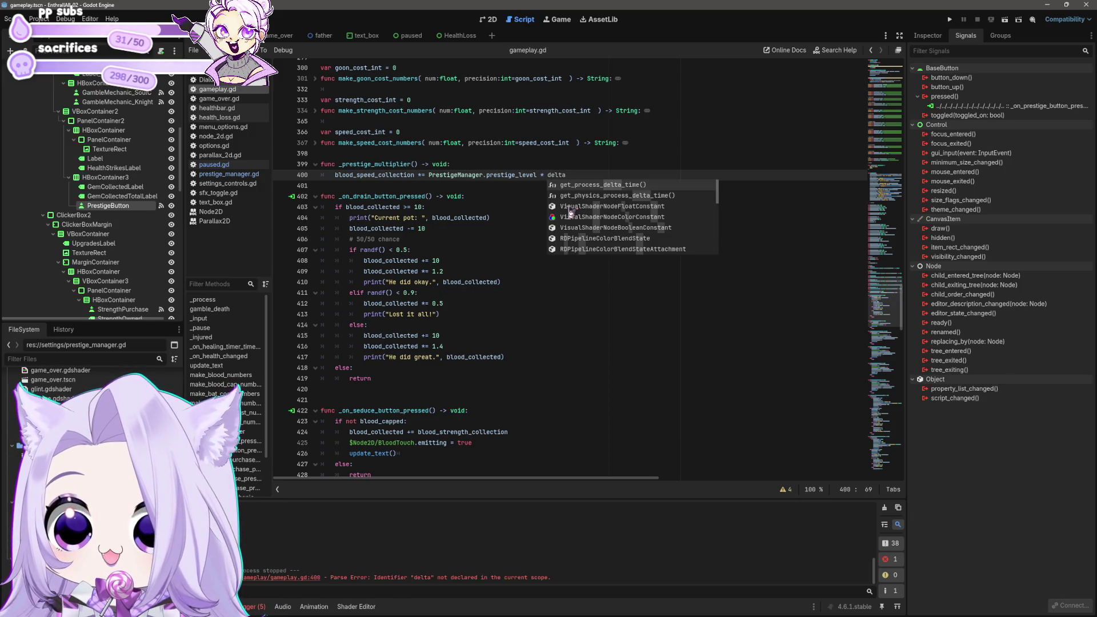
key(Left)
click(483, 240)
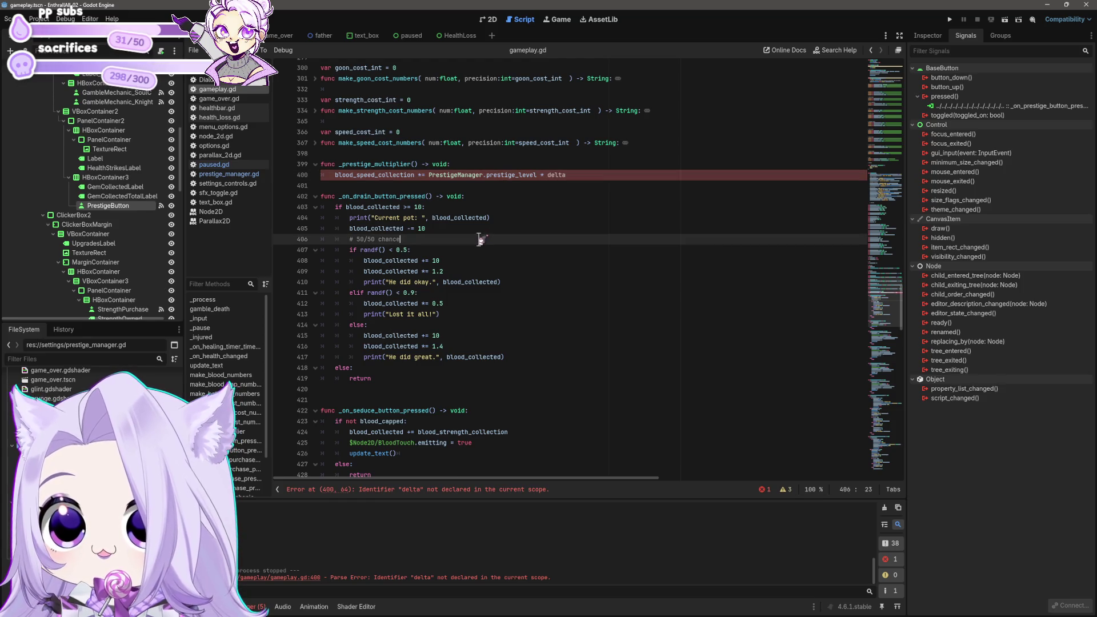
Cut the line 400 statement and delete the _prestige_multiplier function declaration
scroll(483, 240, up, 2)
drag(590, 239, 296, 239)
key(ctrl+c)
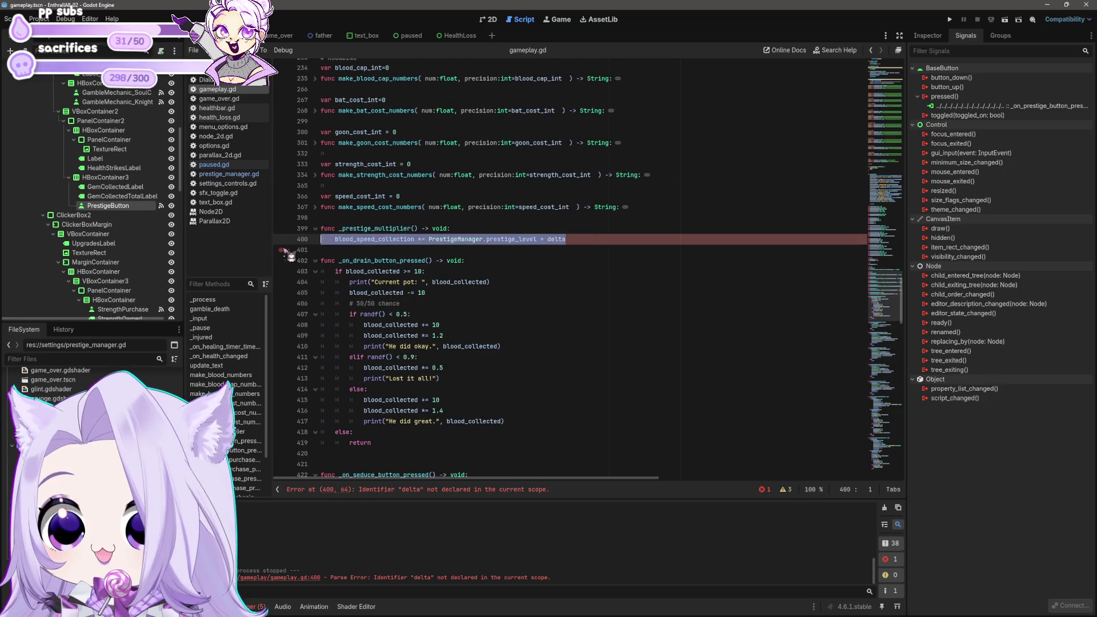
key(BackSpace)
key(shift+Up)
key(BackSpace)
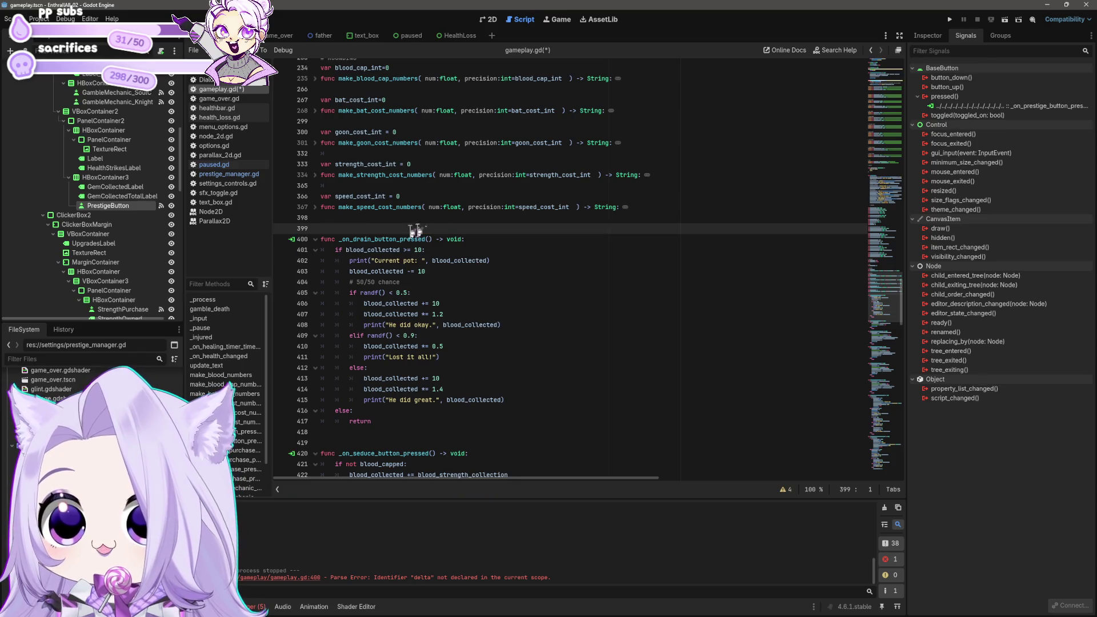
Paste the prestige speed statement as line 25 inside _process, outdent it, and save
scroll(480, 247, up, 20)
scroll(480, 247, up, 20)
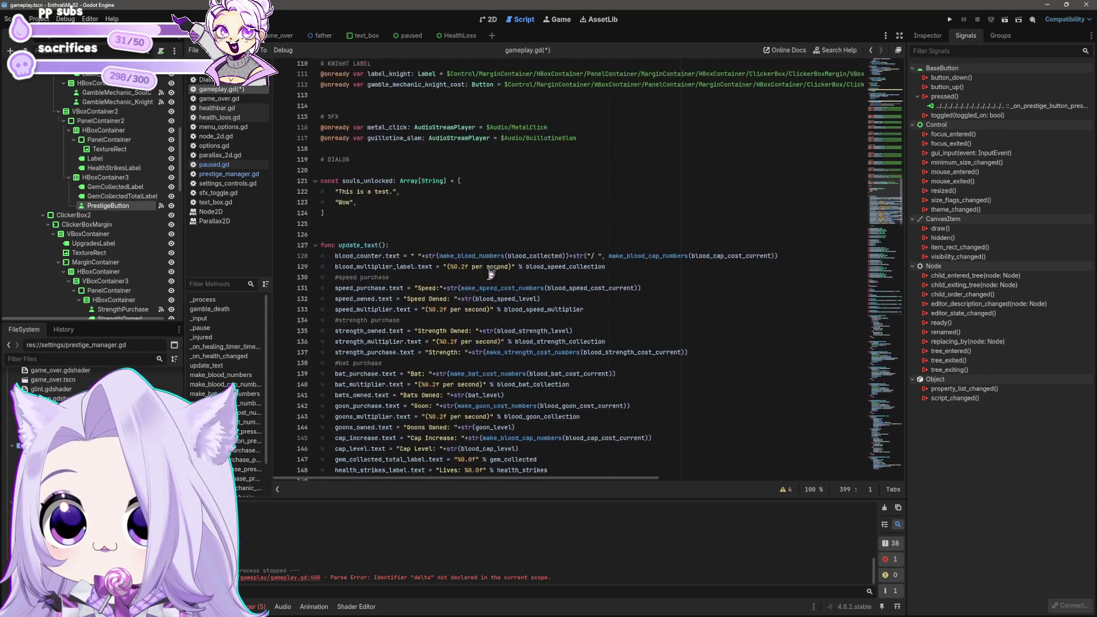
scroll(424, 345, up, 20)
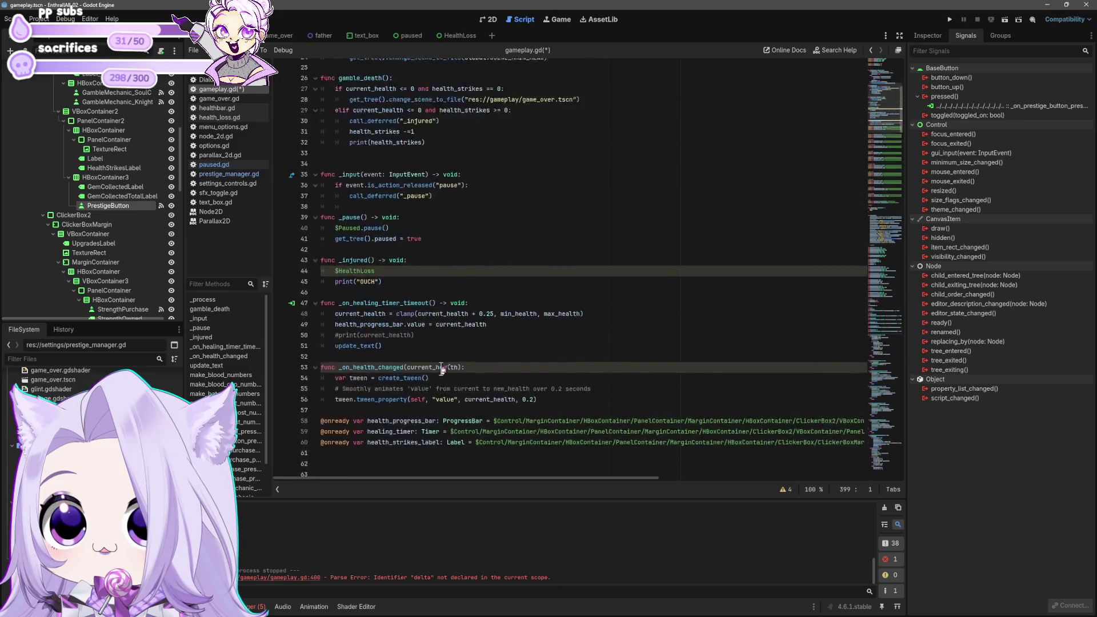
scroll(460, 380, up, 5)
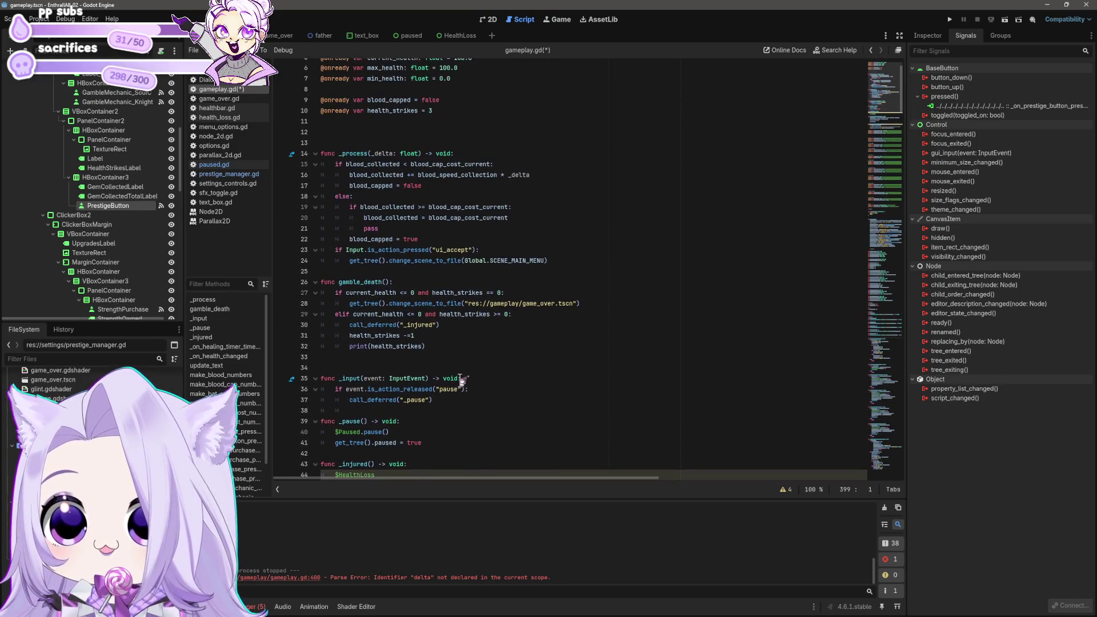
click(574, 260)
key(Return)
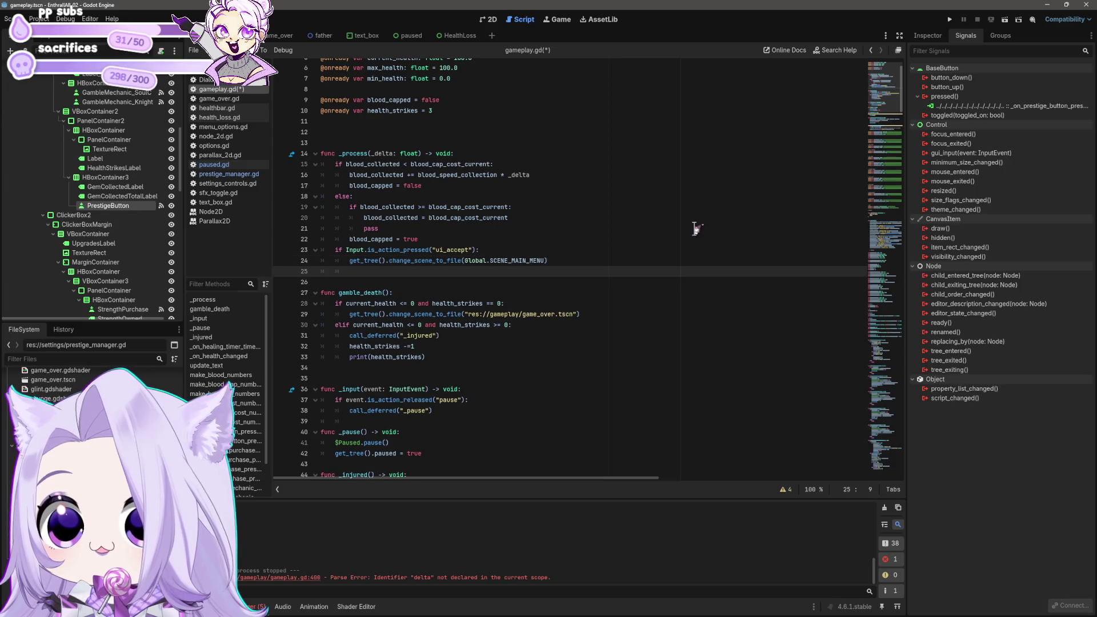
key(ctrl+v)
key(BackSpace)
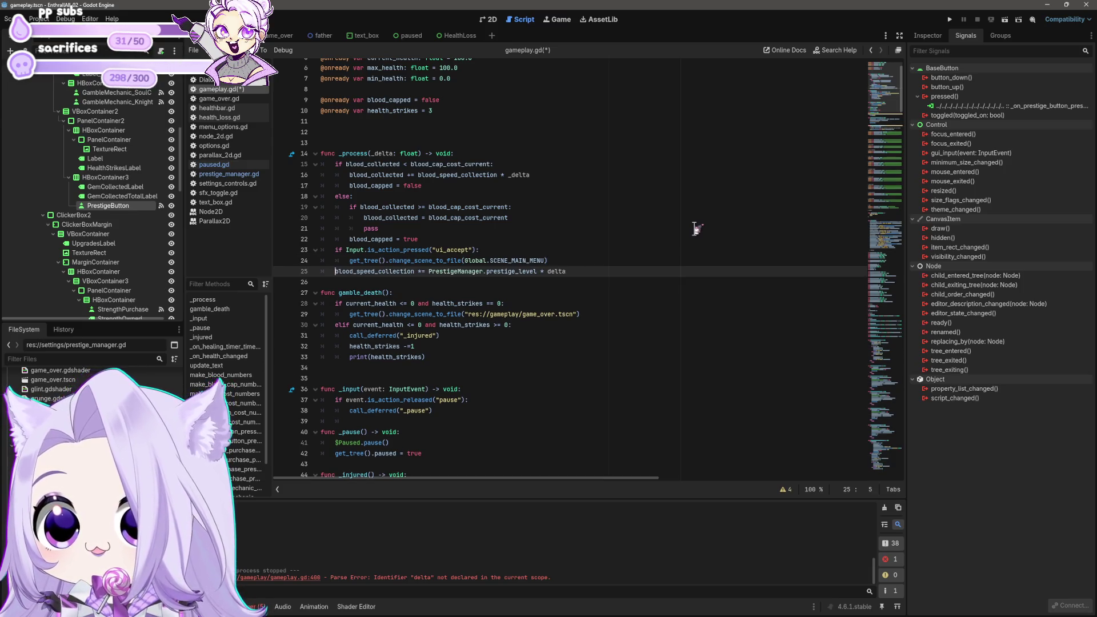
key(ctrl+s)
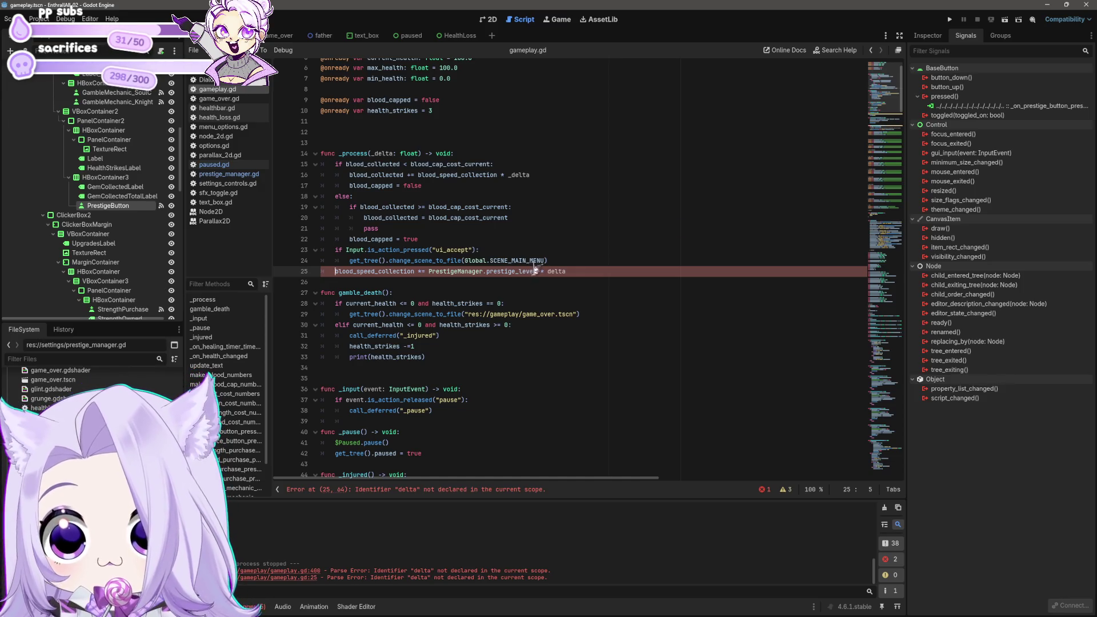
Replace the '* delta' ending on line 25 with '_delta' via autocomplete and save
drag(537, 272, 609, 275)
key(BackSpace)
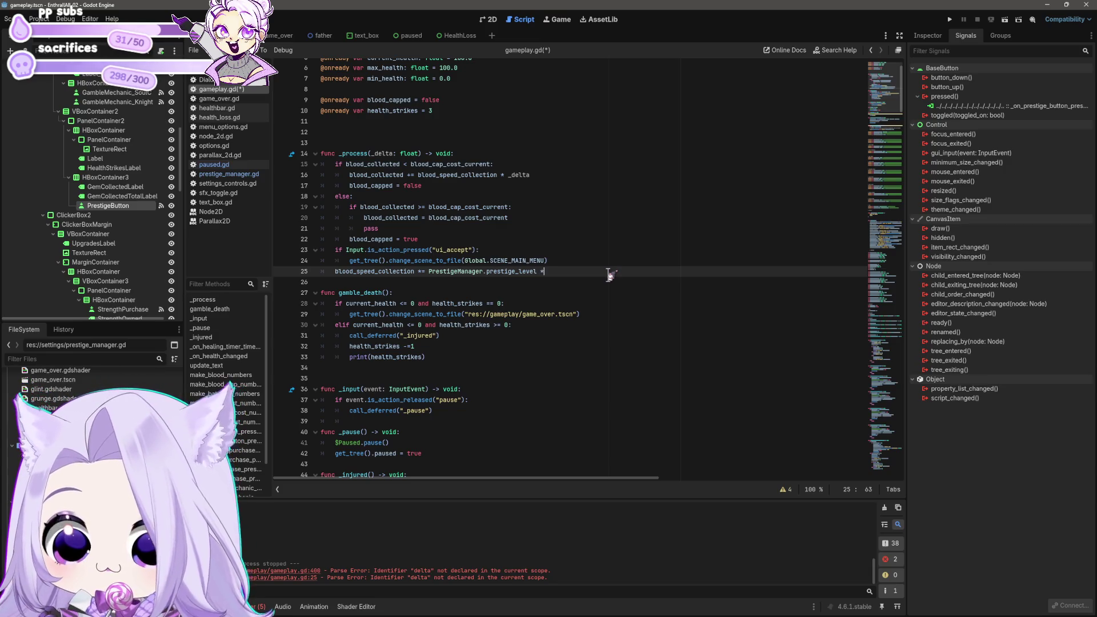
text(a)
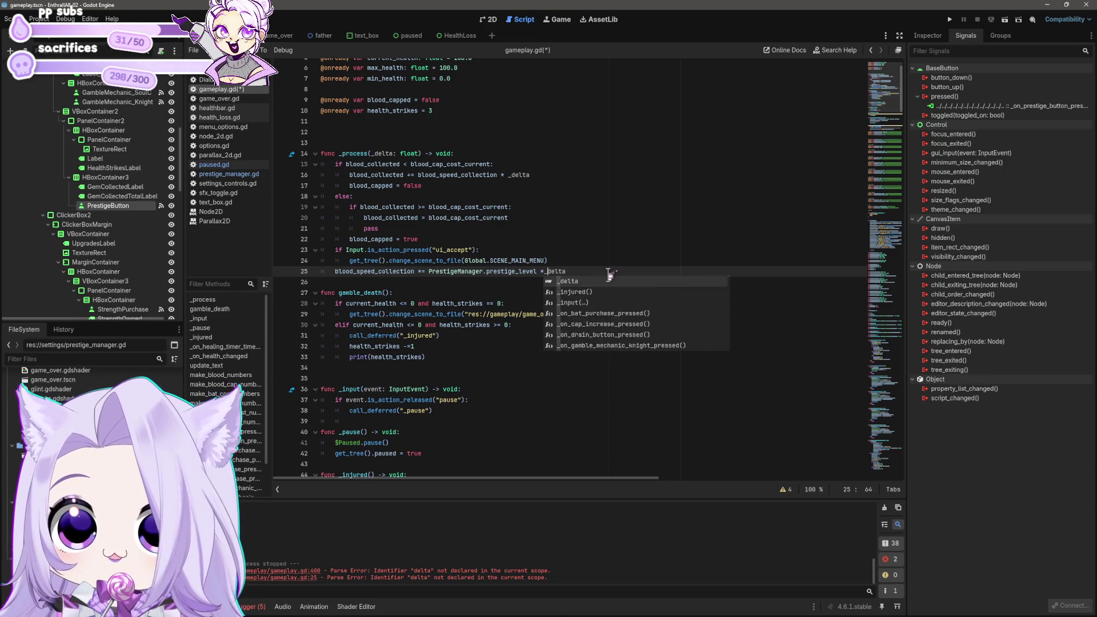
key(ctrl+s)
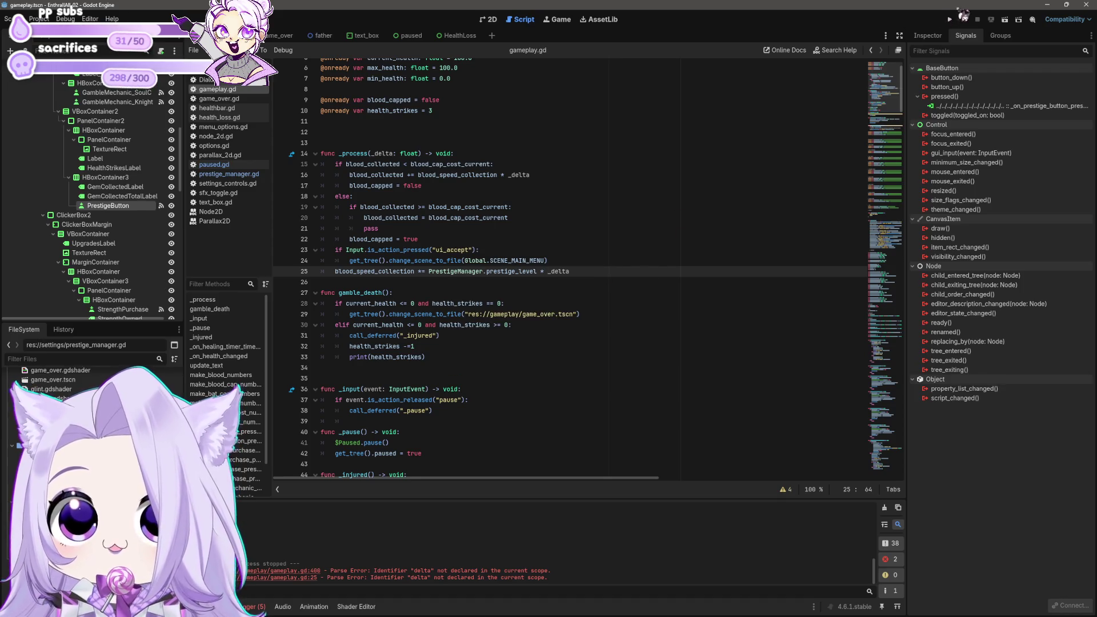
click(950, 19)
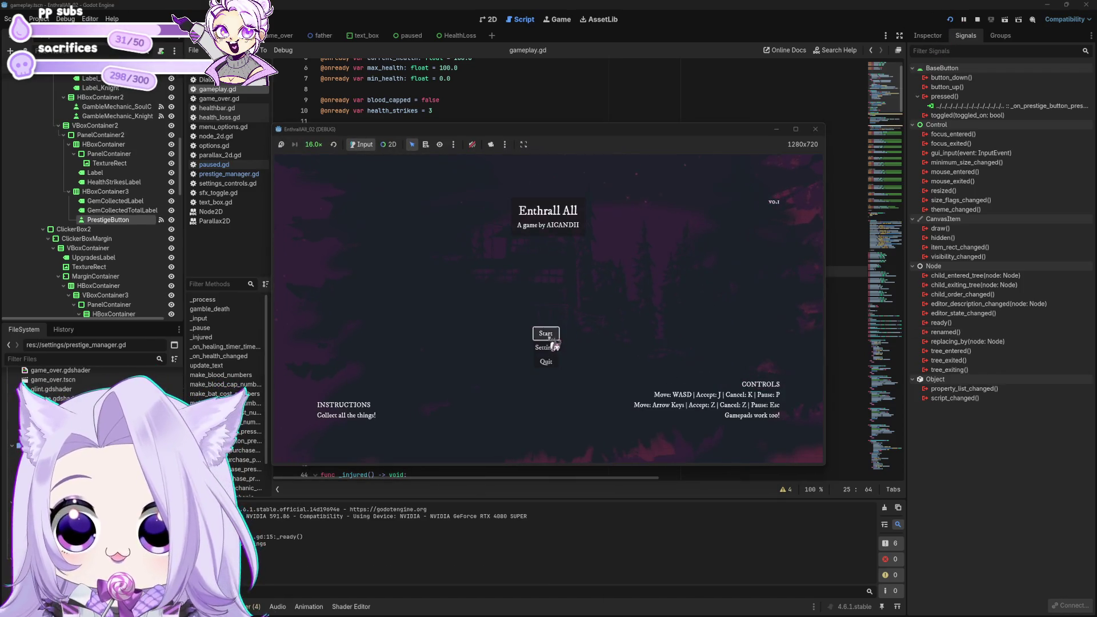
click(548, 338)
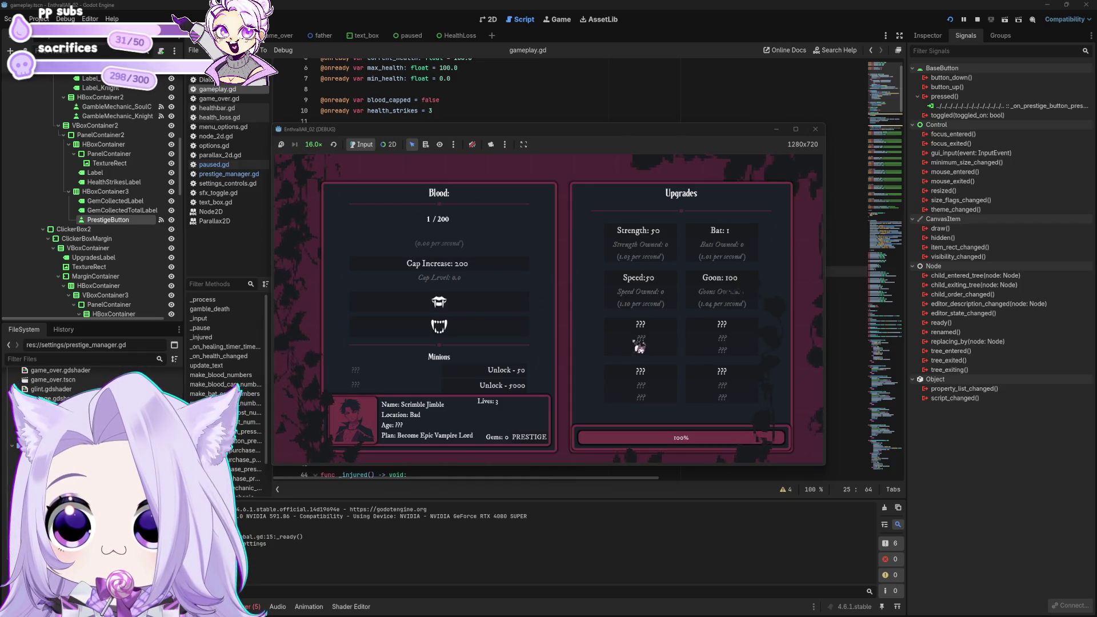
drag(656, 133, 700, 476)
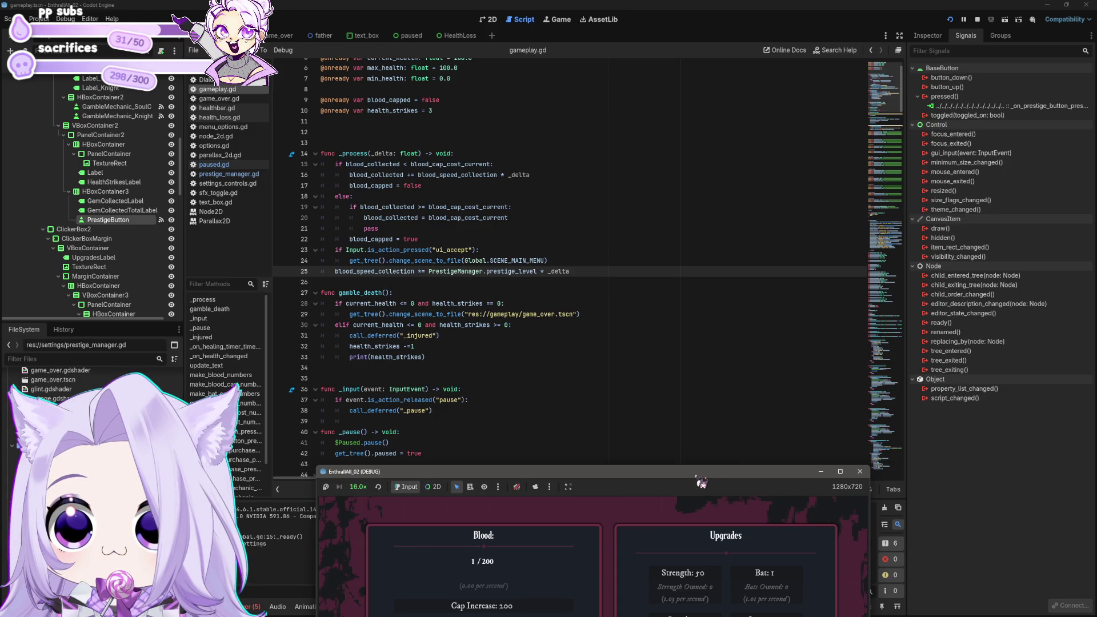
drag(701, 482, 722, 184)
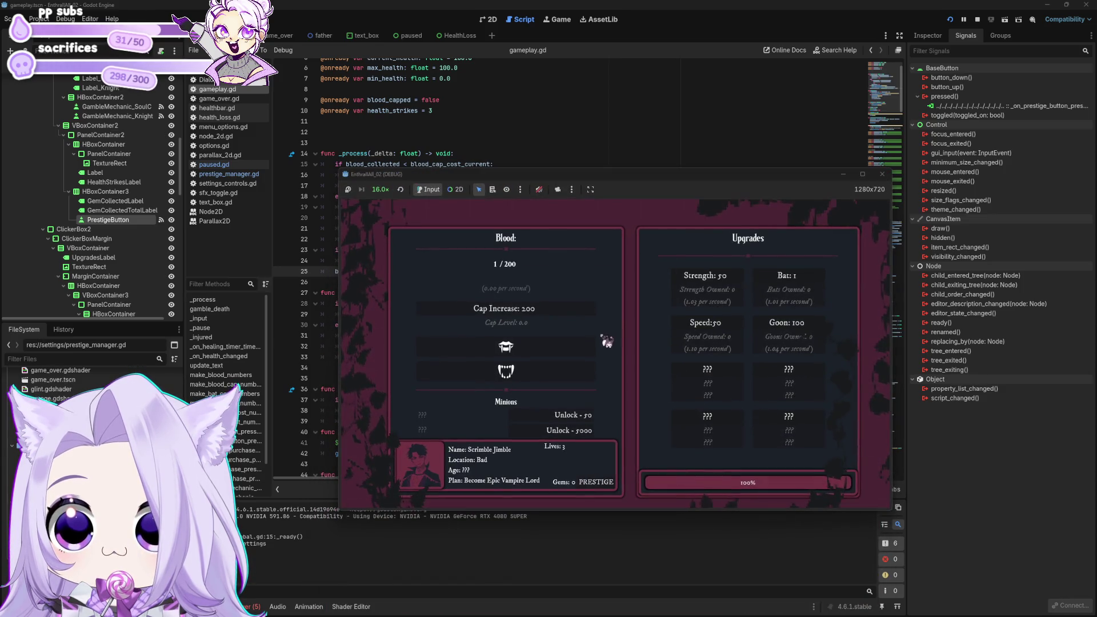
click(595, 347)
click(595, 346)
click(595, 347)
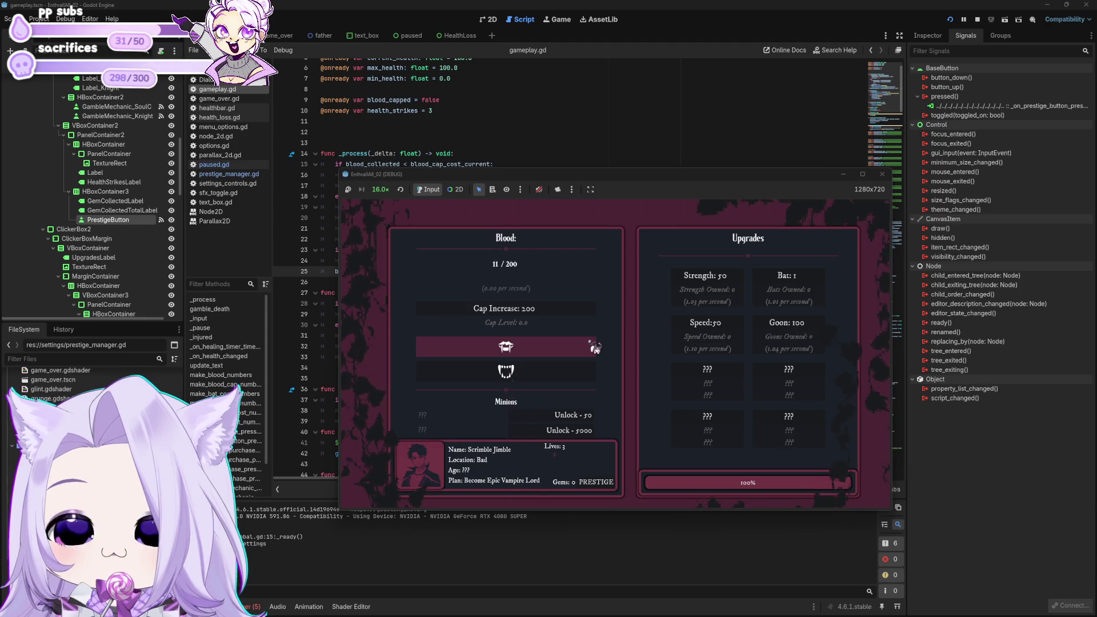
click(882, 173)
click(430, 273)
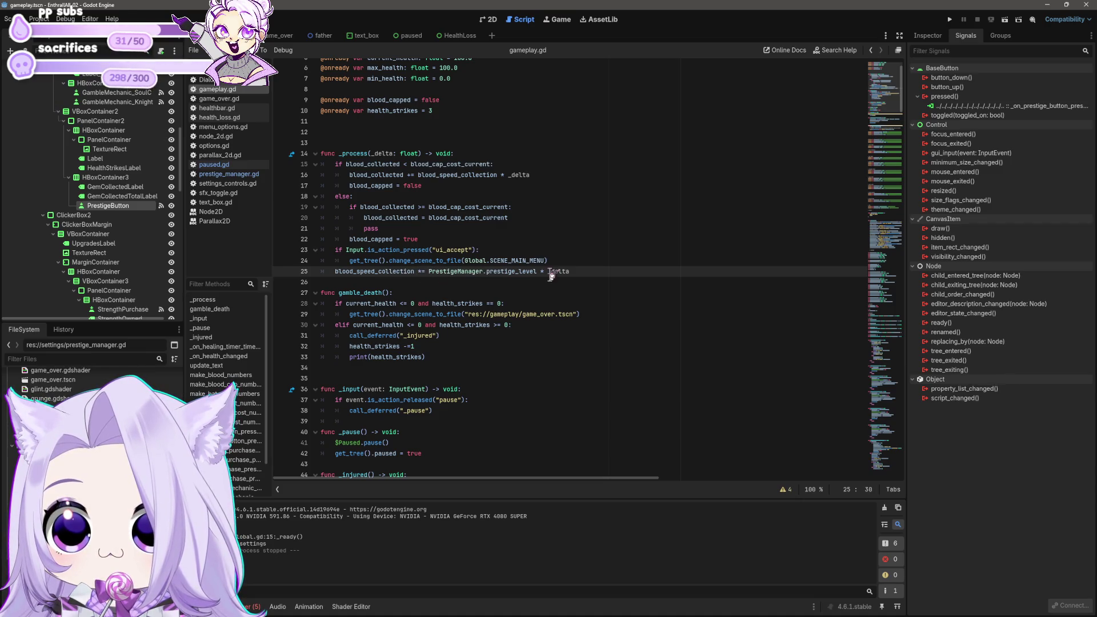
Change line 25's operator to '+' before PrestigeManager.prestige_level * _delta, save, and launch a playtest
key(BackSpace)
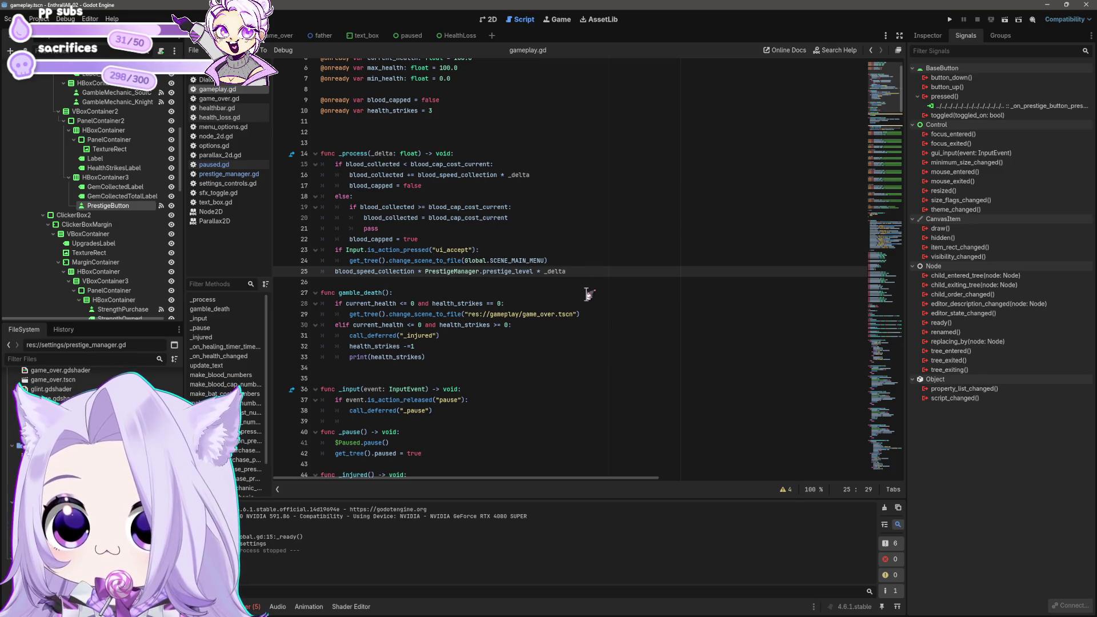
text(+)
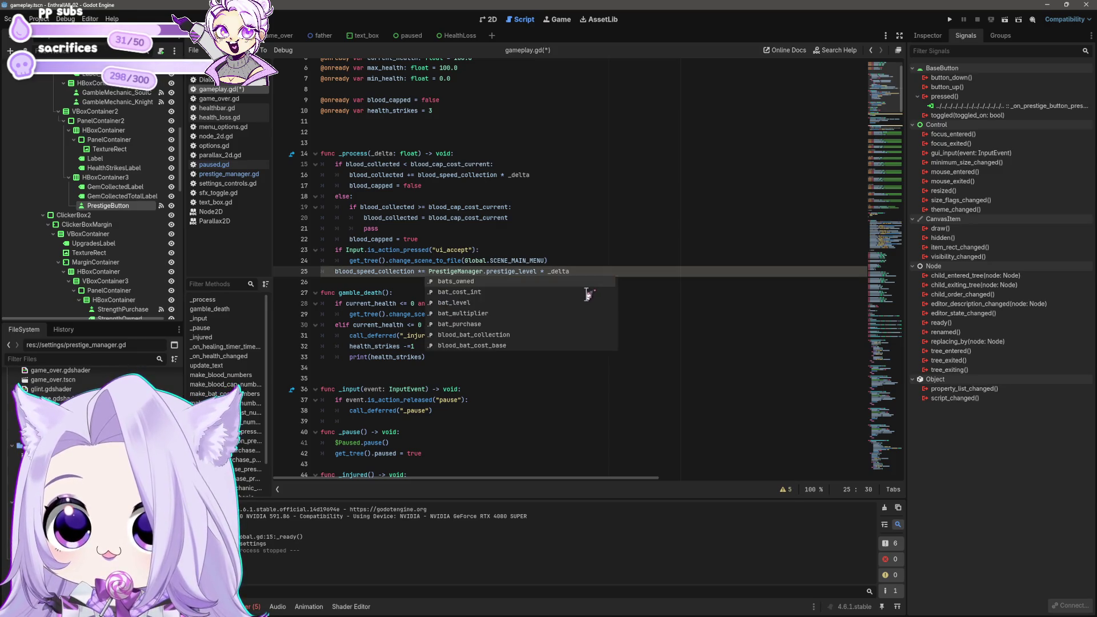
click(598, 271)
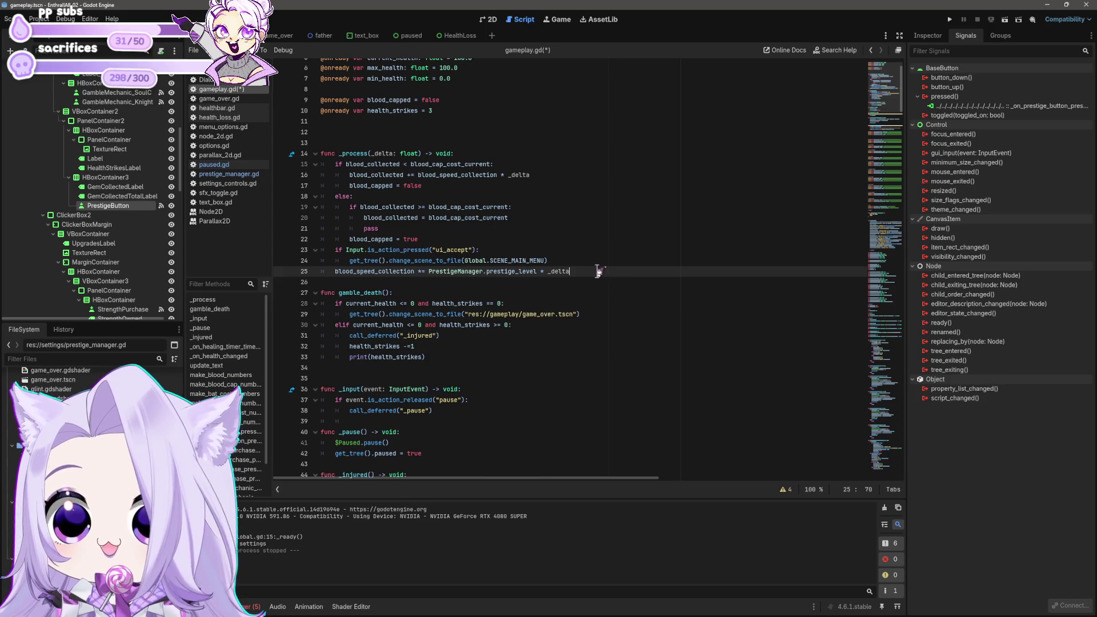
click(426, 272)
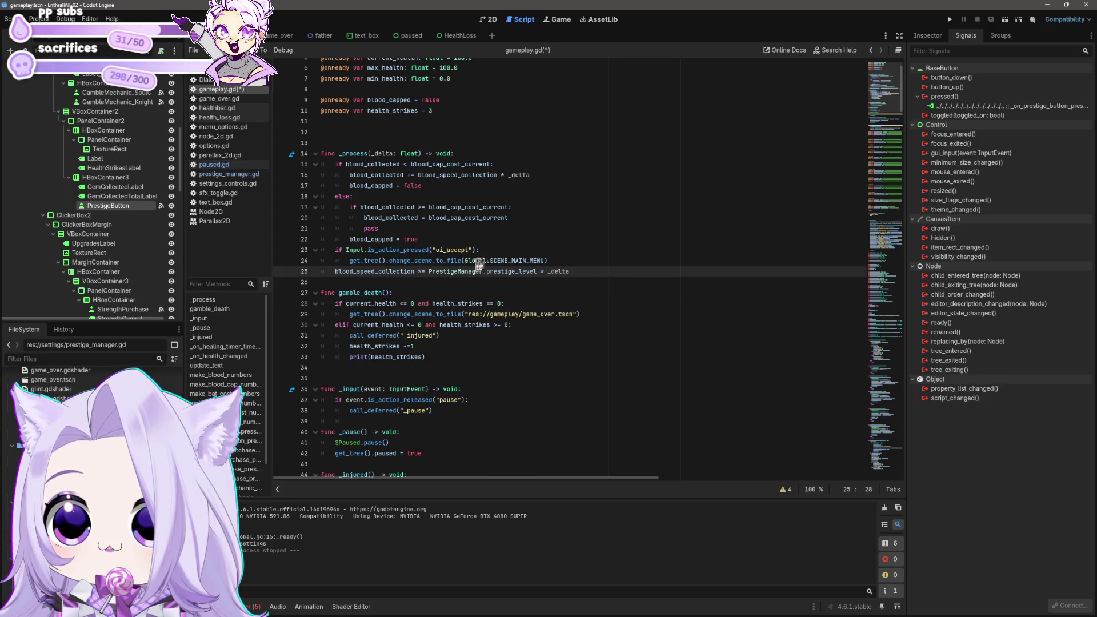
key(Delete)
text(+)
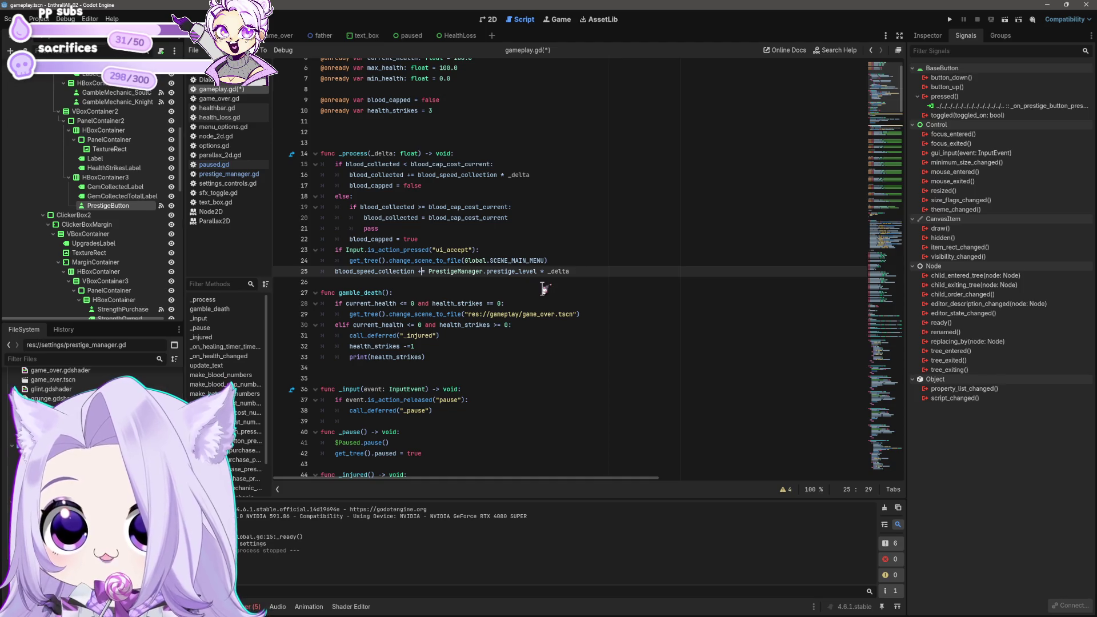
key(Delete)
key(ctrl+s)
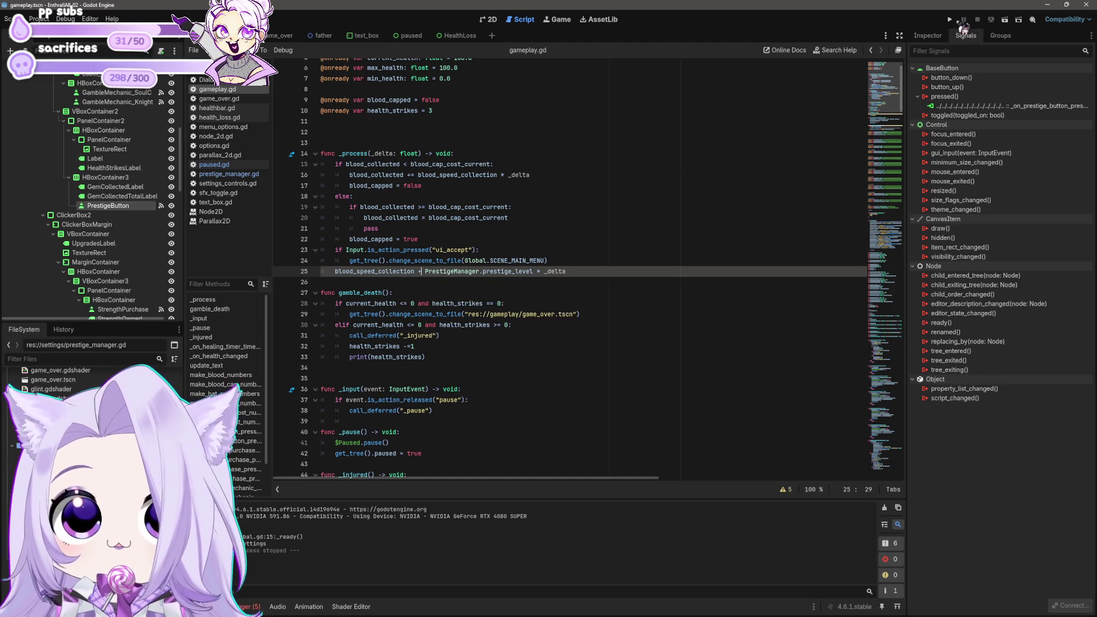
click(950, 19)
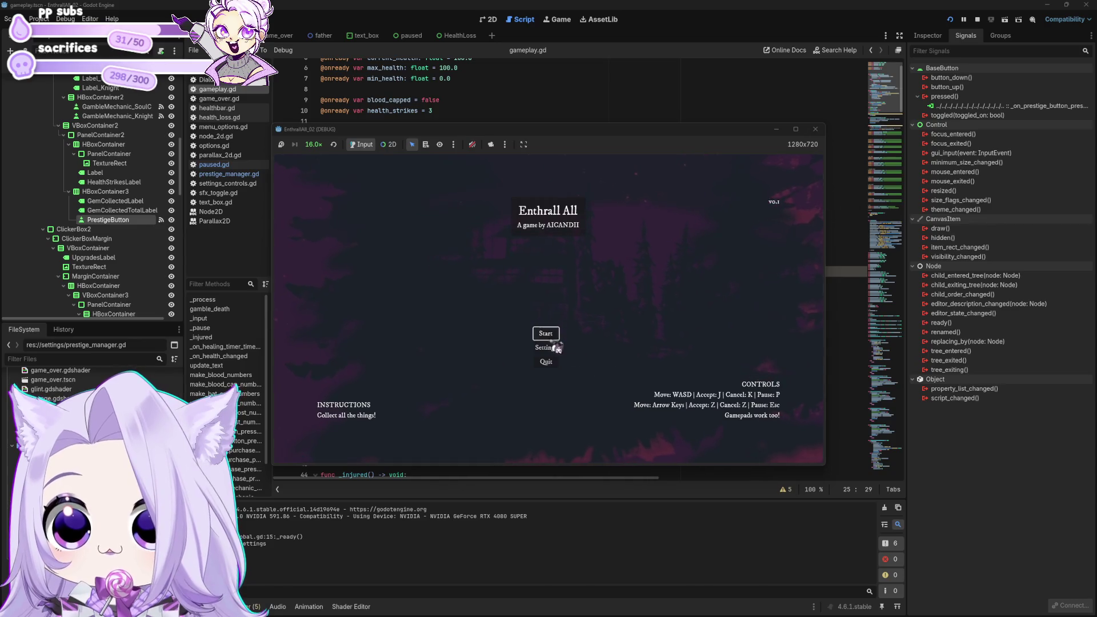
click(550, 341)
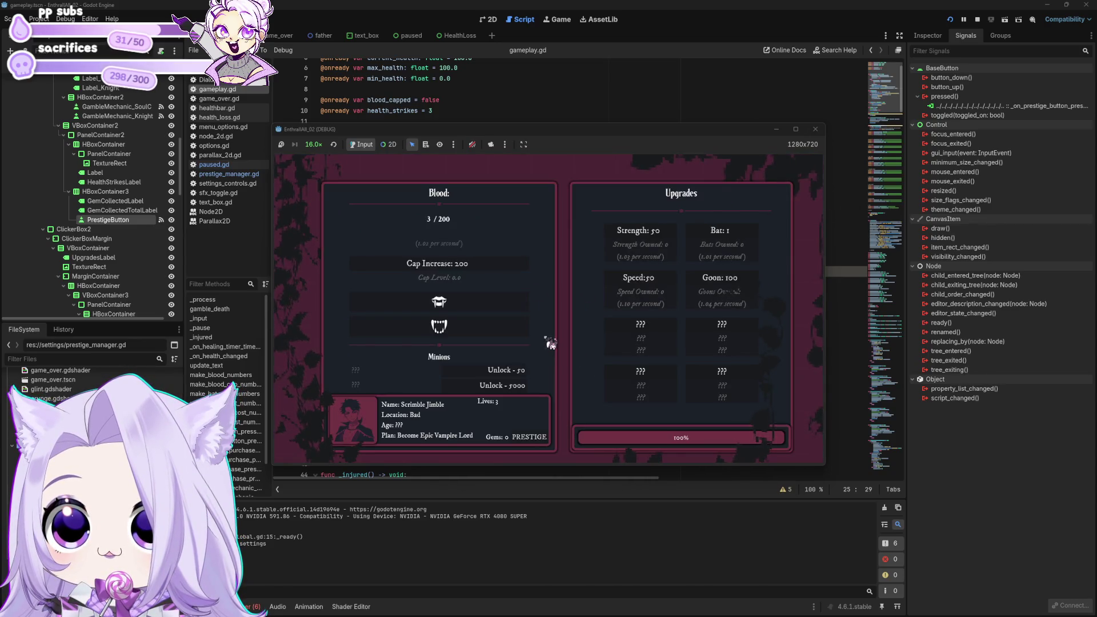
click(313, 144)
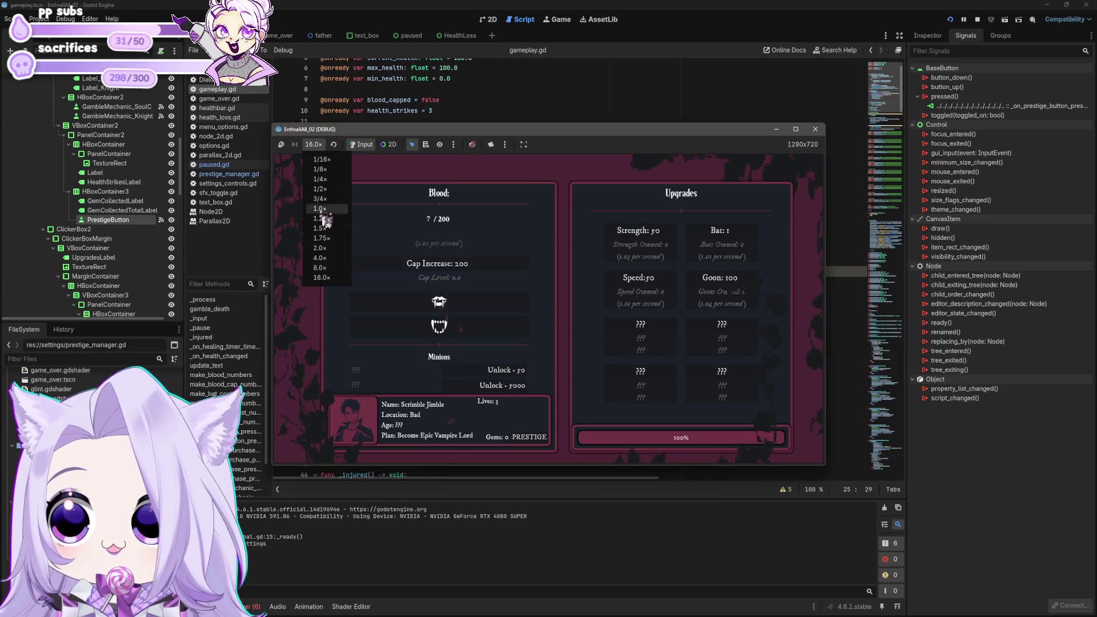
click(322, 277)
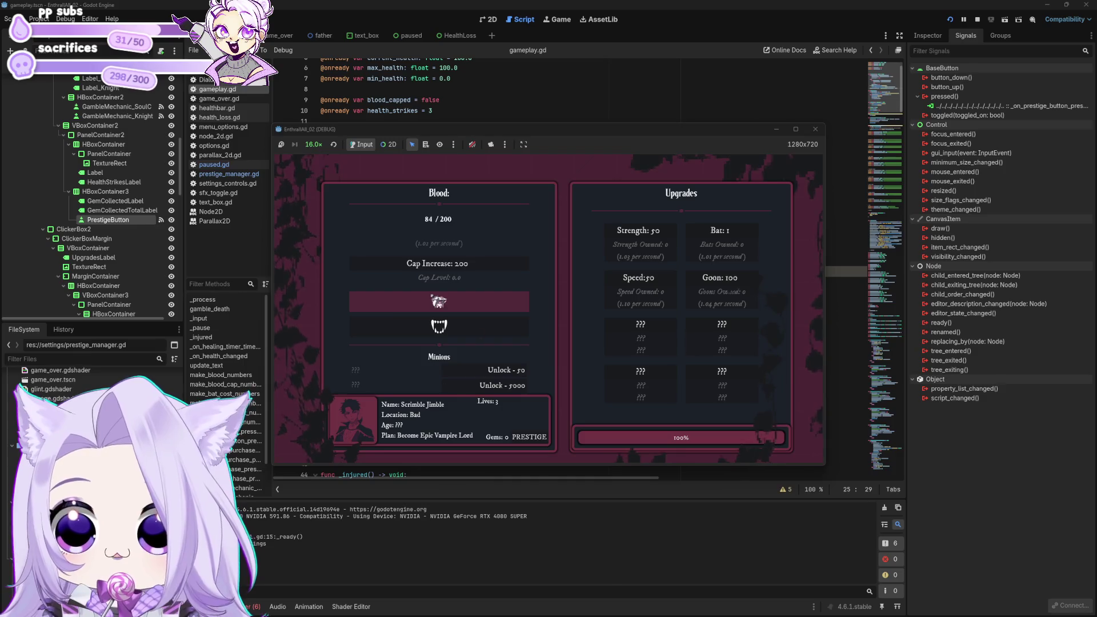
click(493, 372)
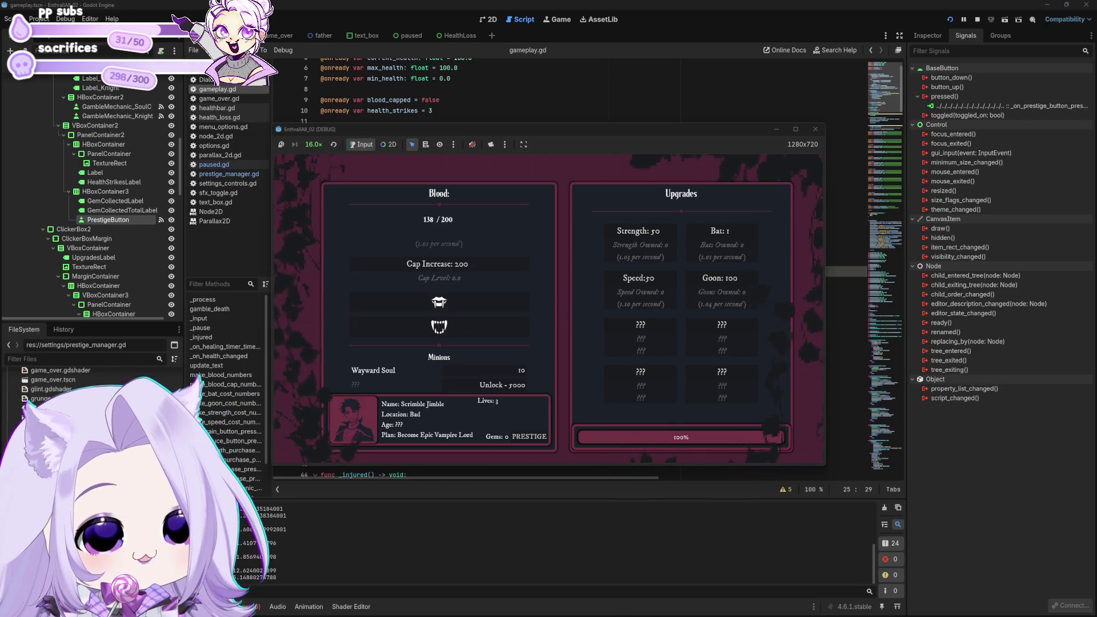
click(509, 326)
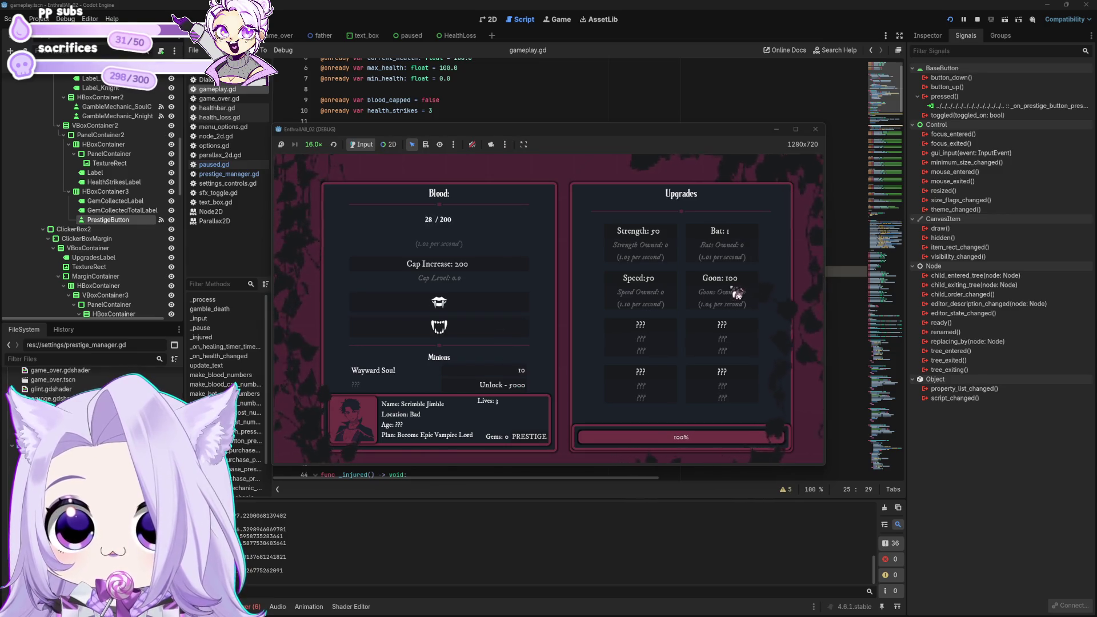
click(738, 242)
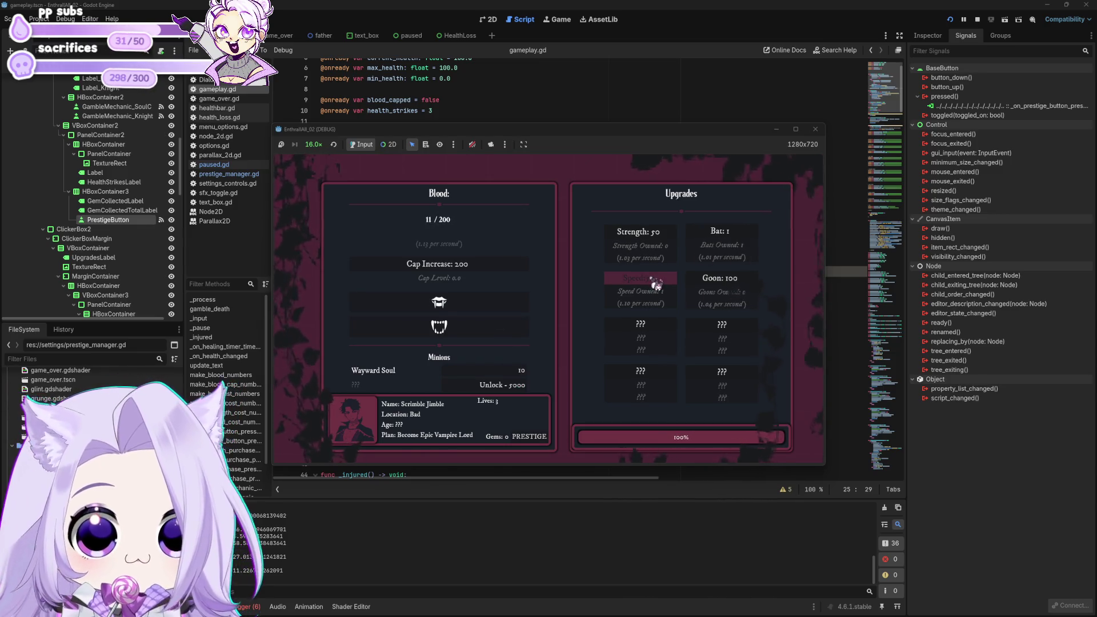
click(662, 239)
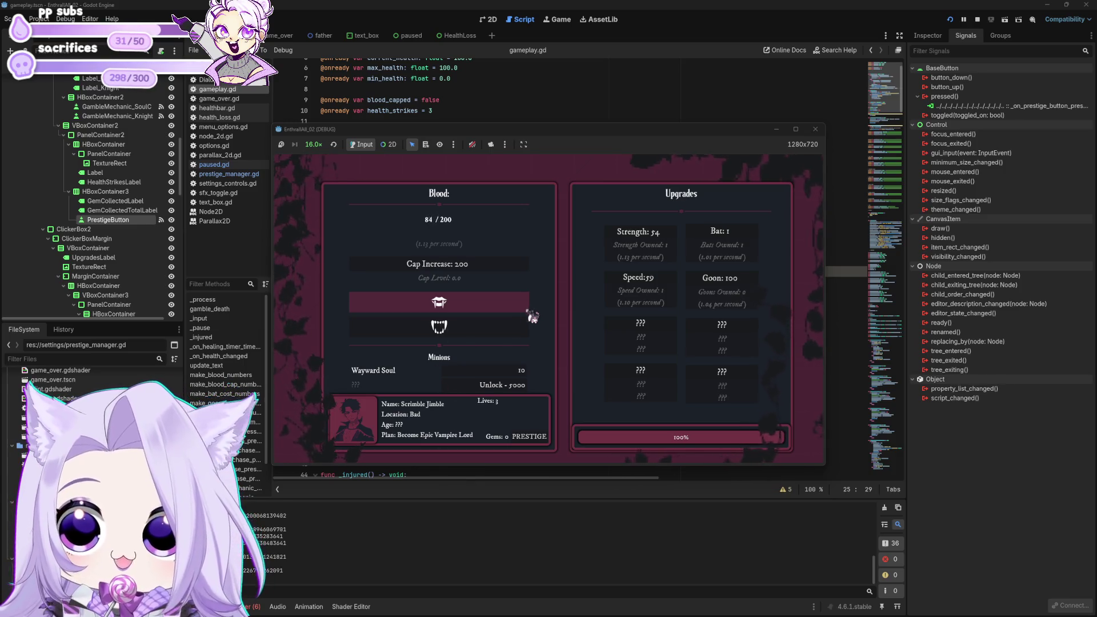
click(517, 378)
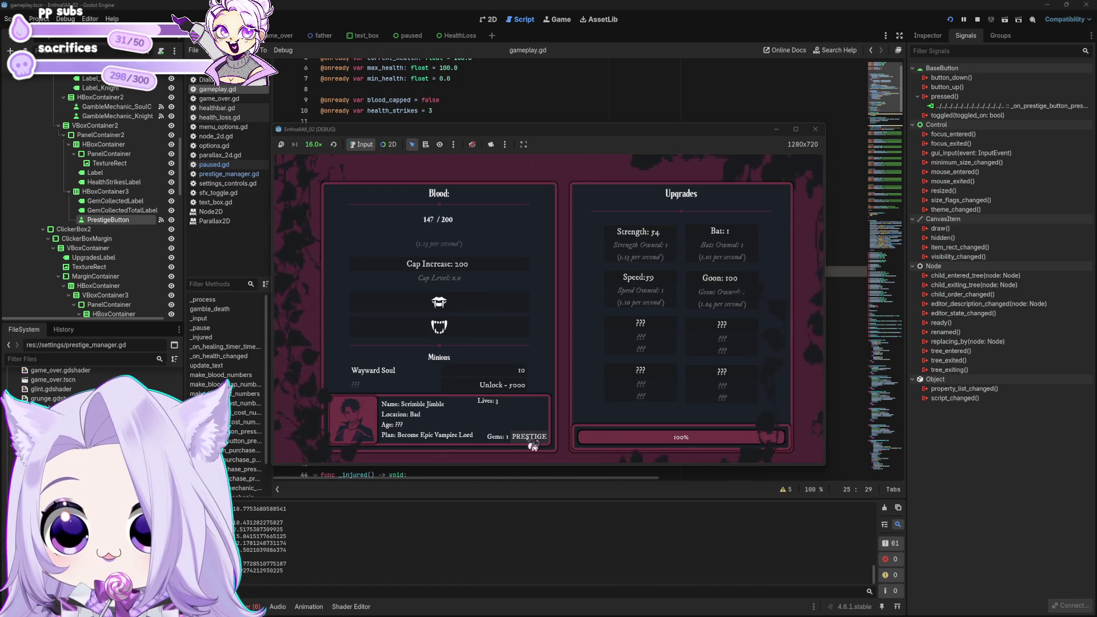
click(533, 445)
click(532, 445)
click(532, 446)
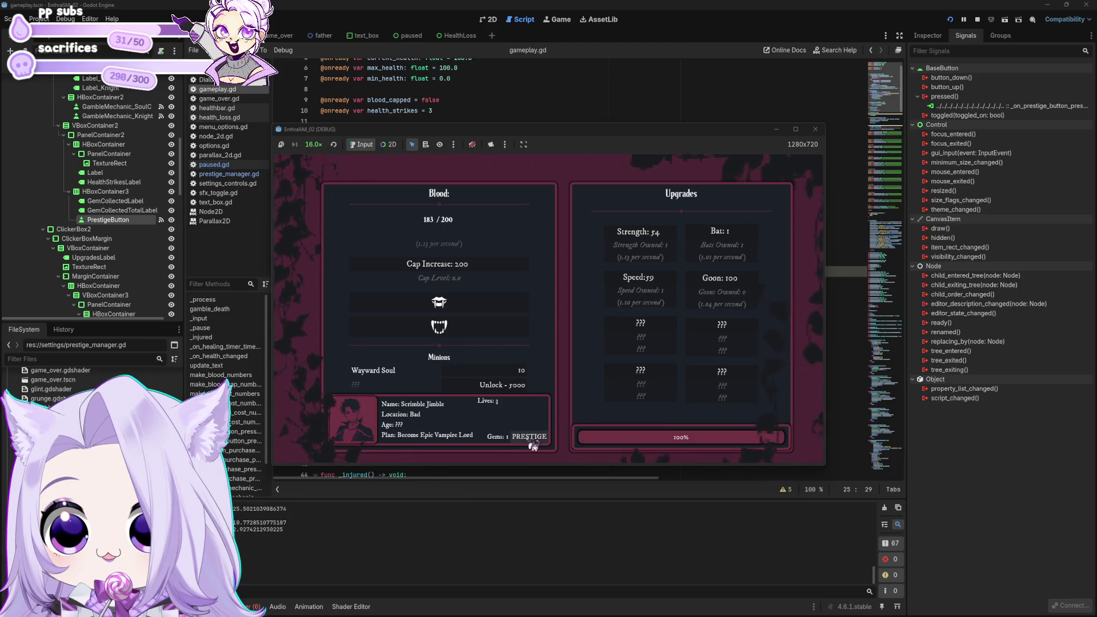
click(532, 445)
click(533, 445)
click(532, 445)
click(532, 445)
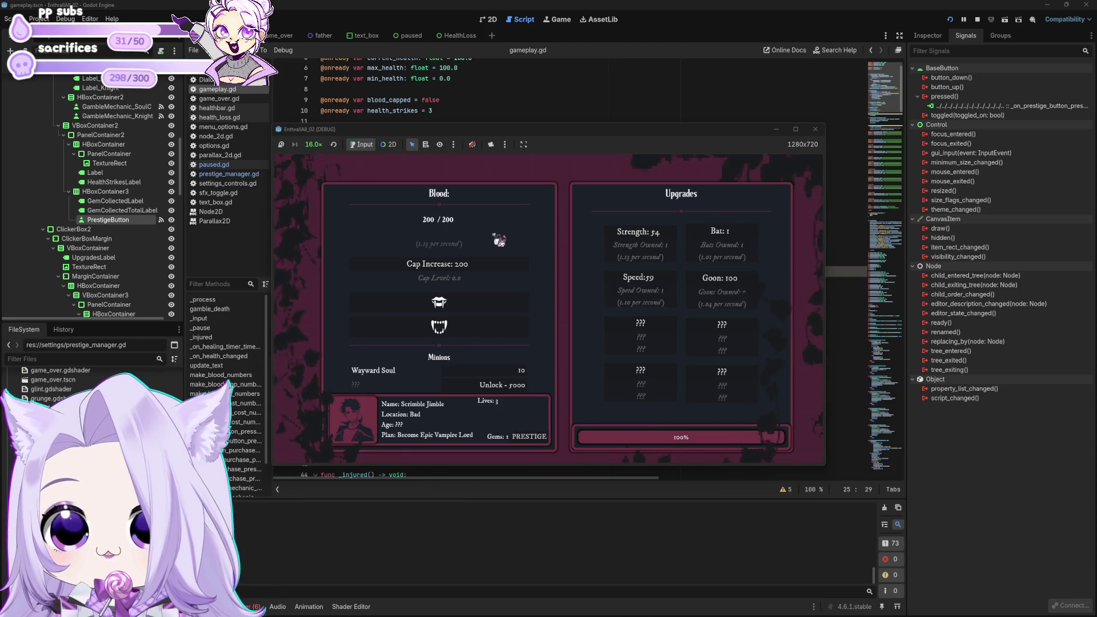
click(489, 267)
click(519, 324)
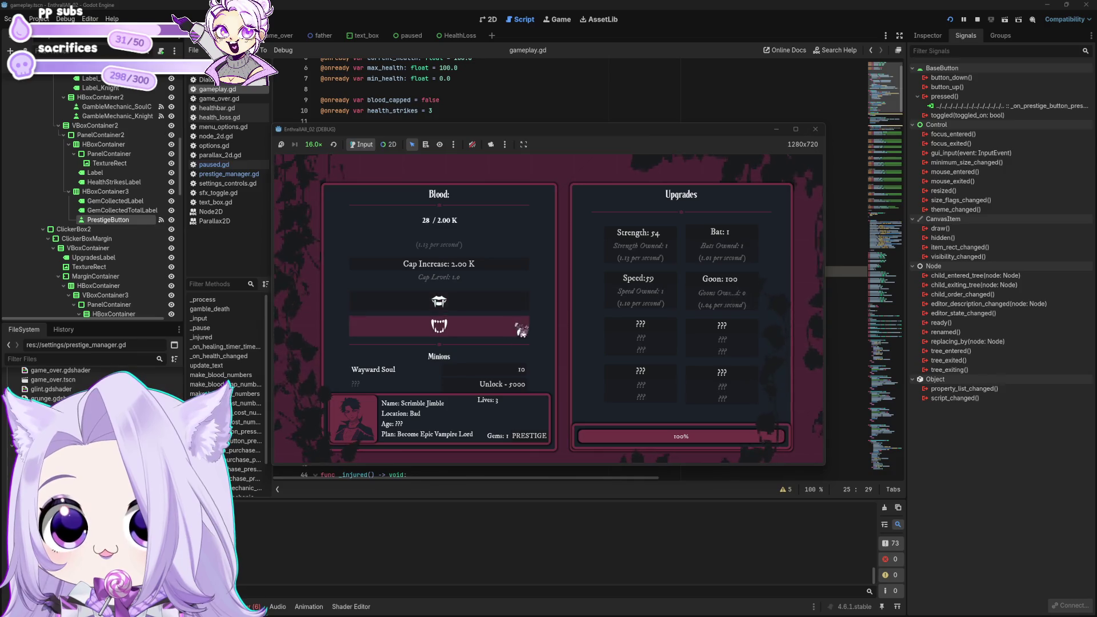
click(495, 311)
click(519, 385)
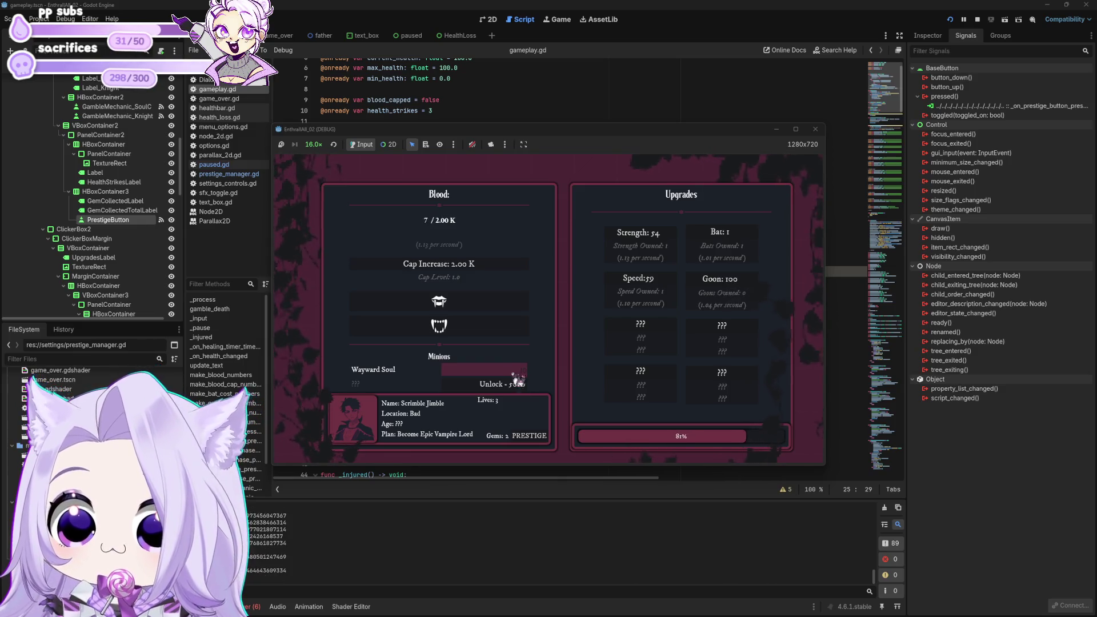
click(532, 439)
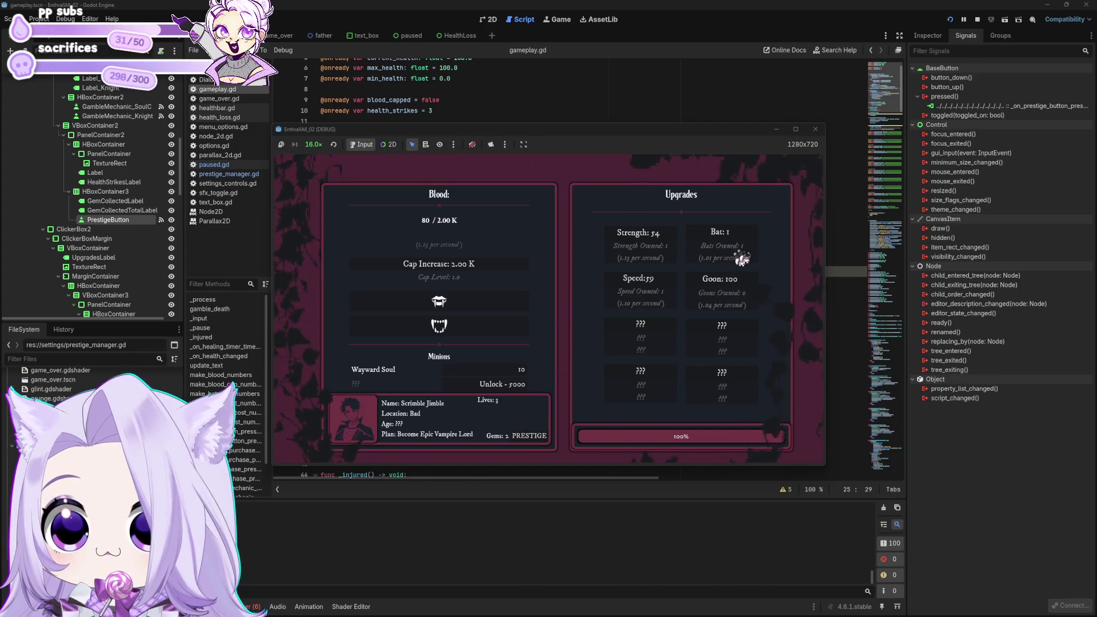
click(815, 129)
click(611, 334)
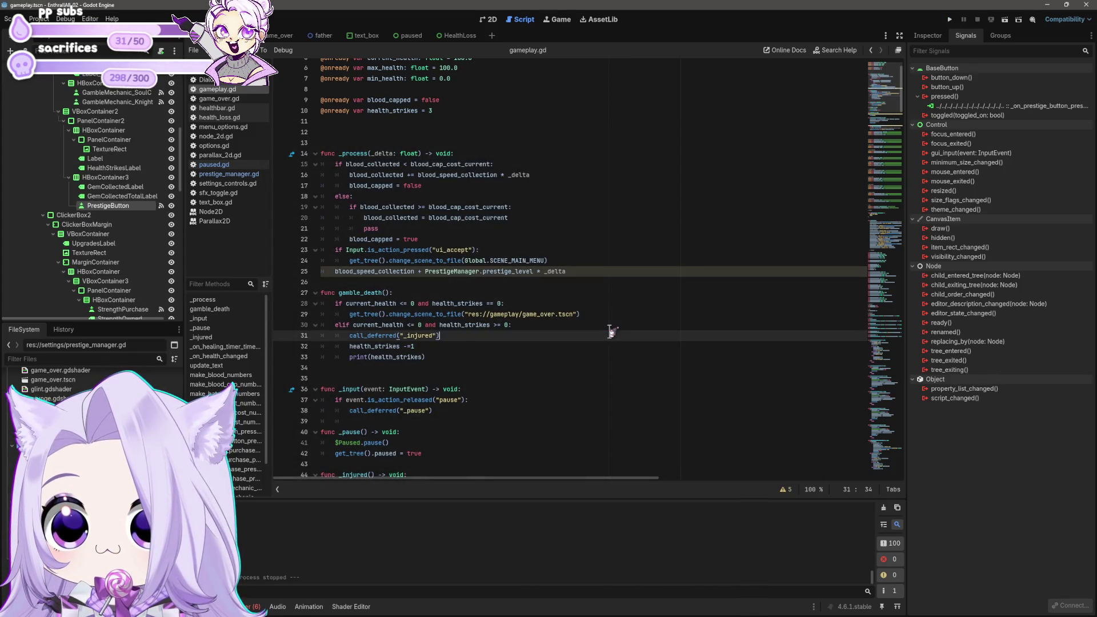
Delete the blood speed line (line 25) from _process and save gameplay.gd
click(597, 295)
click(595, 263)
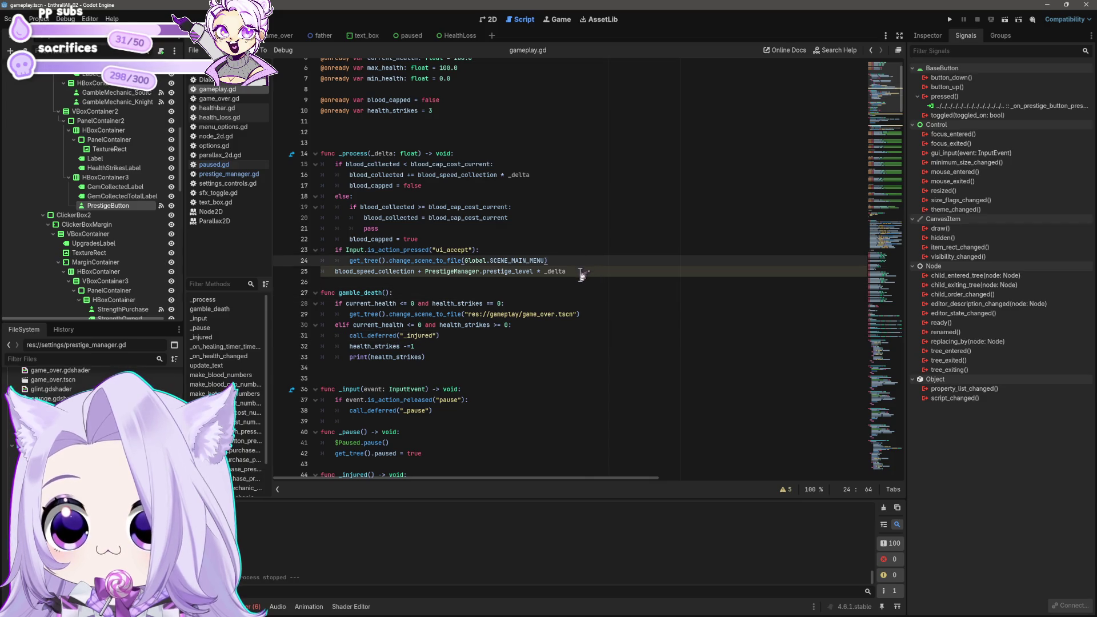
click(581, 273)
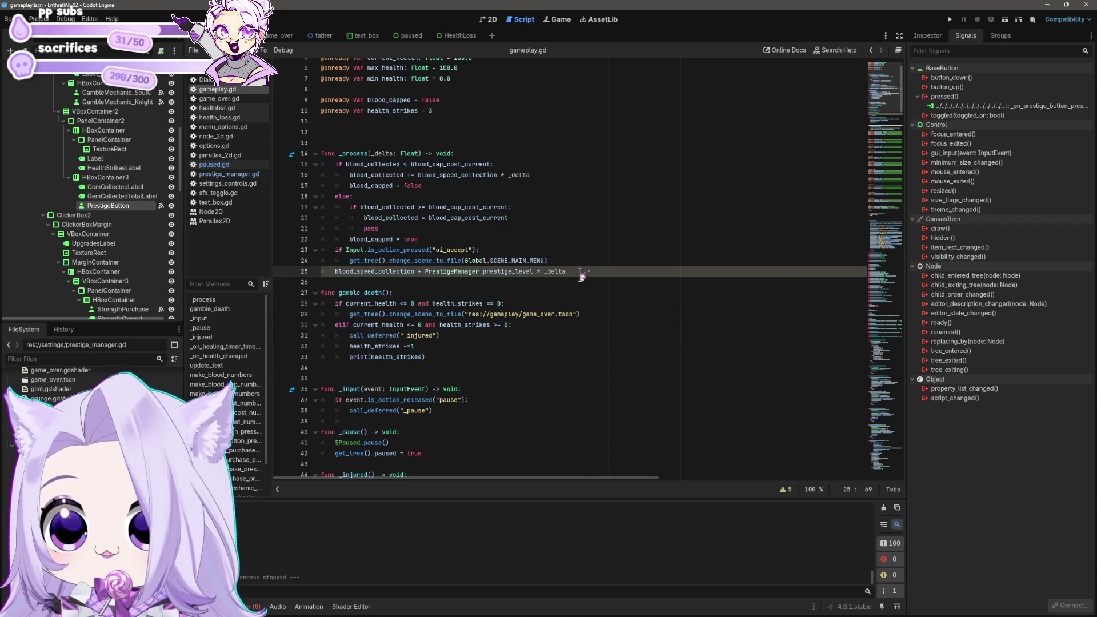
triple_click(581, 273)
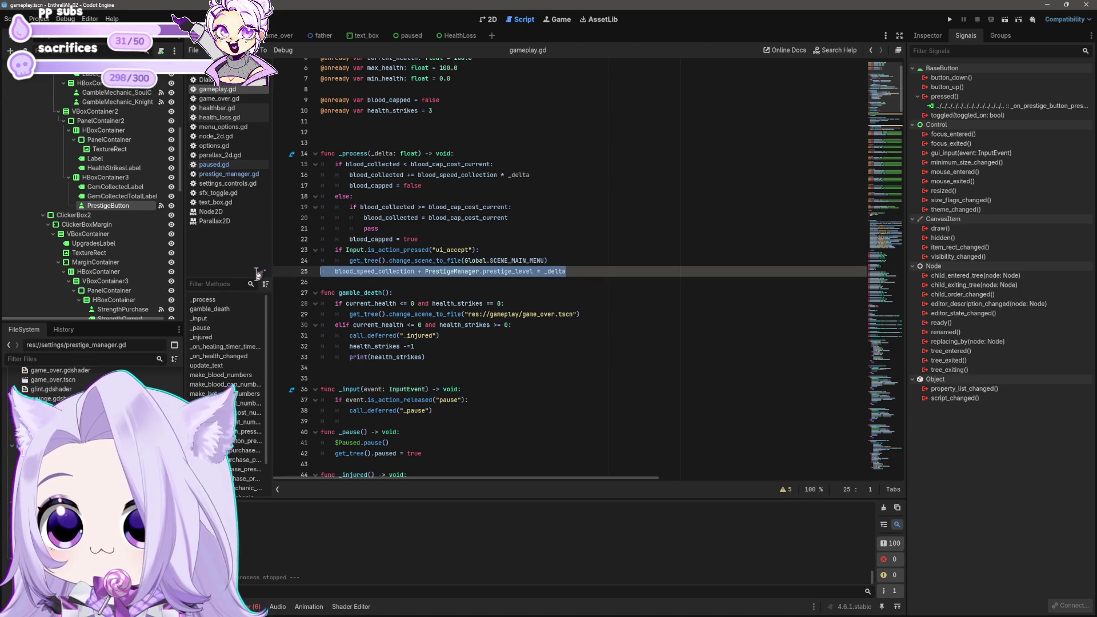
key(BackSpace)
key(BackSpace)
key(ctrl+s)
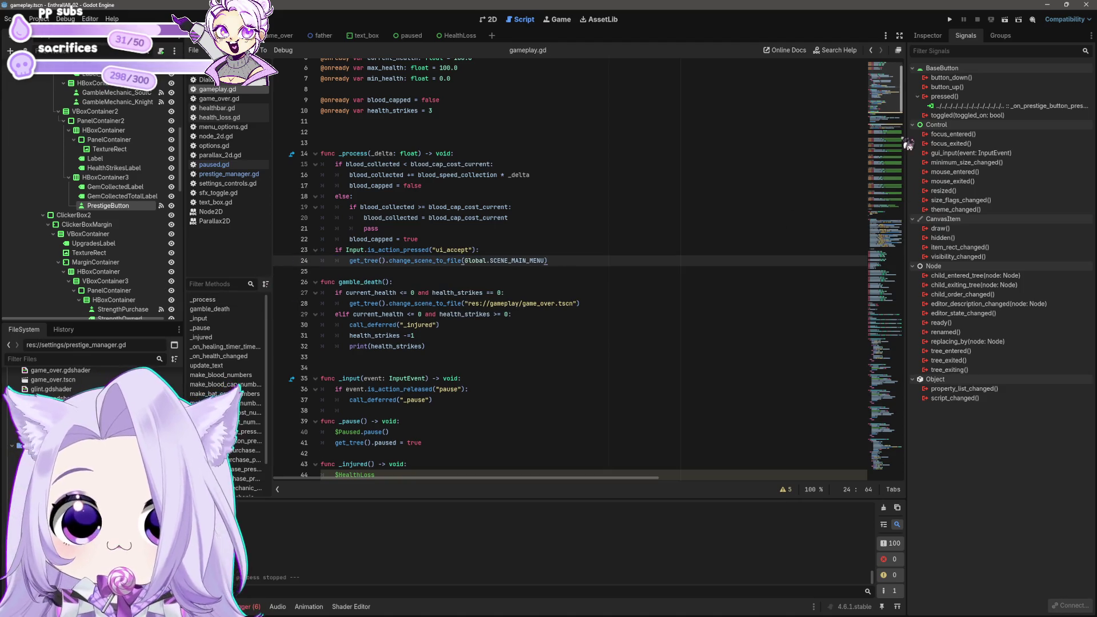
Add a new line in the prestige button handler starting with blood_speed_collection
drag(902, 108, 925, 457)
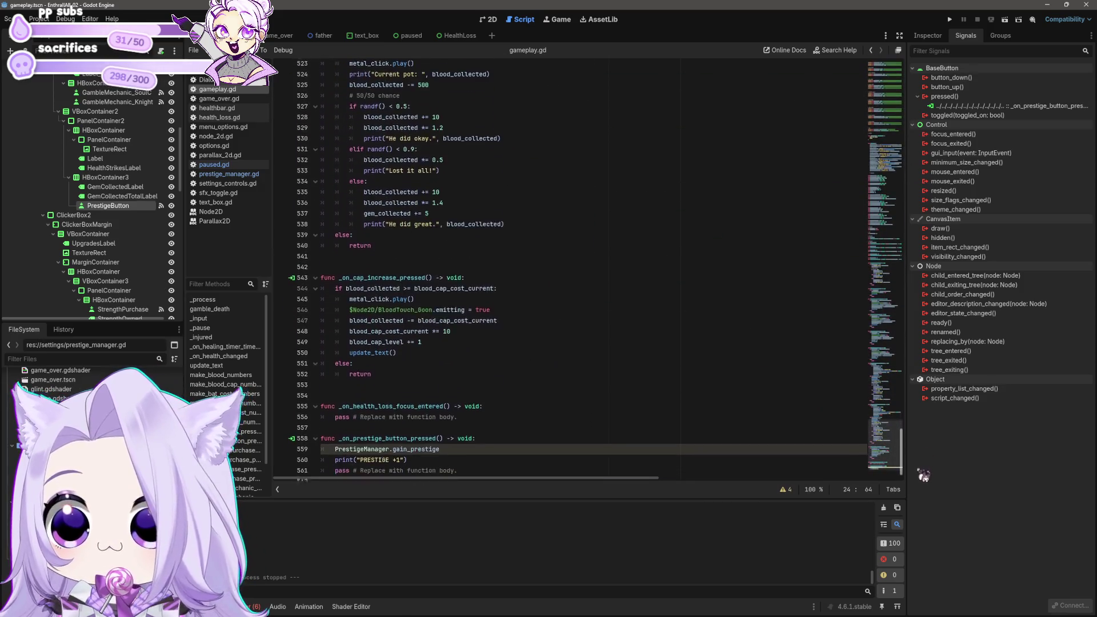
click(461, 446)
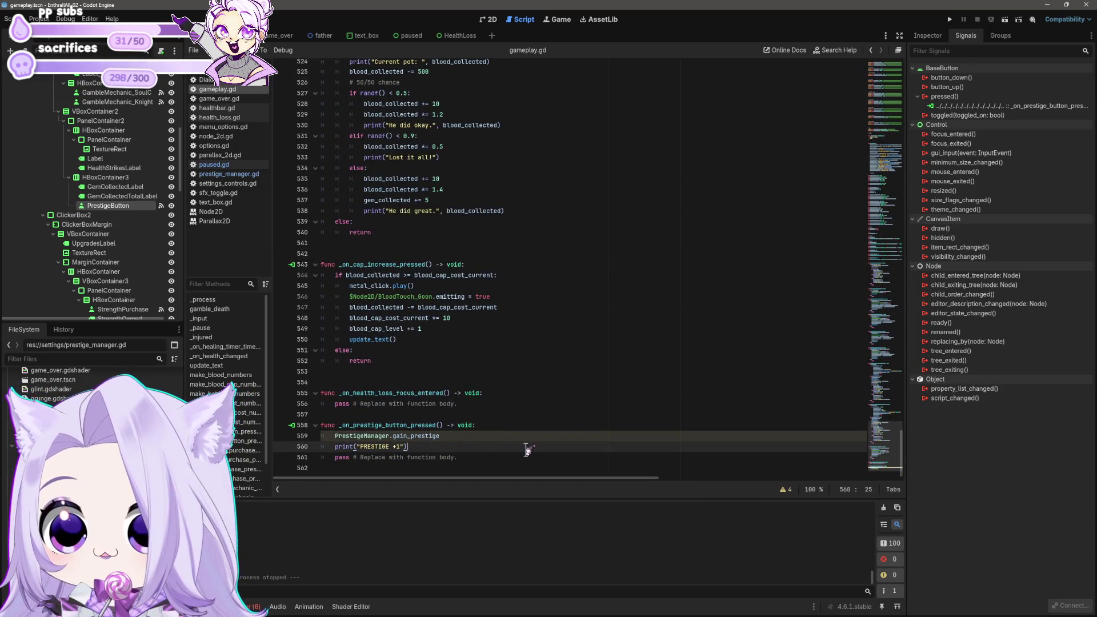
key(Up)
key(End)
key(Down)
key(Return)
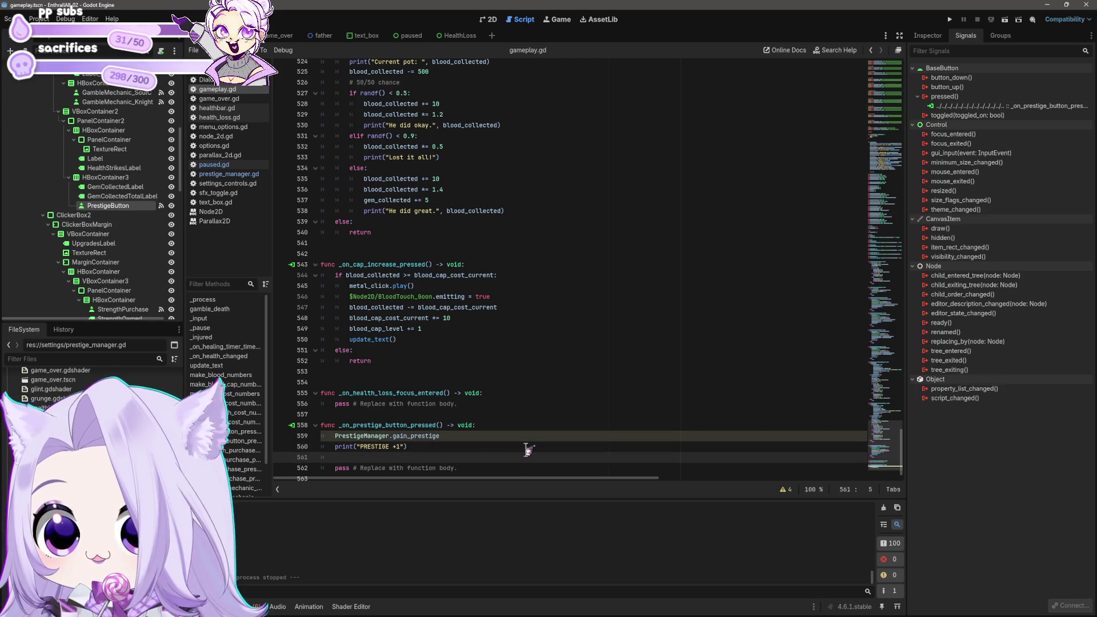
text(od_speed)
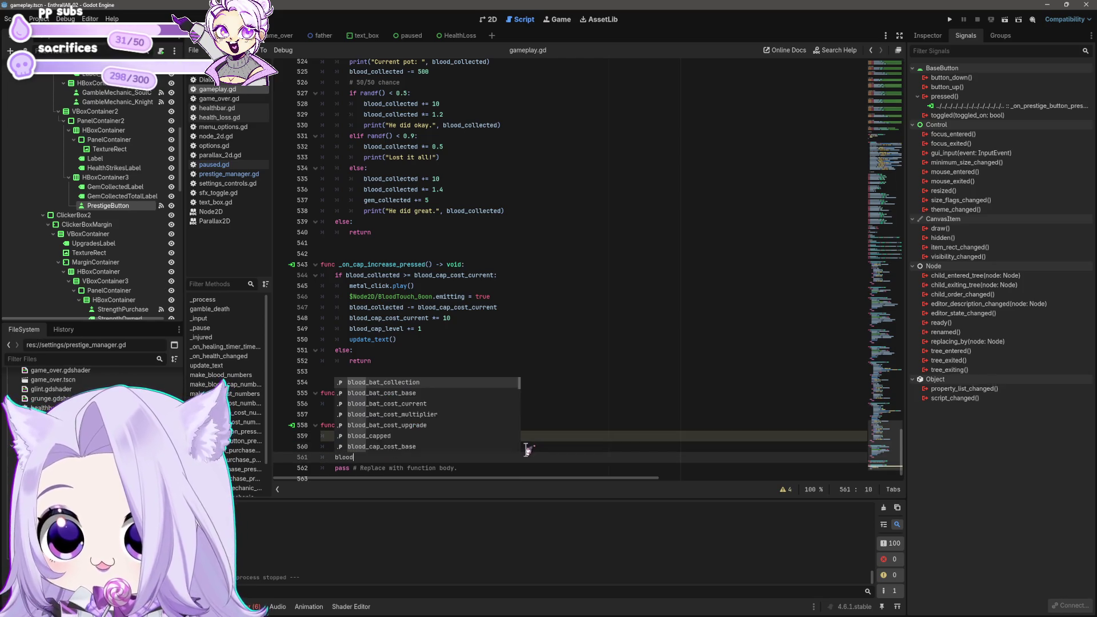
key(Return)
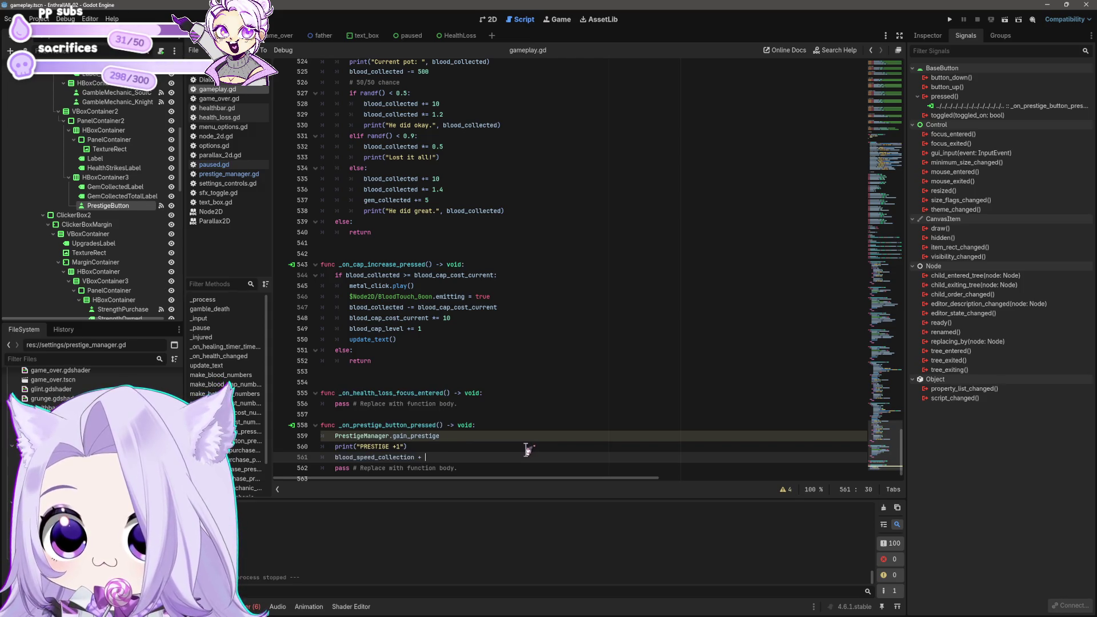
Complete line 561 with PrestigeManager.prestige_level, save, and run the game
text(restige_level)
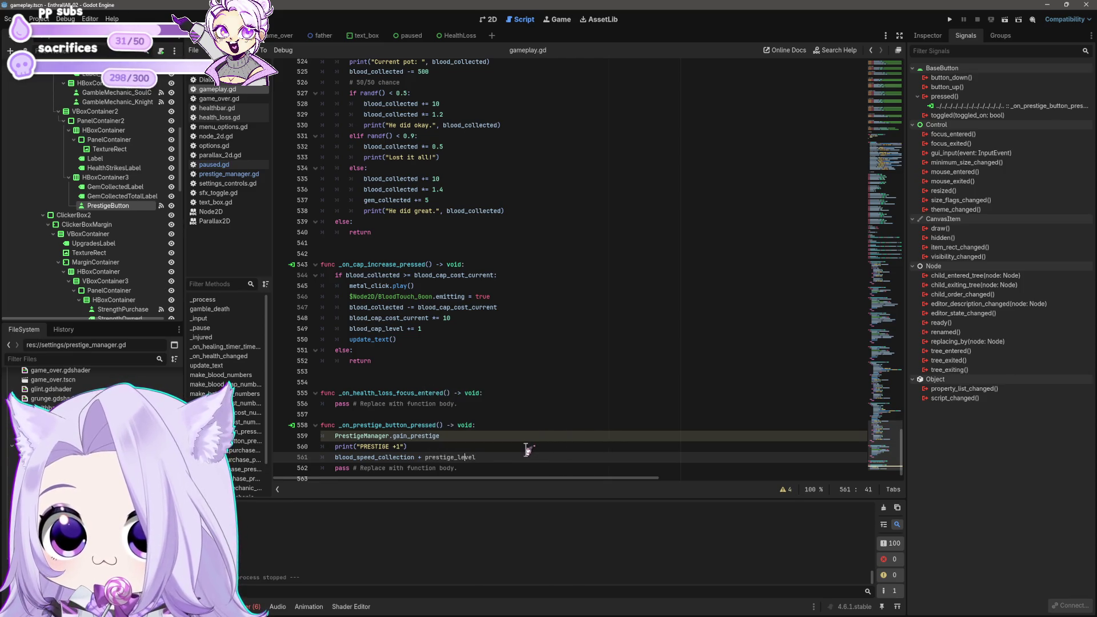
text( PrestigeMan)
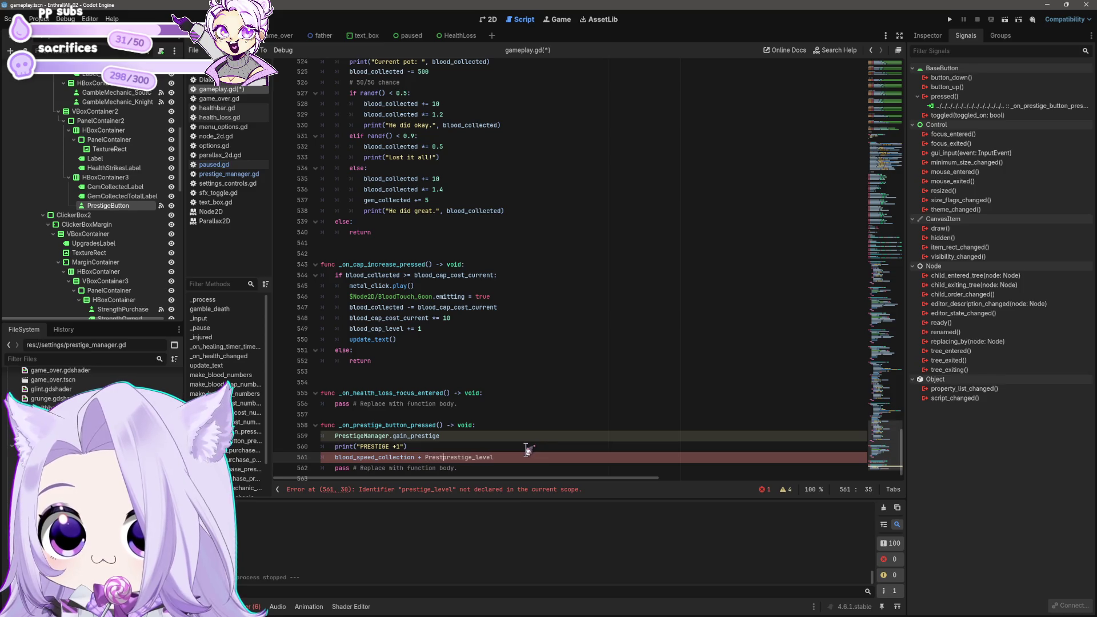
key(Tab)
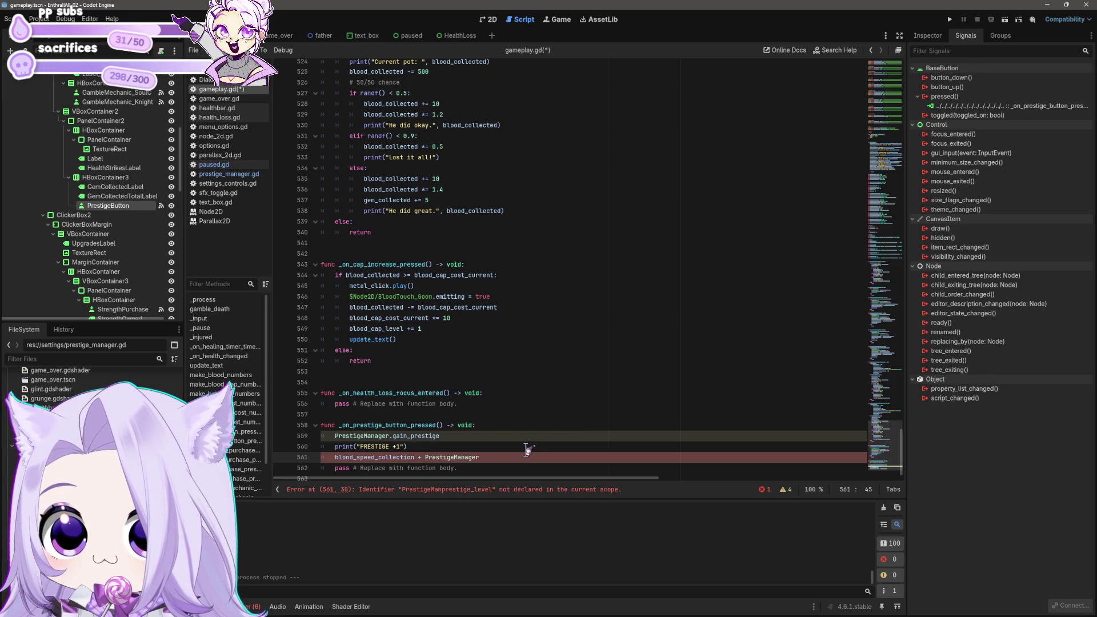
text(.pr)
text(estige_l)
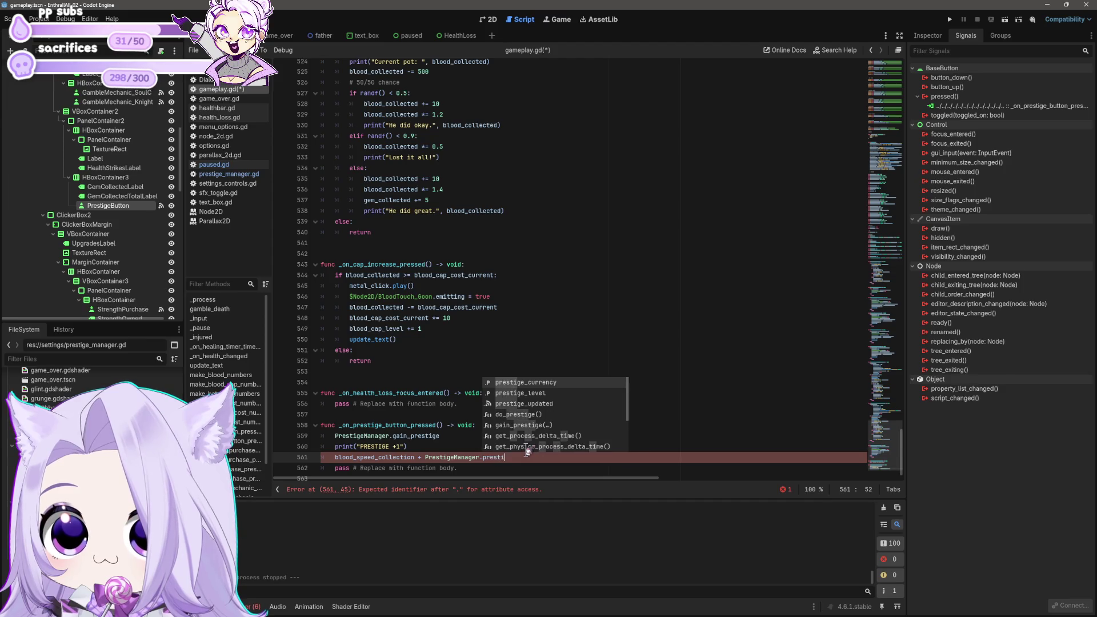
key(Return)
key(Down)
key(ctrl+s)
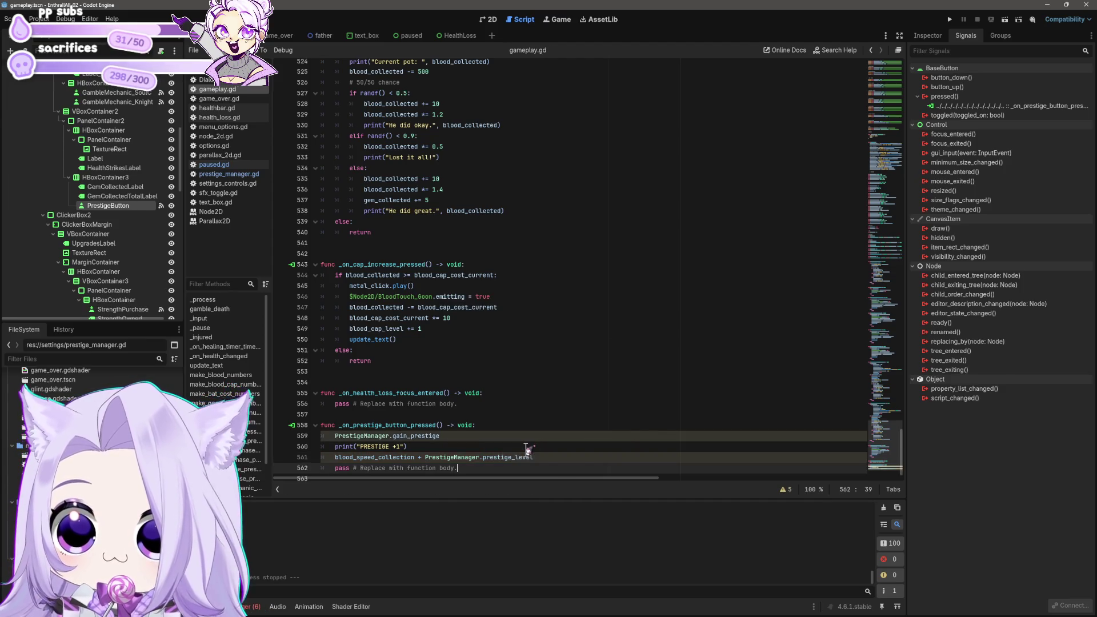
scroll(530, 325, down, 1)
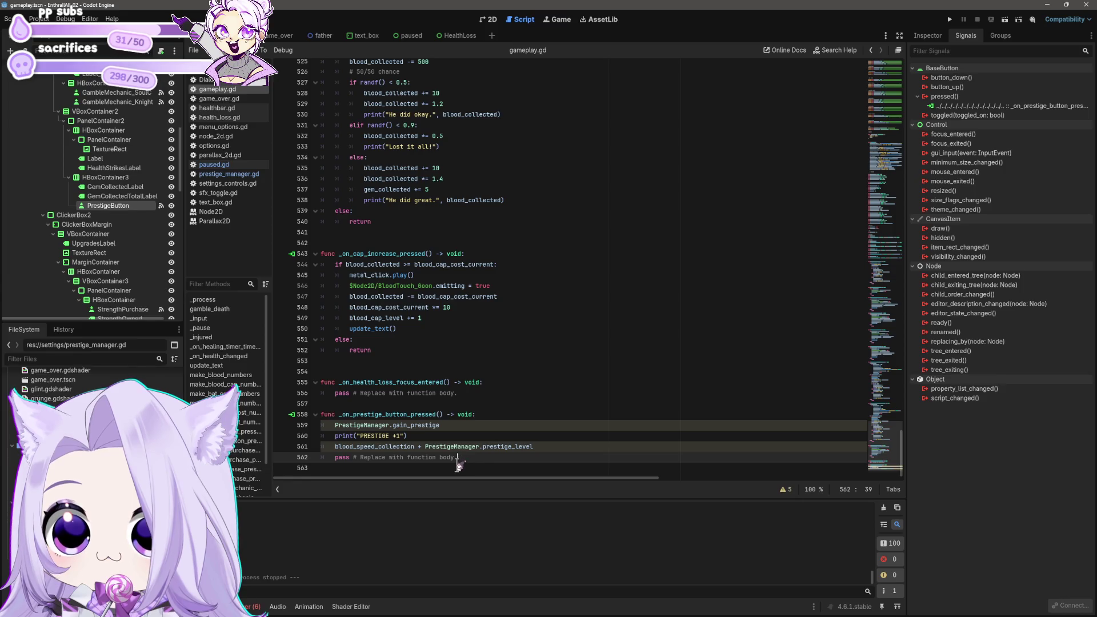
click(950, 19)
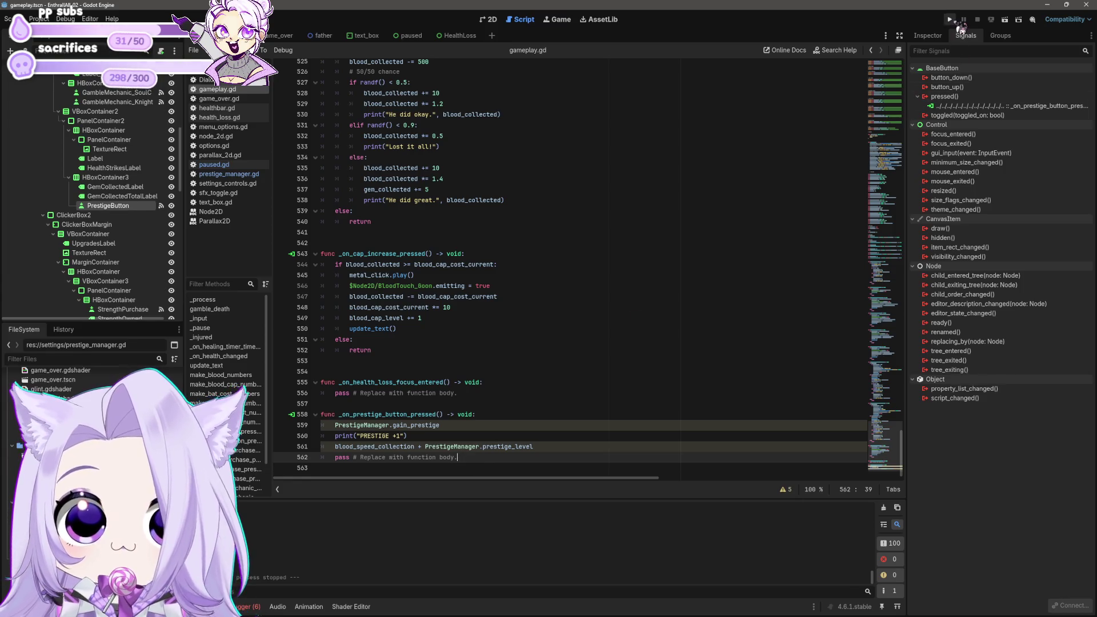
click(547, 335)
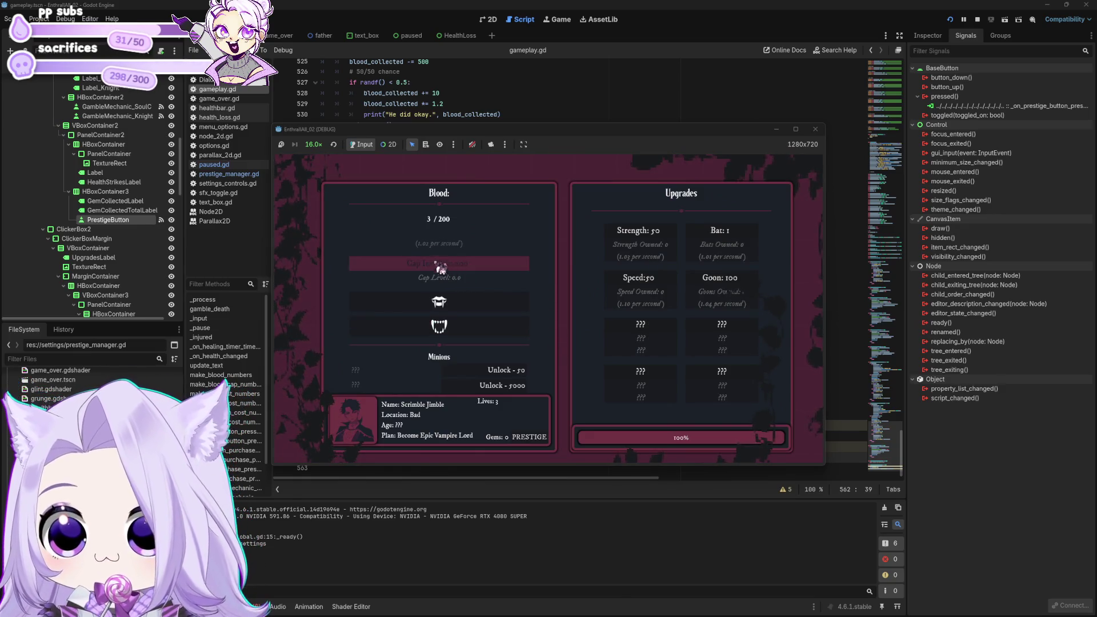
click(452, 302)
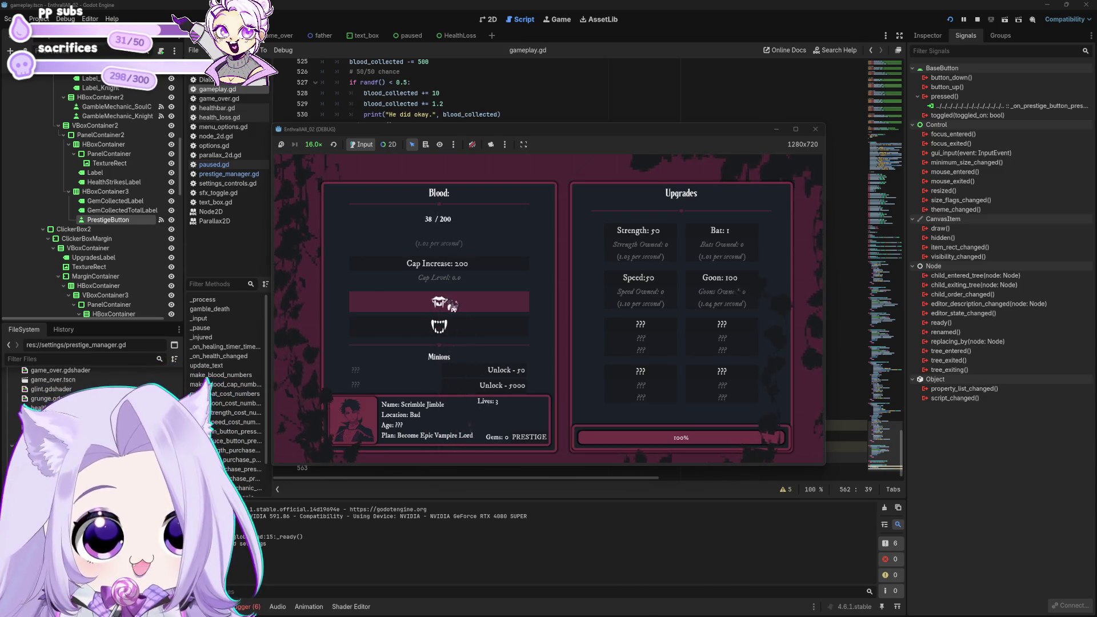
click(452, 303)
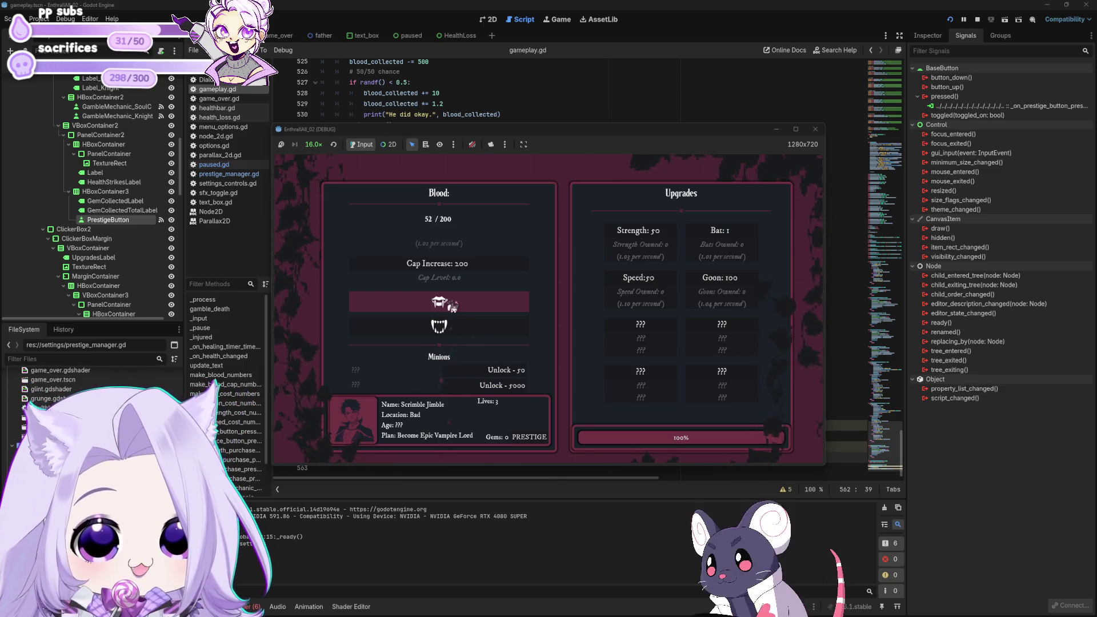
click(452, 302)
click(453, 302)
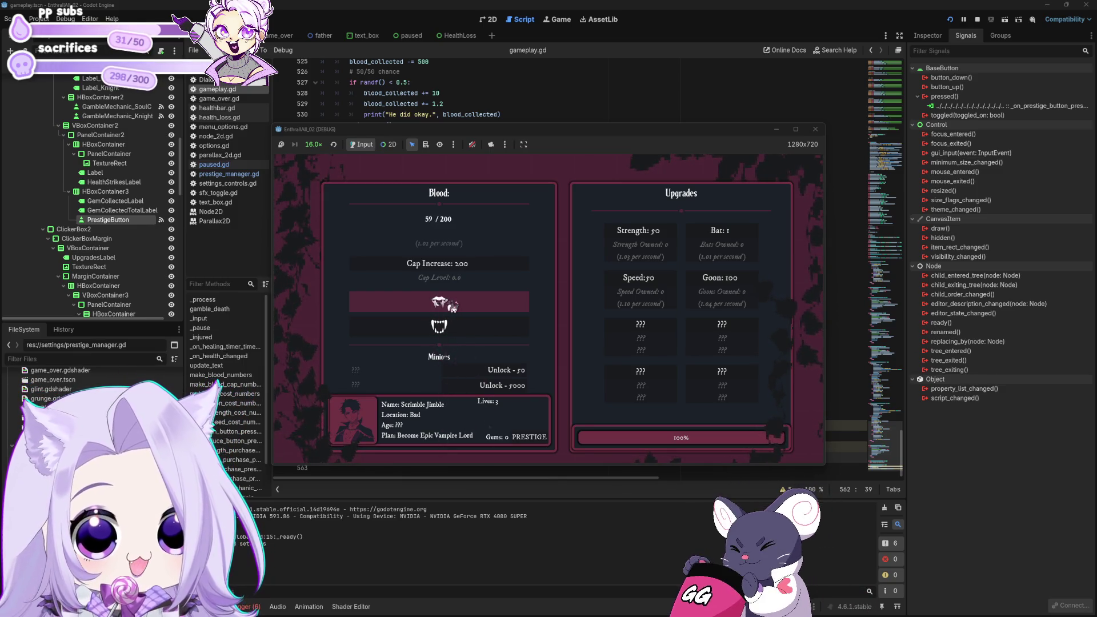
click(652, 278)
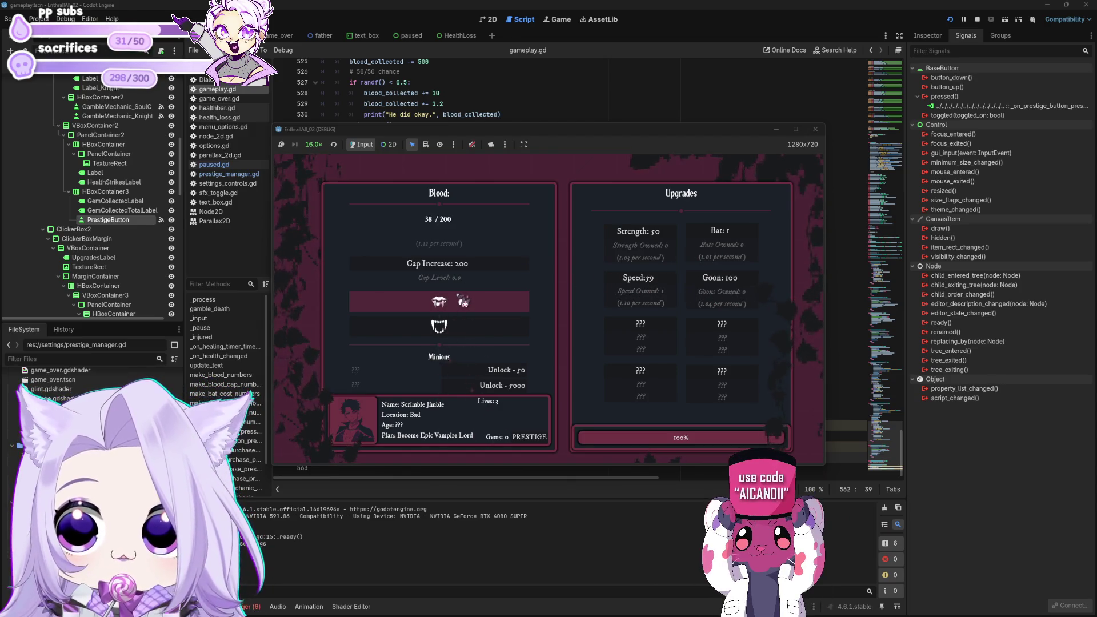
click(473, 310)
click(474, 310)
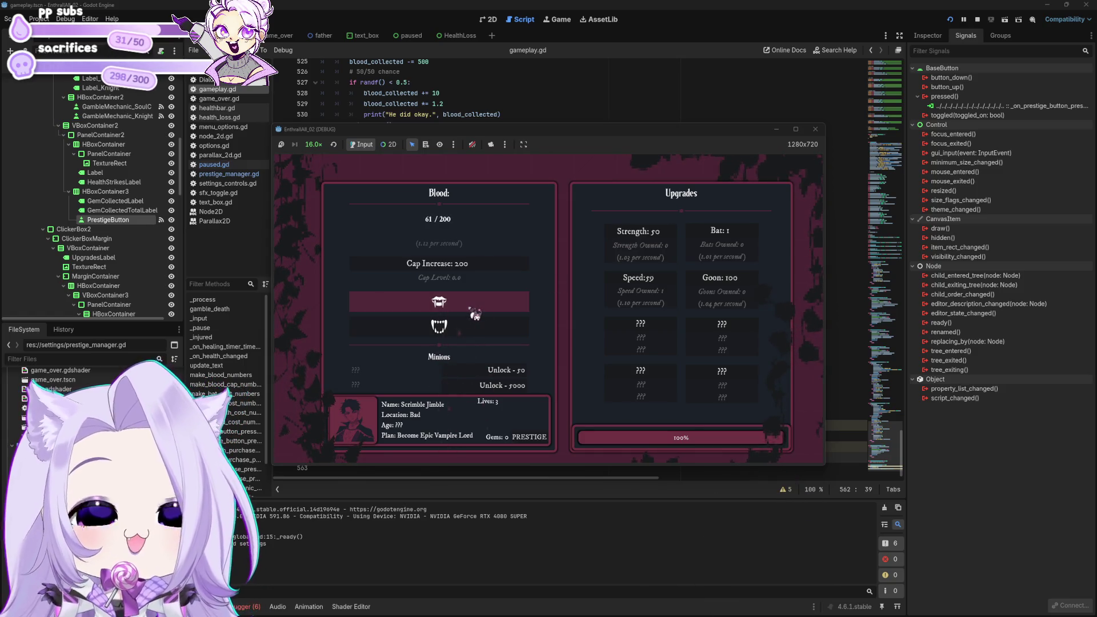
click(660, 240)
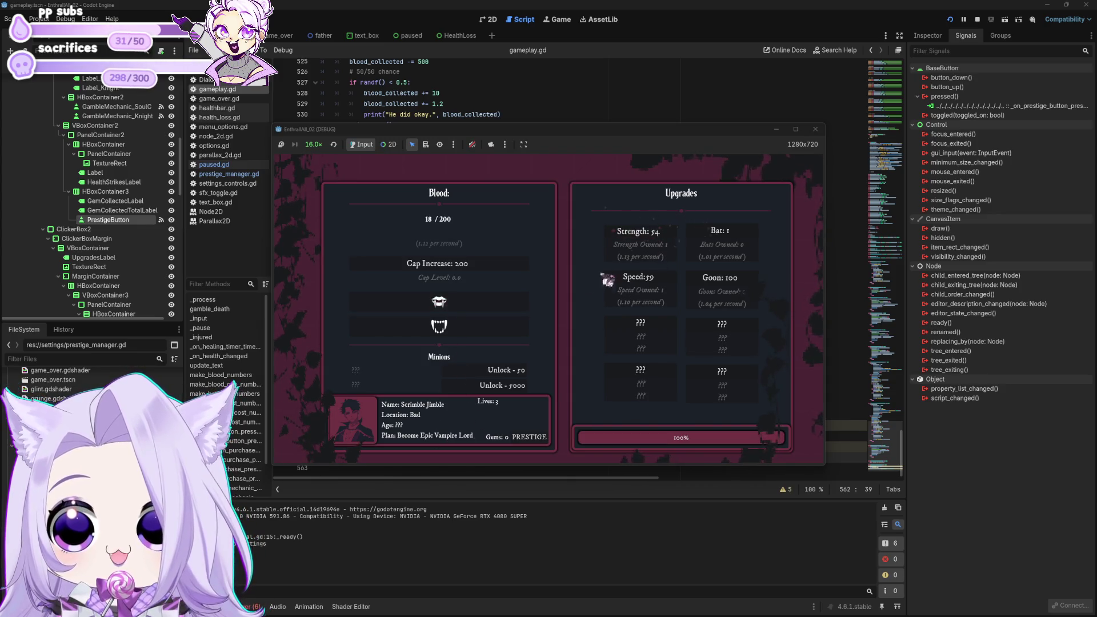
click(461, 311)
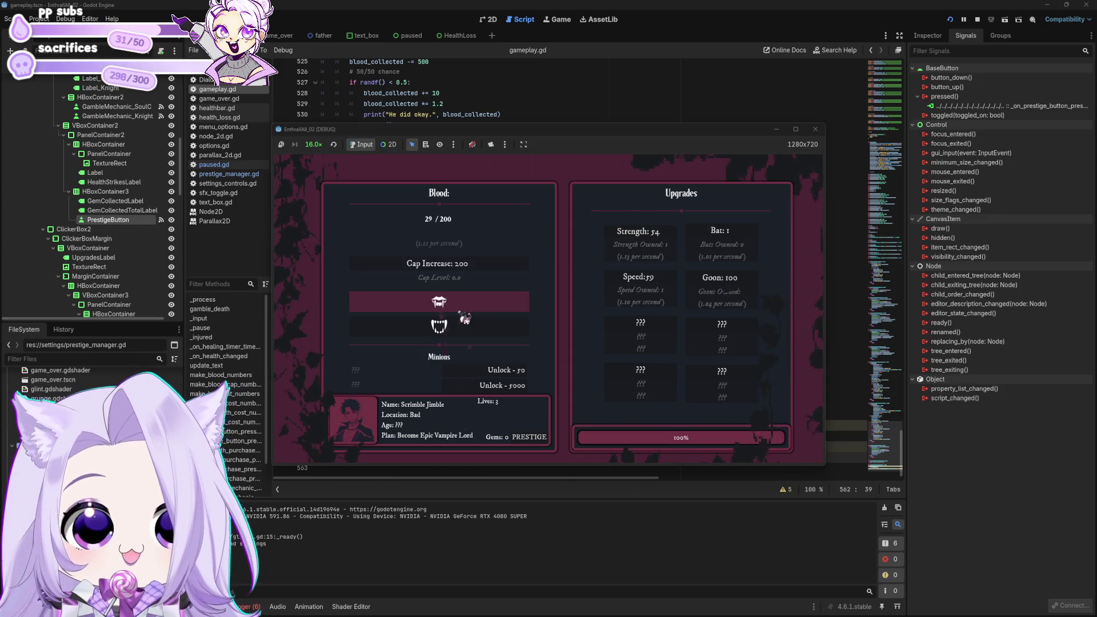
click(463, 313)
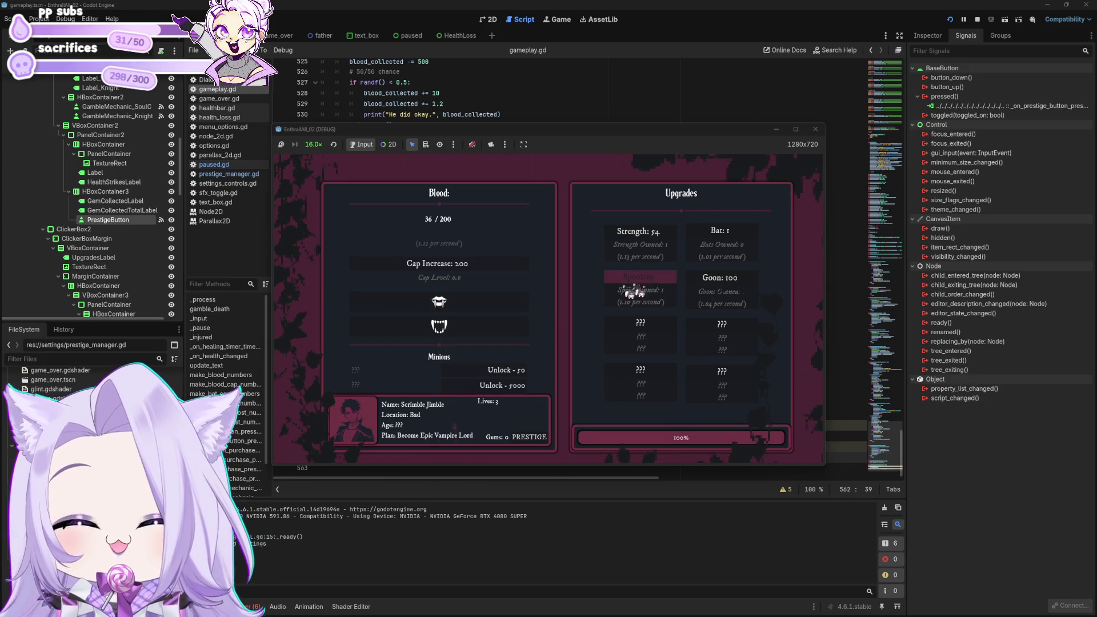
click(313, 144)
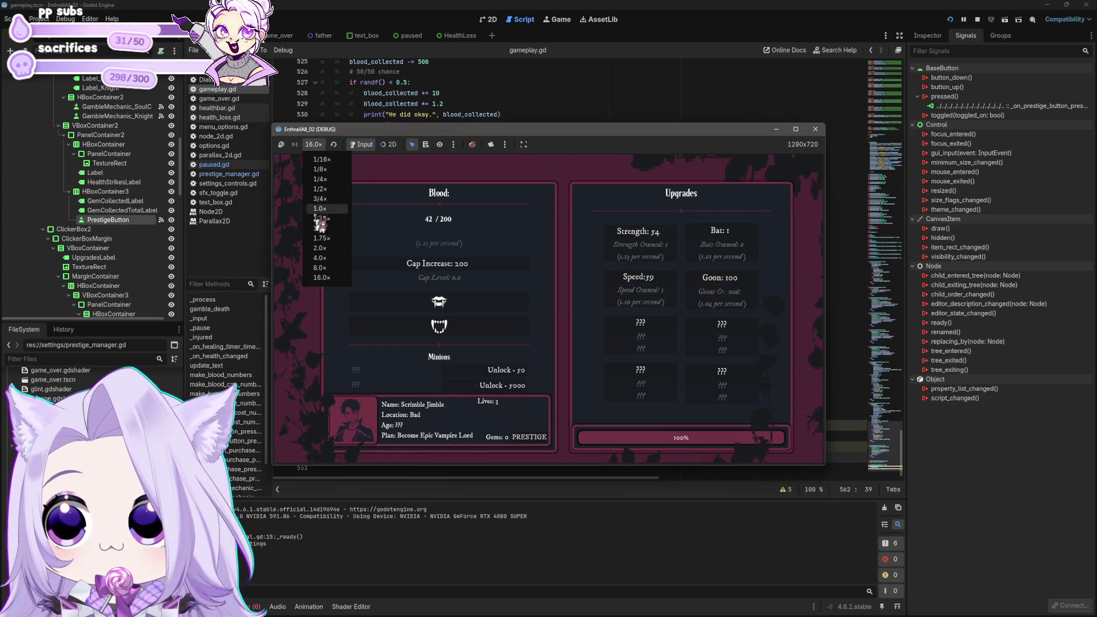
click(329, 283)
click(455, 305)
click(455, 306)
click(456, 305)
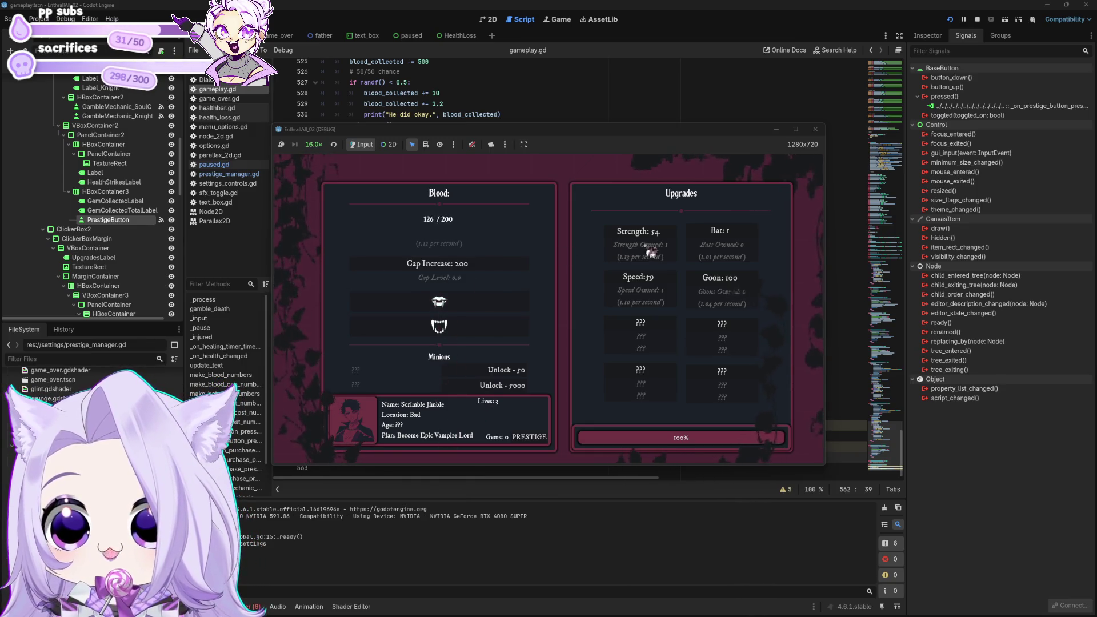
click(656, 282)
click(656, 282)
click(669, 232)
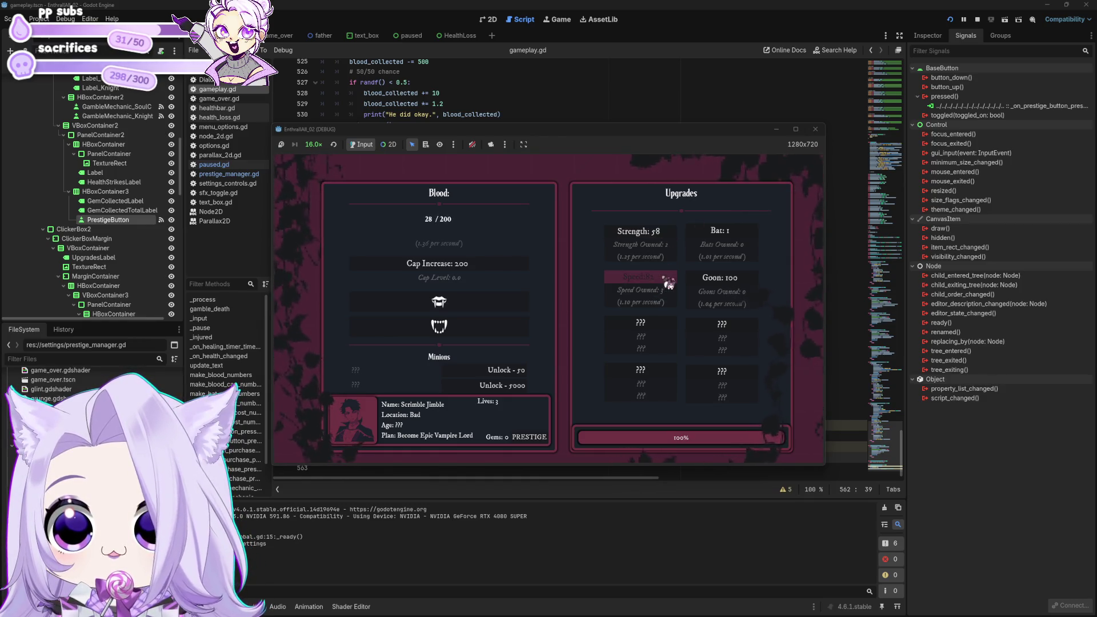
click(485, 303)
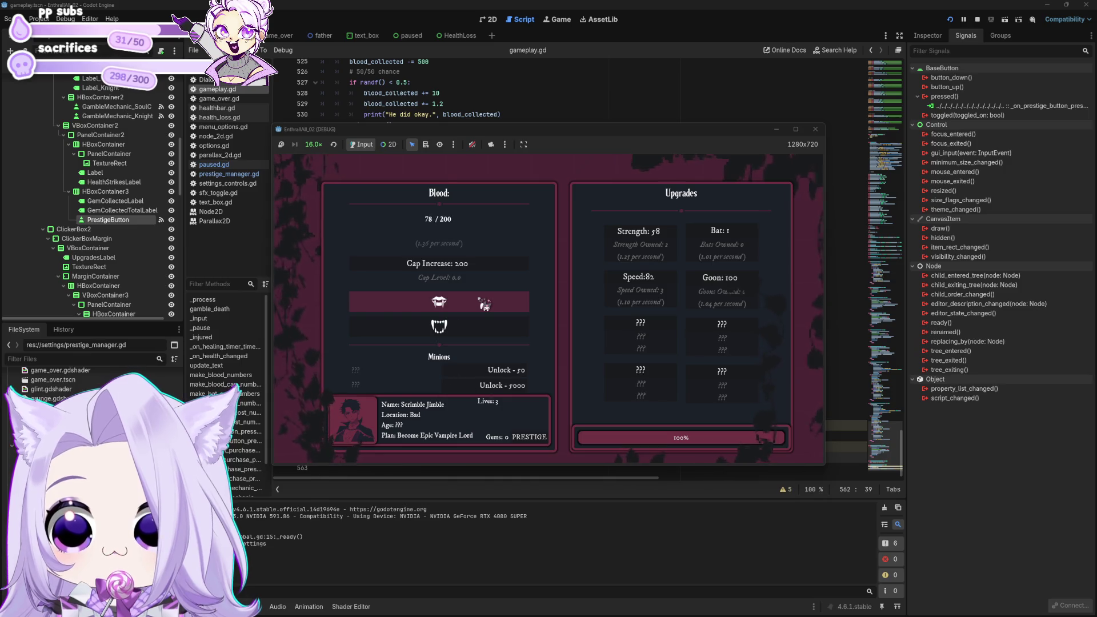
click(619, 280)
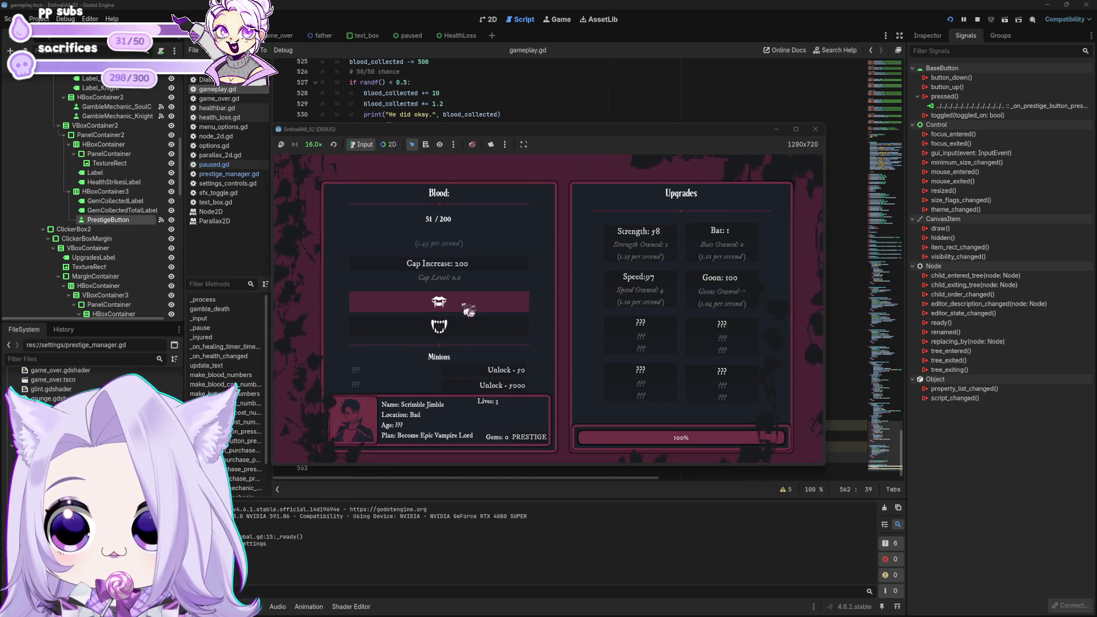
click(667, 239)
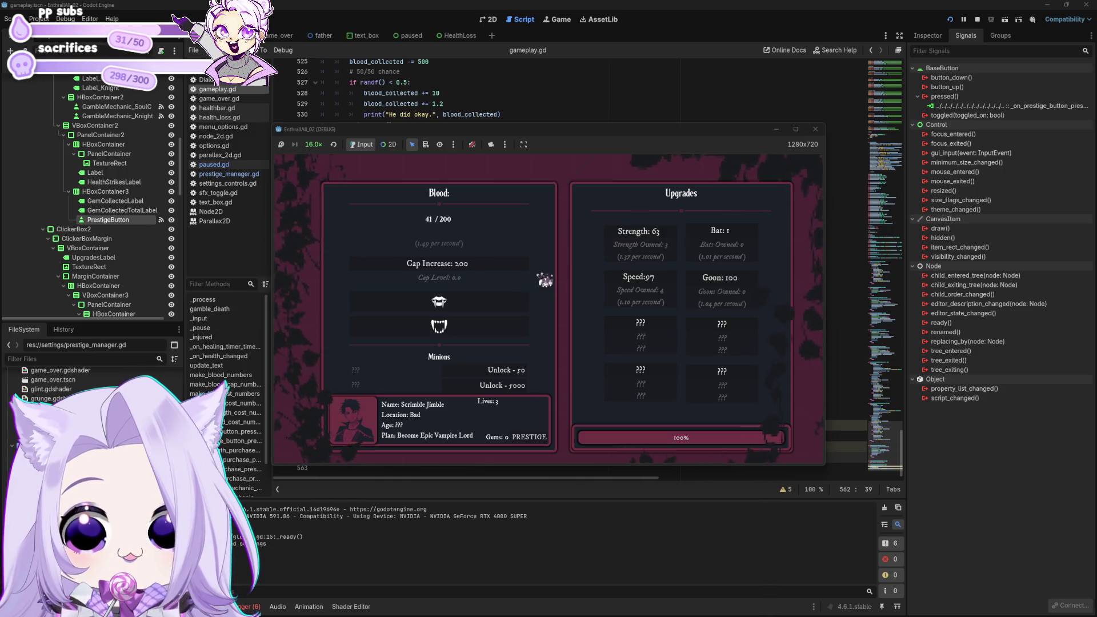
click(472, 306)
click(726, 242)
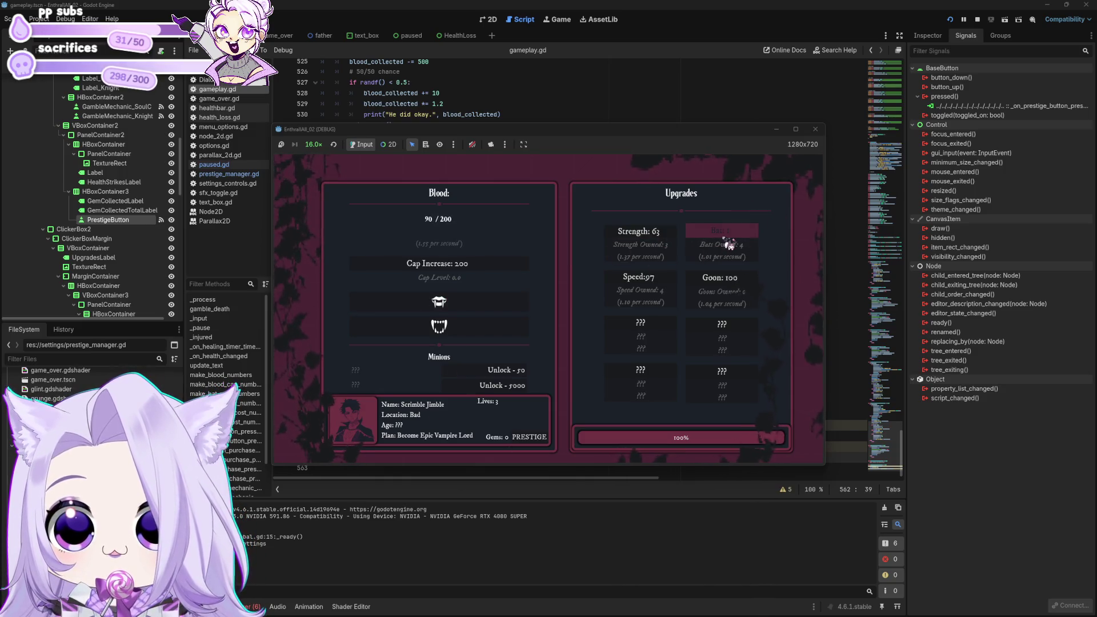
click(728, 242)
click(728, 240)
click(727, 236)
click(727, 232)
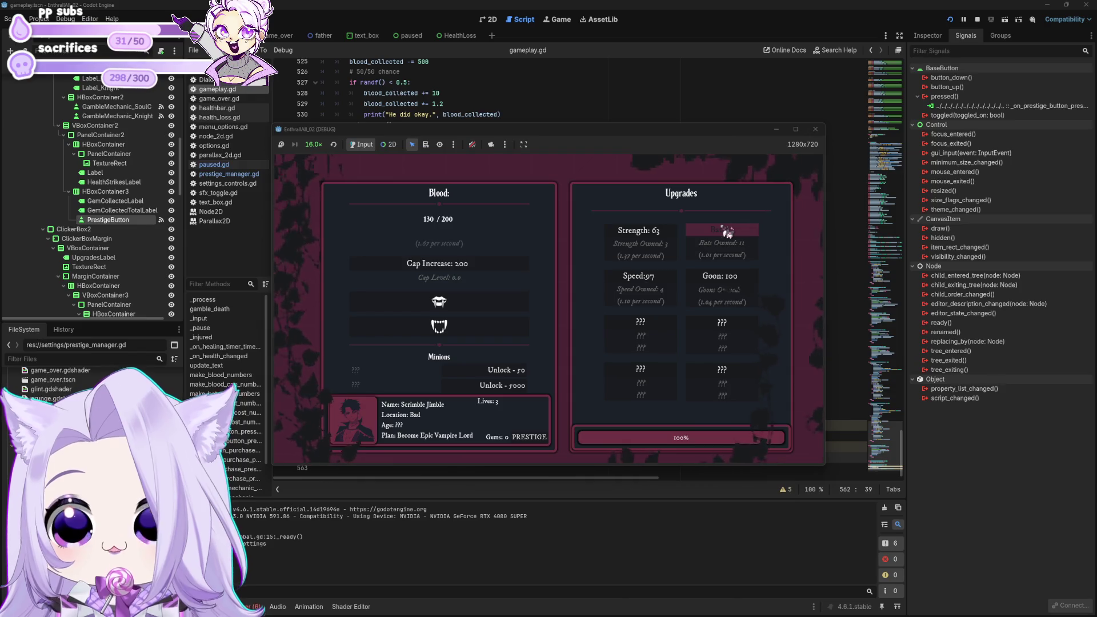
click(727, 231)
click(537, 377)
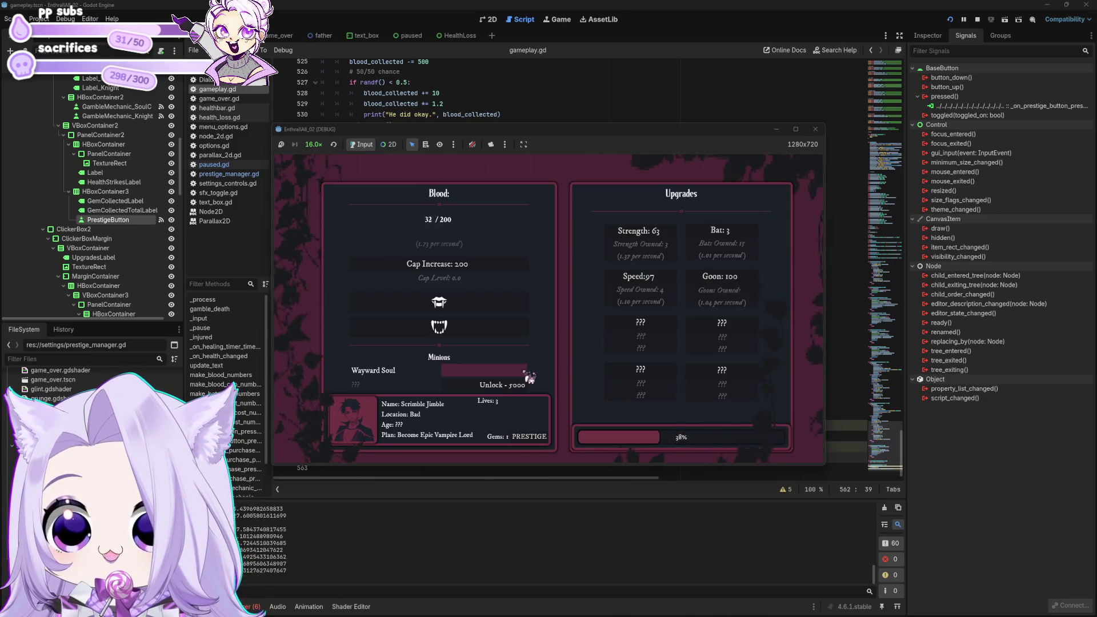
click(537, 440)
click(537, 440)
click(537, 440)
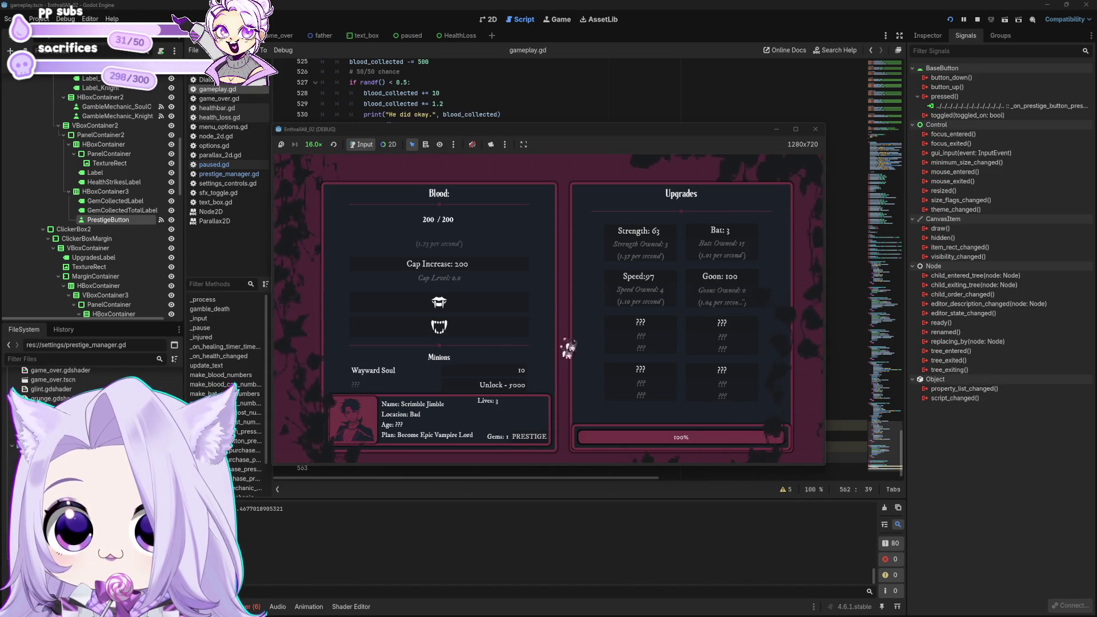
click(491, 273)
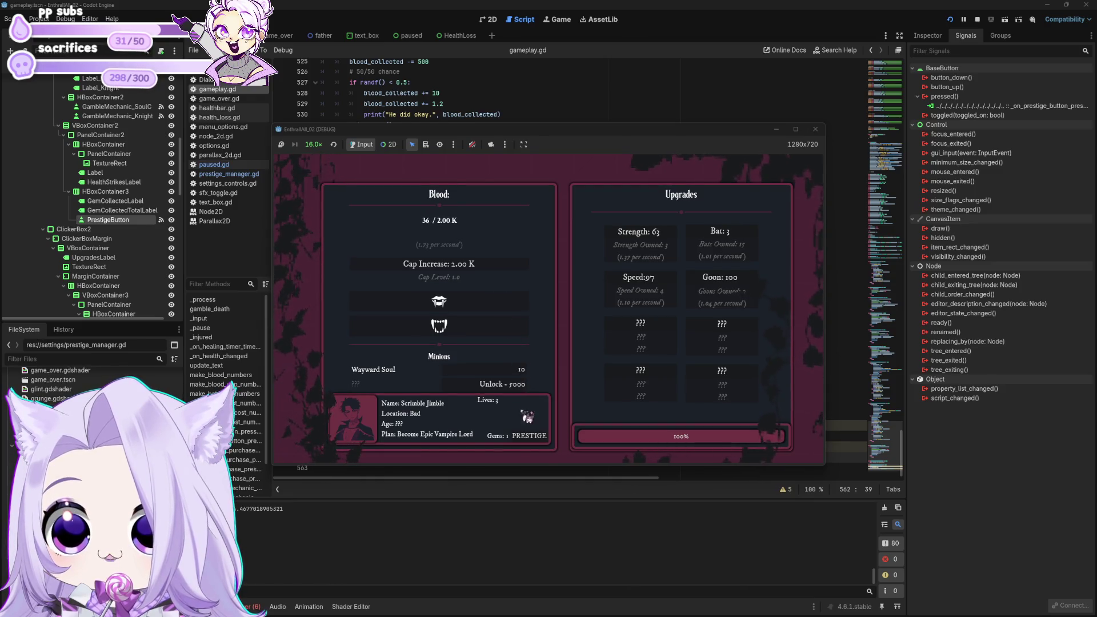
click(816, 128)
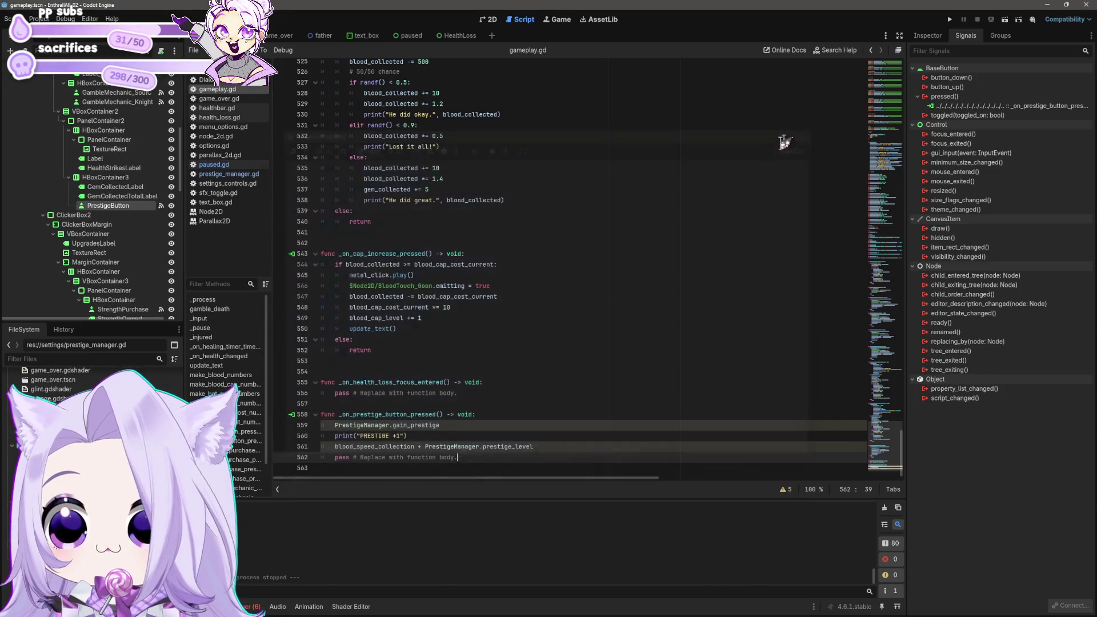
Add an update_text() call on a new line after line 561
click(560, 446)
key(Return)
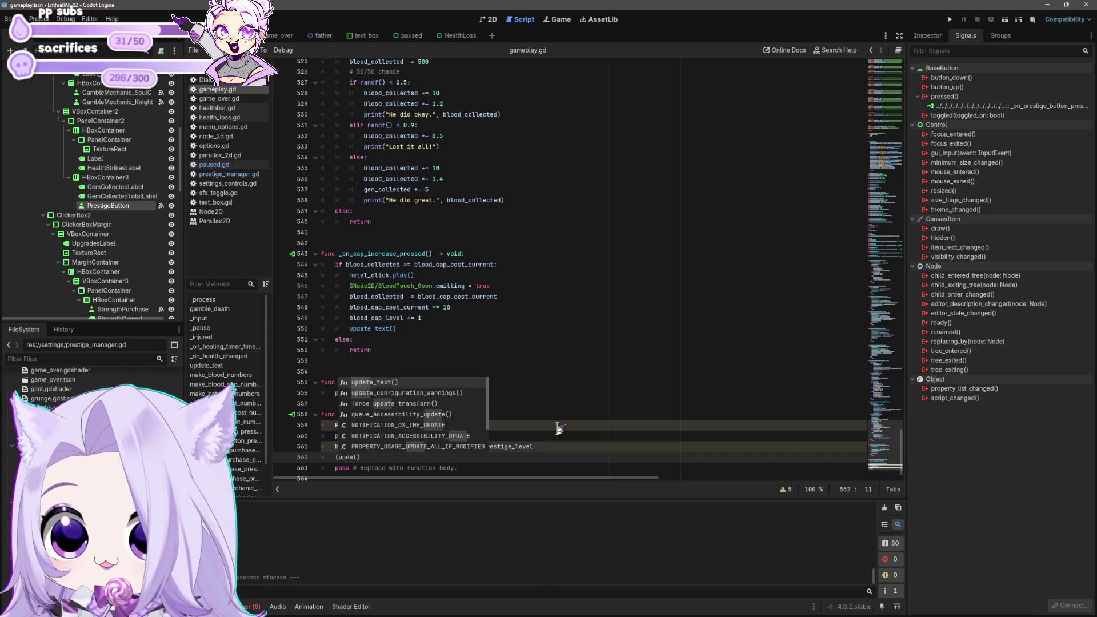
key(shift+Home)
text(u)
text(_)
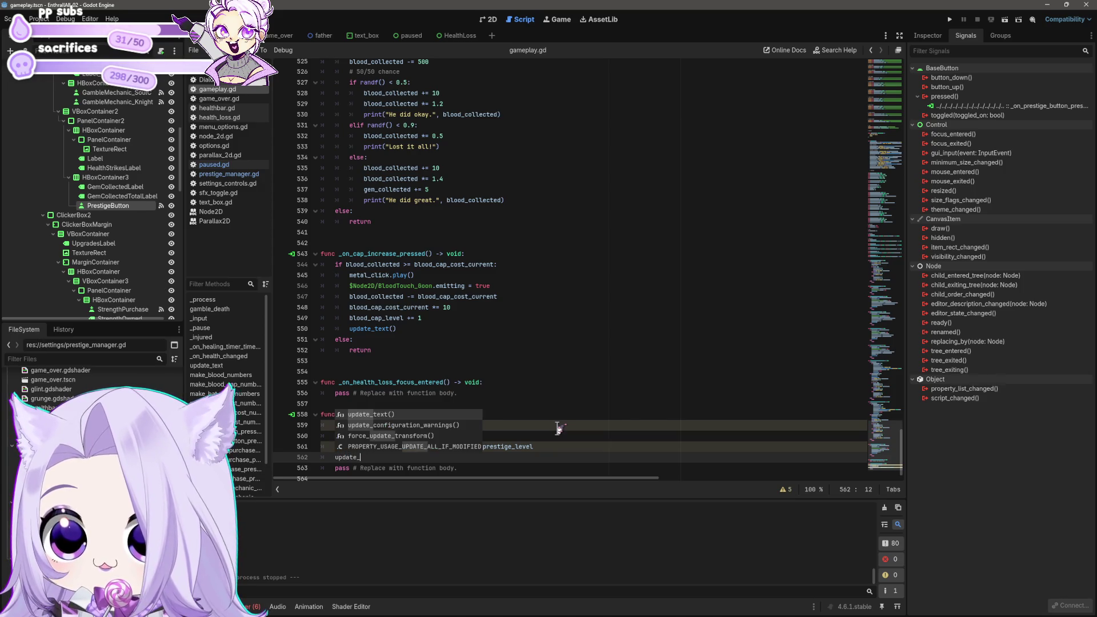
key(Return)
key(ctrl+shift+Return)
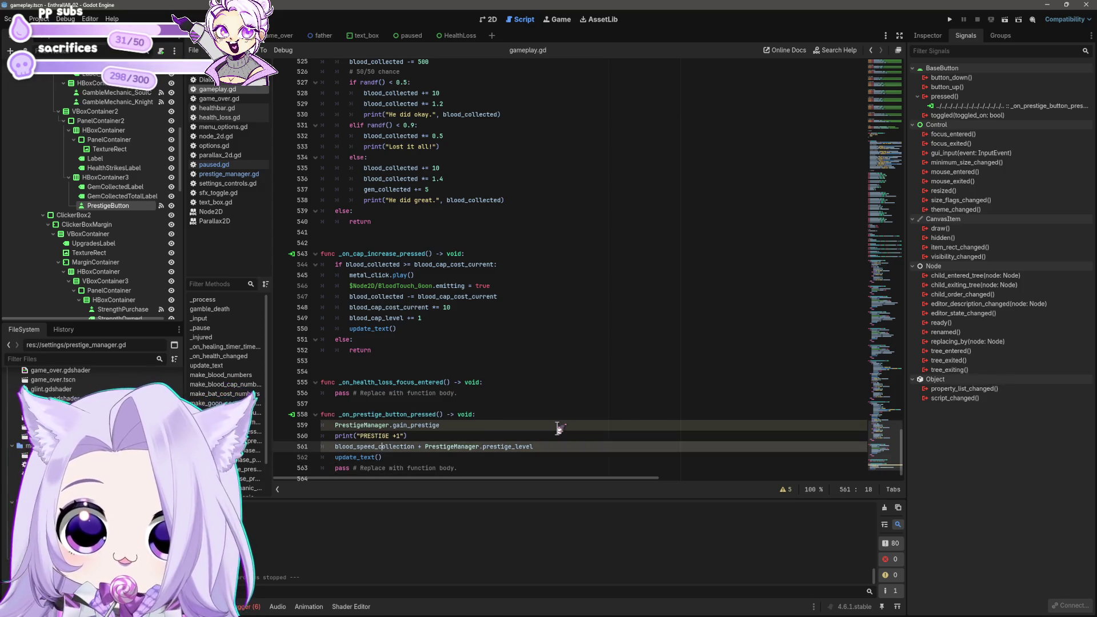
Insert 'gem_collected -=1' above the blood speed line, remove the empty line, and save
key(Up)
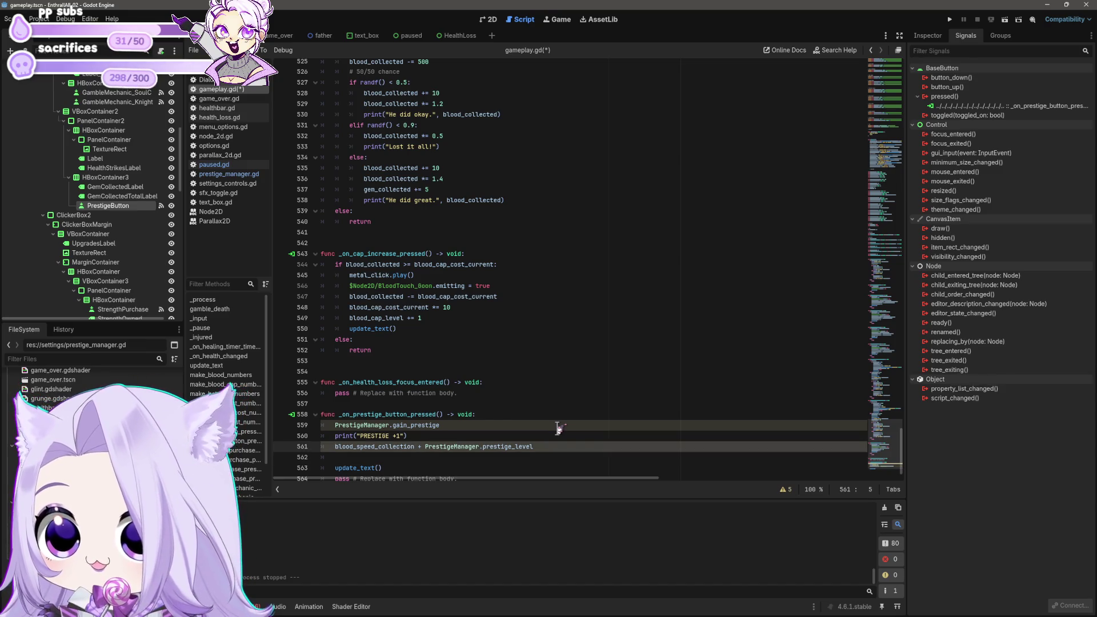
scroll(557, 426, down, 1)
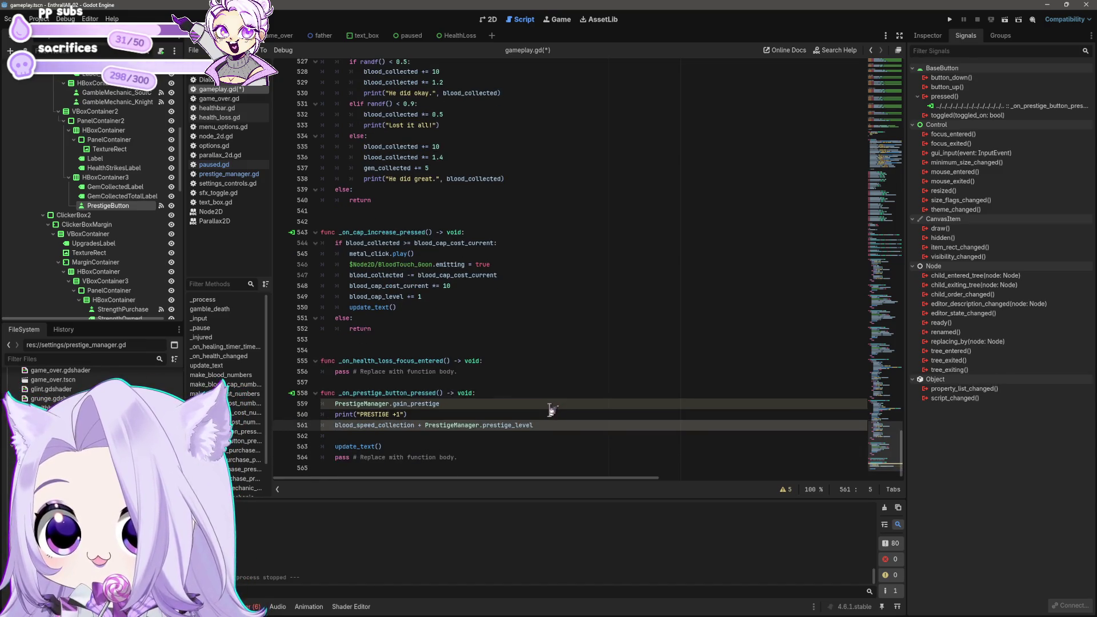
key(ctrl+shift+Return)
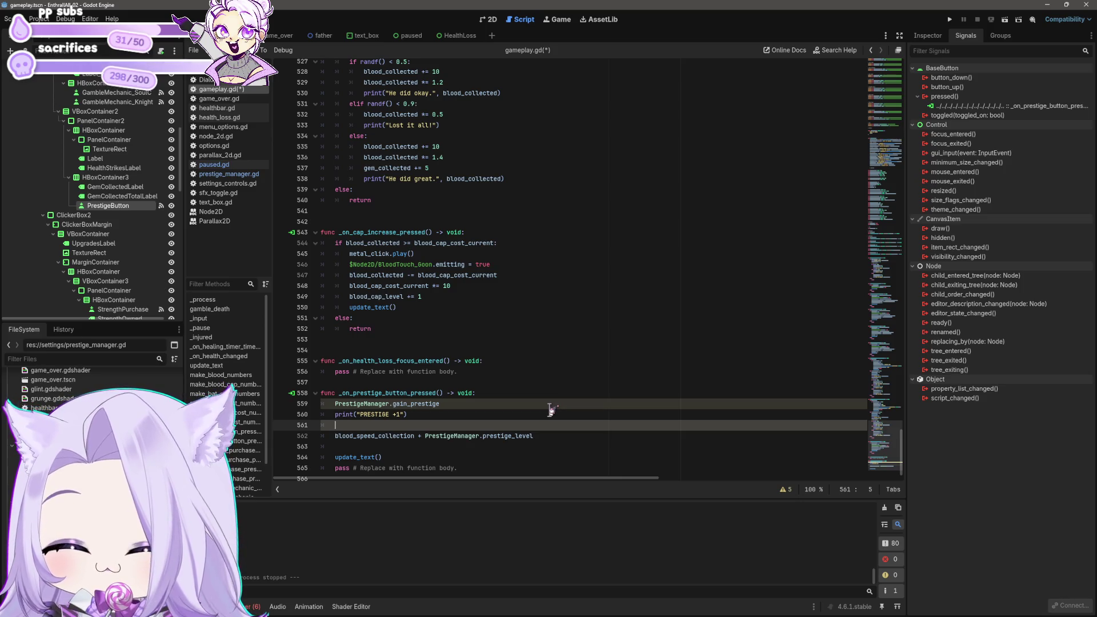
text(gem_collected)
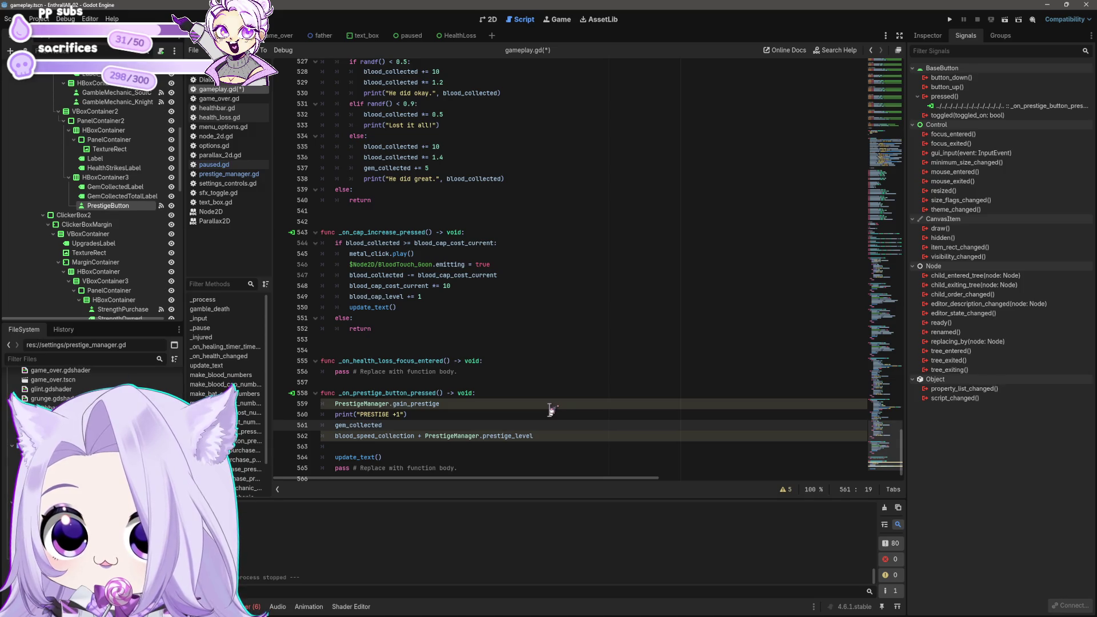
key(BackSpace)
text(1)
key(Down)
key(Down)
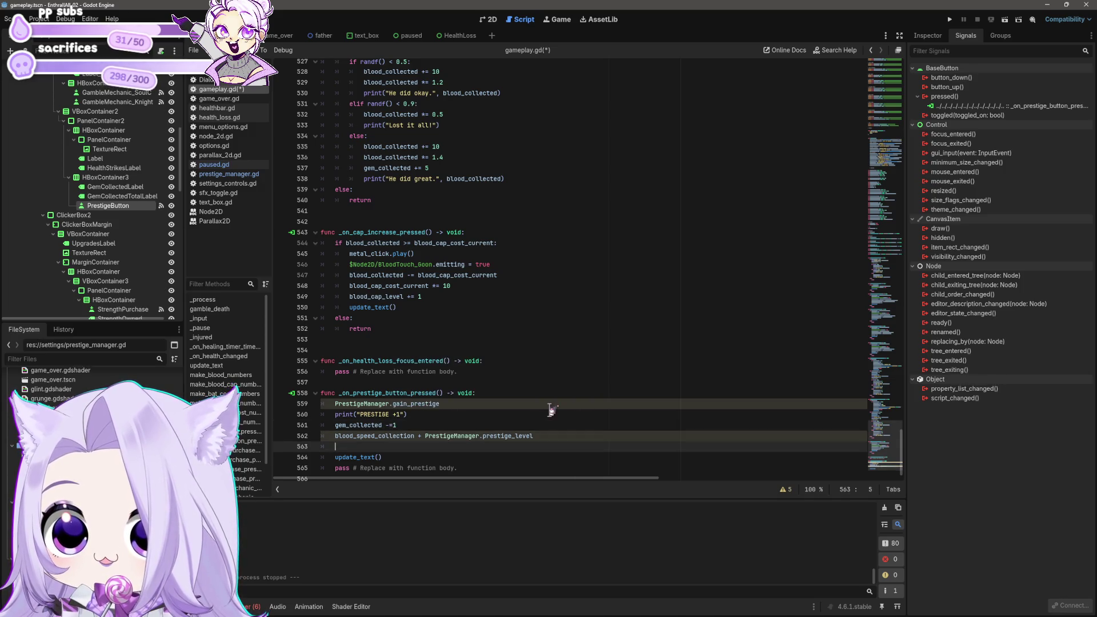
key(ctrl+shift+k)
key(ctrl+s)
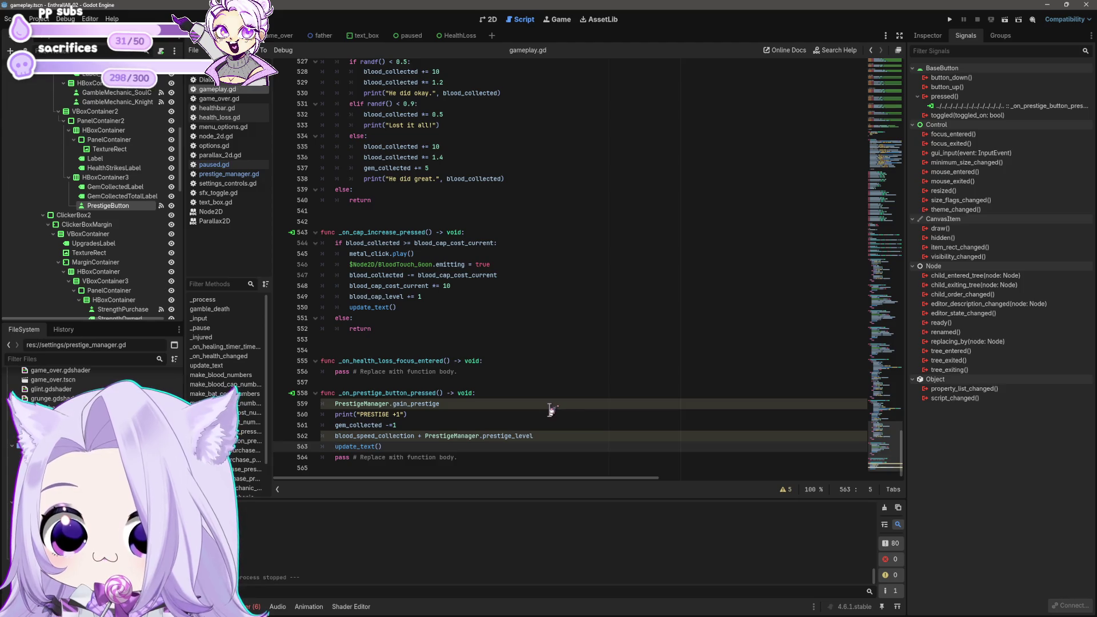
click(423, 425)
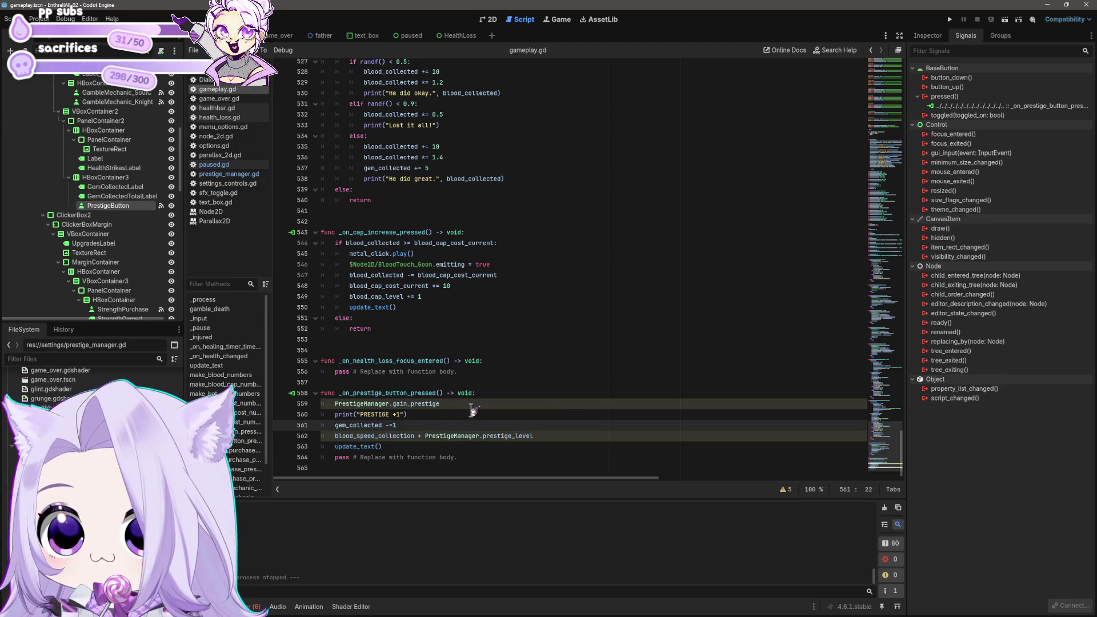
Launch the game, start a new game, and keep game speed at 16x
click(950, 20)
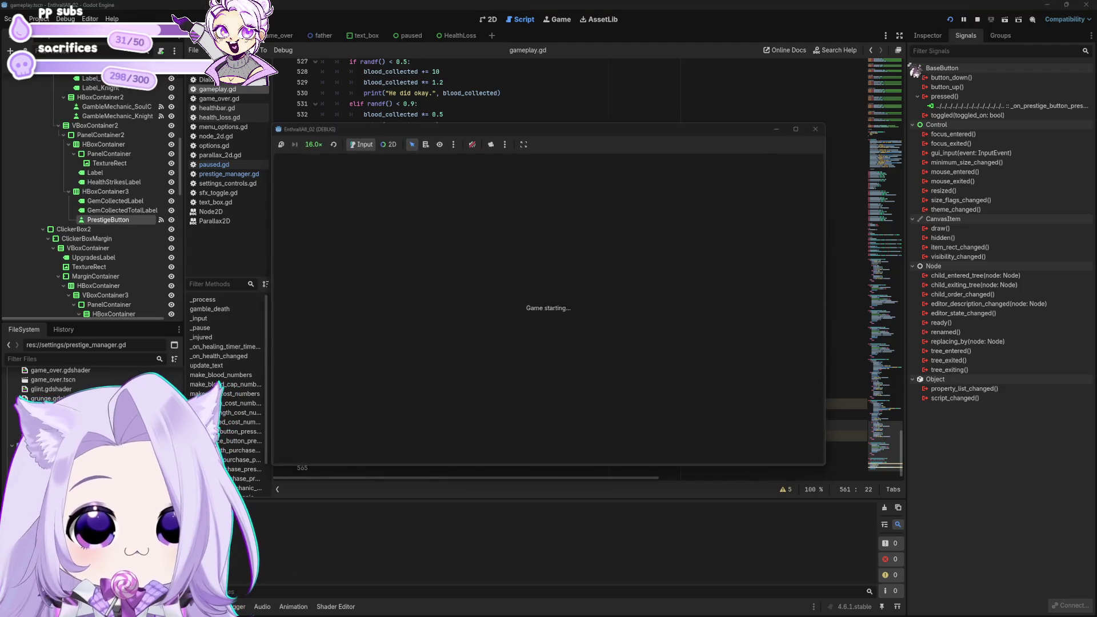
click(553, 335)
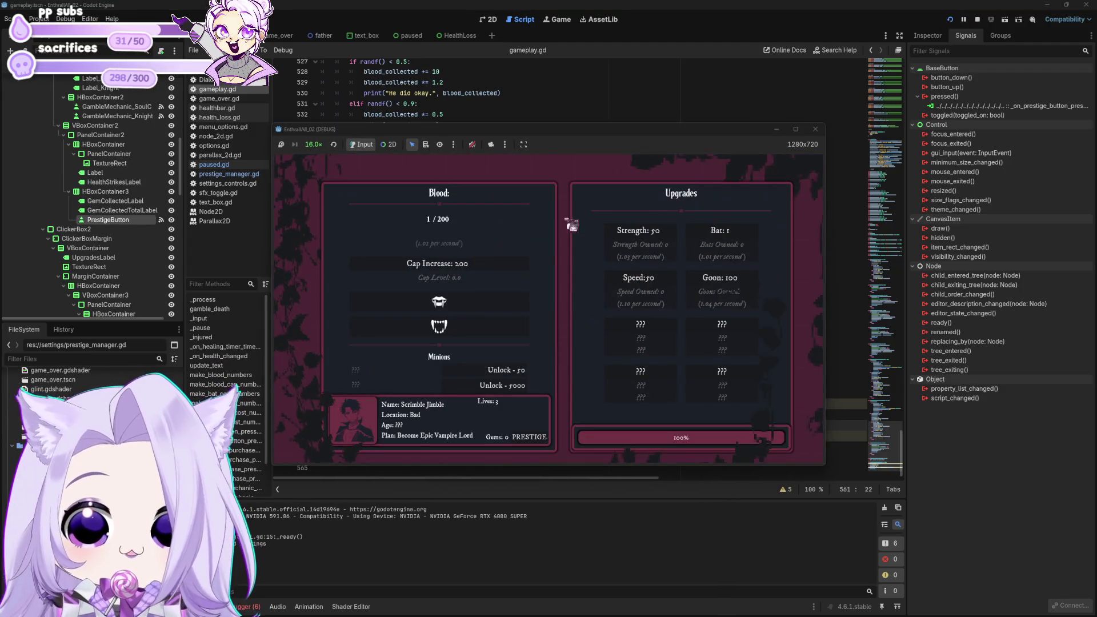
click(313, 144)
click(336, 287)
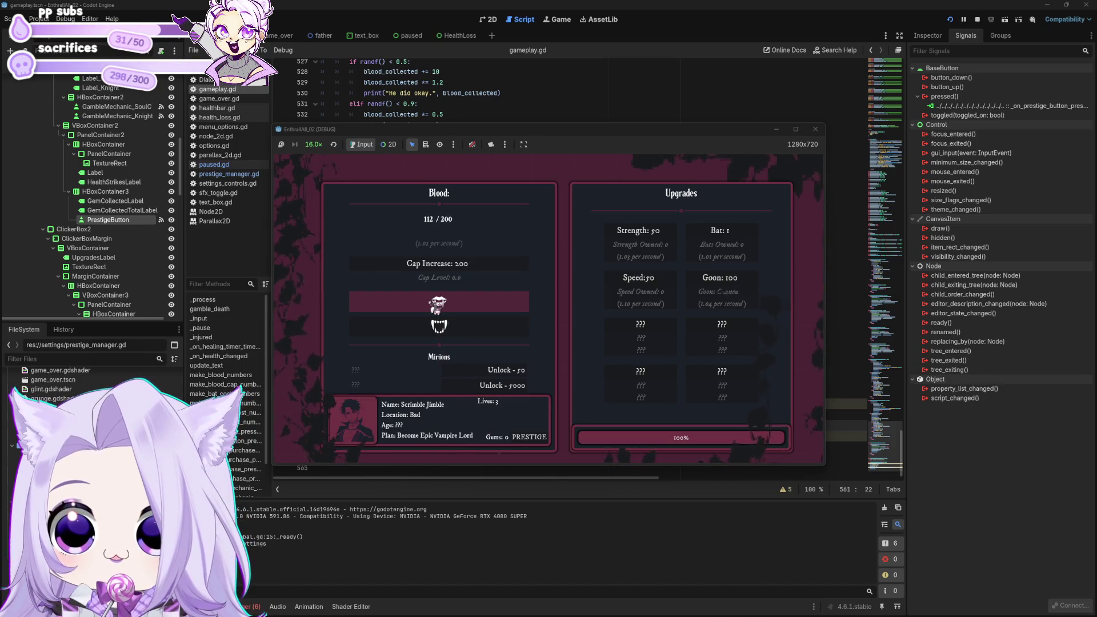
Buy Speed, unlock the Wayward Soul minion, buy more Bats, and collect blood to the 200 cap
click(640, 288)
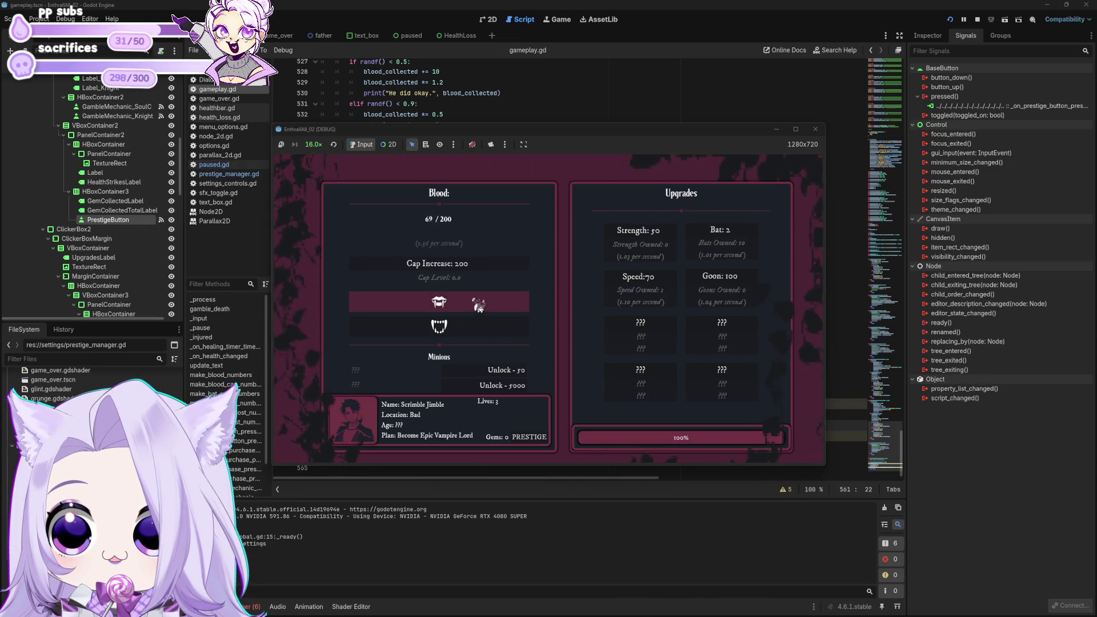
click(477, 305)
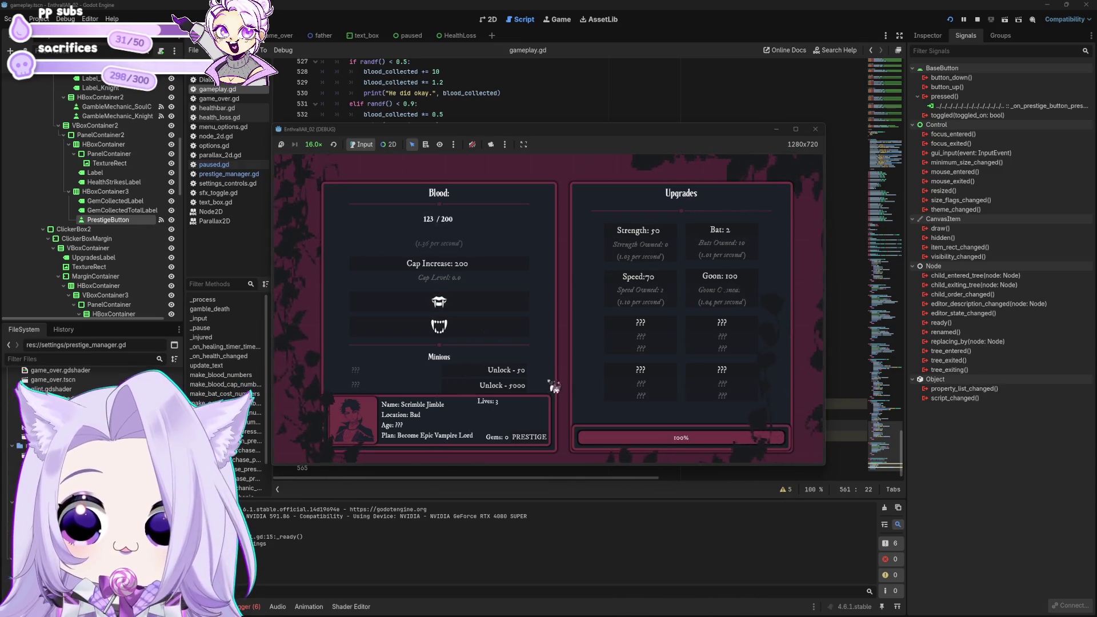
click(526, 376)
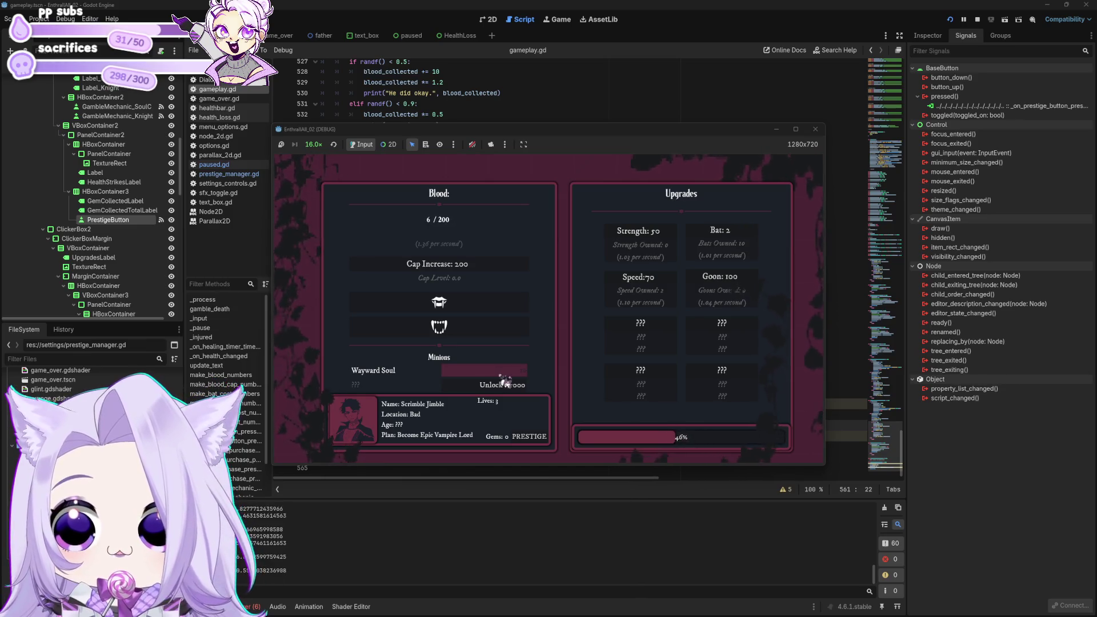
click(737, 231)
click(737, 231)
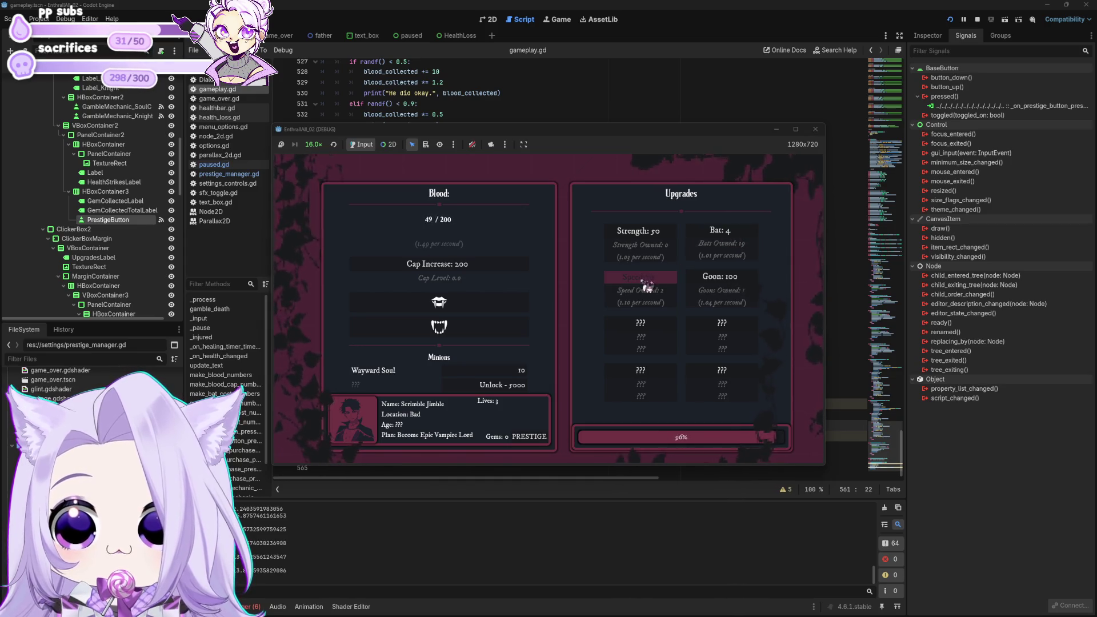
click(492, 308)
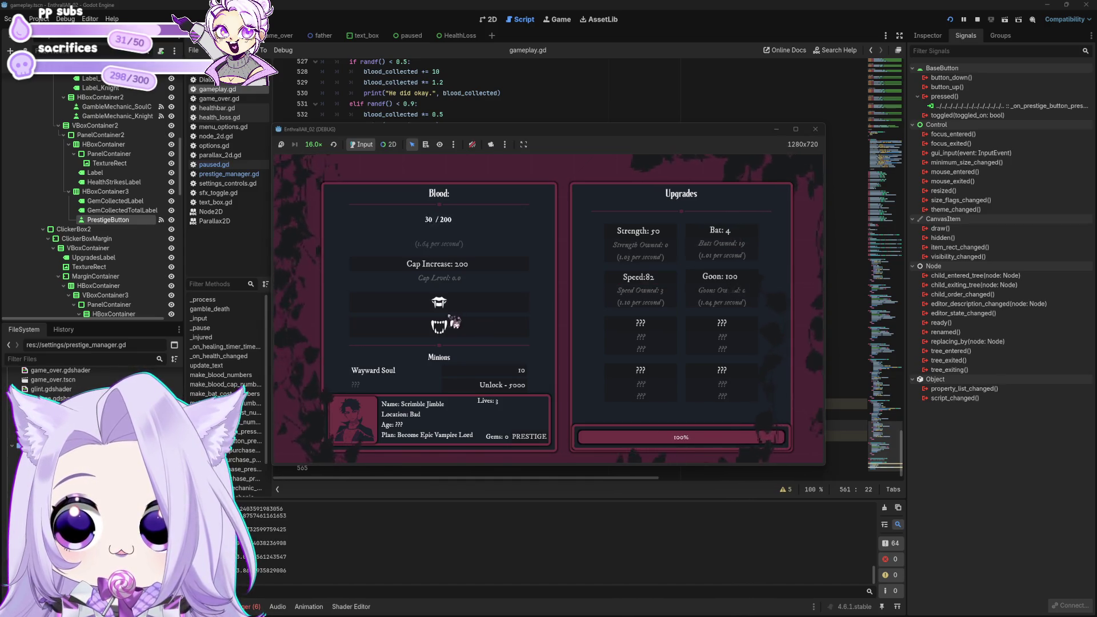
click(500, 311)
click(496, 311)
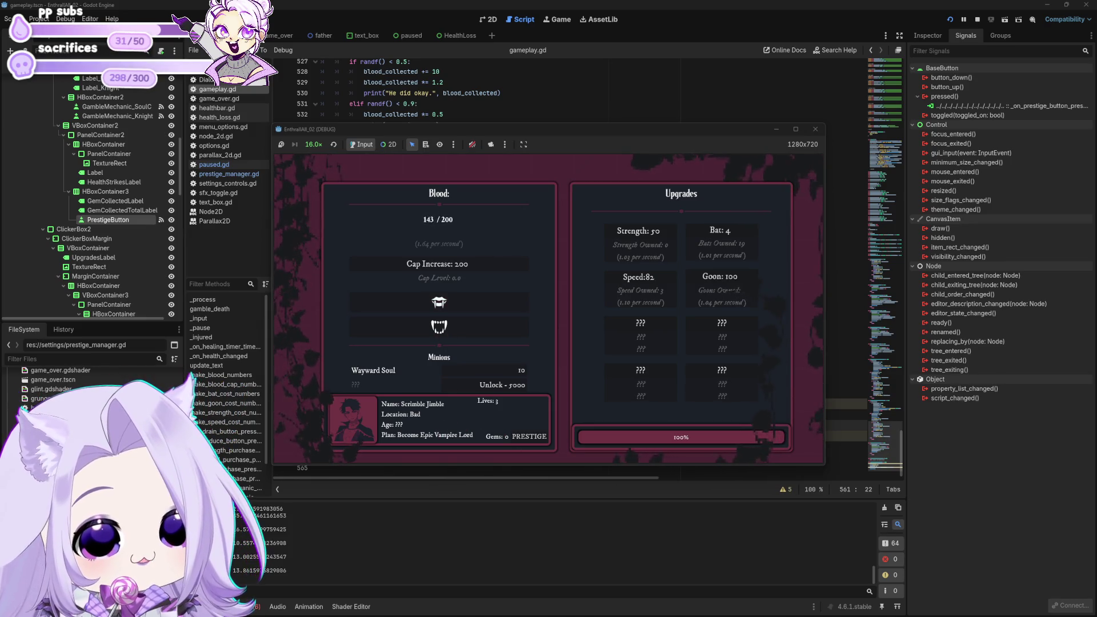
click(462, 303)
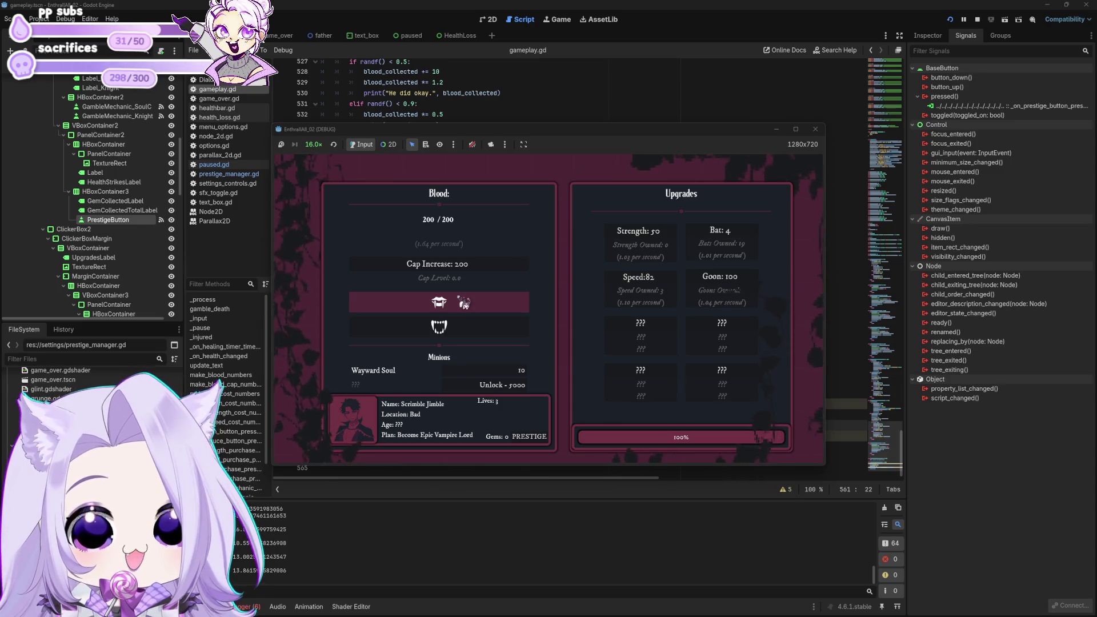
Raise the blood cap to 2.00K, buy another Speed upgrade, and collect blood
click(522, 265)
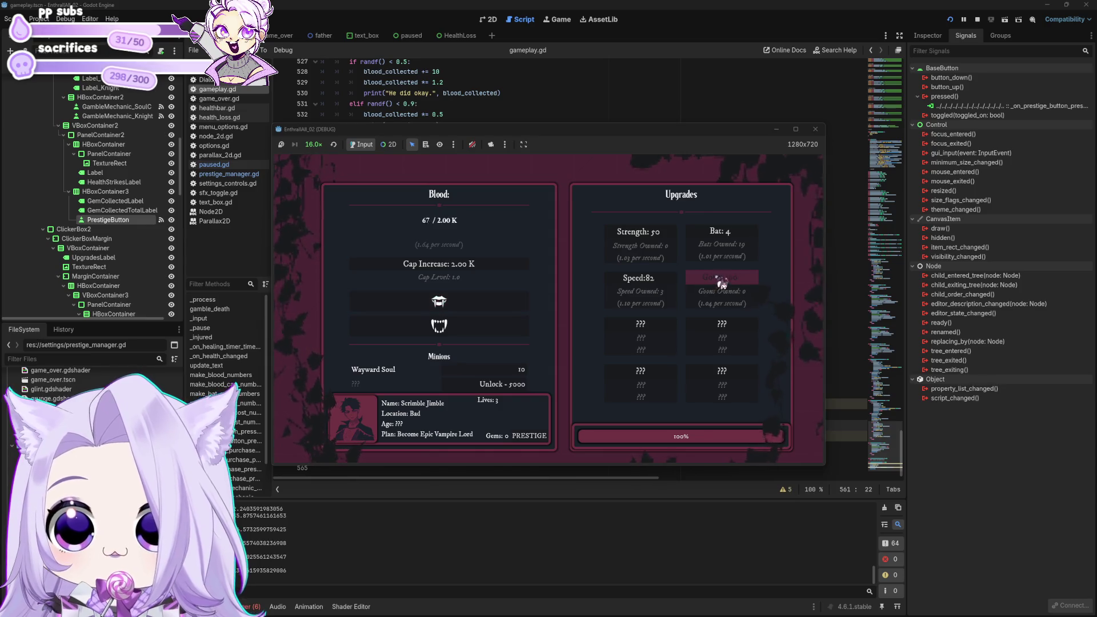
click(636, 280)
click(476, 306)
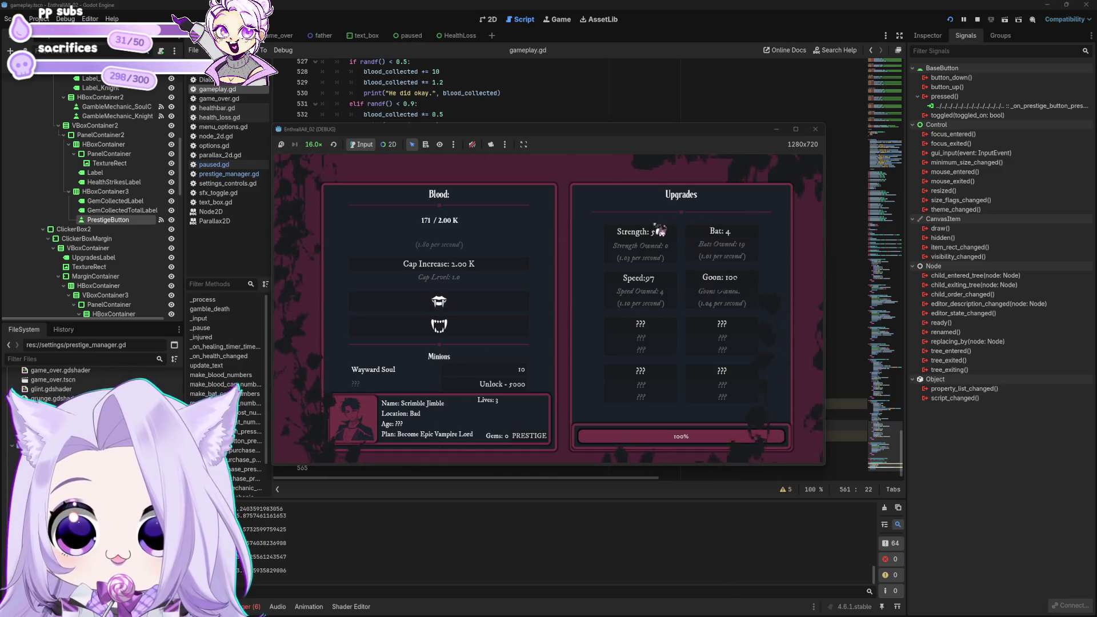
Buy two Strength upgrades and two Speed upgrades, collecting blood in between
click(646, 243)
click(643, 244)
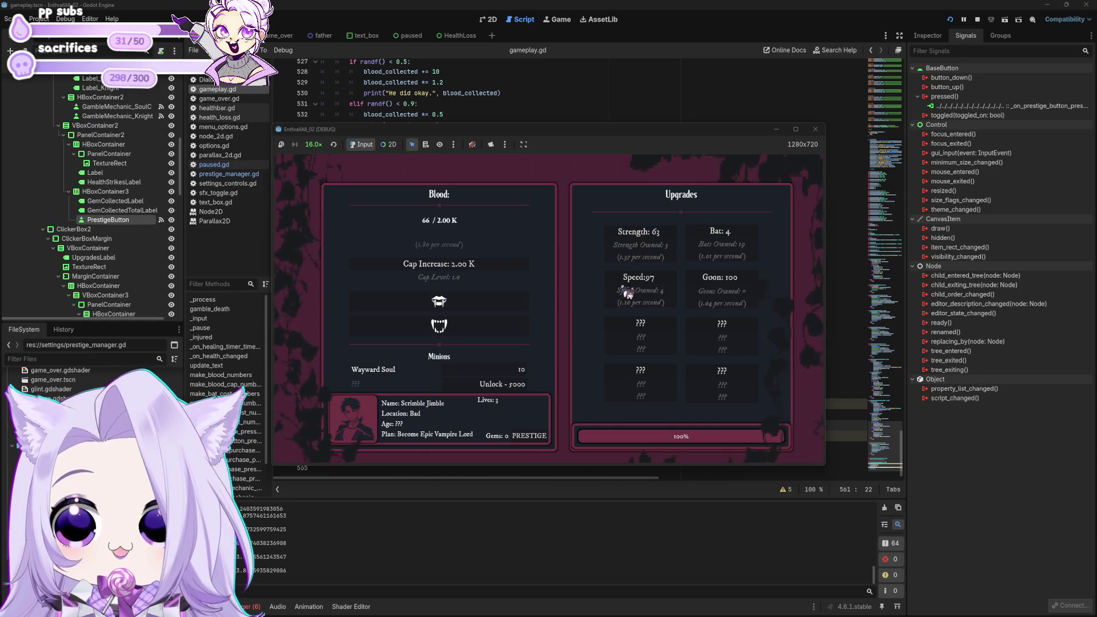
click(476, 310)
click(476, 309)
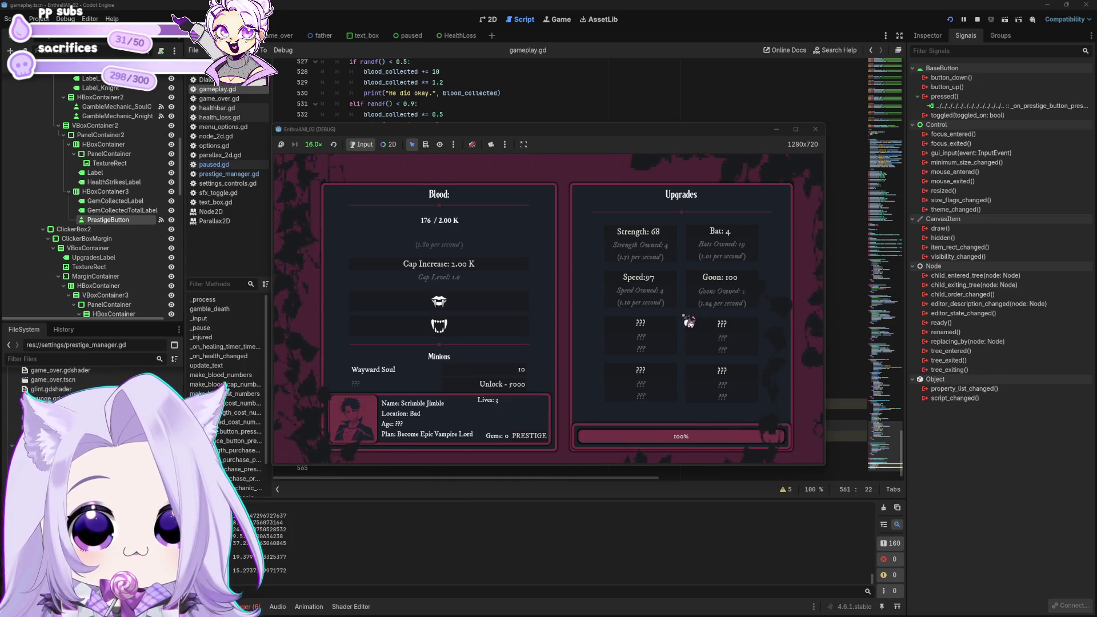
click(675, 279)
click(674, 280)
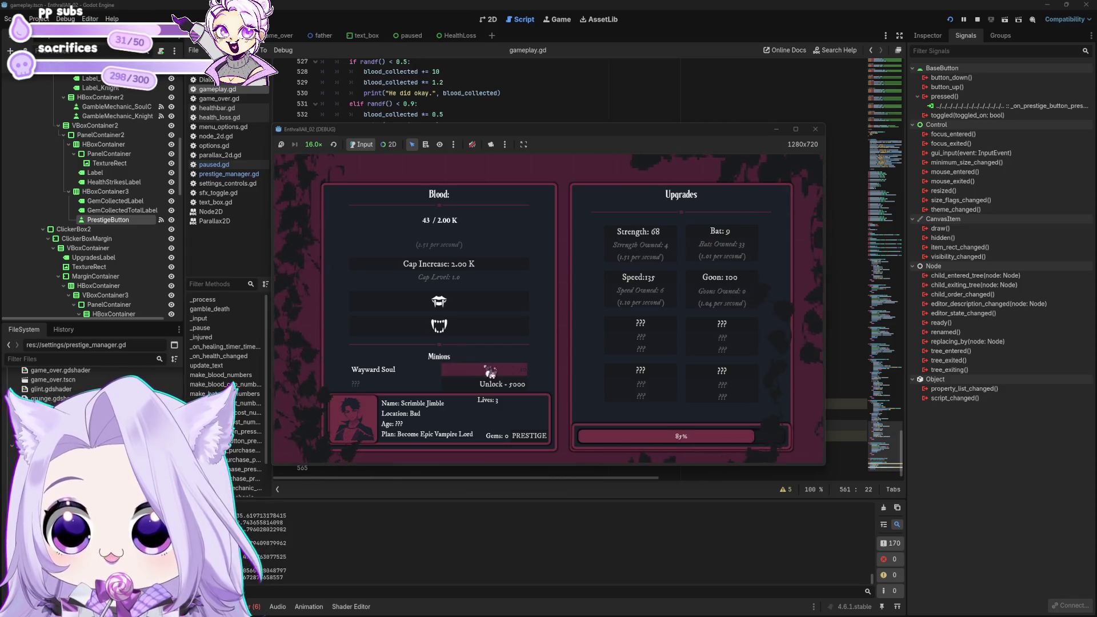
Prestige three times to watch gems drop to -13, buy another Wayward Soul, and close the game
click(543, 444)
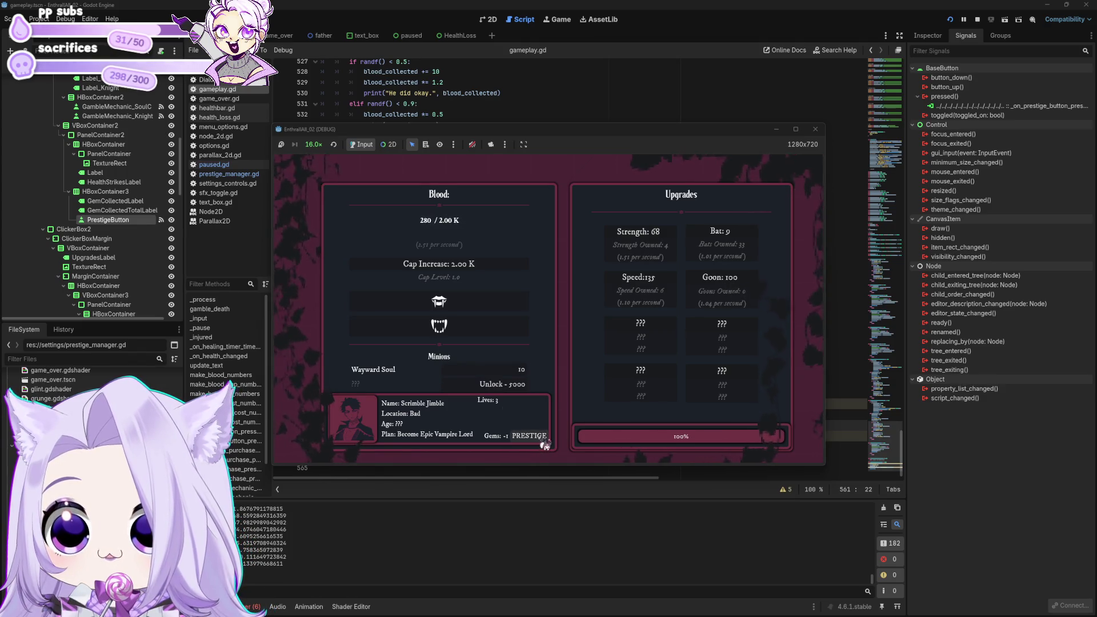
click(544, 439)
click(544, 440)
click(543, 438)
click(543, 439)
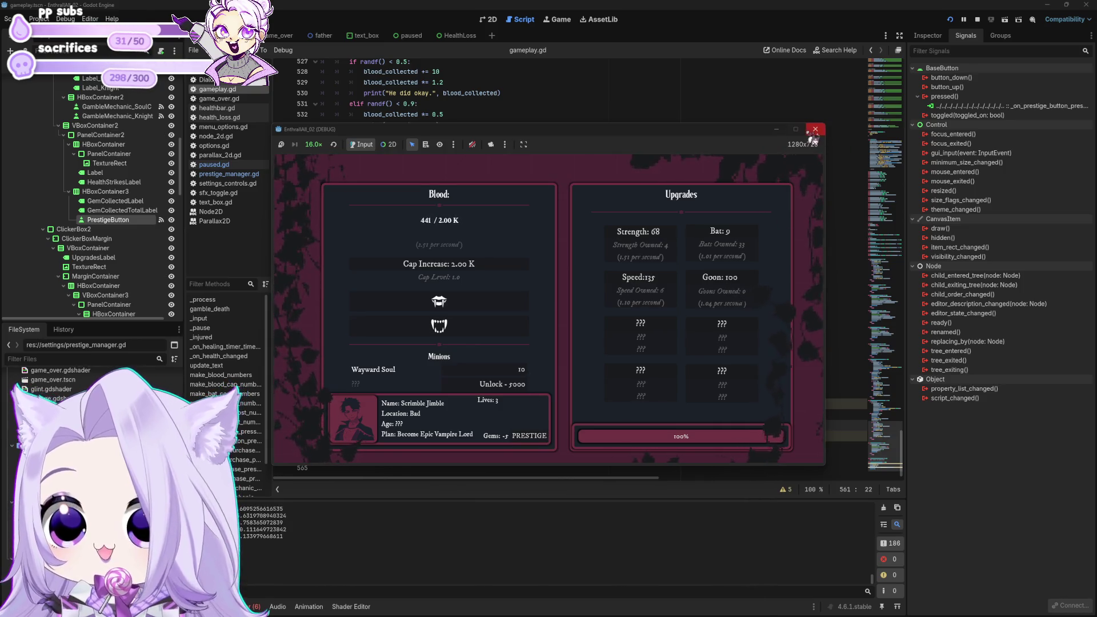
click(513, 372)
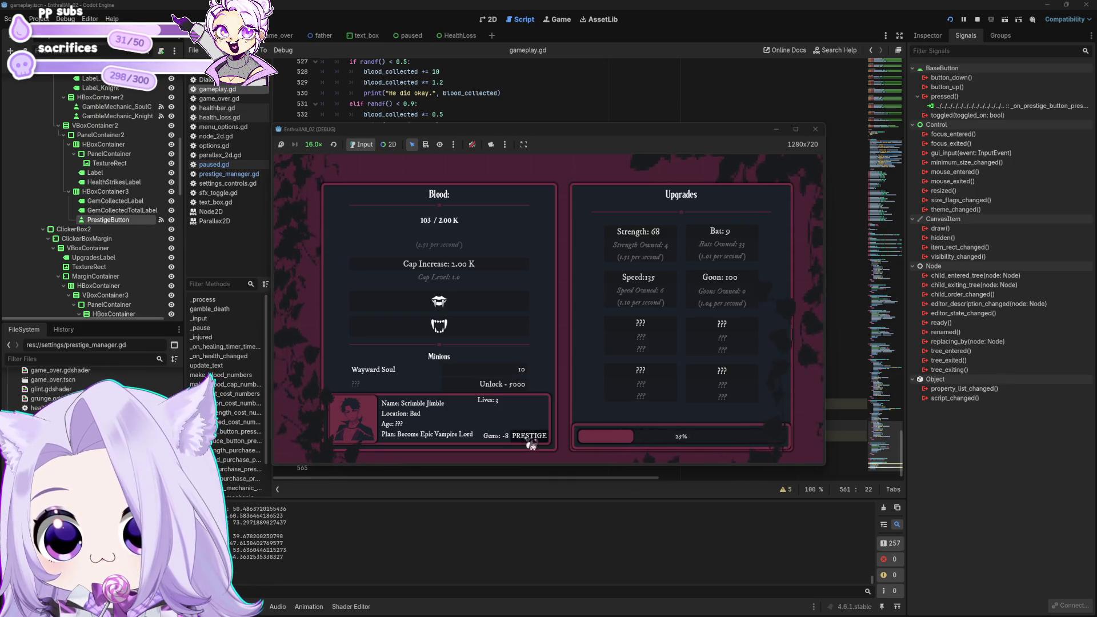
click(816, 130)
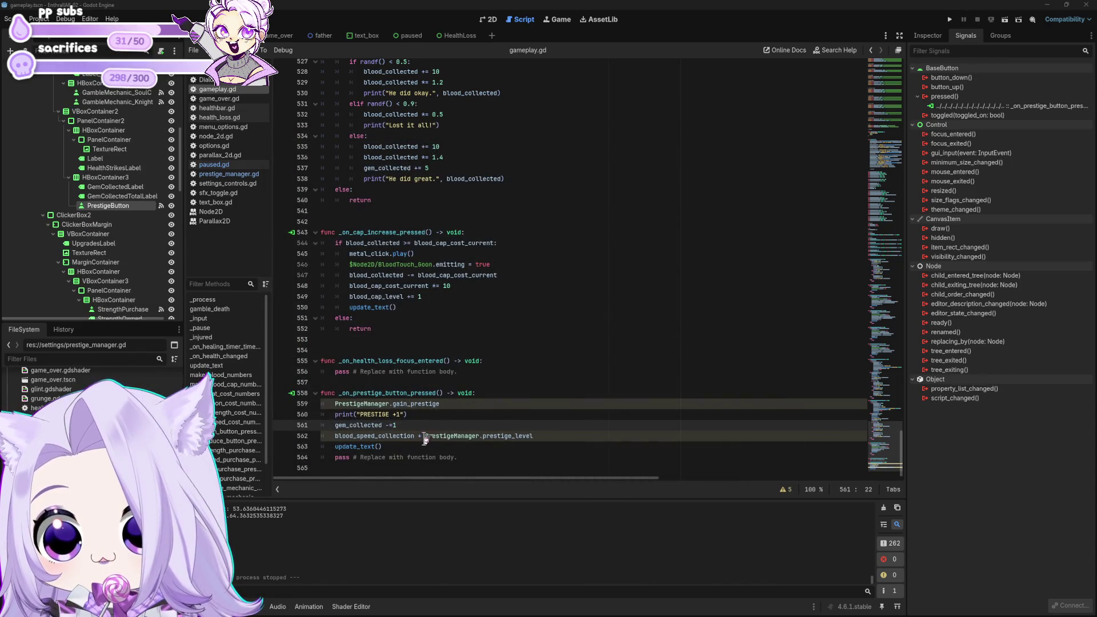
Add parentheses to the gain_prestige() call on line 559
click(542, 435)
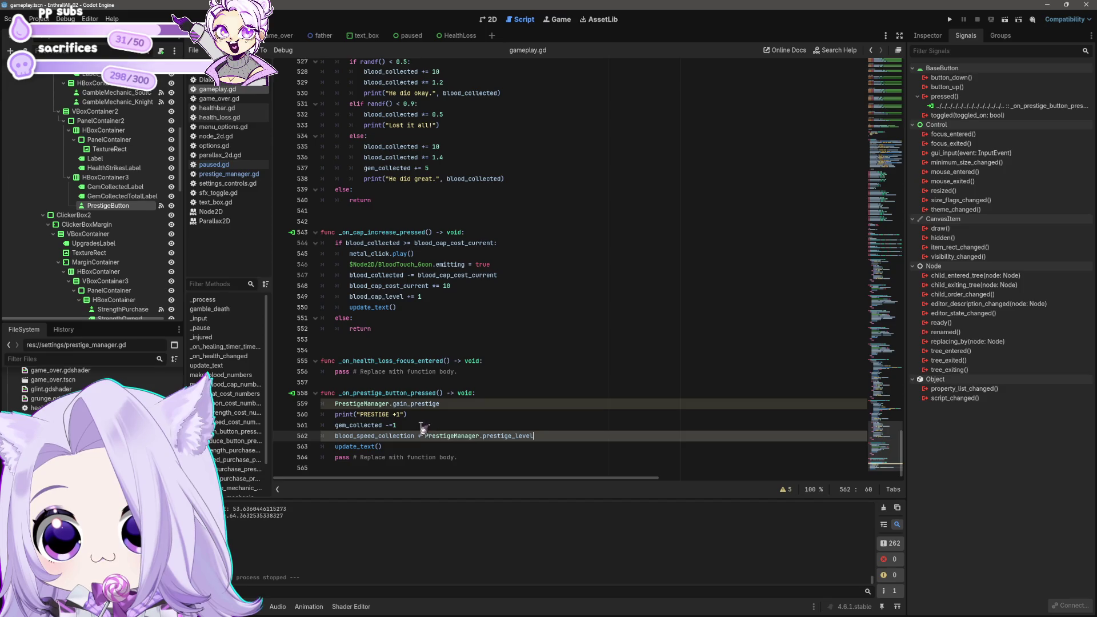
click(437, 414)
click(451, 403)
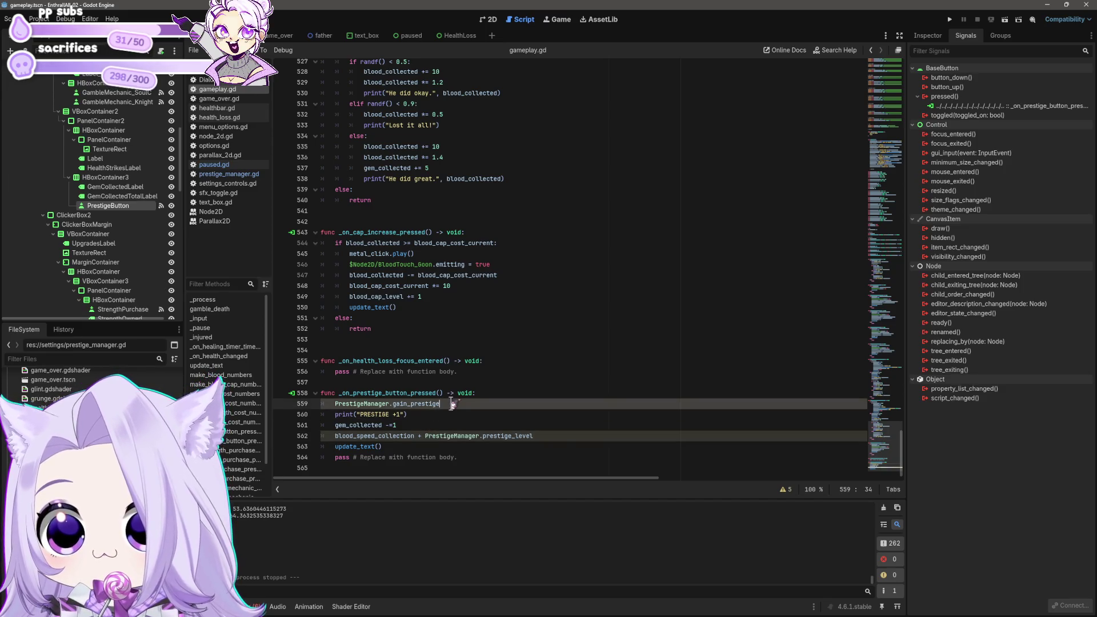
text(())
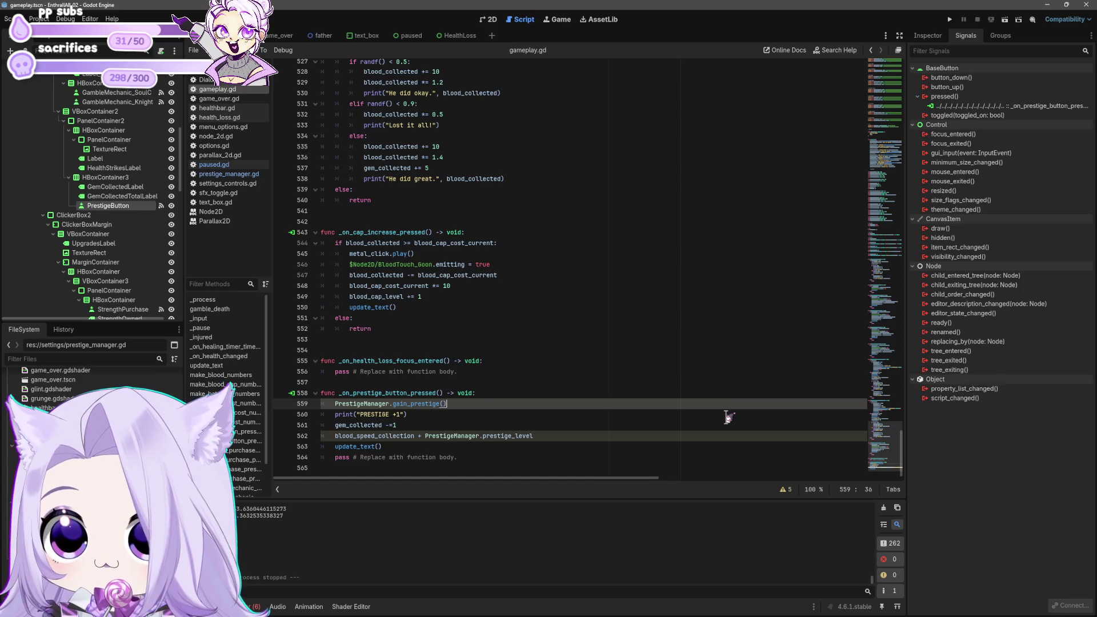
key(Down)
key(Up)
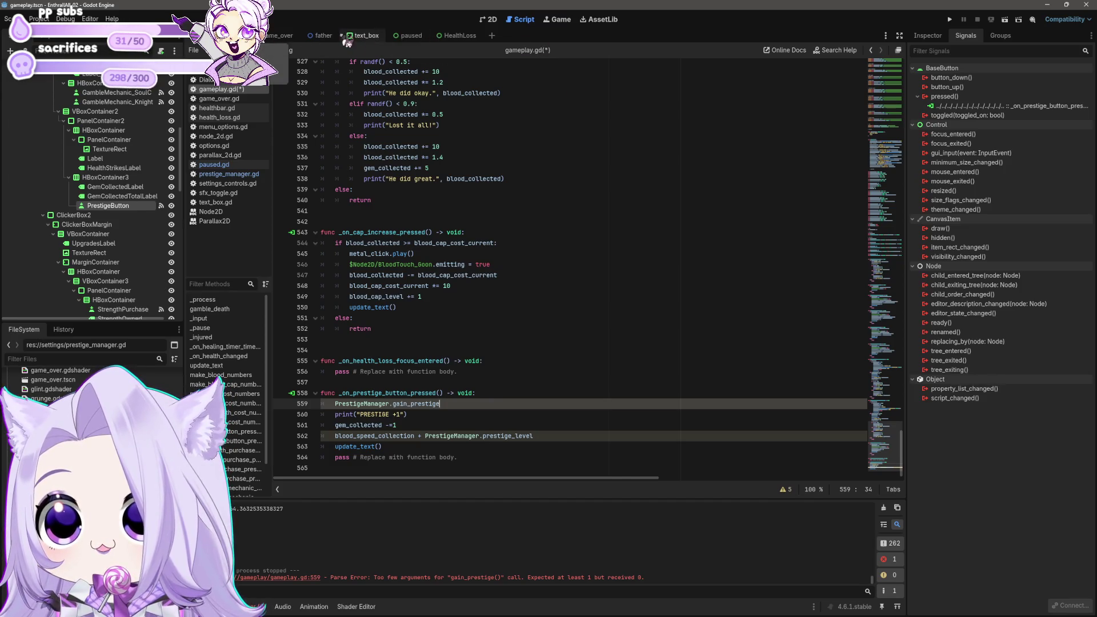
Look up the do_prestige function name in prestige_manager.gd, then return to gameplay.gd
click(214, 165)
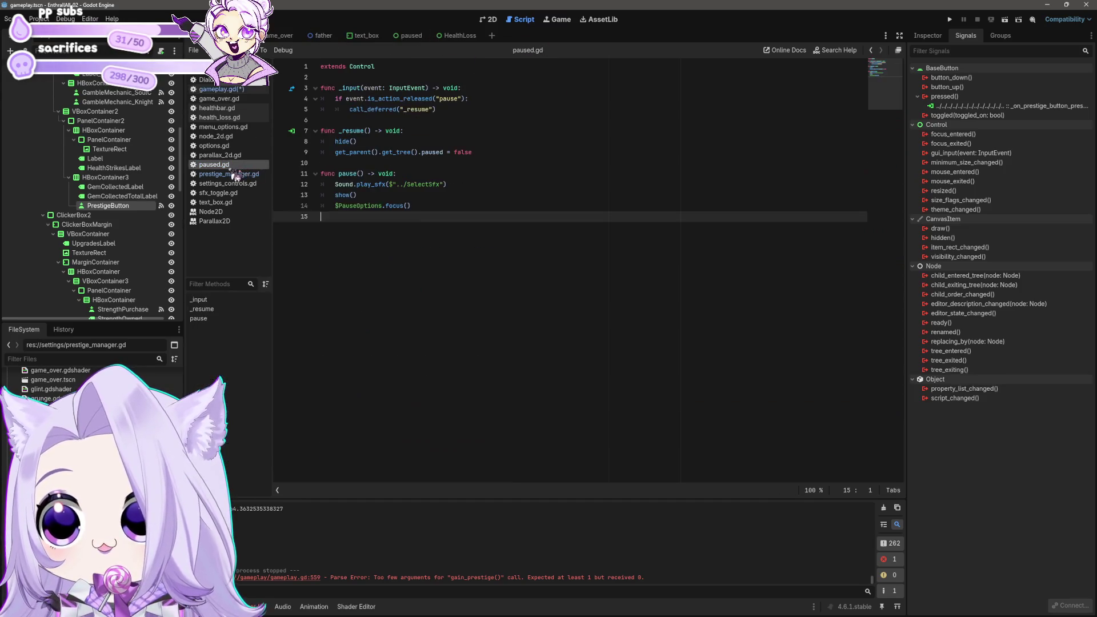
click(229, 174)
click(423, 239)
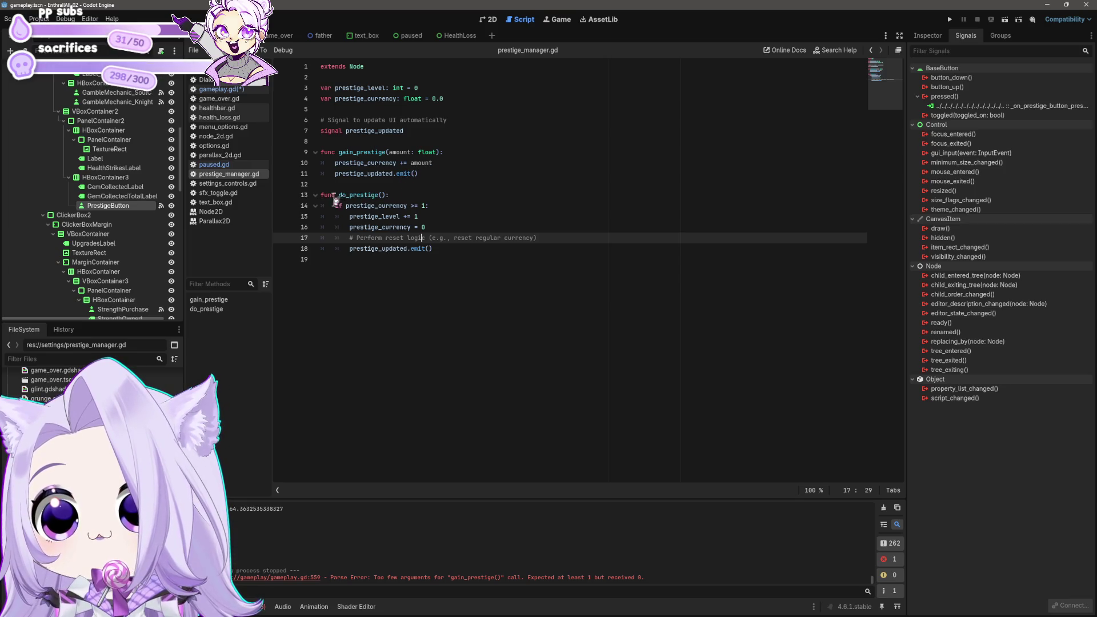
drag(339, 195, 378, 196)
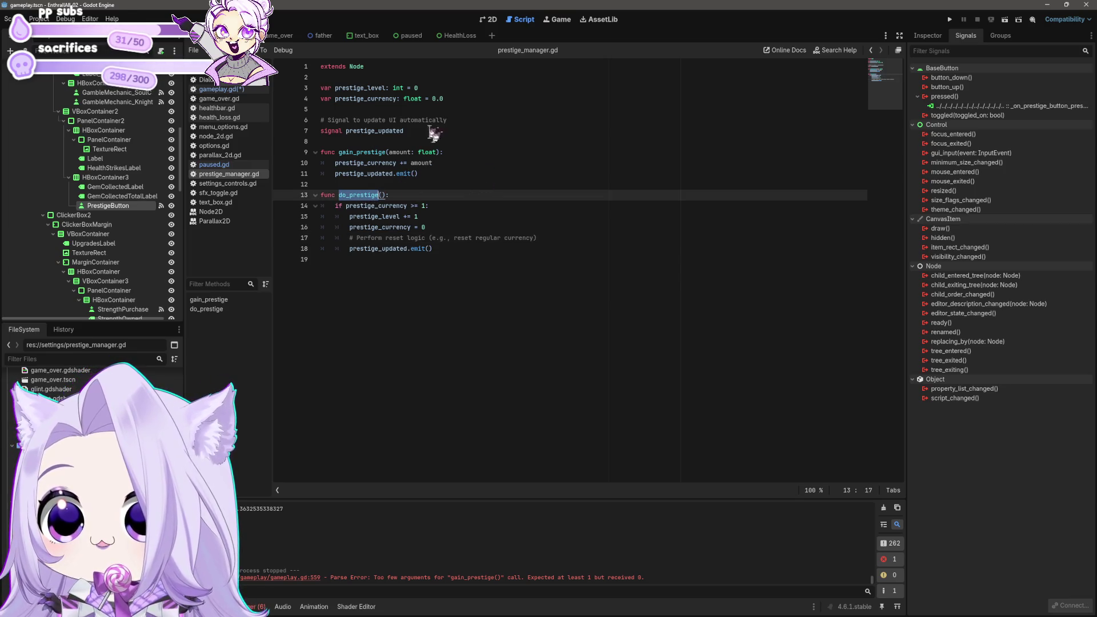
click(278, 36)
click(323, 36)
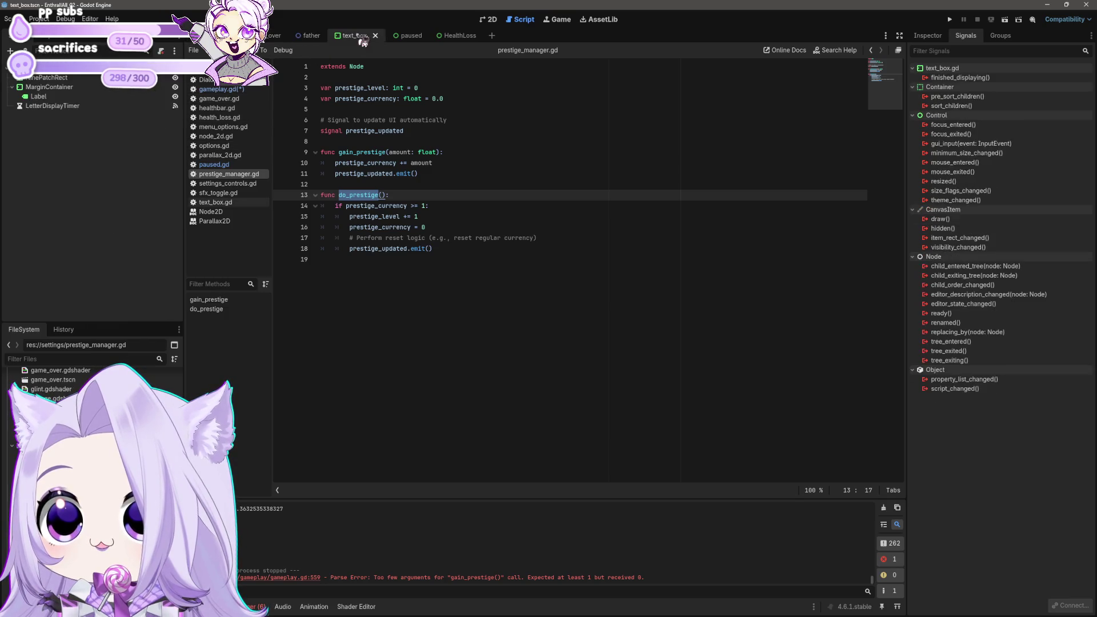
click(403, 35)
click(448, 36)
click(216, 91)
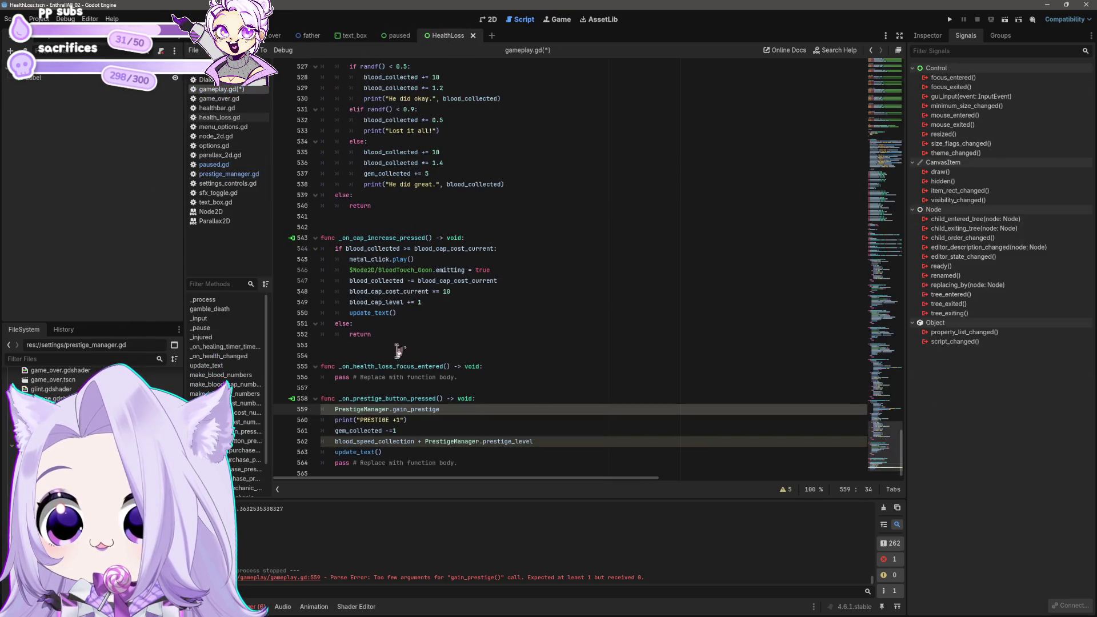
Replace gain_prestige with do_prestige on line 559, save, and run the game
drag(393, 409, 472, 412)
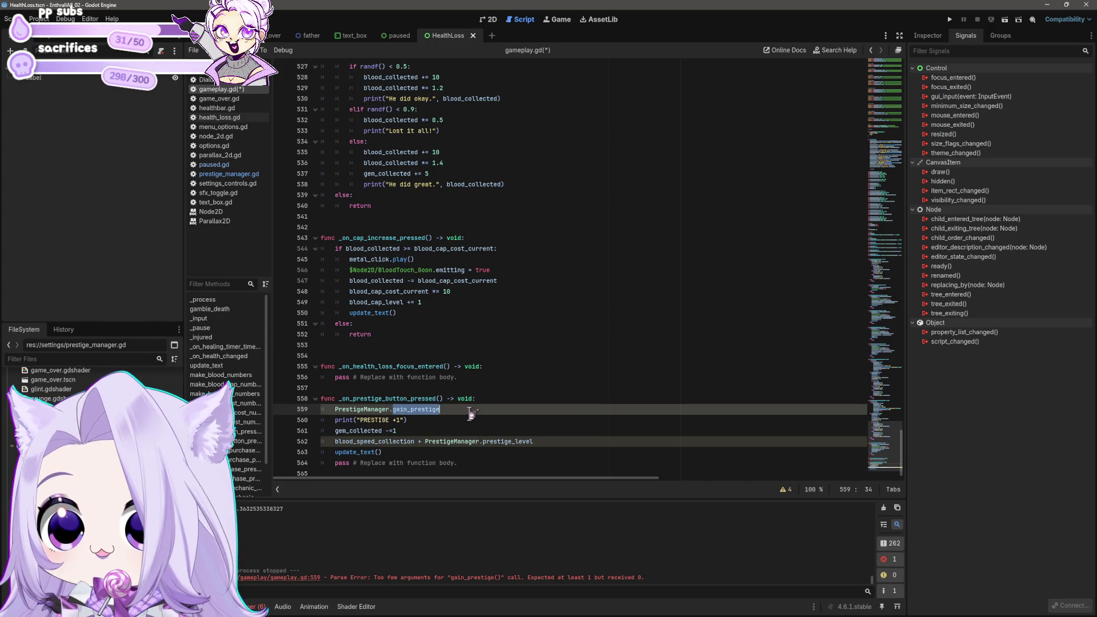
text(do_prestige)
key(ctrl+s)
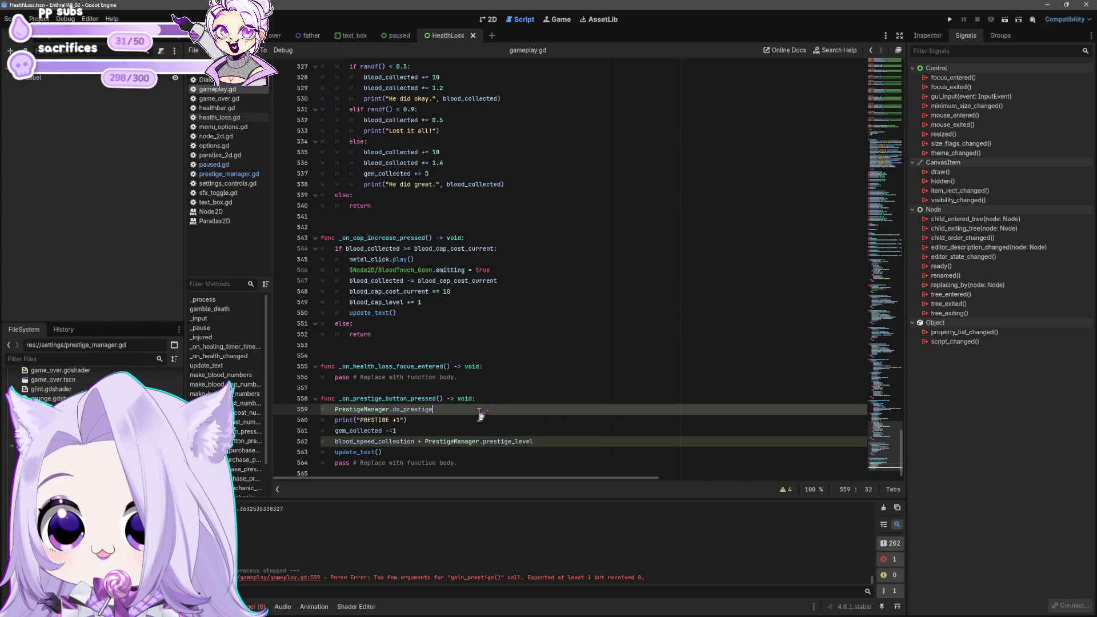
click(548, 441)
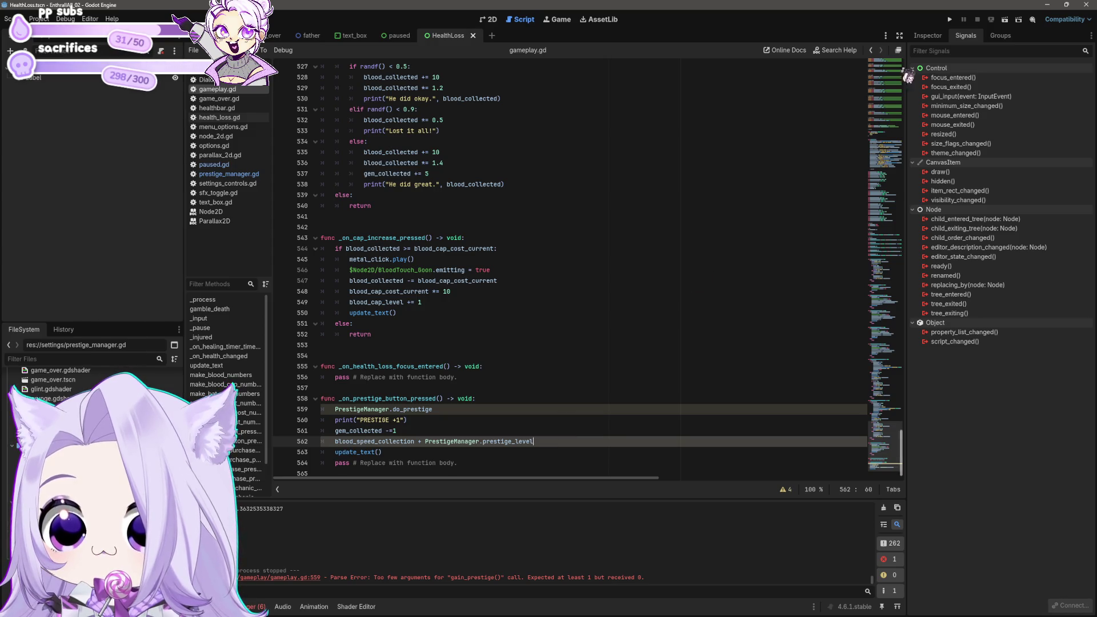
click(949, 20)
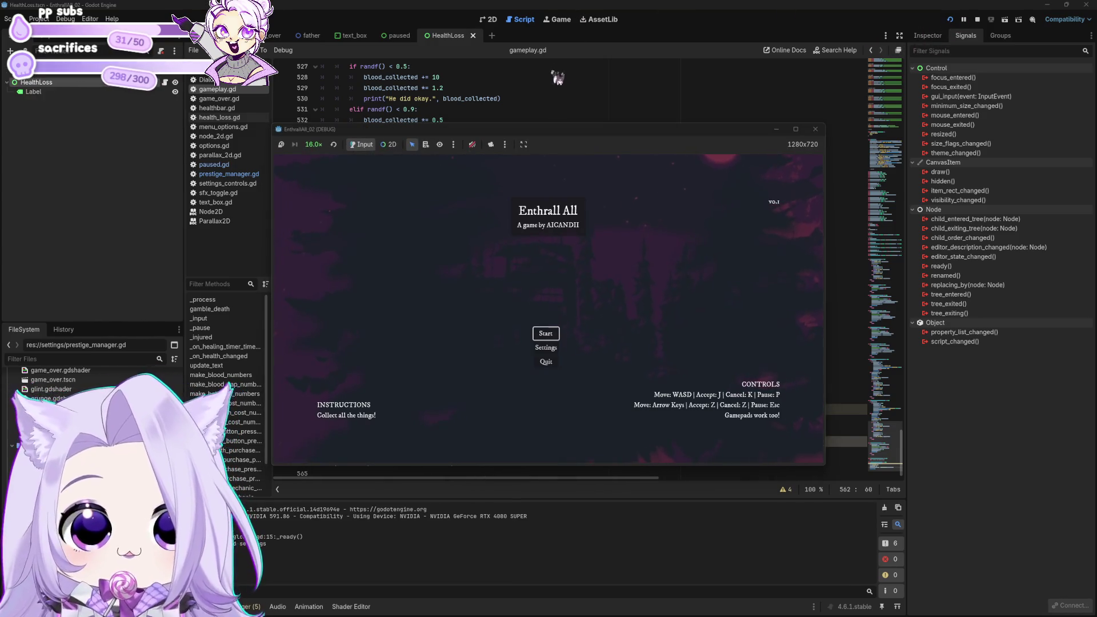
click(548, 336)
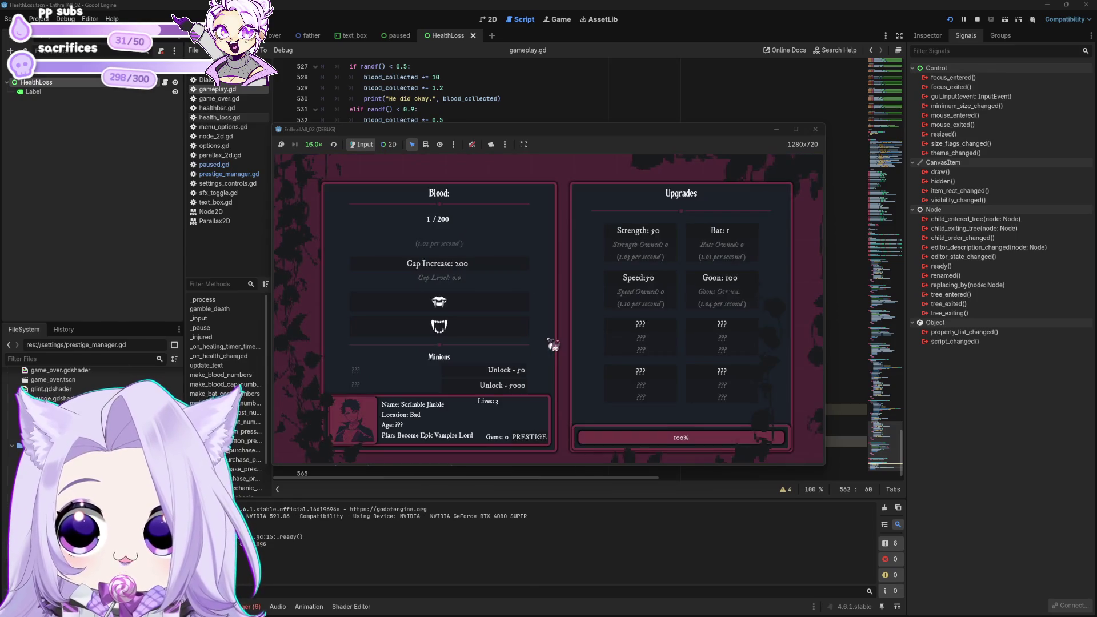
click(492, 303)
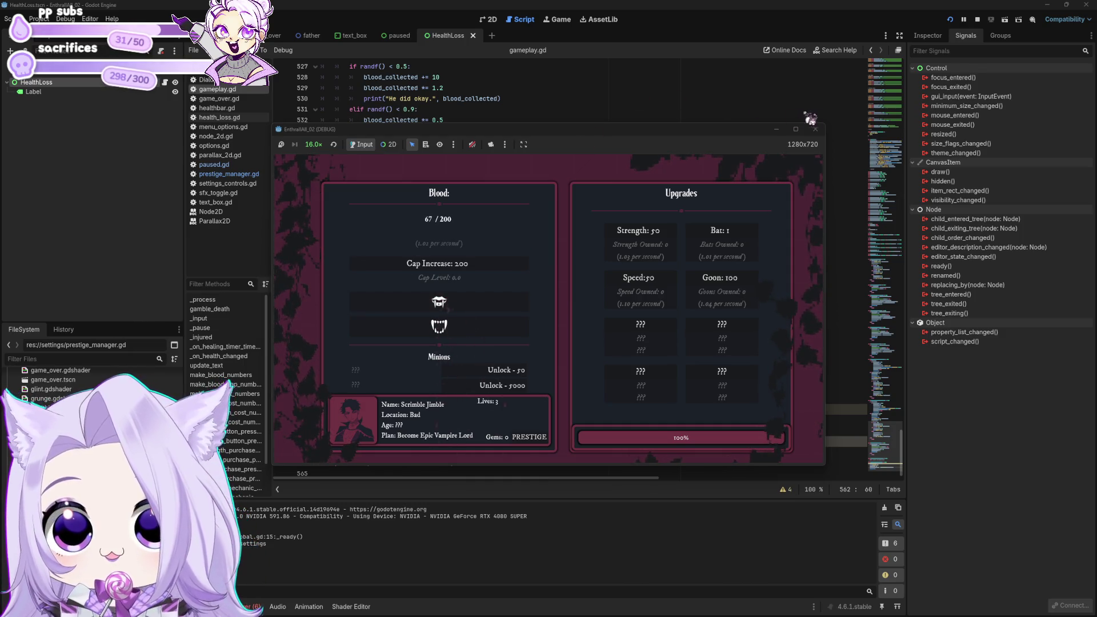
click(815, 128)
click(440, 411)
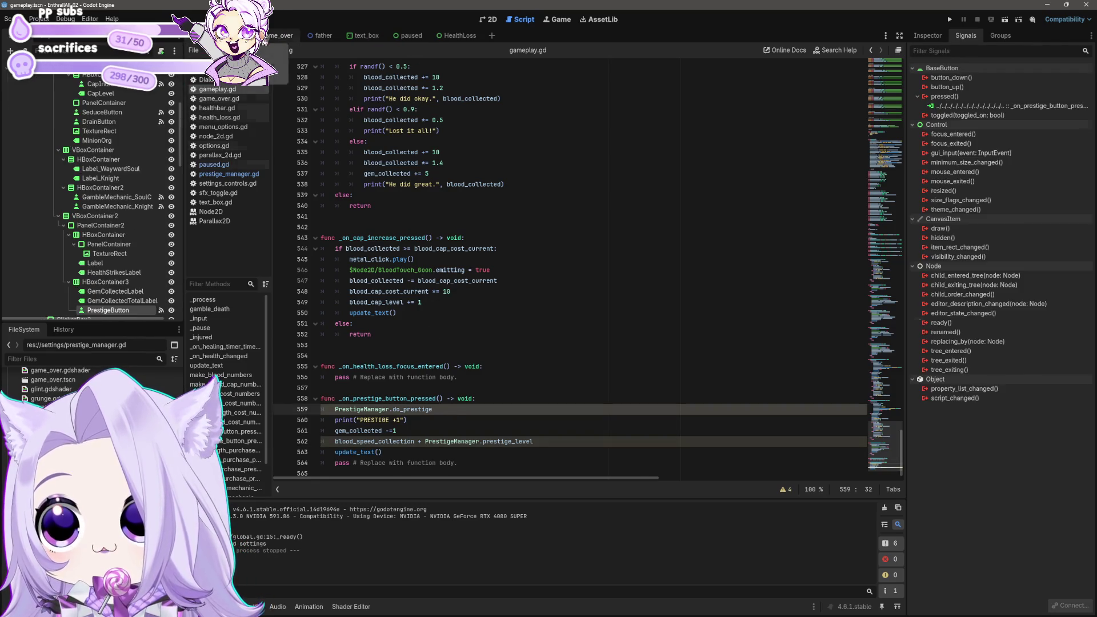
Open the prestige_manager.gd script from the script list
click(274, 36)
click(214, 164)
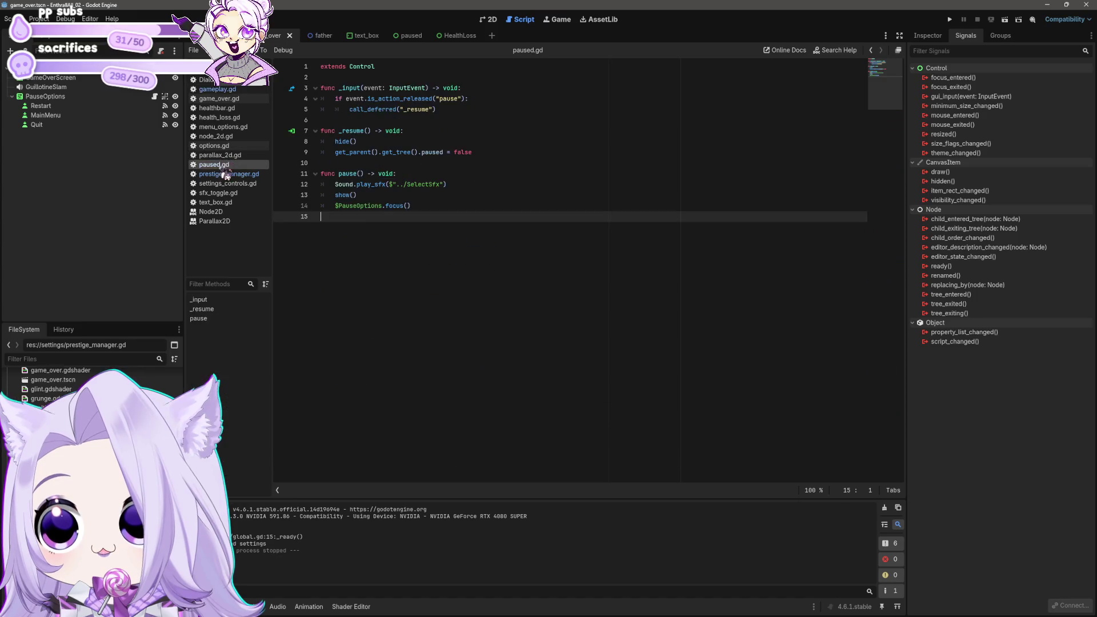
click(229, 174)
click(408, 205)
Review the do_prestige and gain_prestige lines, including the prestige_currency += amount line
click(417, 195)
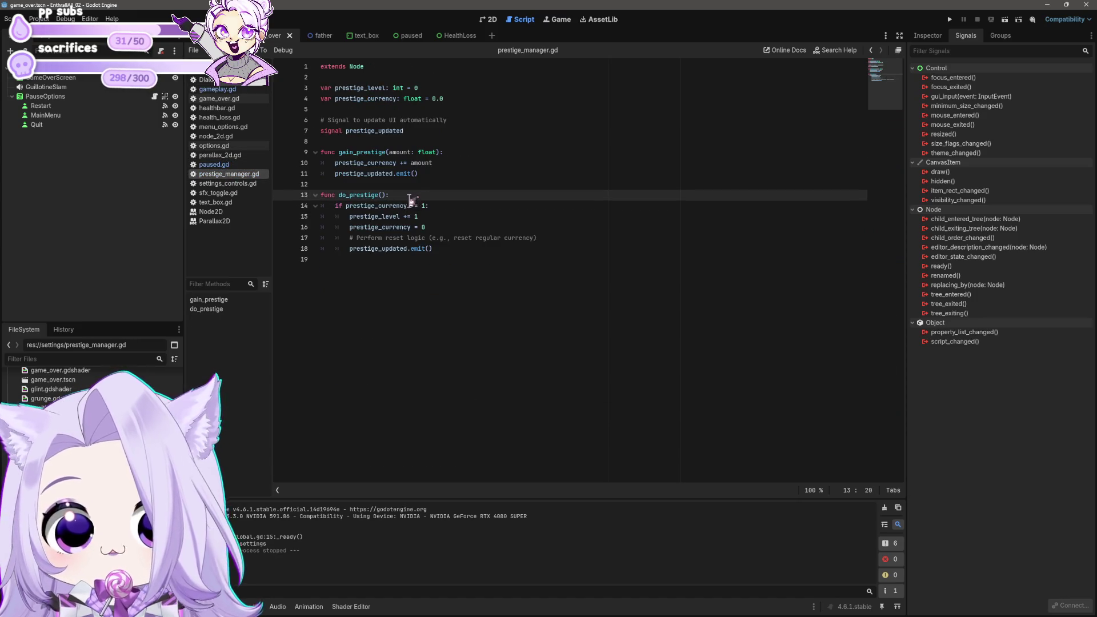
click(446, 153)
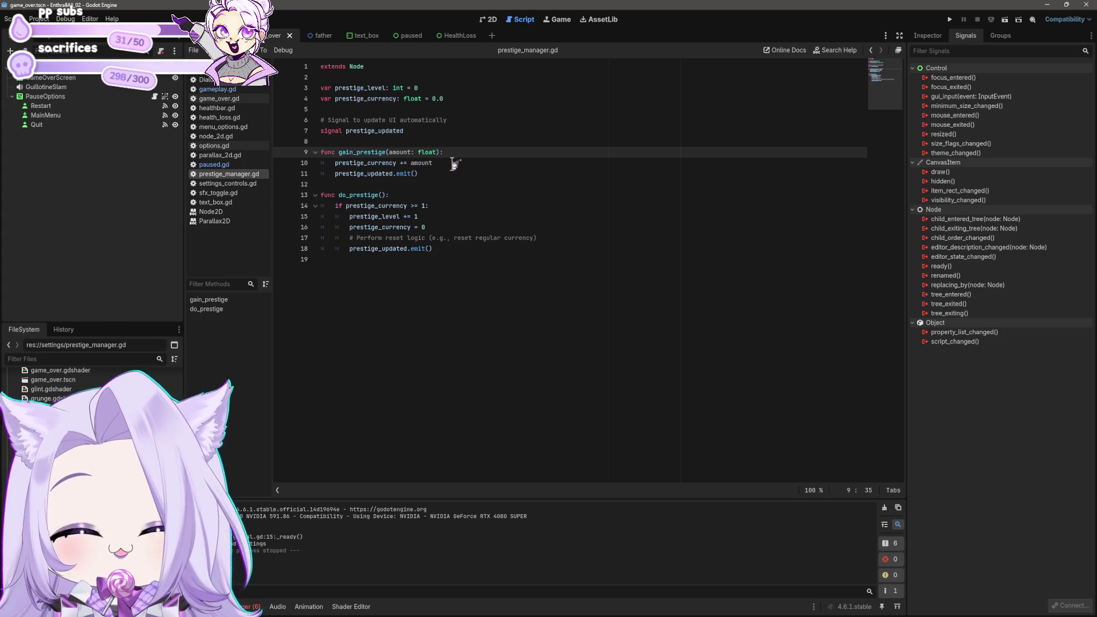
click(448, 216)
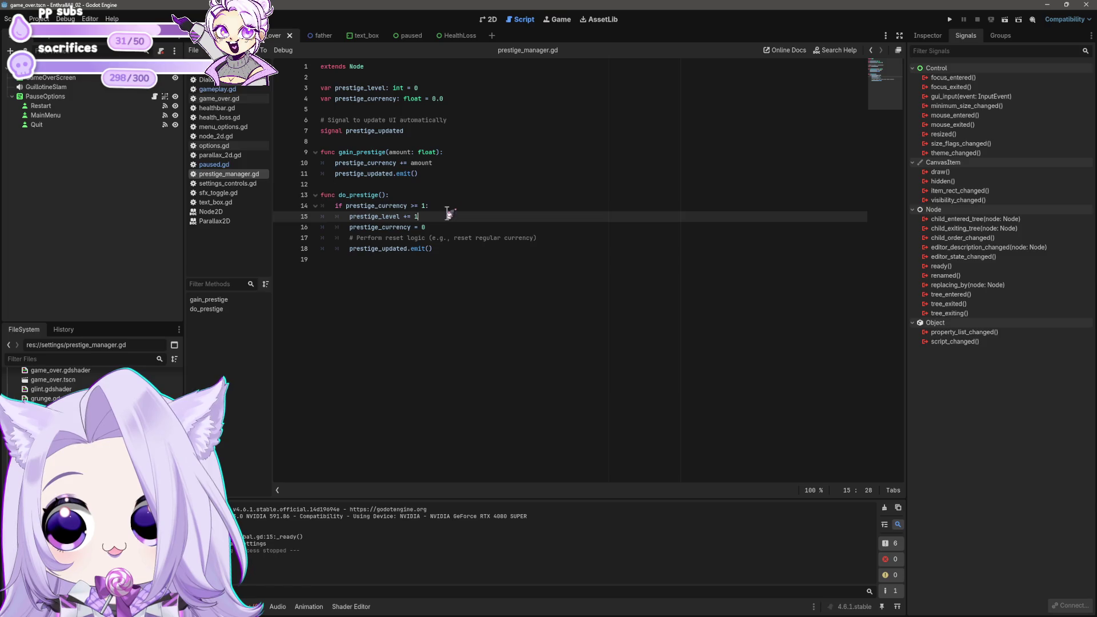
click(448, 227)
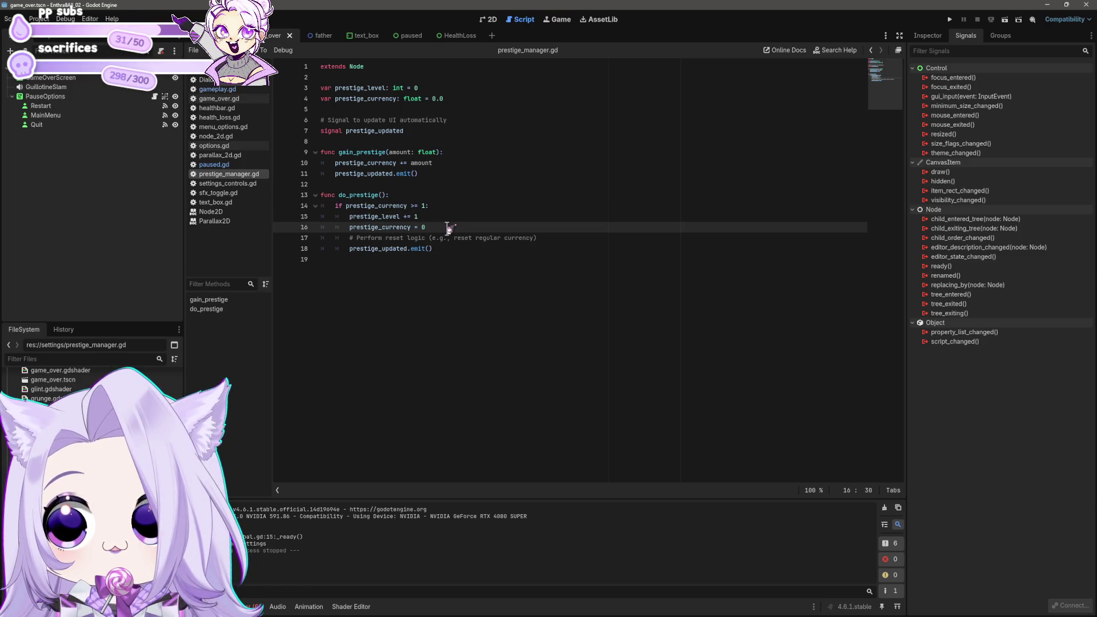
click(443, 163)
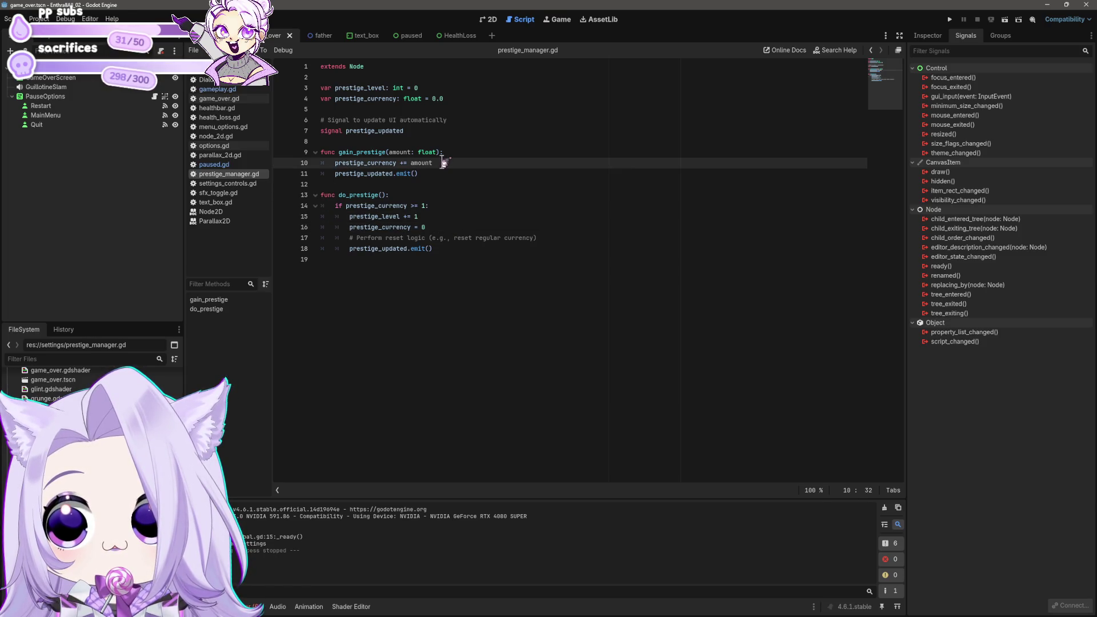
double_click(414, 164)
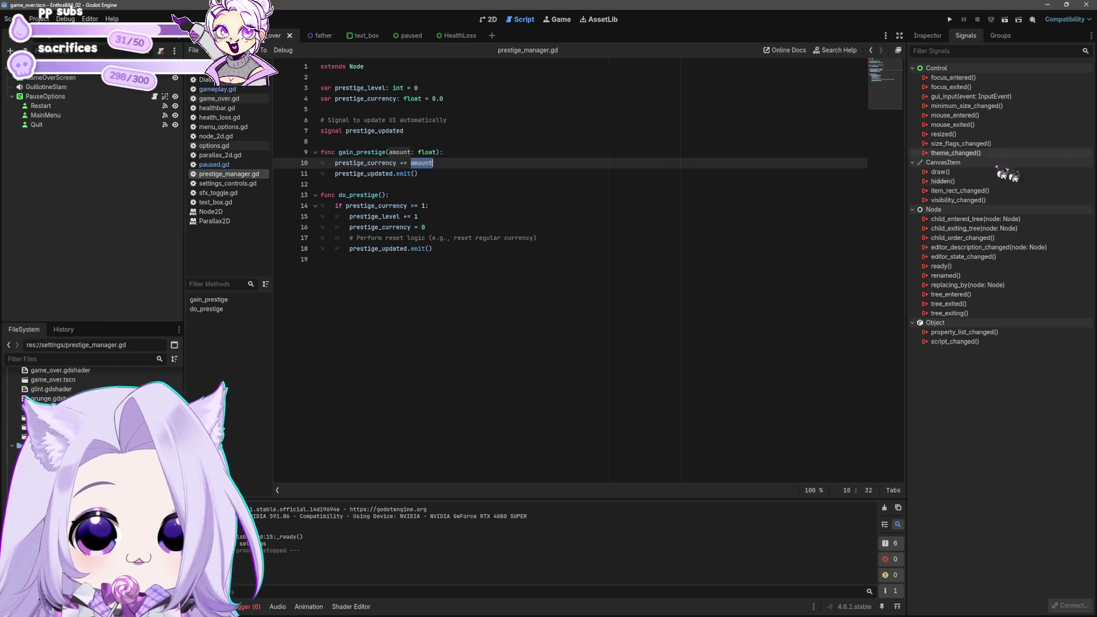
click(606, 284)
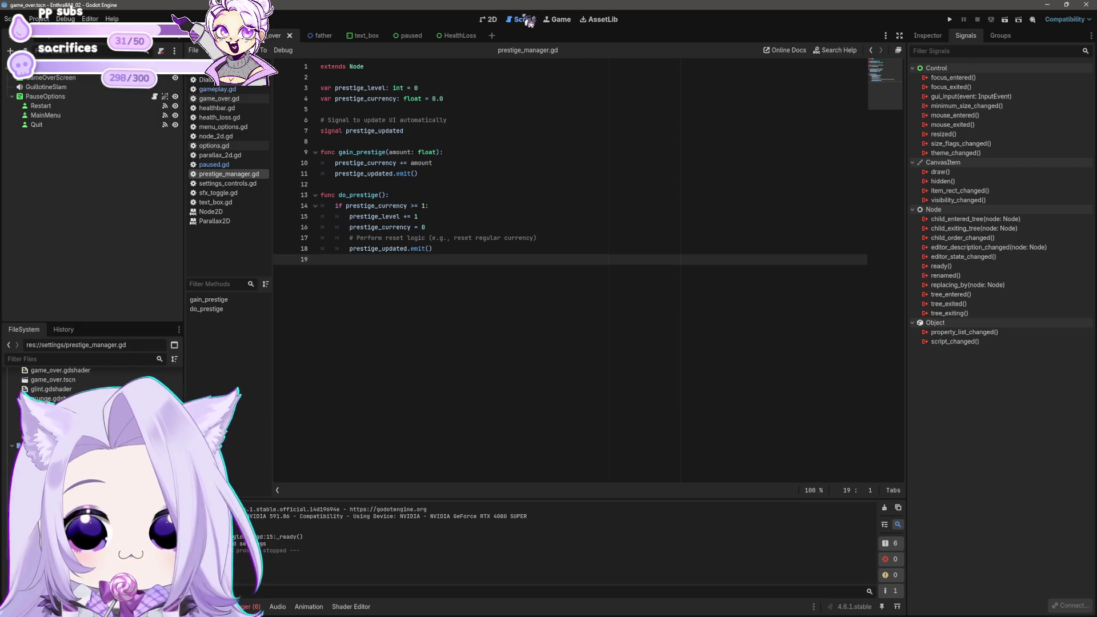
click(491, 22)
Playtest the game with F5, gather blood four times, then stop it
click(521, 25)
key(F5)
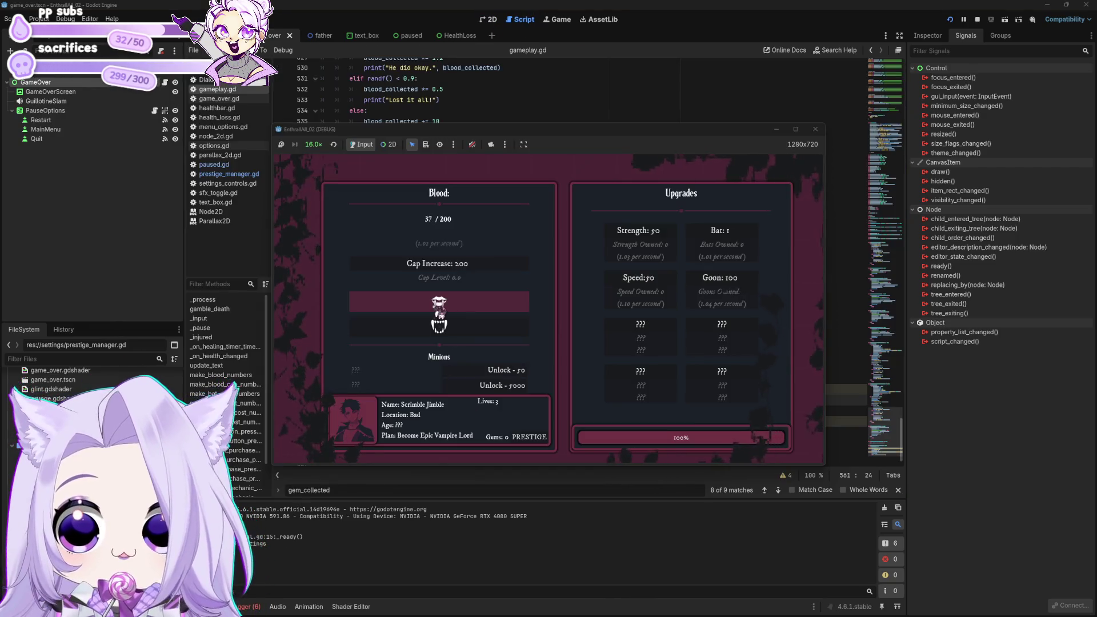
click(438, 311)
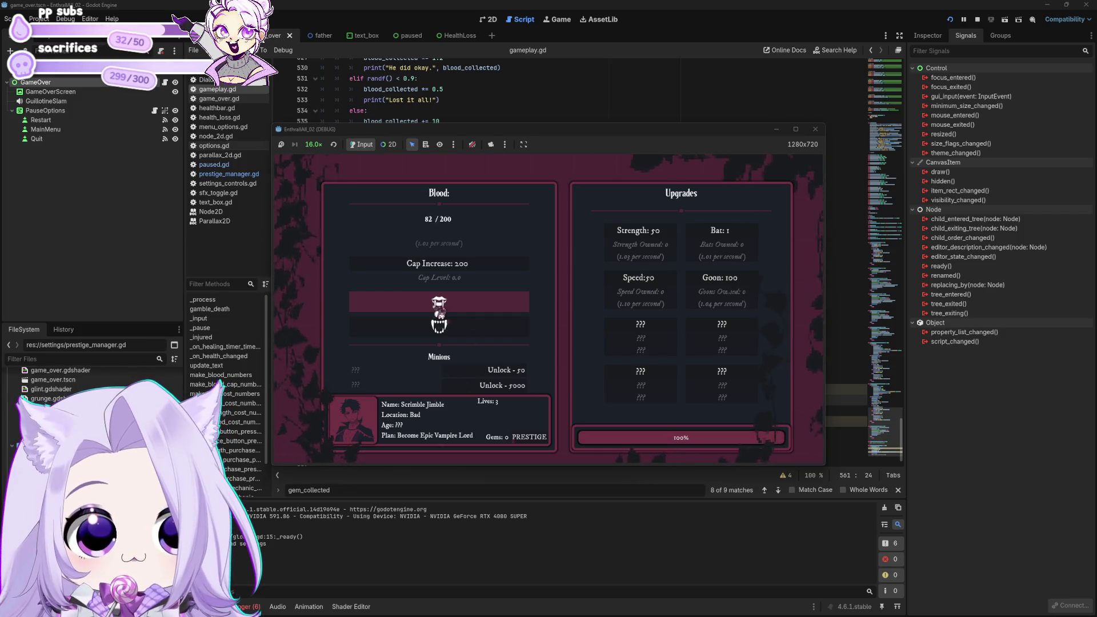
click(439, 311)
click(439, 312)
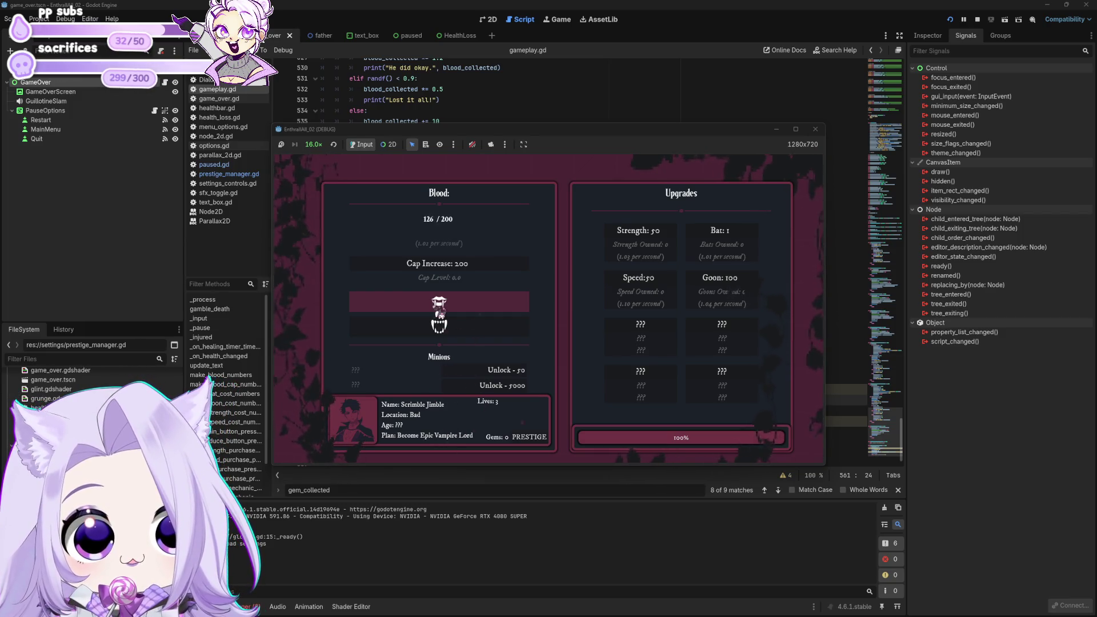
click(438, 312)
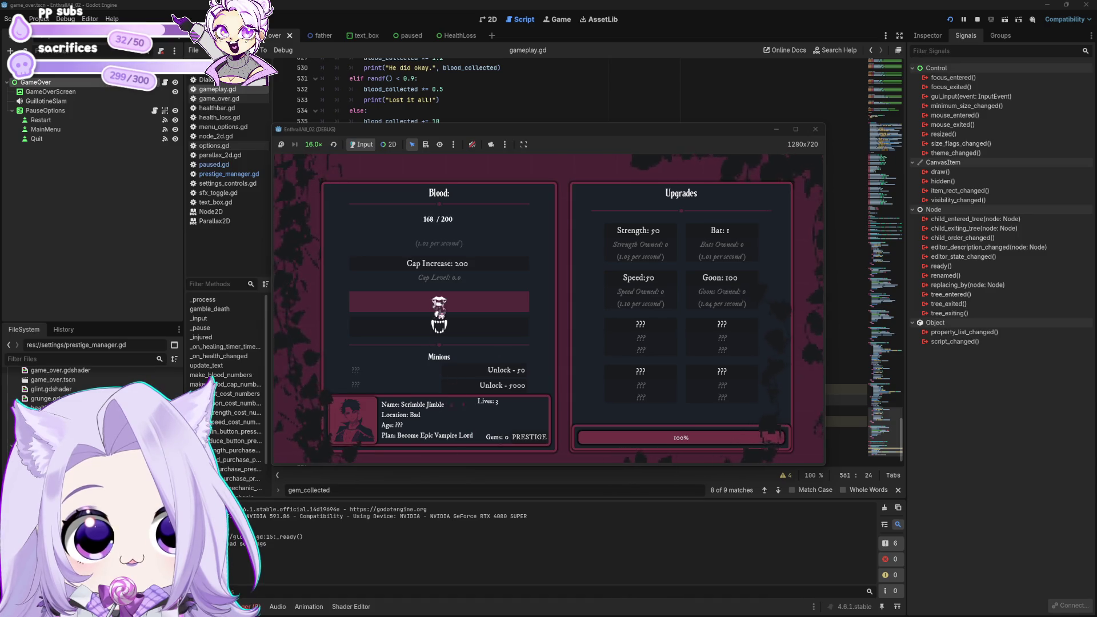
key(F8)
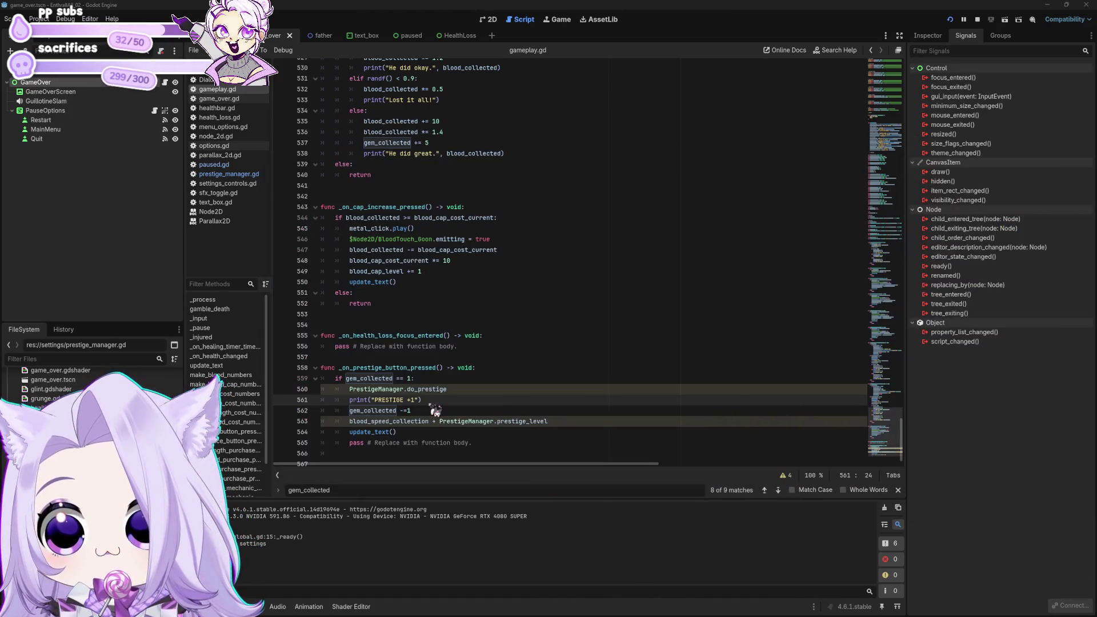
Relaunch the game, unlock and level up the Wayward Soul minion, then stop it
key(F5)
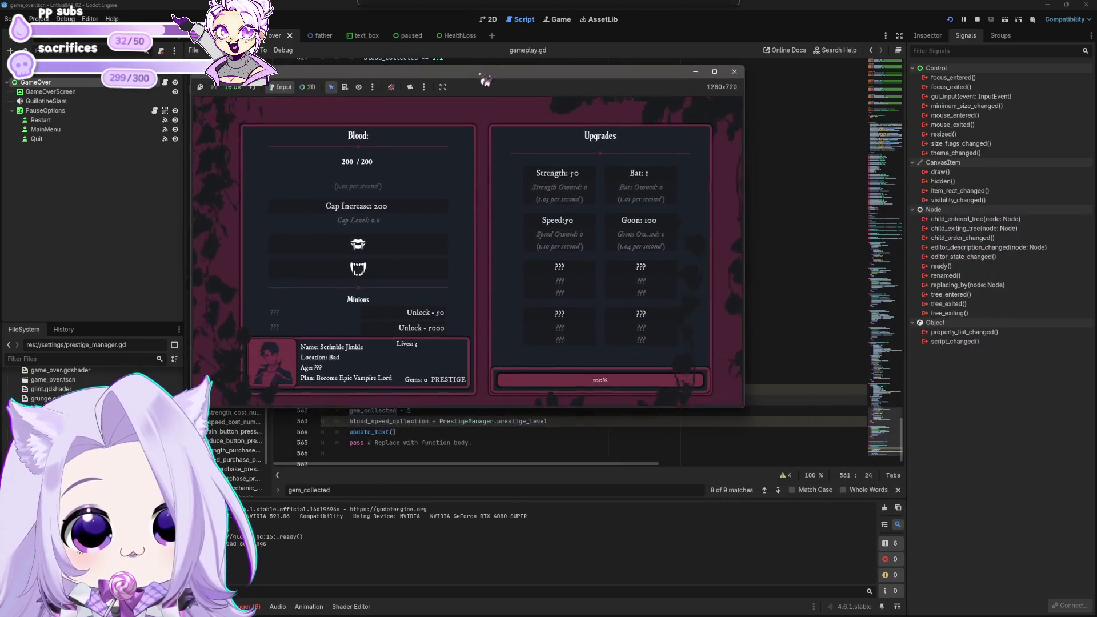
mouse_move(483, 81)
mouse_down()
mouse_move(529, 111)
mouse_move(543, 105)
mouse_up()
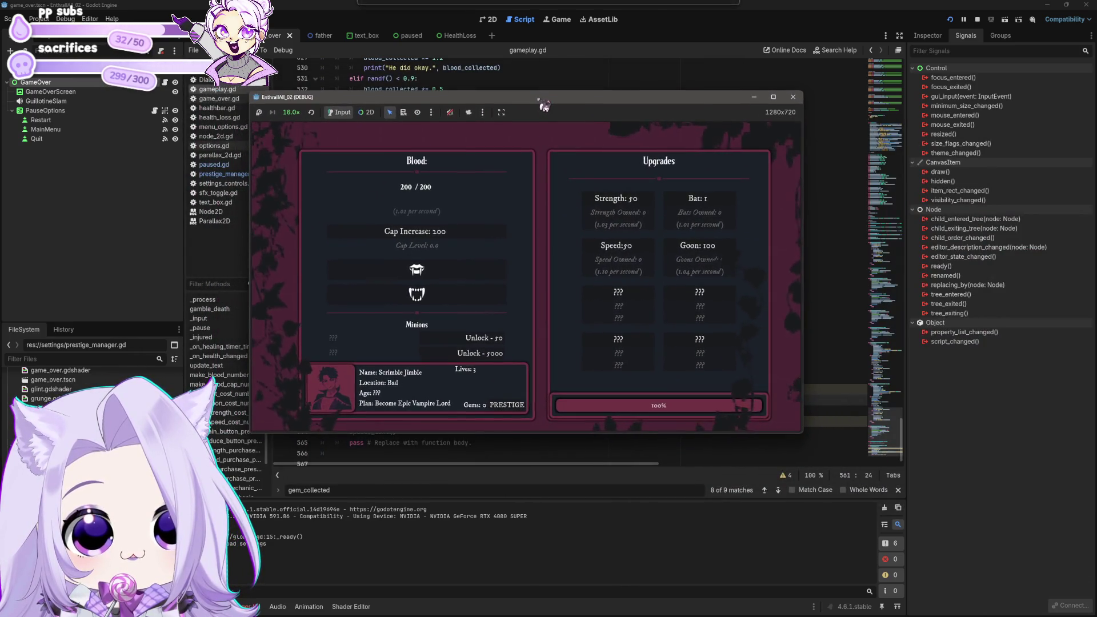
click(492, 351)
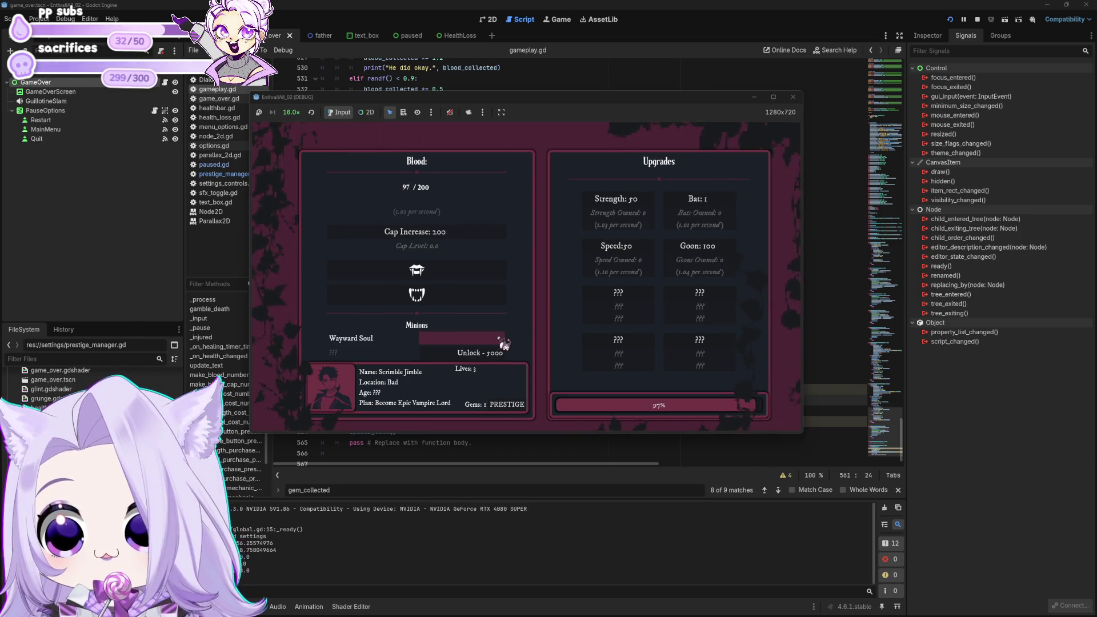
click(503, 344)
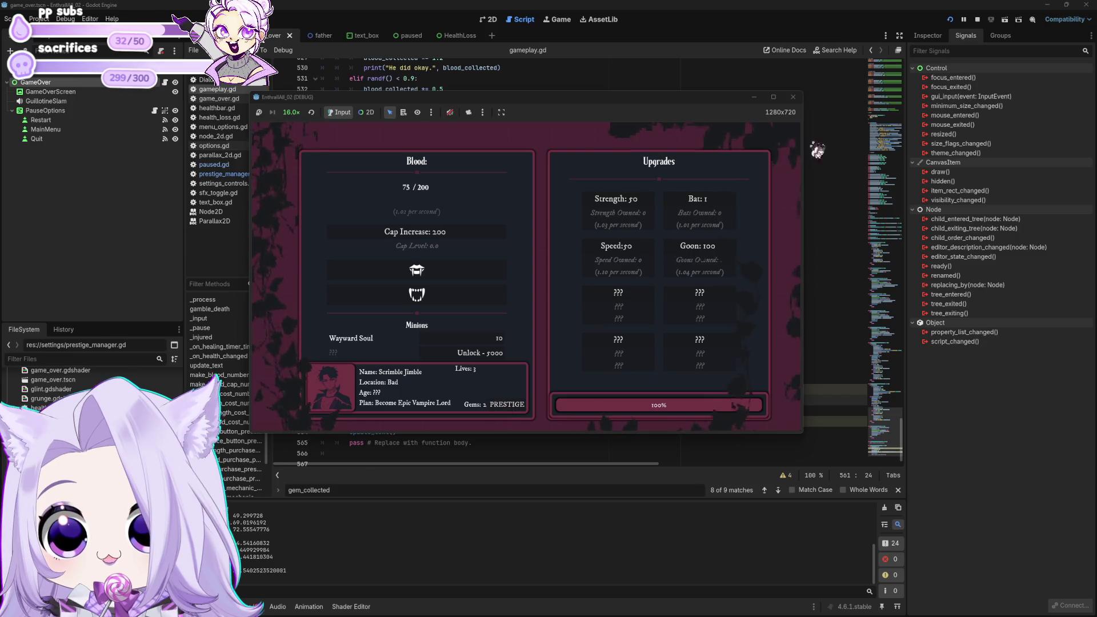
click(793, 97)
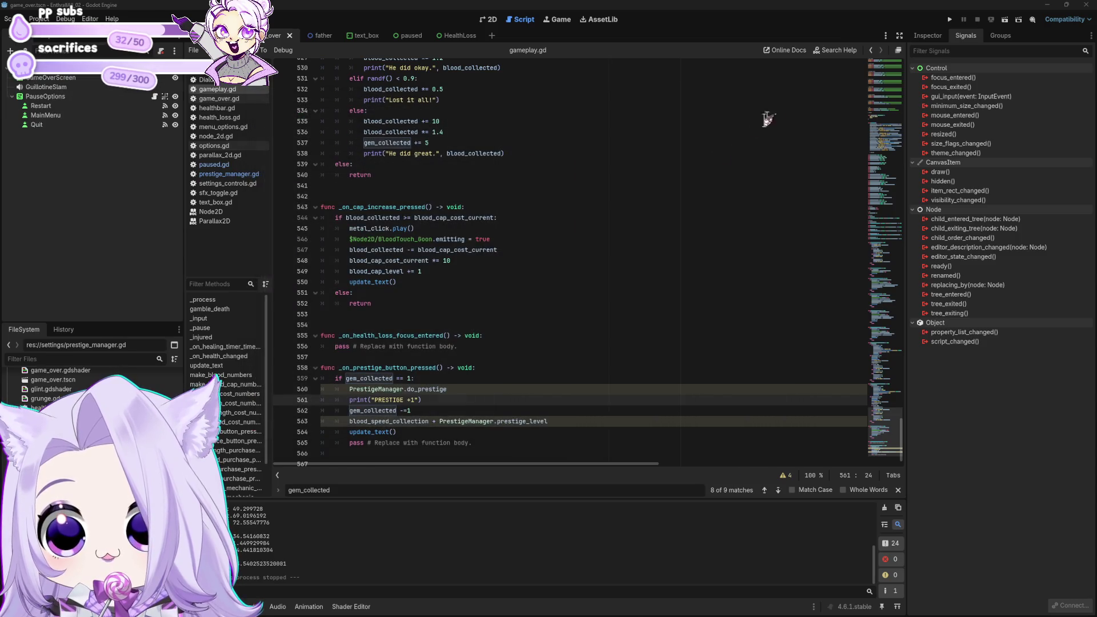
Change the gem check to gem_collected >= 1, save, and briefly playtest the game
click(412, 378)
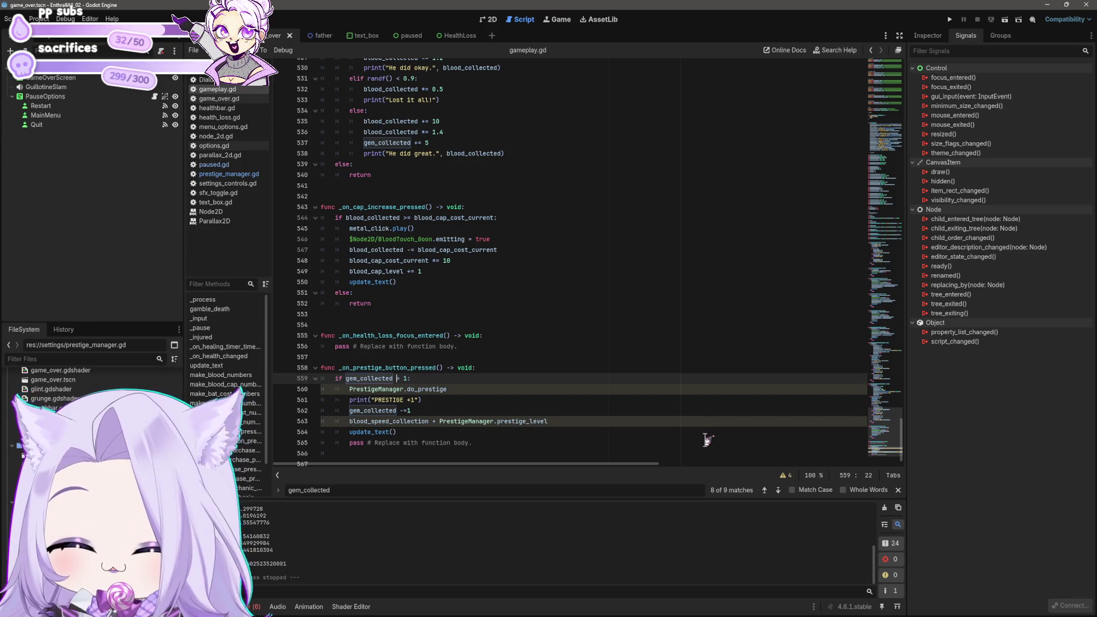
text(=)
key(Down)
key(ctrl+s)
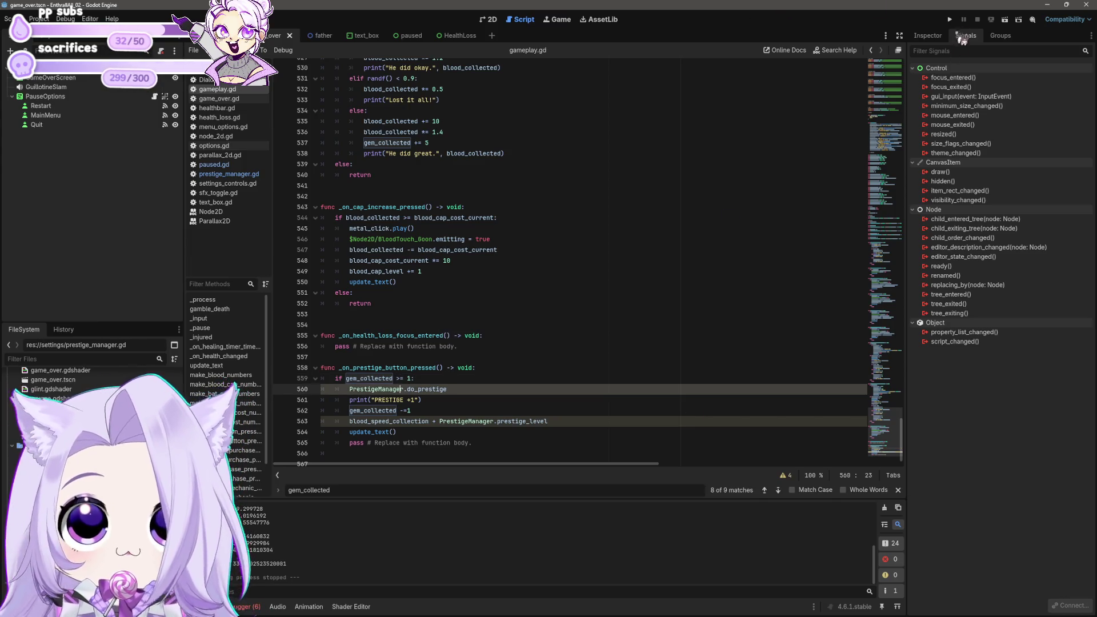
click(960, 23)
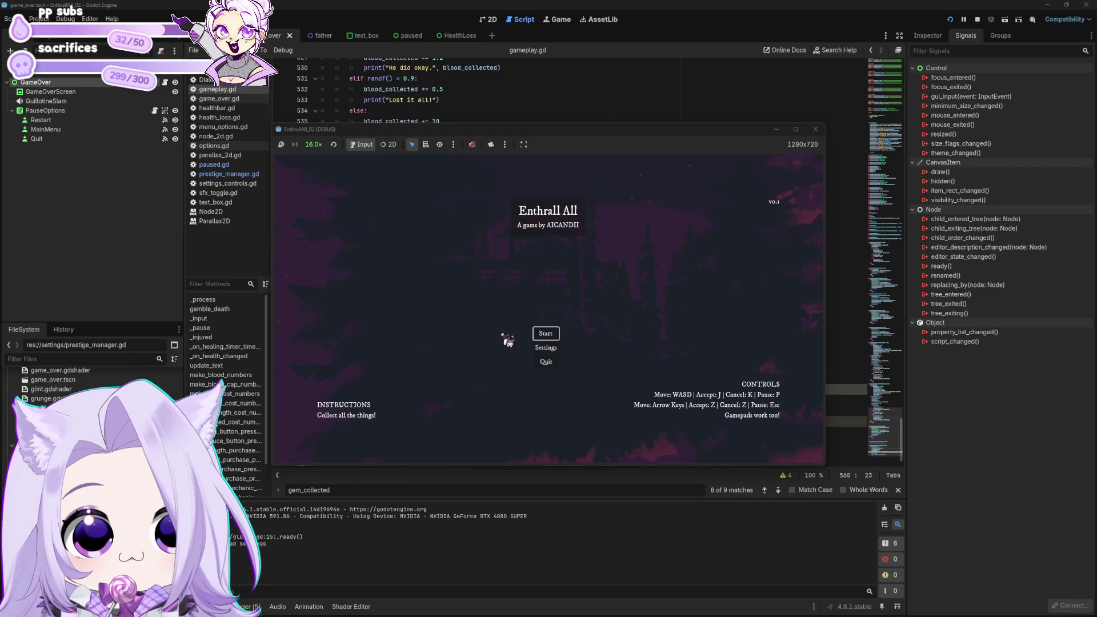
click(544, 337)
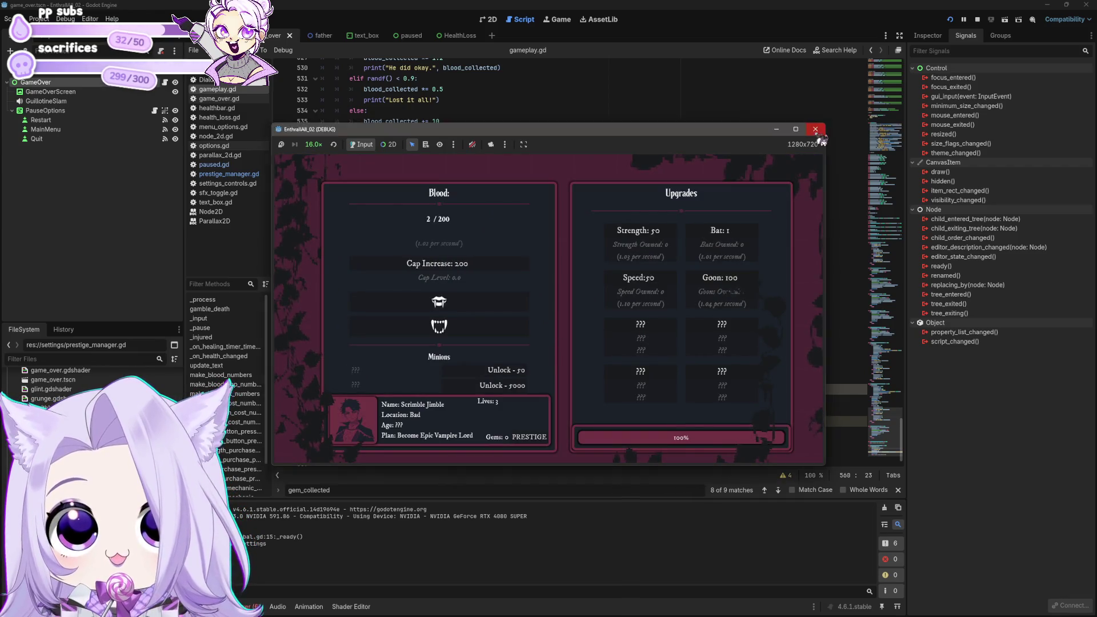
click(815, 129)
Add a print(prestige_level) line below the print("PRESTIGE +1") statement
click(507, 411)
click(505, 405)
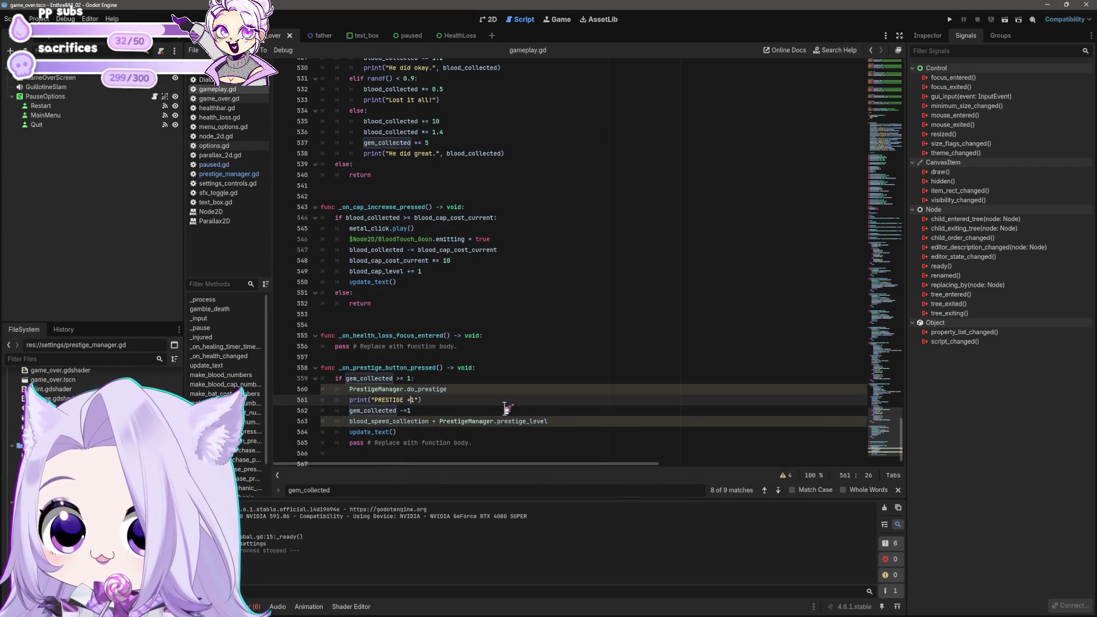
key(shift+Home)
key(End)
key(Return)
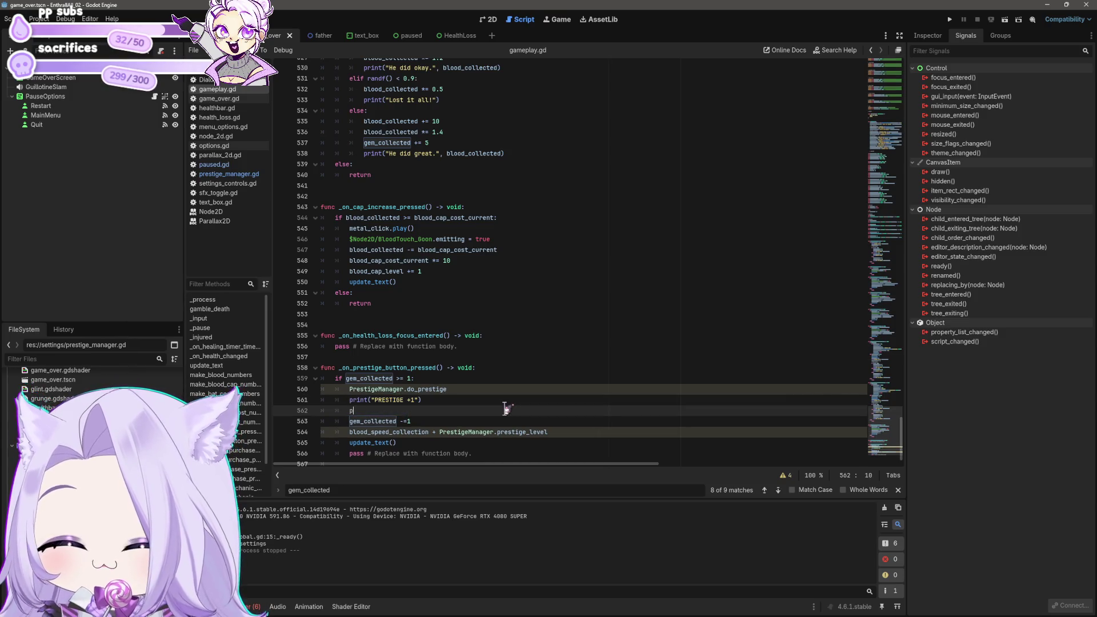
text(")
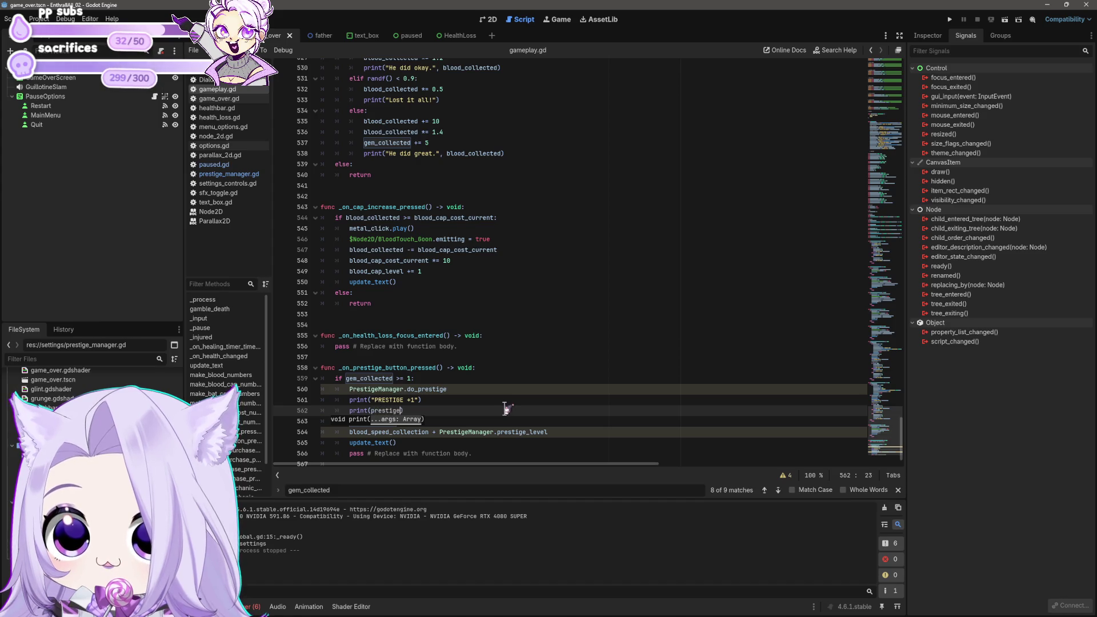
key(Down)
text(1)
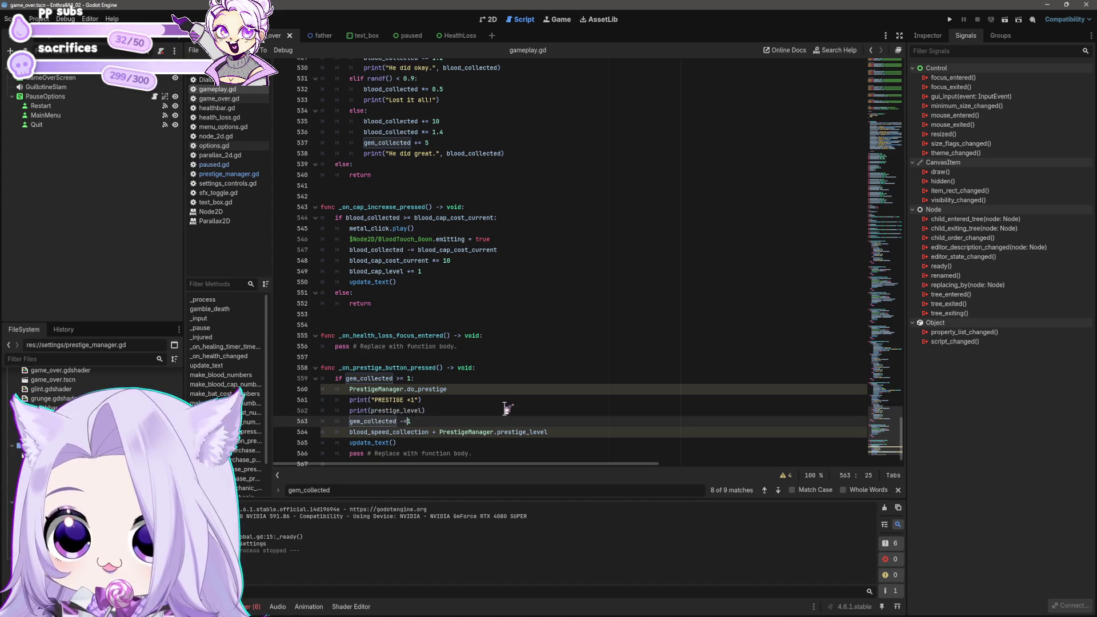
key(Up)
key(Left)
key(Left)
key(Left)
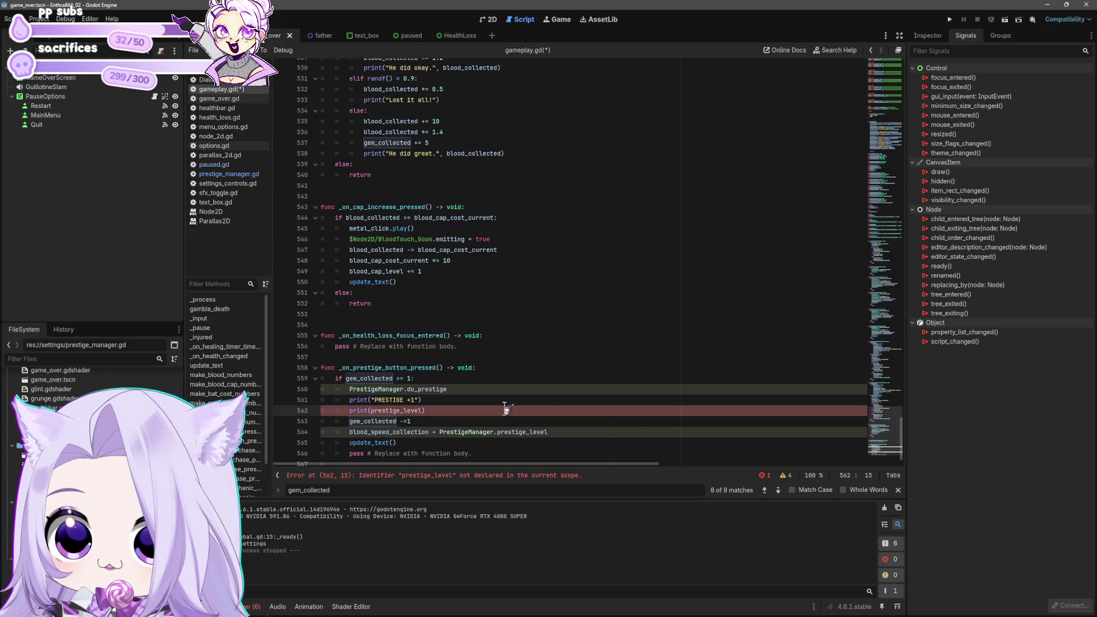
text(#)
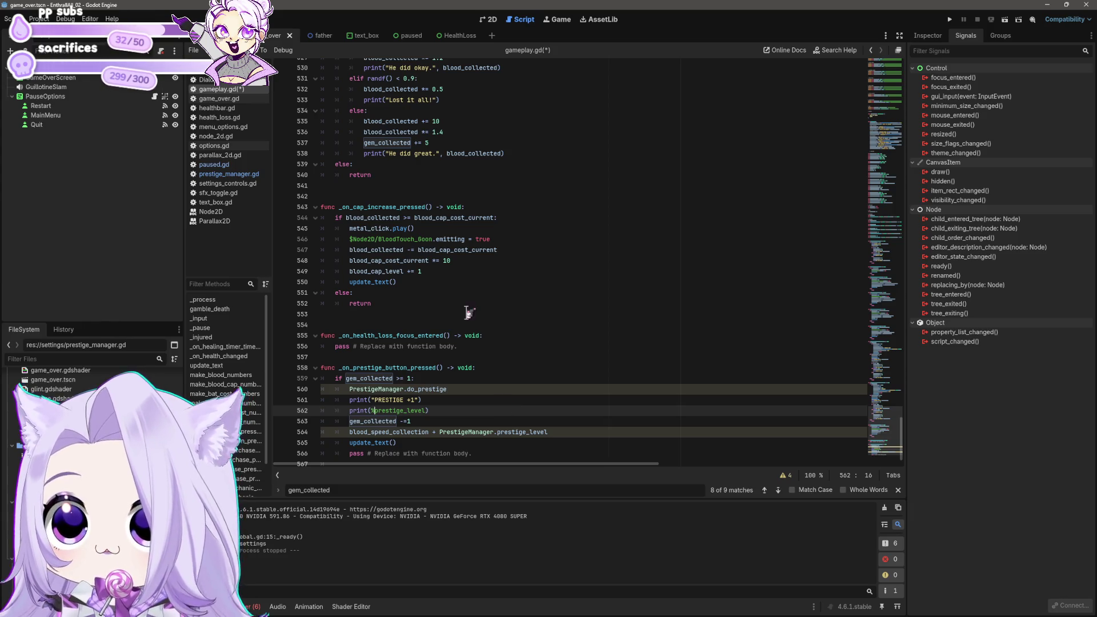
Change the print to print("prestige_level", prestige_level) and save the script
scroll(506, 409, up, 10)
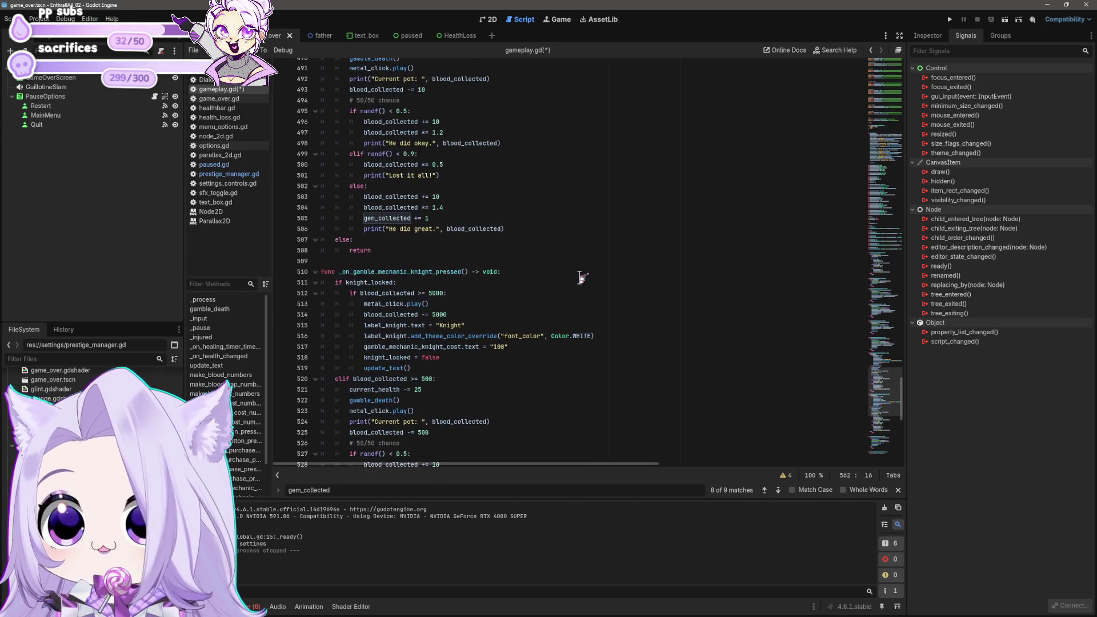
scroll(581, 278, up, 9)
scroll(581, 278, up, 6)
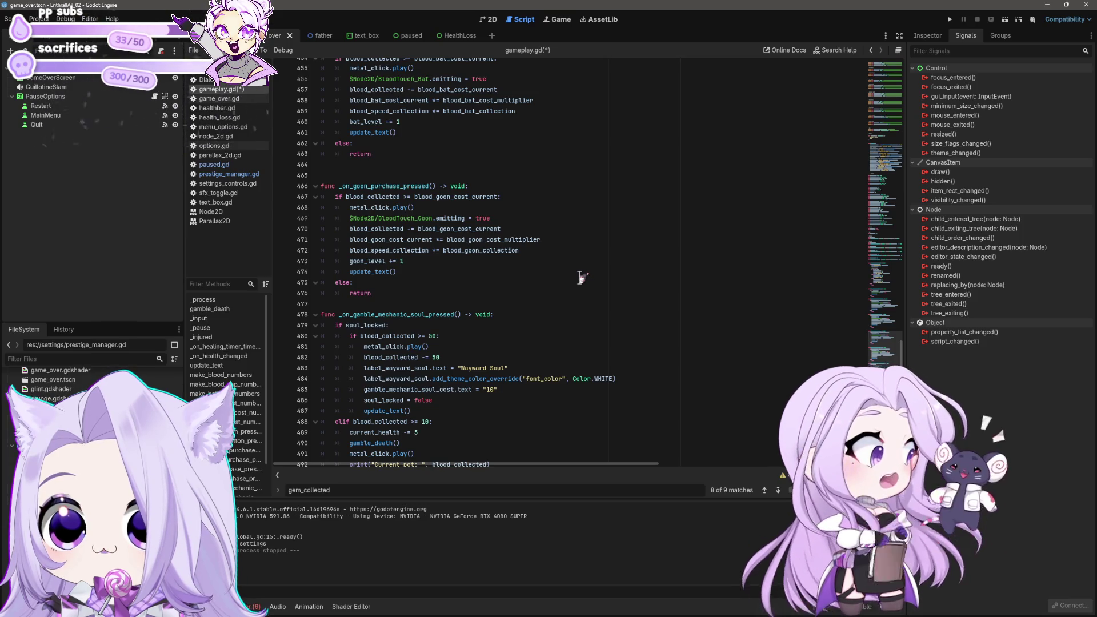
scroll(581, 278, up, 2)
scroll(579, 286, up, 19)
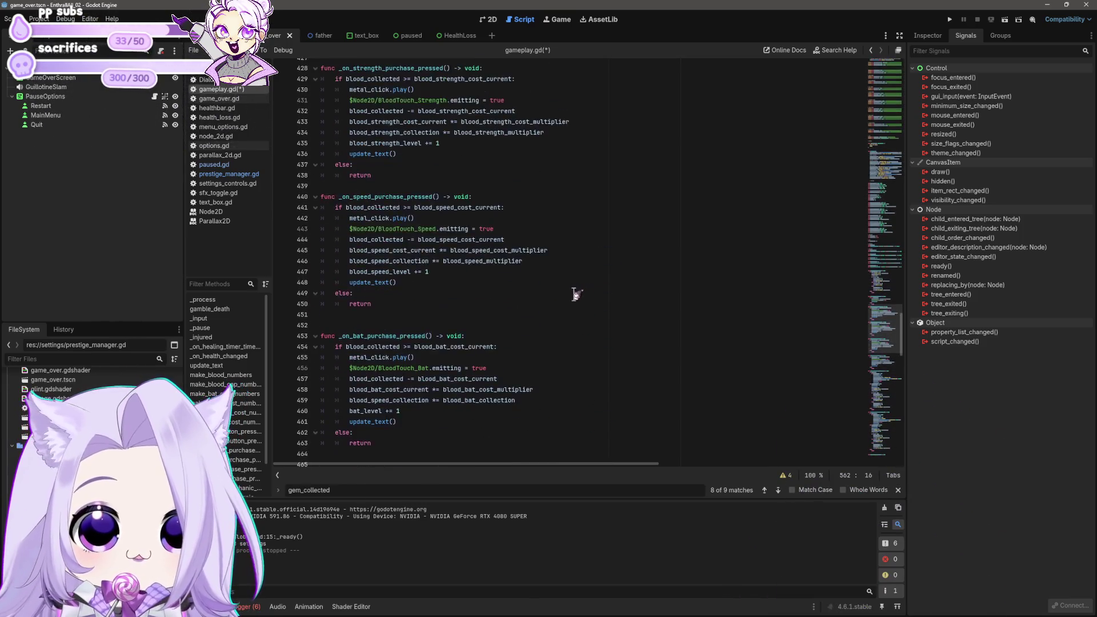
scroll(568, 315, up, 6)
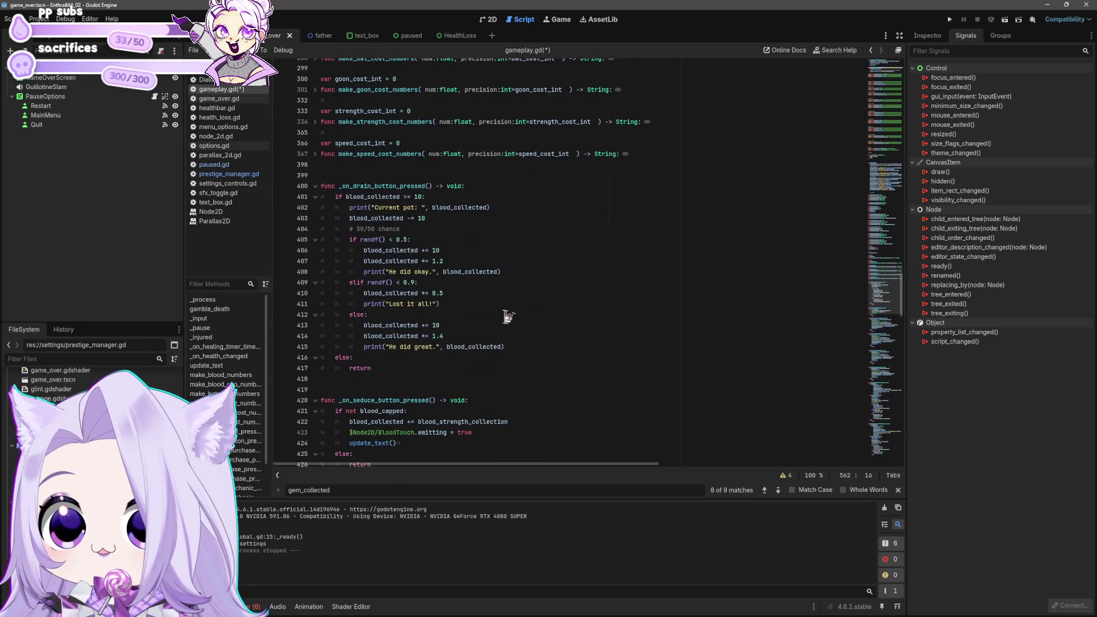
scroll(547, 386, down, 20)
scroll(546, 386, down, 15)
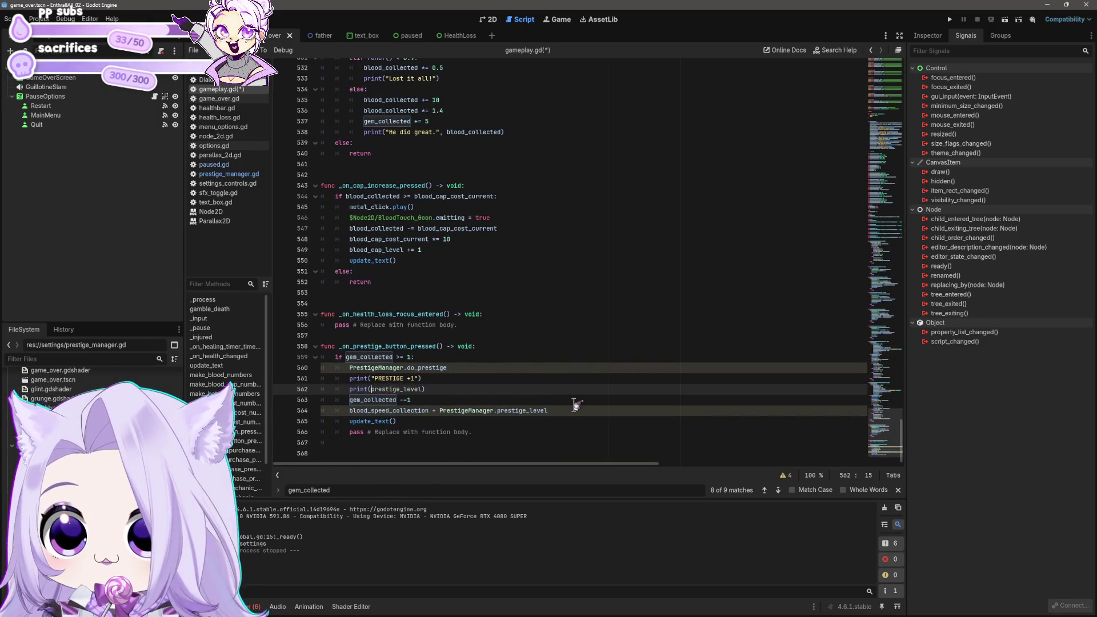
text(, ")
key(ctrl+Right)
text(")
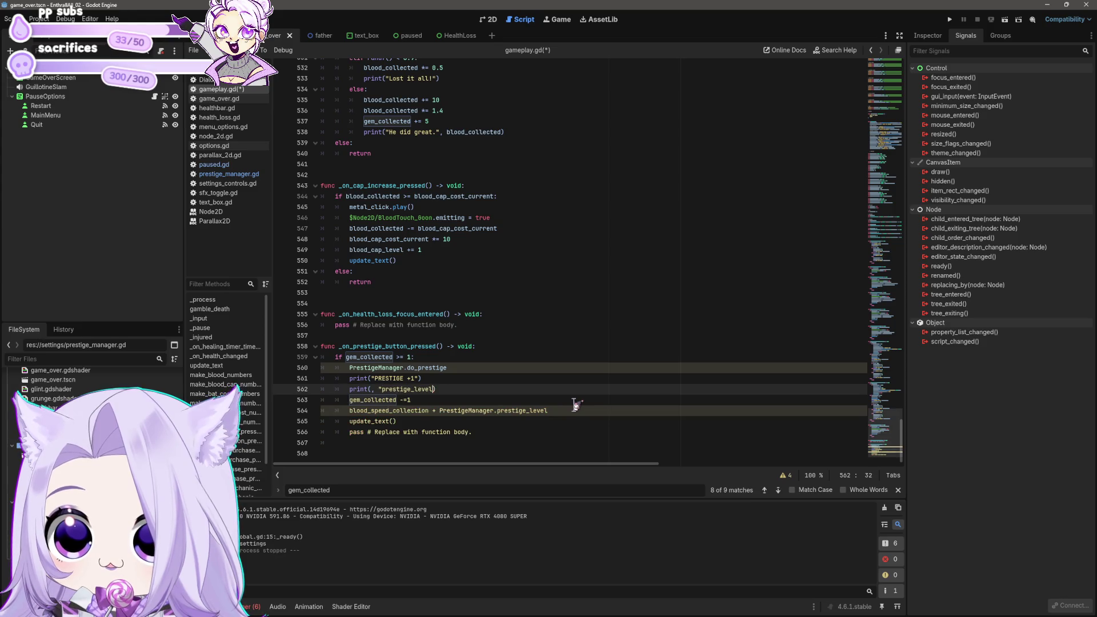
key(Home)
key(Right)
key(Right)
text(prestige_)
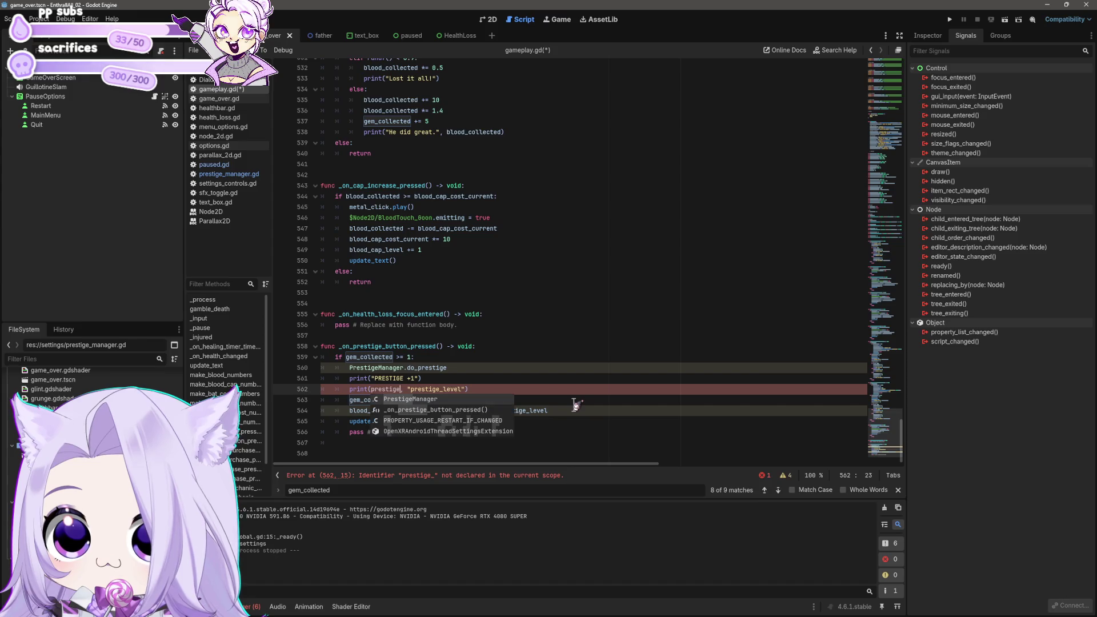
key(BackSpace)
key(Delete)
key(Delete)
key(BackSpace)
key(BackSpace)
key(BackSpace)
key(BackSpace)
key(BackSpace)
key(BackSpace)
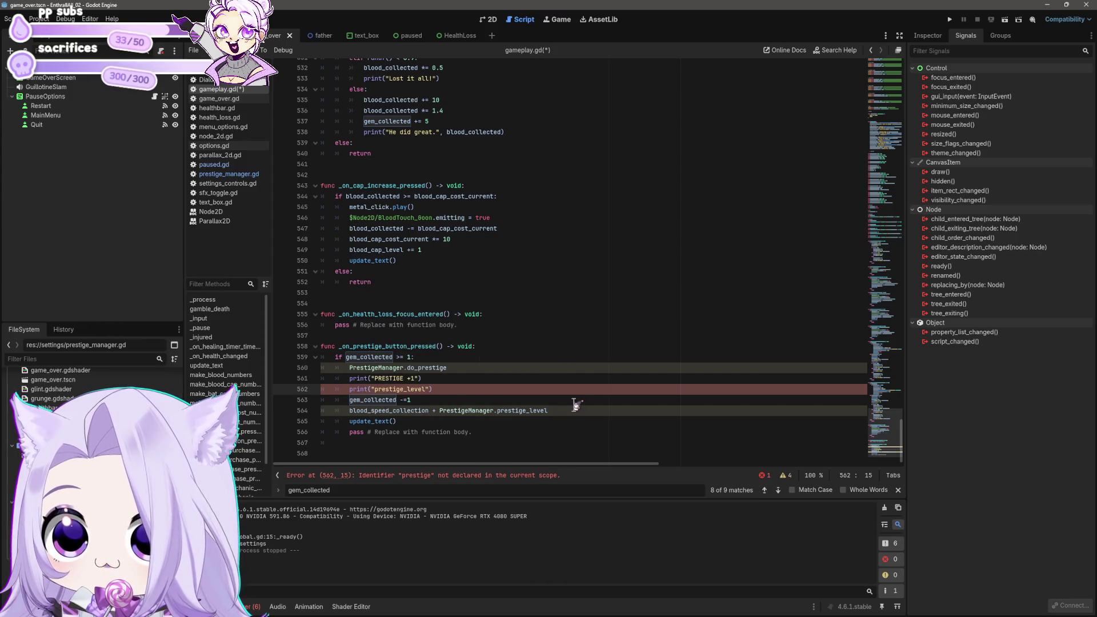
key(End)
key(Left)
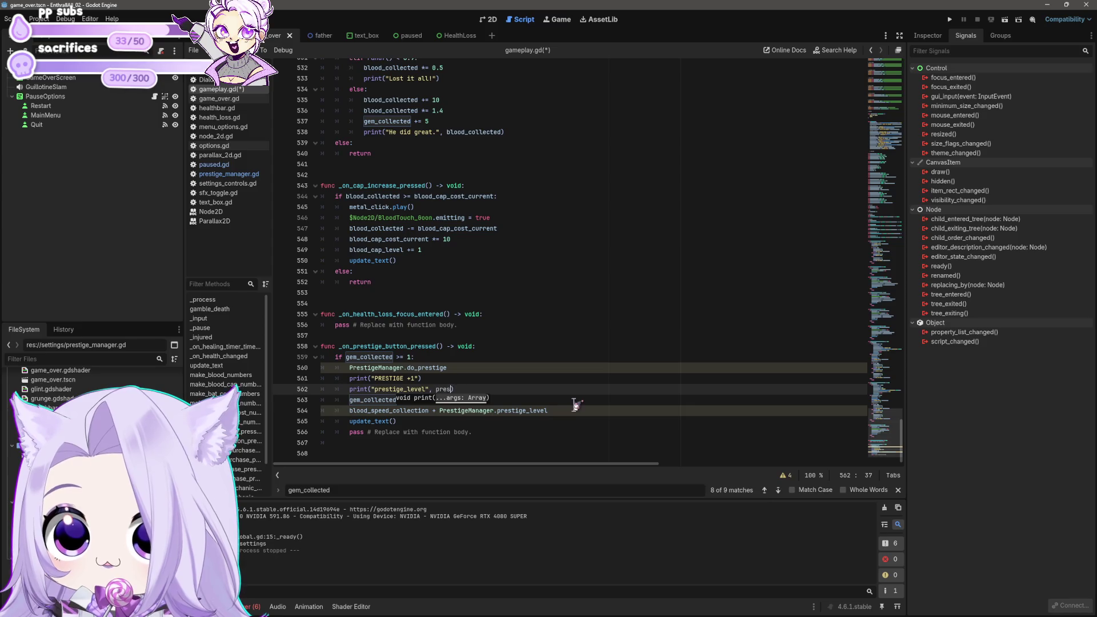
key(ctrl+s)
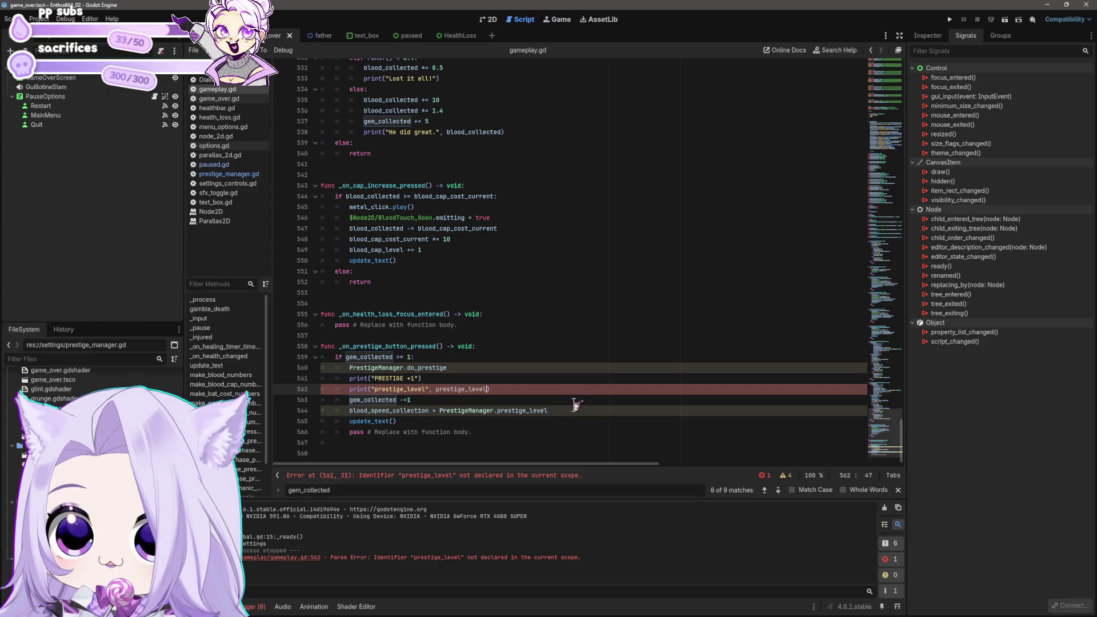
Prefix the printed variable with PrestigeManager. and test-run the game
key(Down)
key(Down)
key(Home)
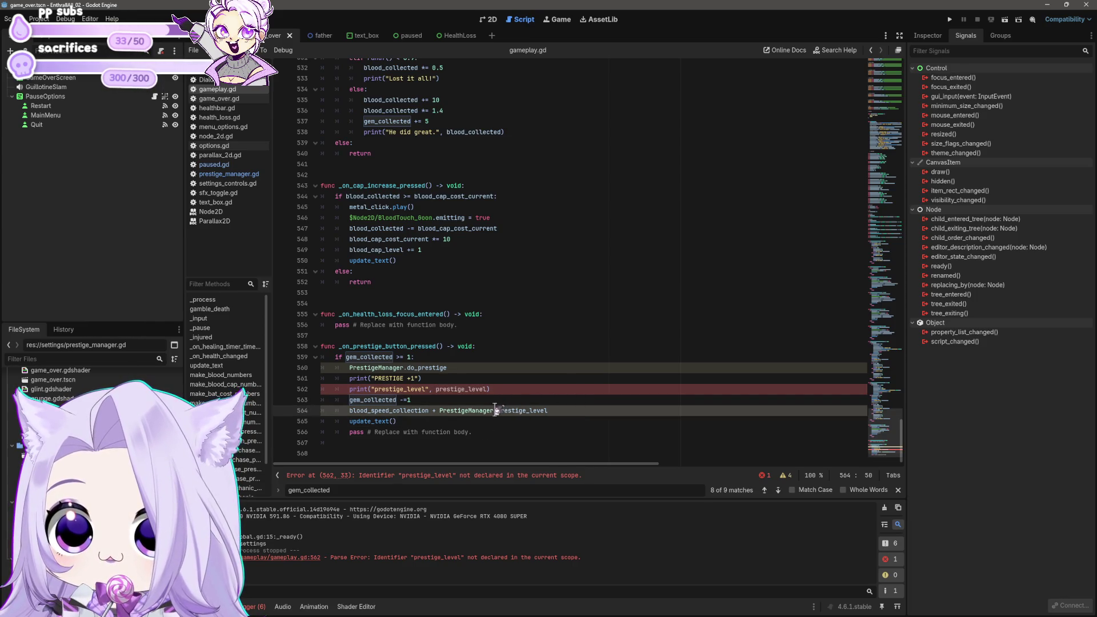
click(436, 389)
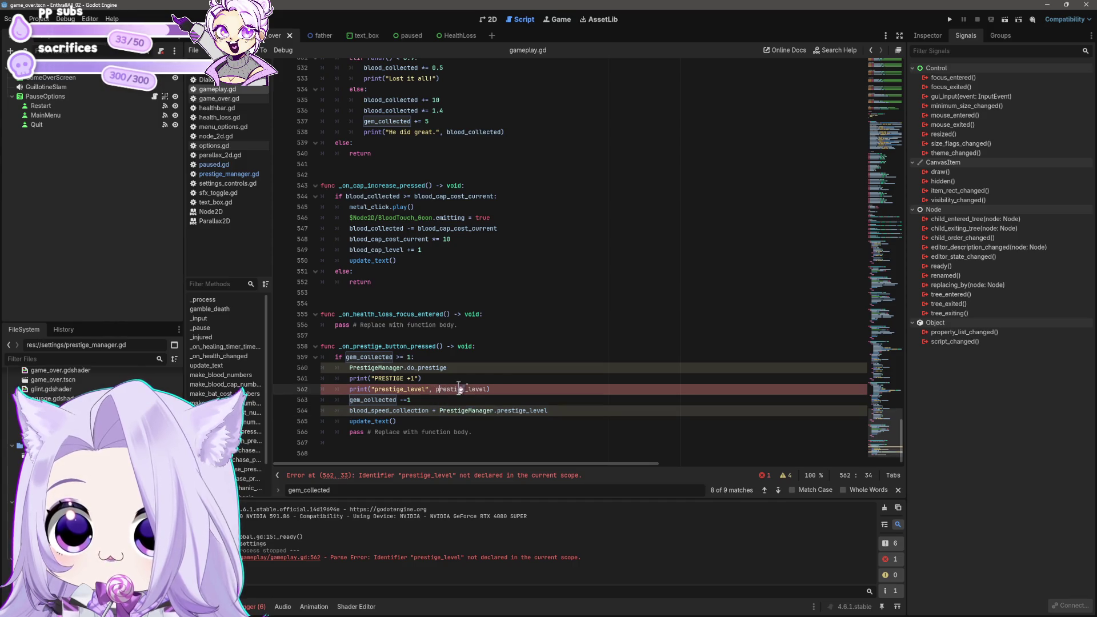
text(PrestigeManager.)
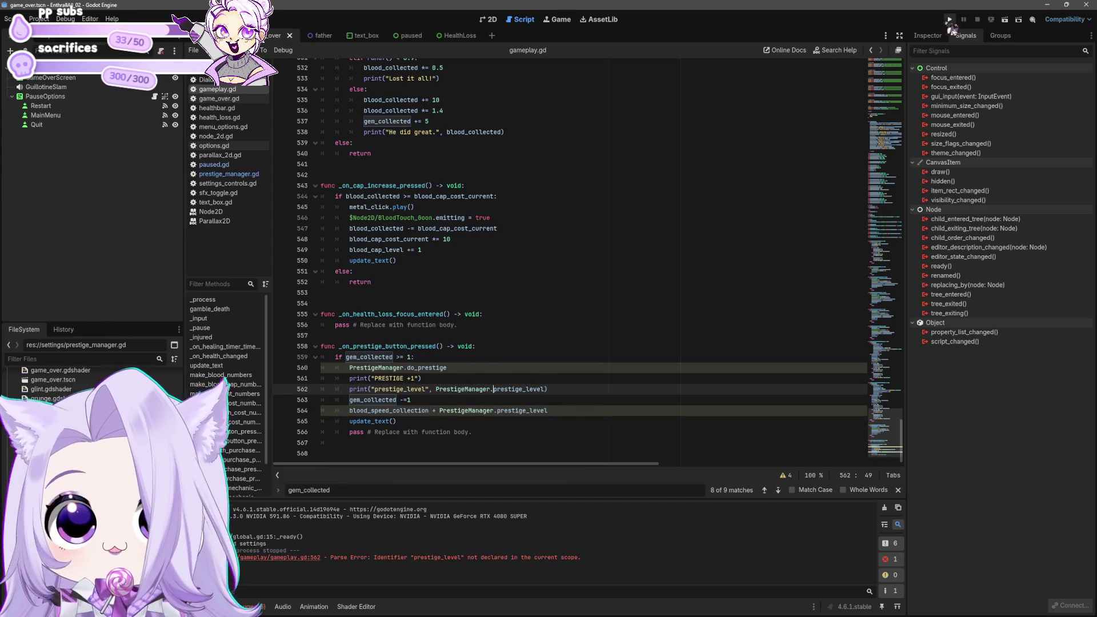
click(949, 20)
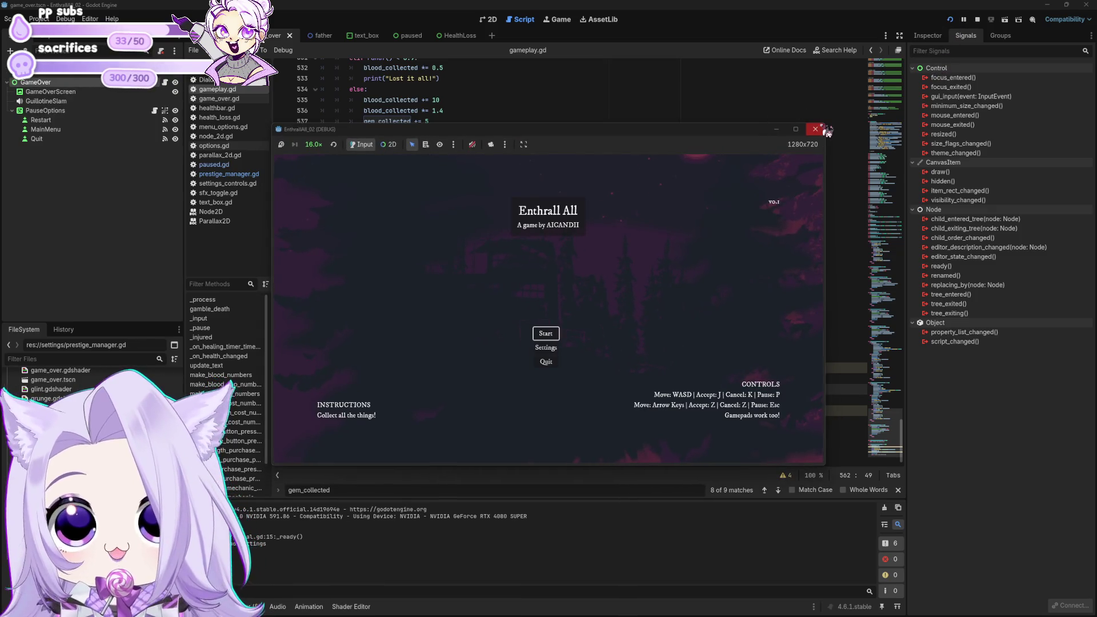
click(825, 129)
Add an else: return branch at the end of the prestige handler and rerun the game
click(425, 442)
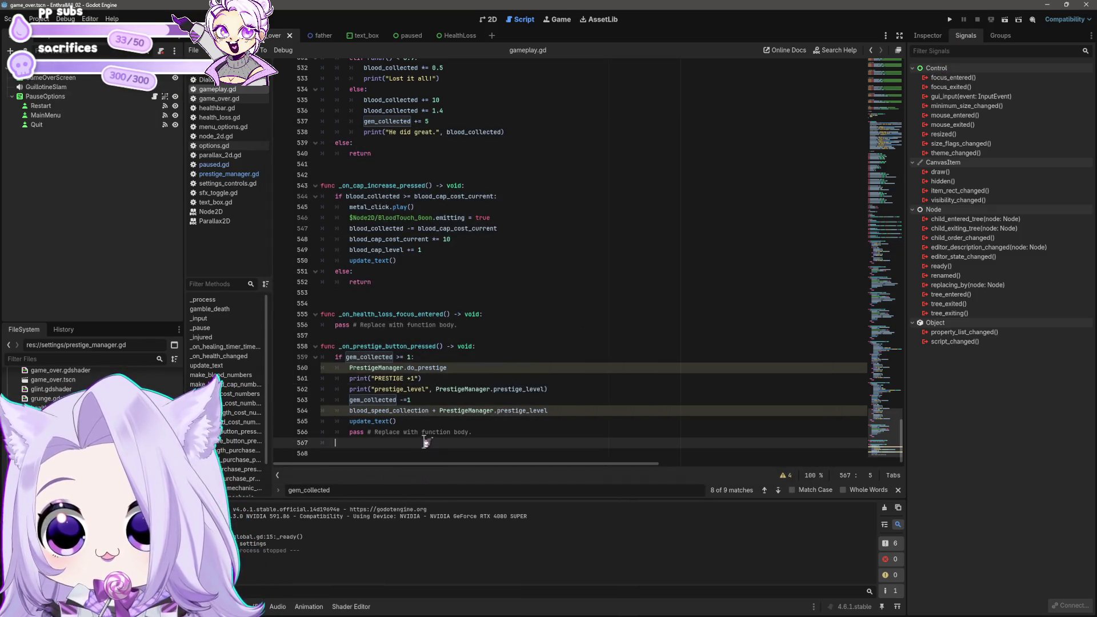
text(lse:)
key(Return)
text(ret)
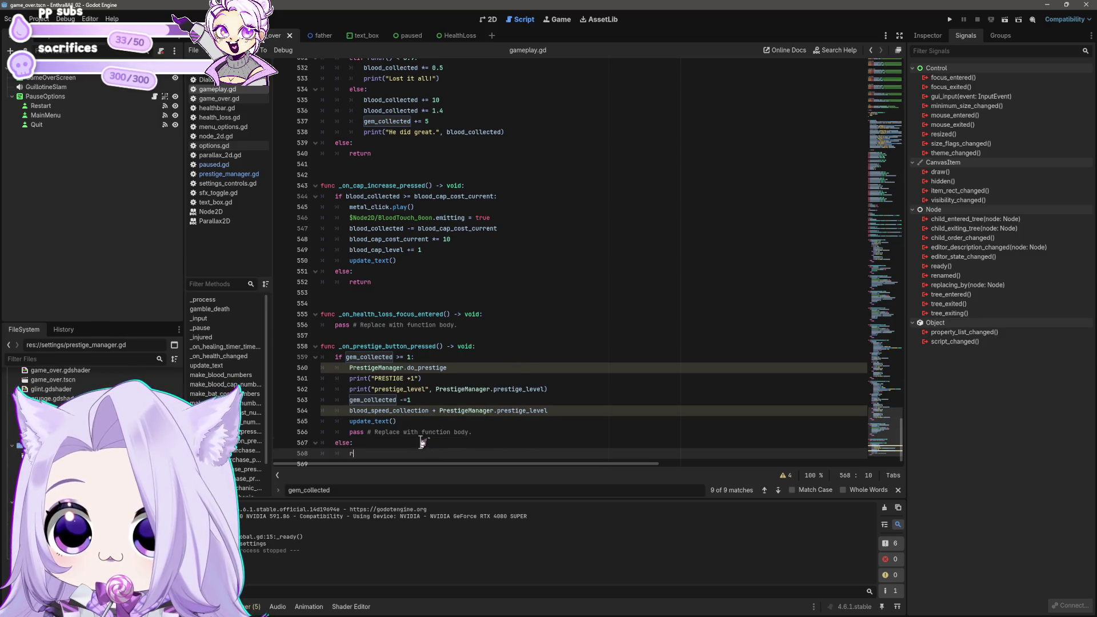
text(urn)
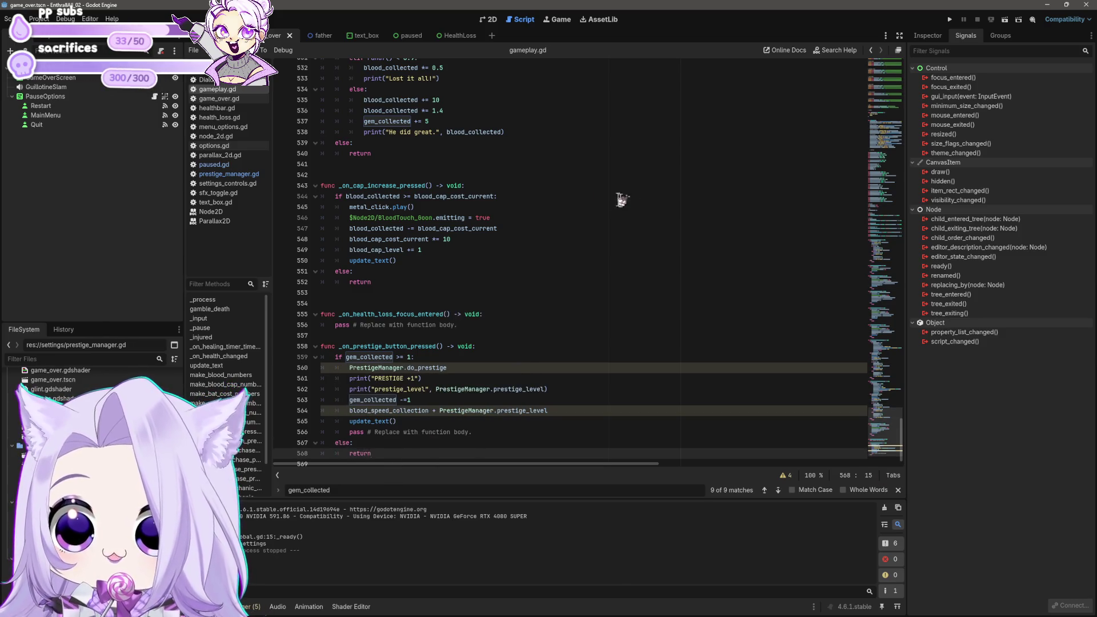
click(946, 20)
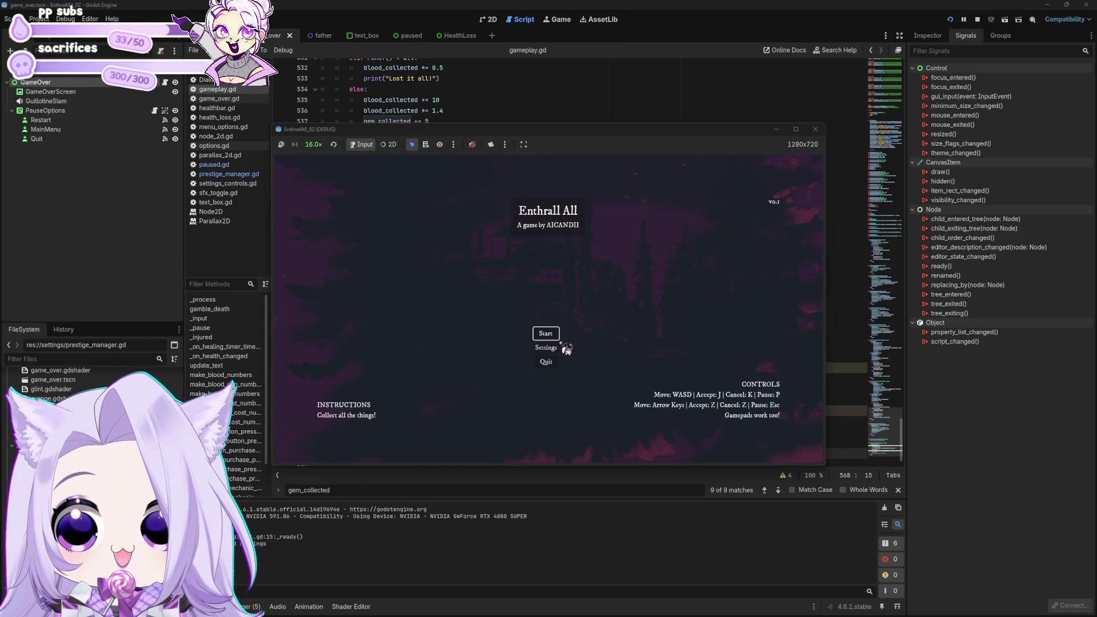
At 16x speed, collect blood, unlock and activate Wayward Soul, then return to the editor
click(559, 332)
click(313, 144)
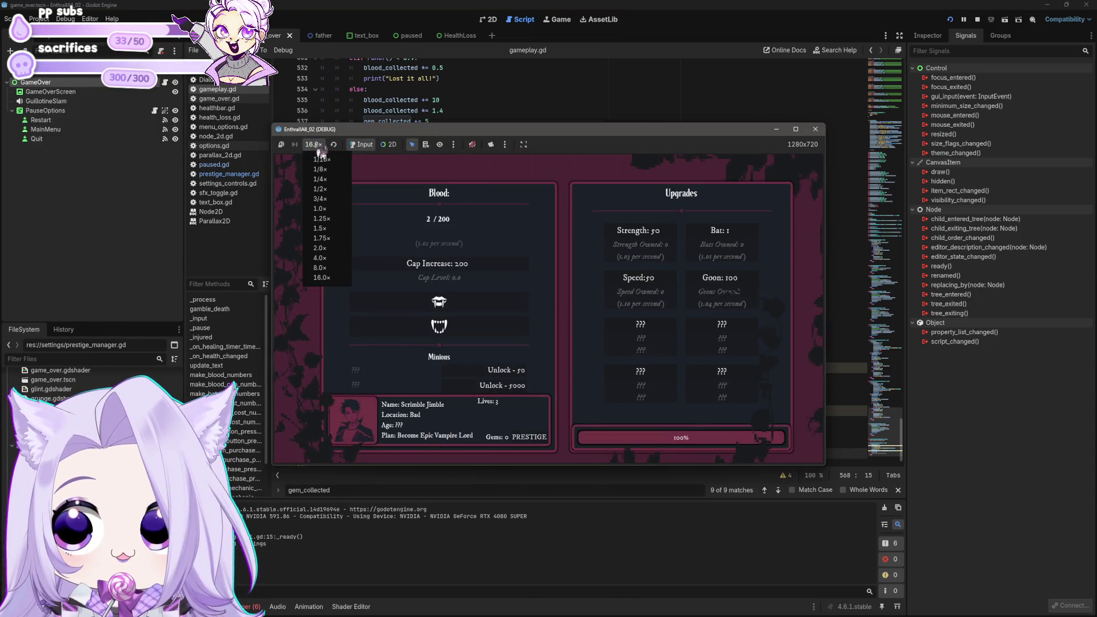
click(326, 280)
click(467, 301)
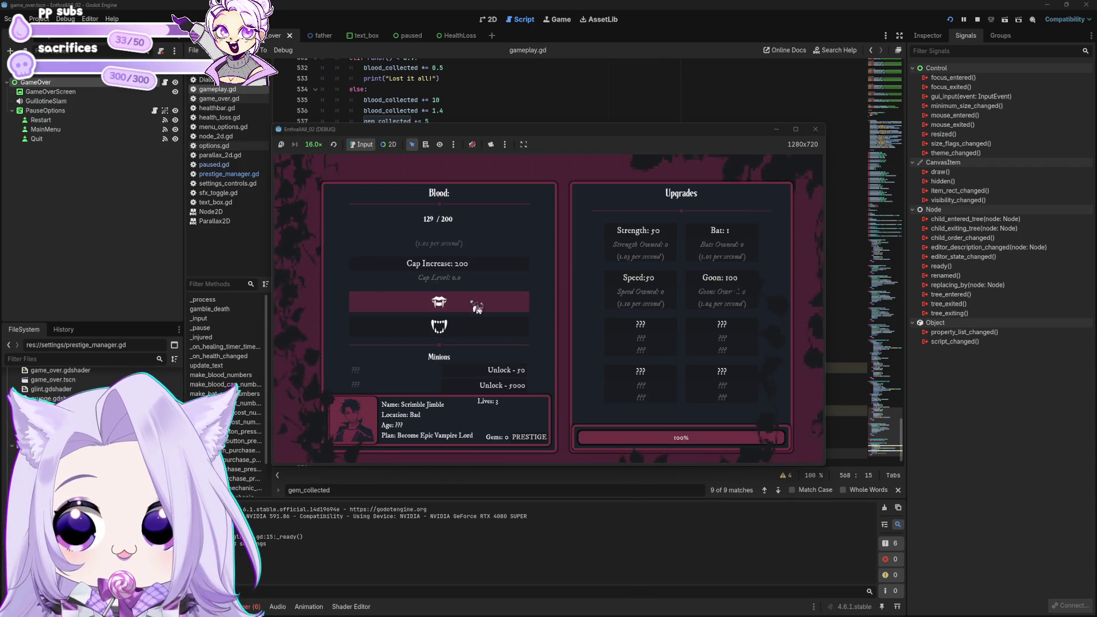
click(514, 371)
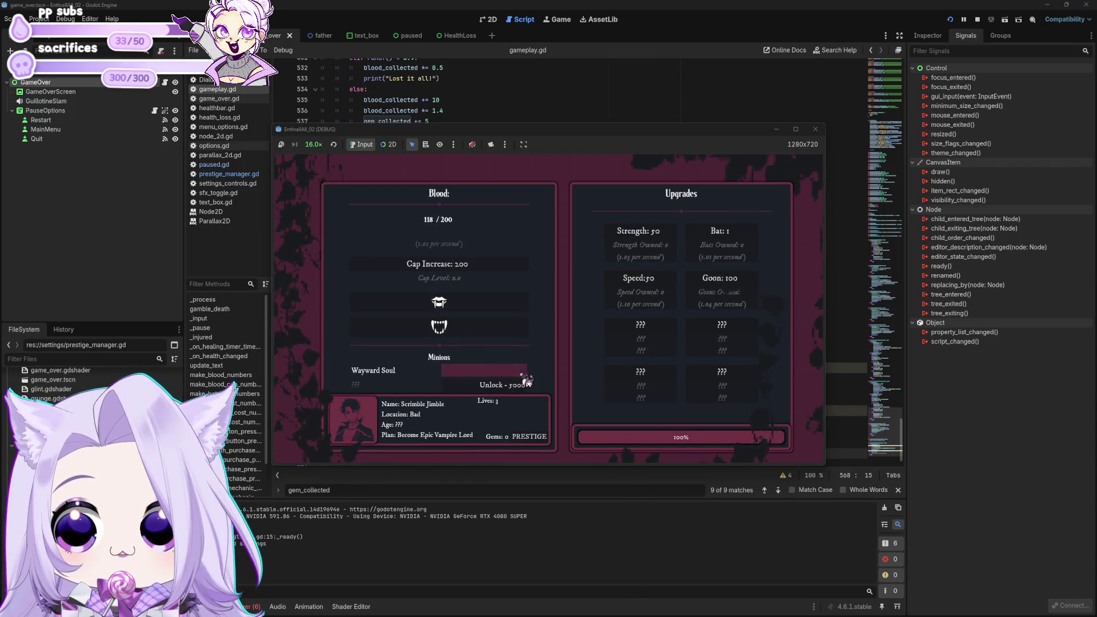
click(524, 380)
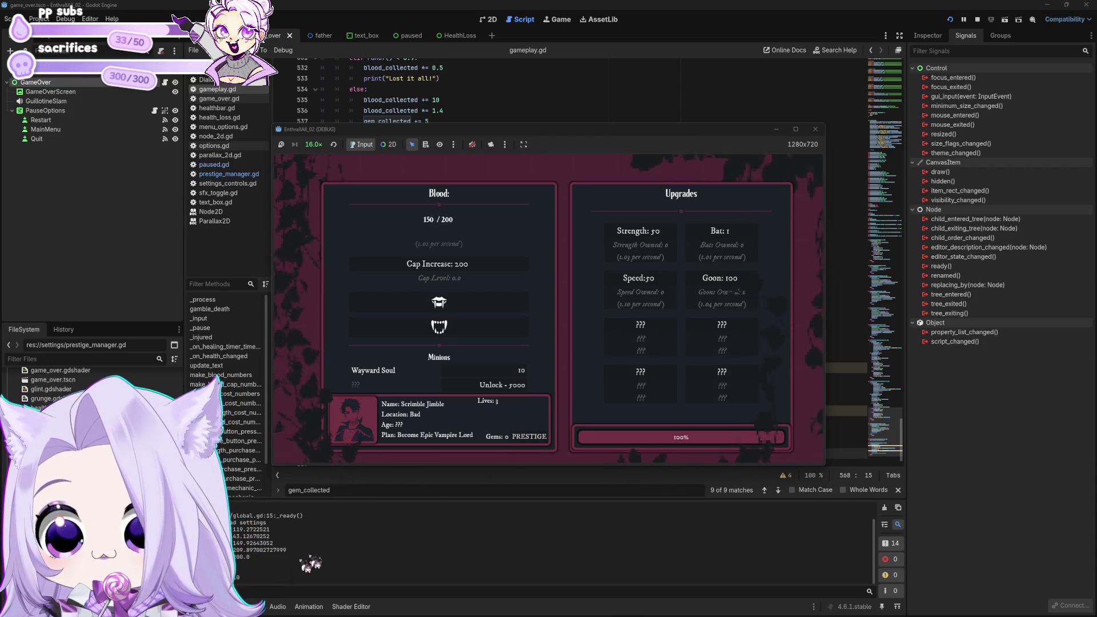
click(519, 378)
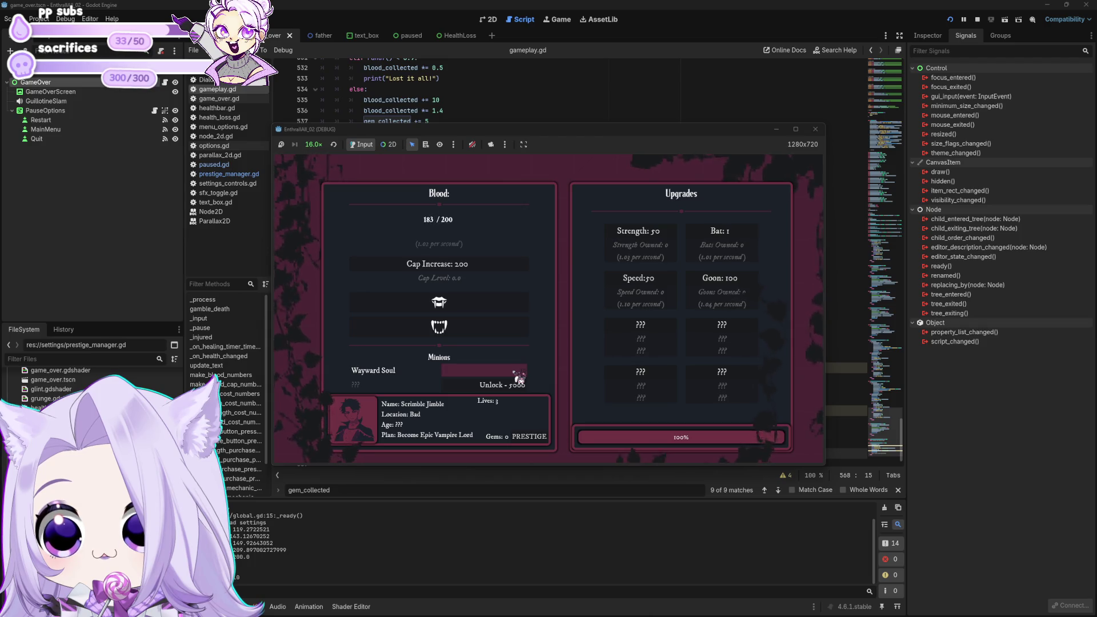
click(514, 547)
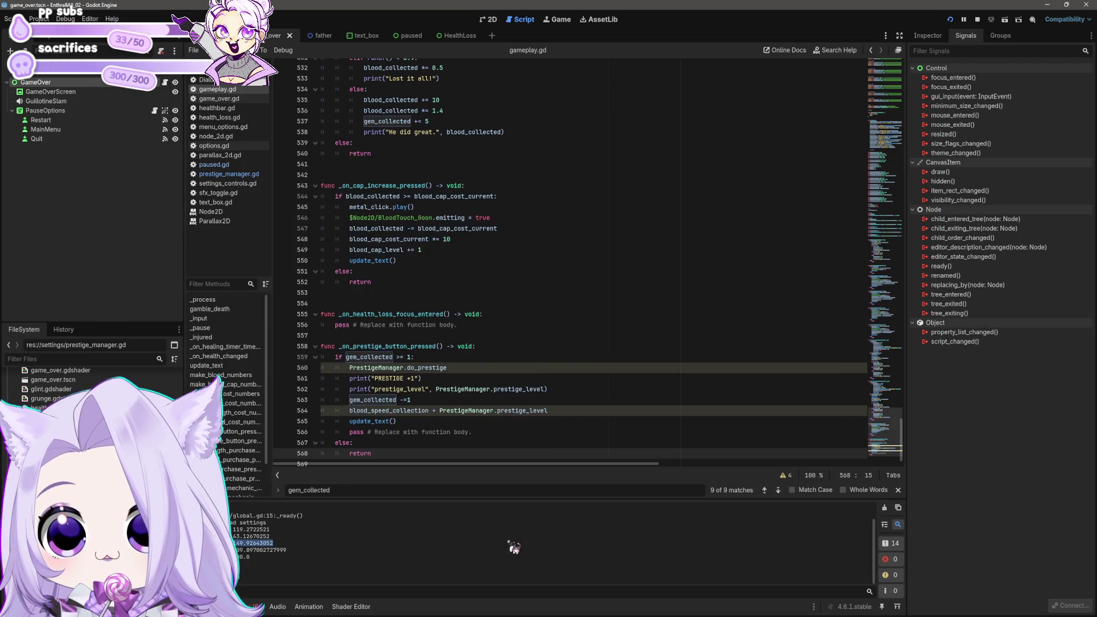
Place the caret on the do_prestige call at line 560, then open prestige_manager.gd
scroll(459, 402, down, 1)
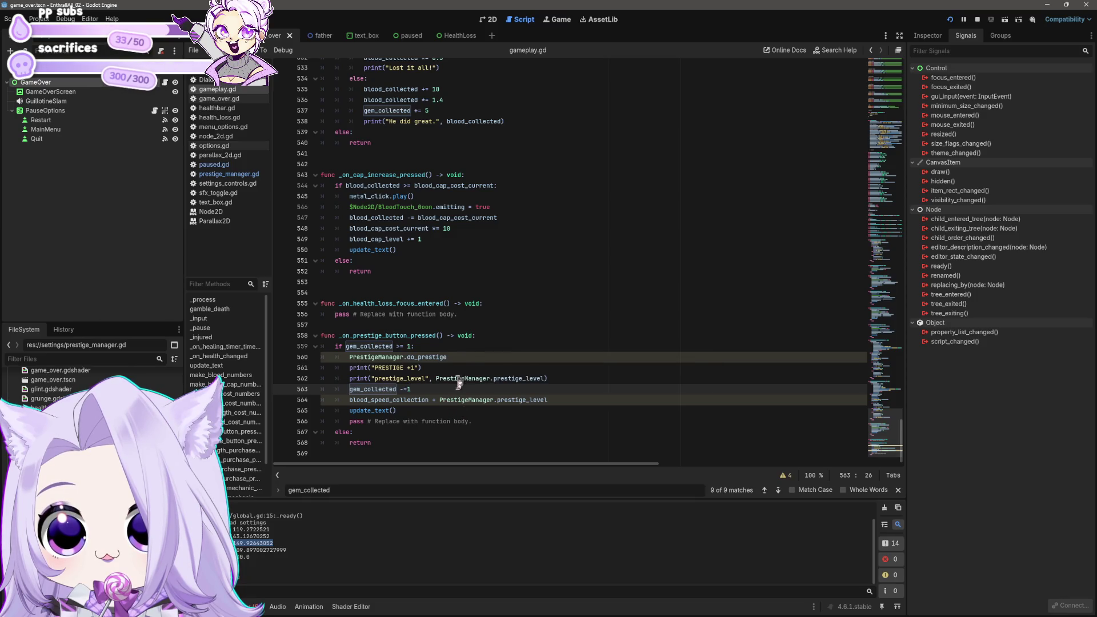
click(463, 357)
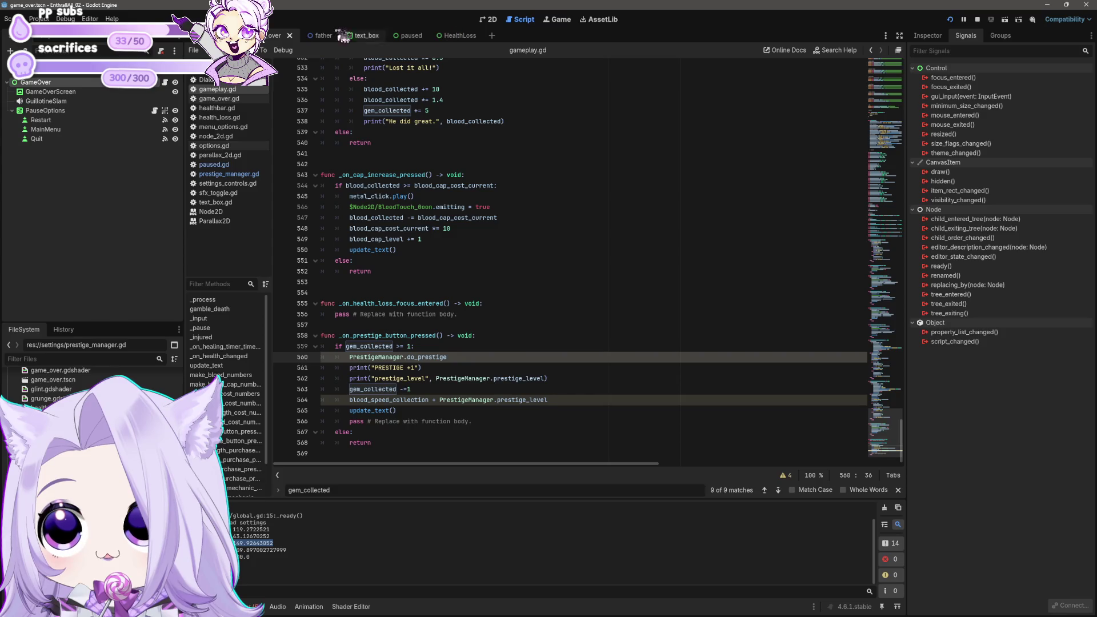
click(232, 174)
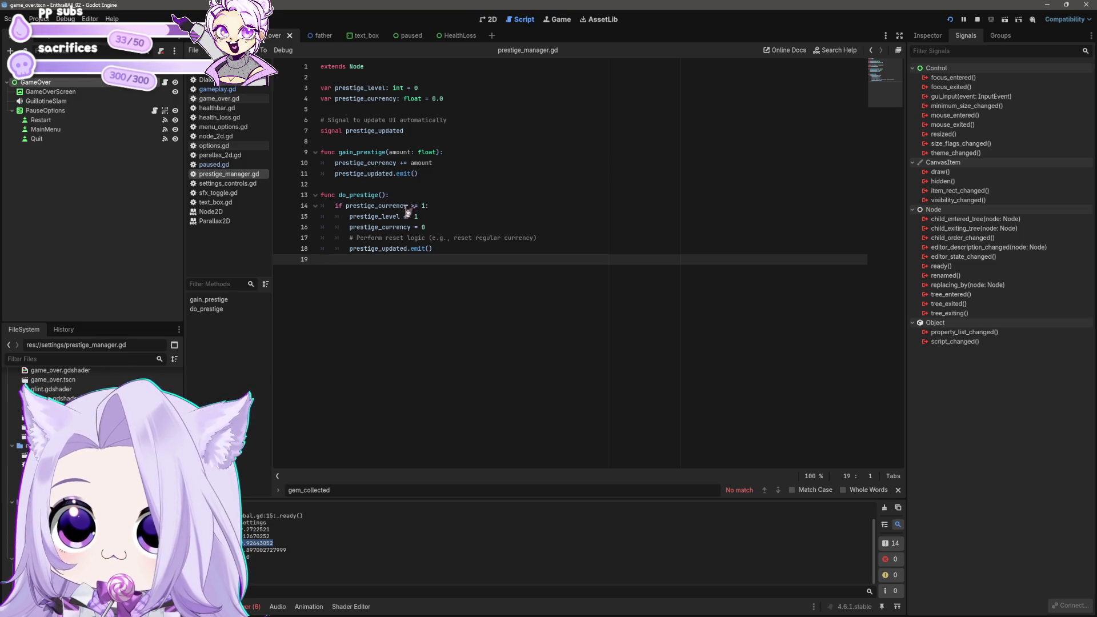
Try replacing prestige_currency with gameplay.gem_collected in the do_prestige condition, then revert it
drag(405, 207, 349, 207)
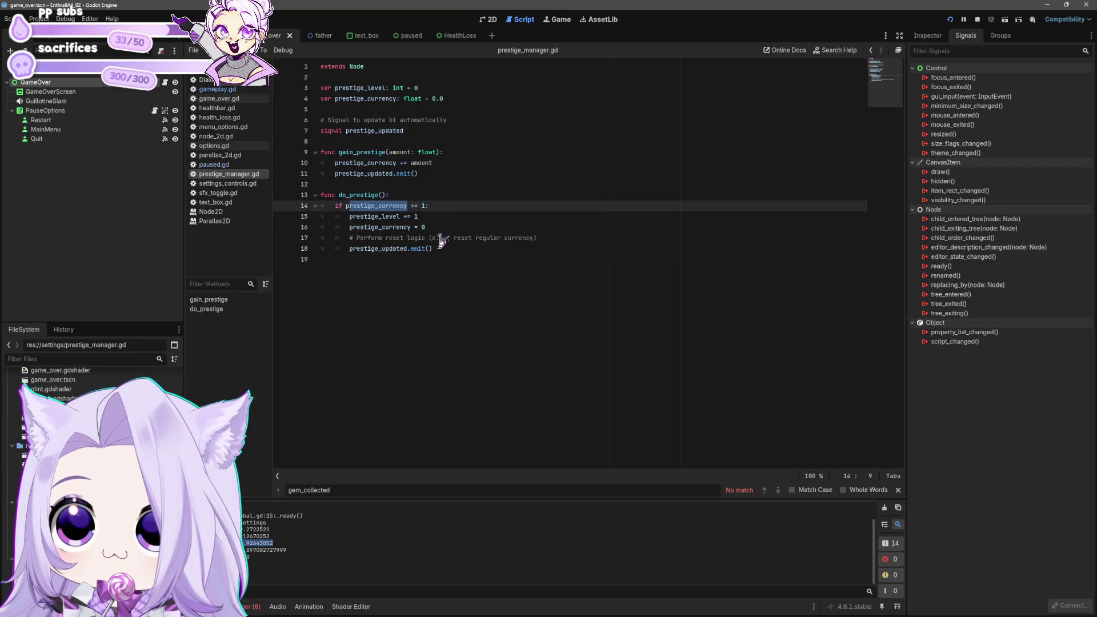
key(BackSpace)
key(BackSpace)
text(gem_coll)
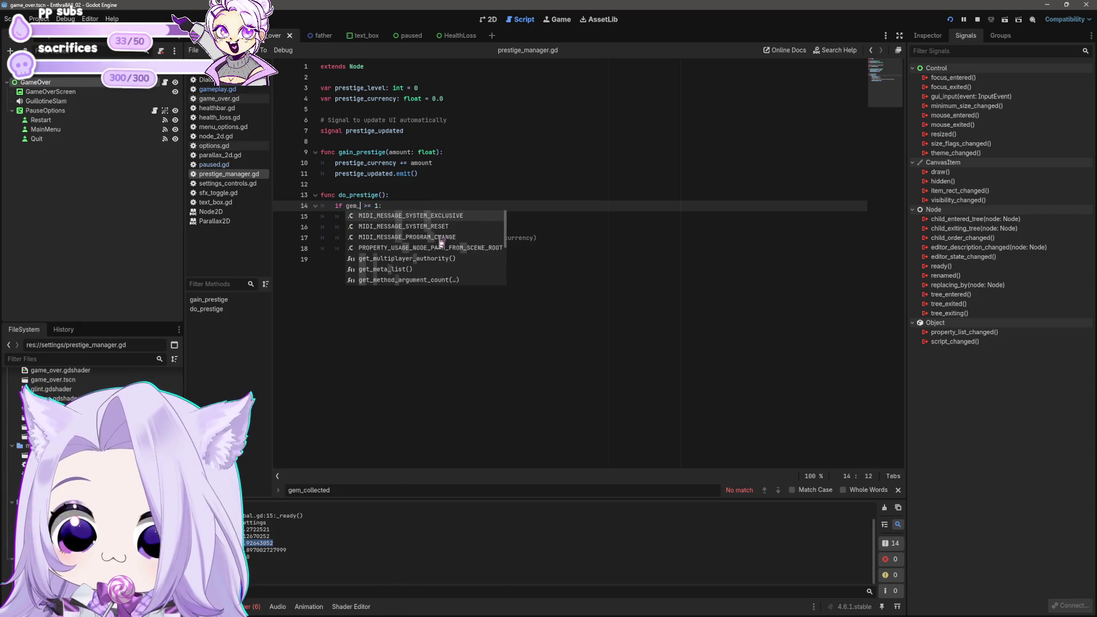
text(d)
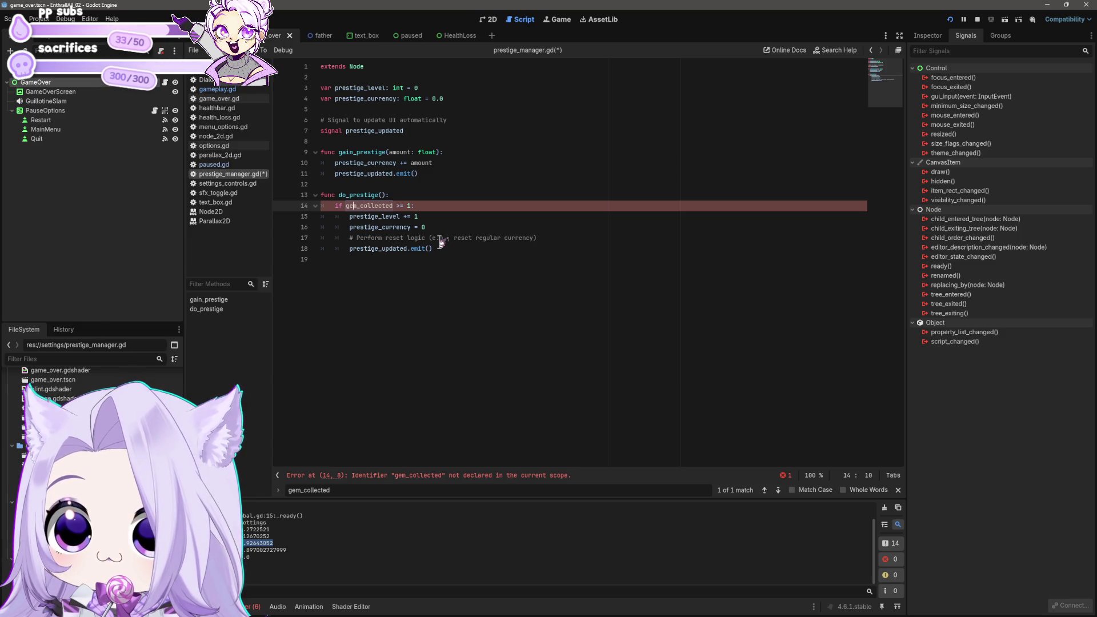
text(gameplay.)
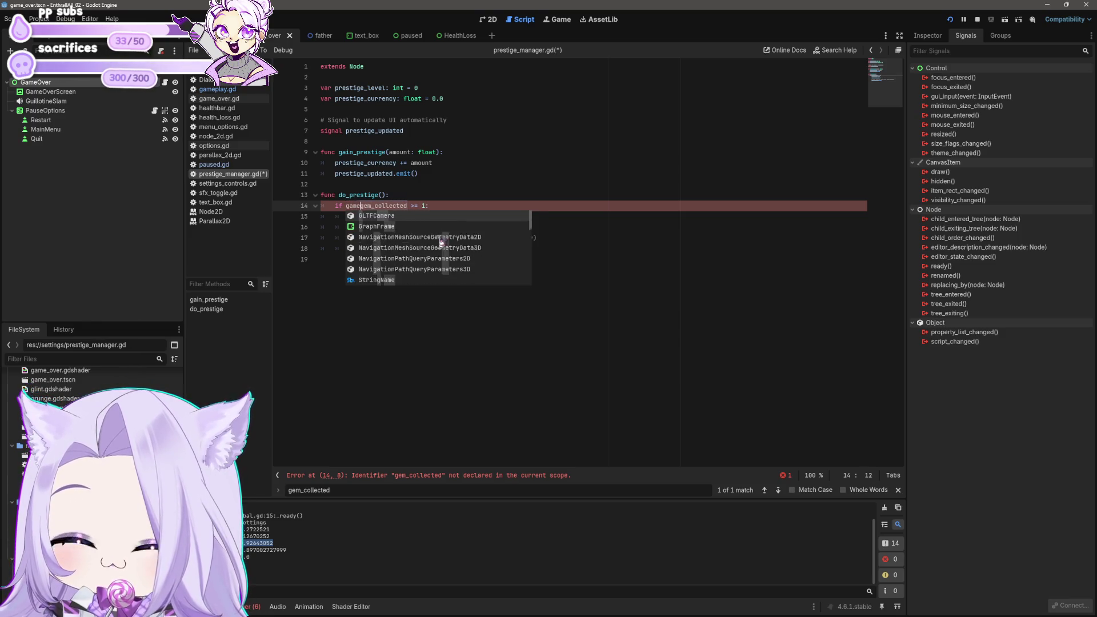
key(Down)
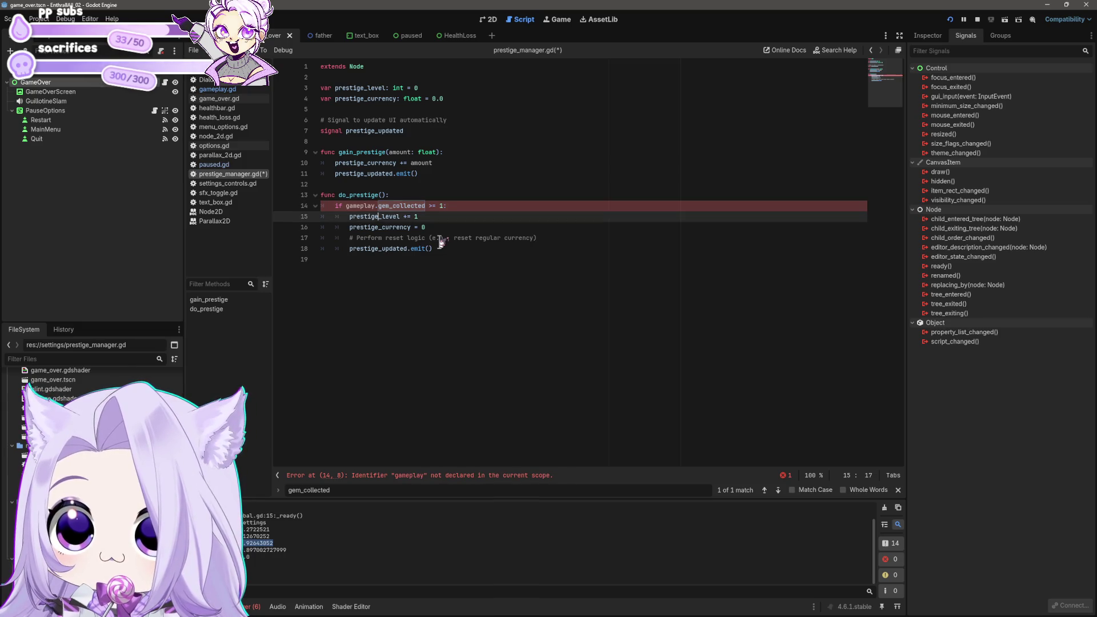
key(Up)
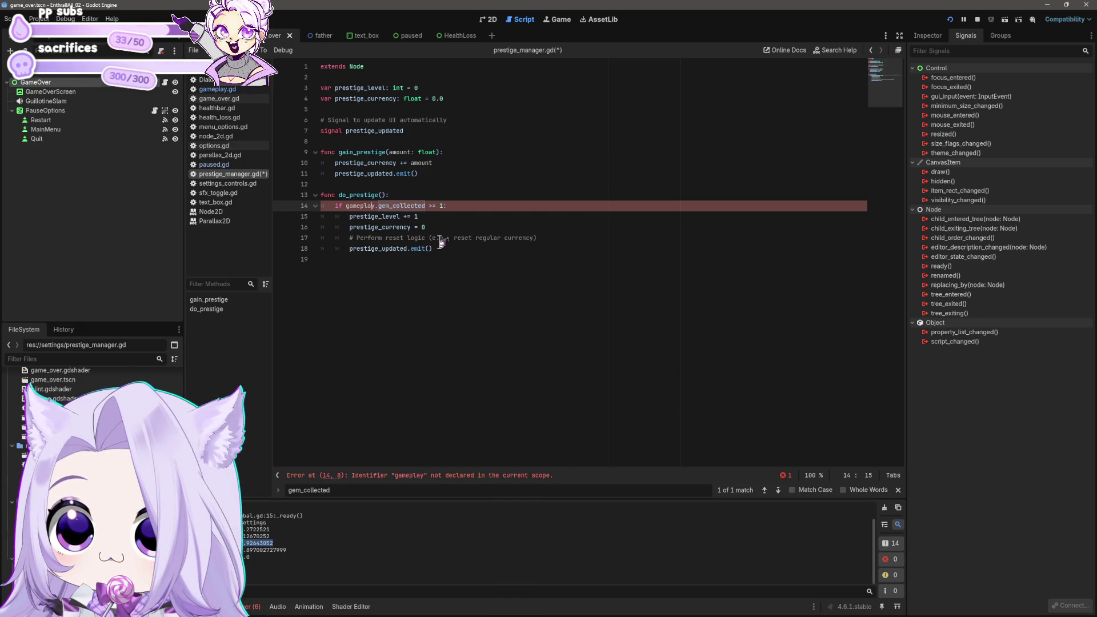
key(ctrl+z)
key(ctrl+shift+Right)
key(Delete)
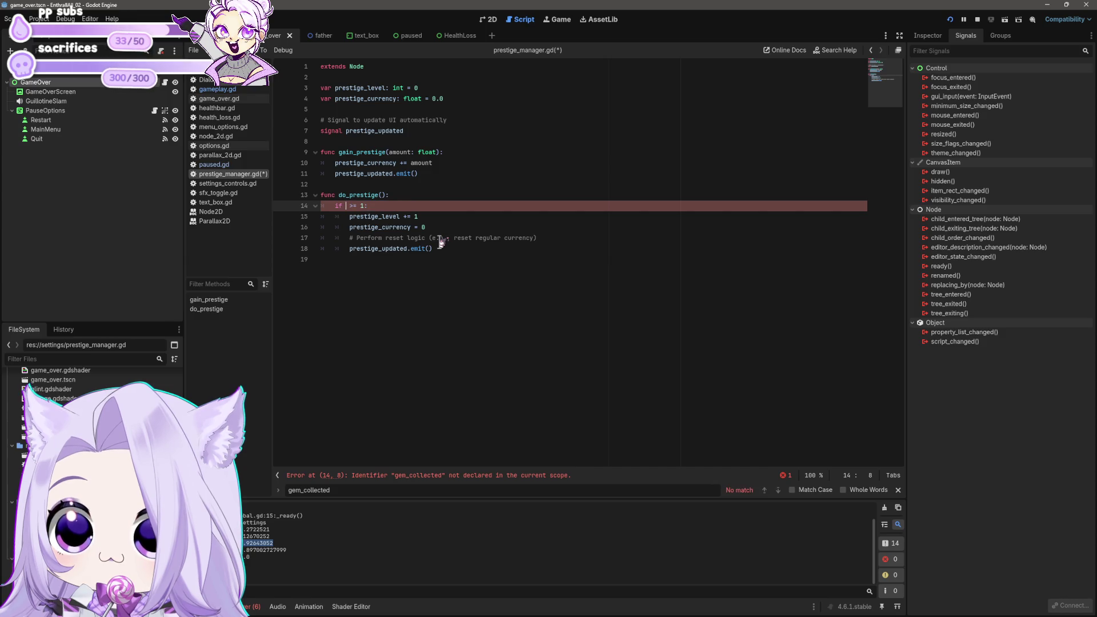
text(u)
key(Return)
Save the restored prestige_currency >= 1 check in prestige_manager.gd and switch scripts
click(423, 195)
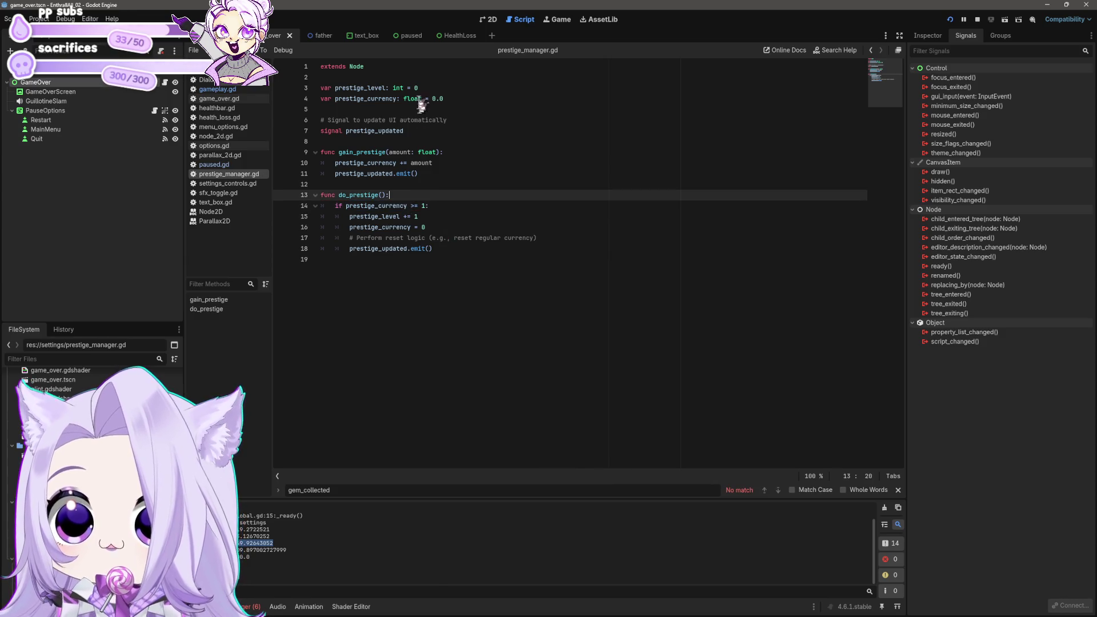
key(ctrl+s)
mouse_move(402, 102)
mouse_down()
mouse_move(337, 98)
mouse_move(398, 98)
mouse_up()
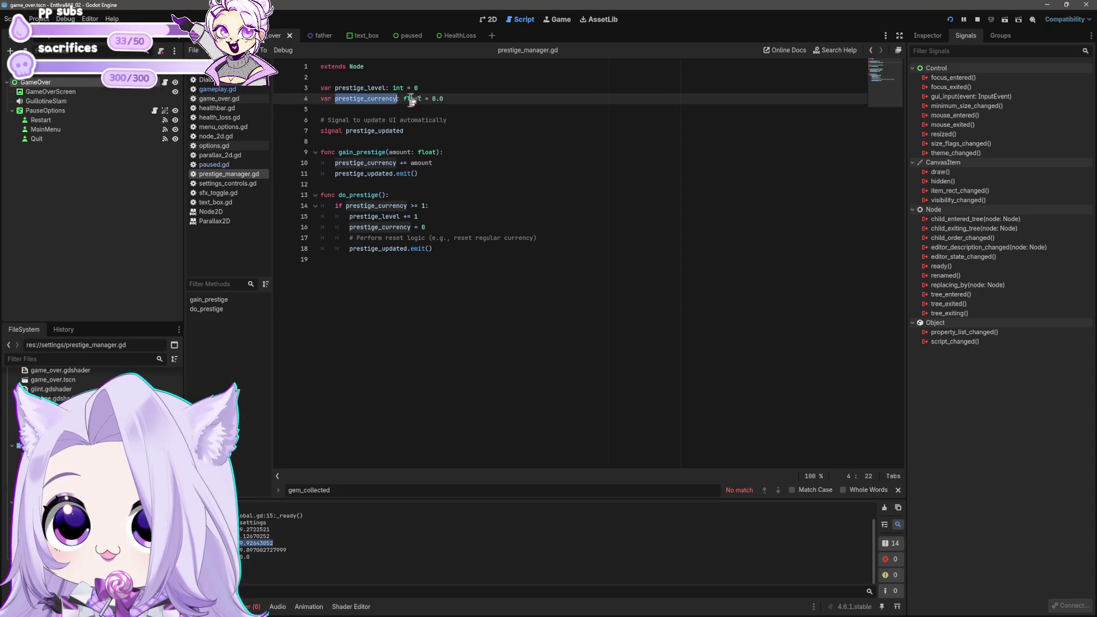
key(ctrl+Tab)
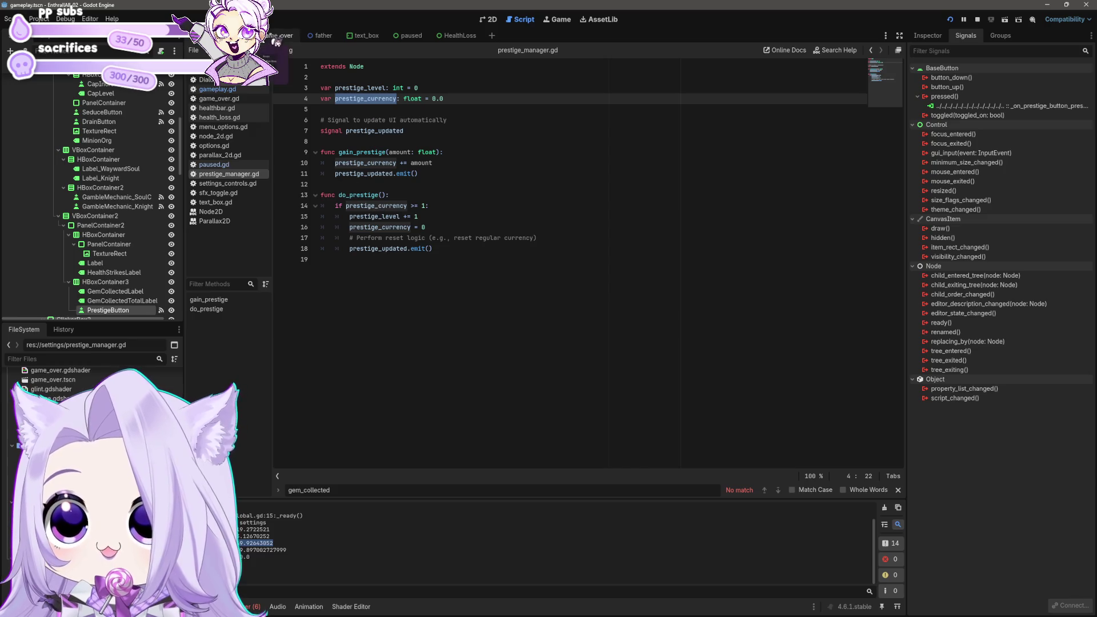
Open gameplay.gd through the gameplay and HealthLoss scenes
click(276, 36)
click(454, 39)
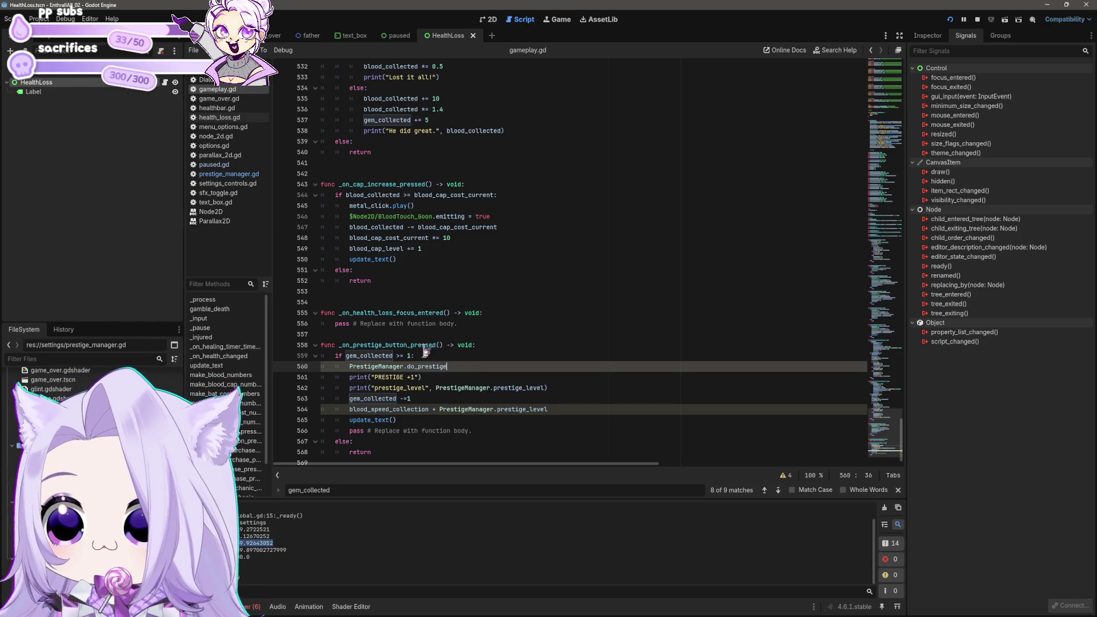
click(406, 302)
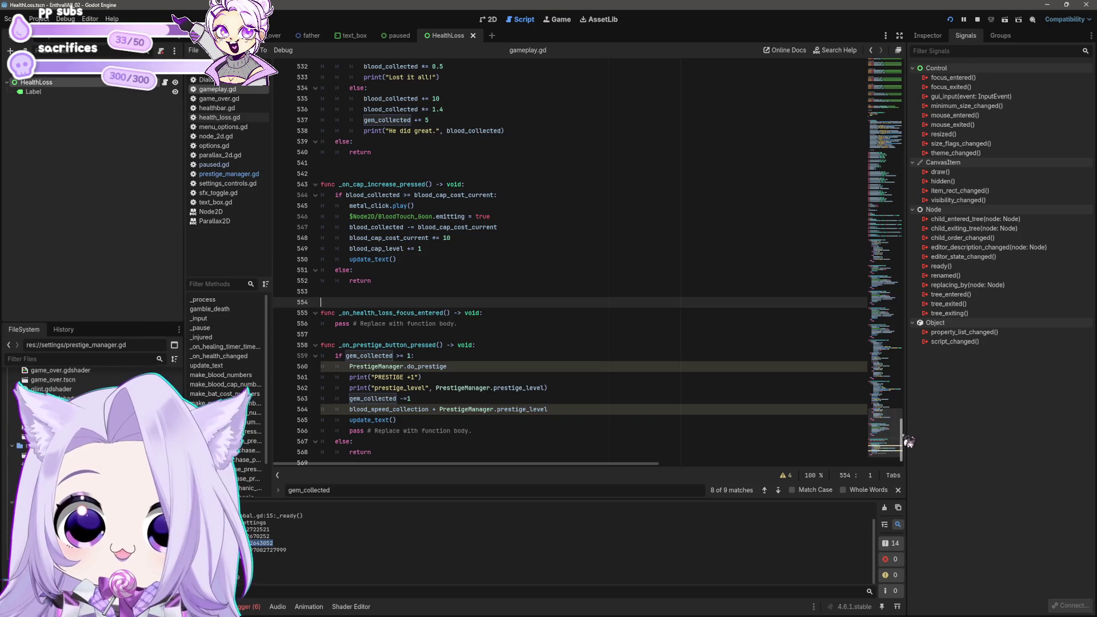
drag(901, 437, 910, 77)
click(417, 174)
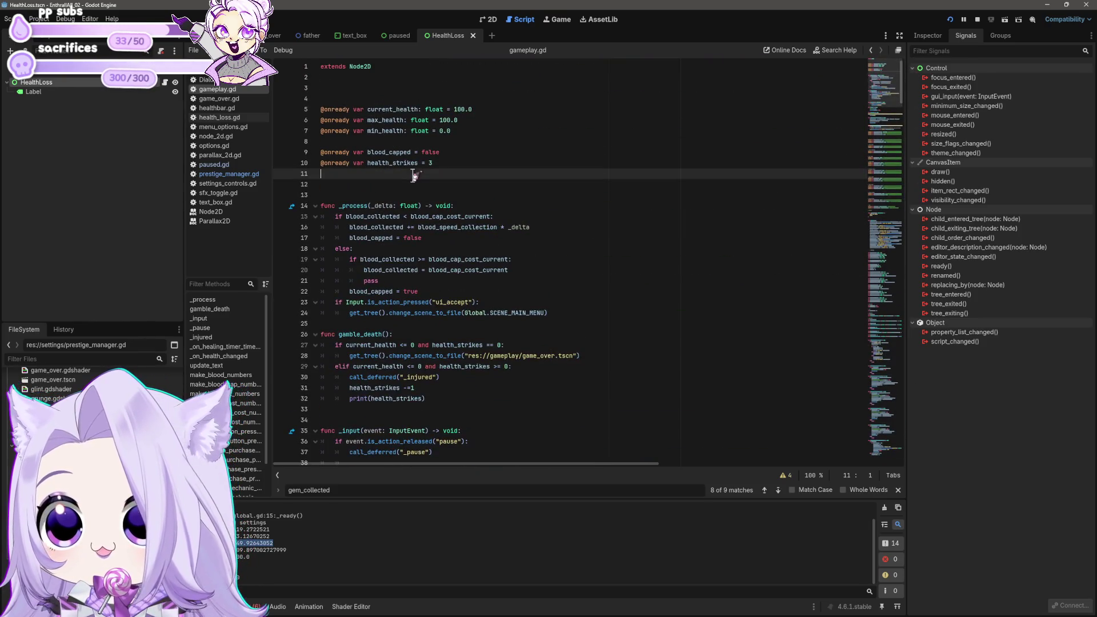
key(Return)
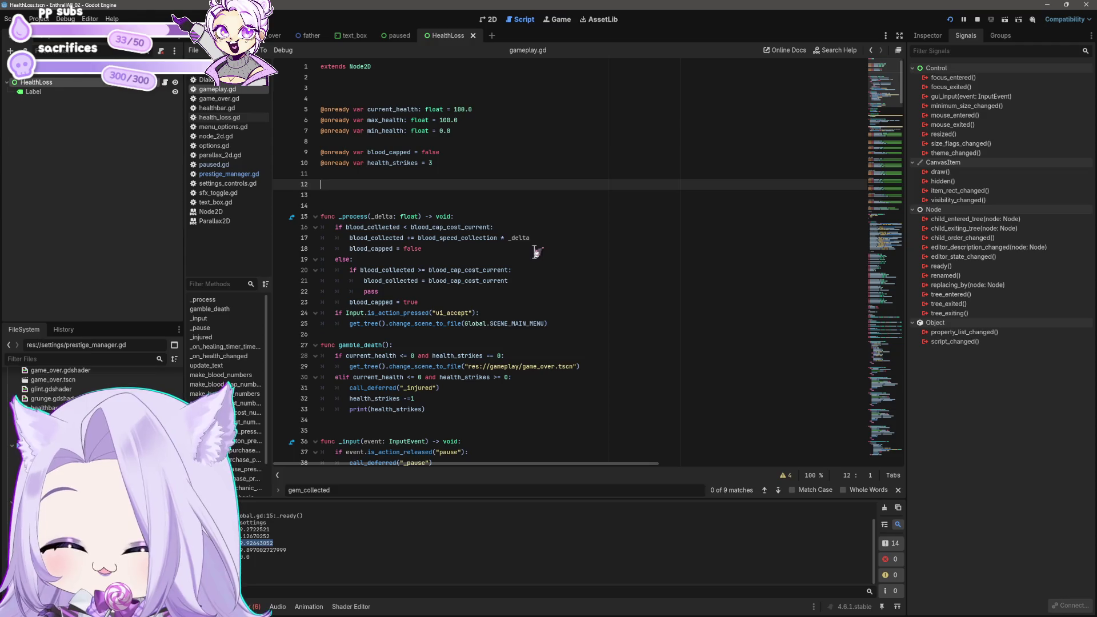
text(Manager.prestige_currency)
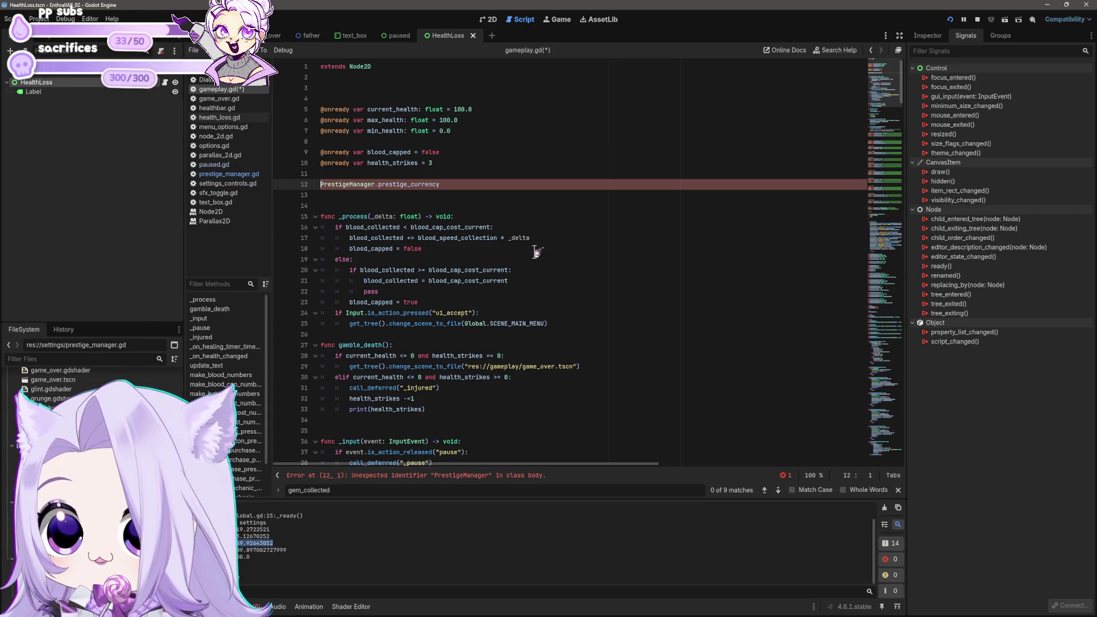
text(@onready)
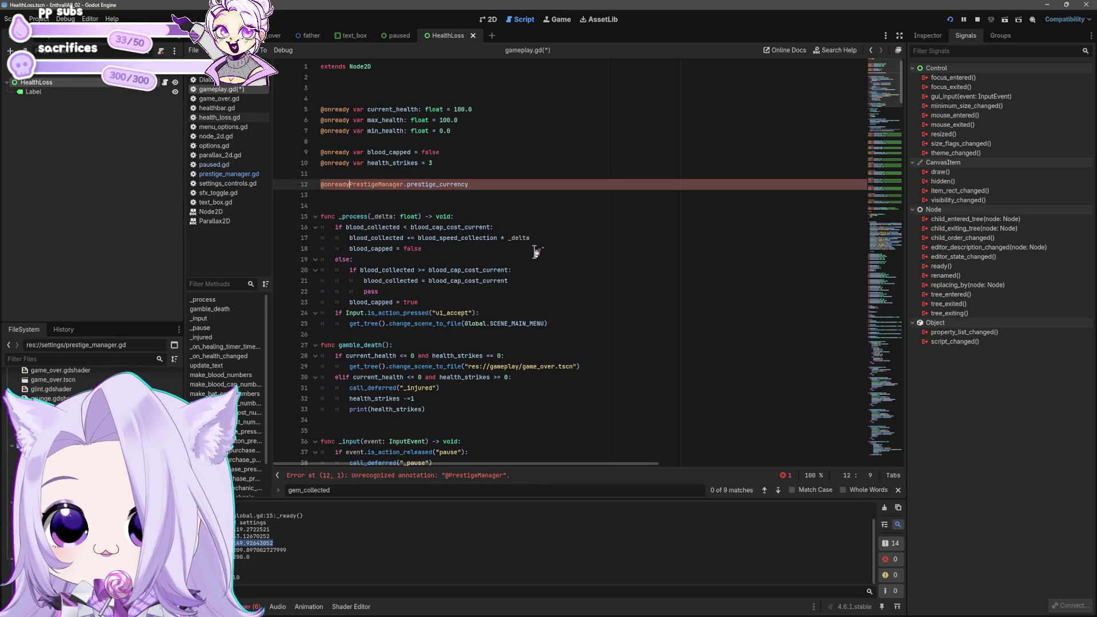
text( var)
key(End)
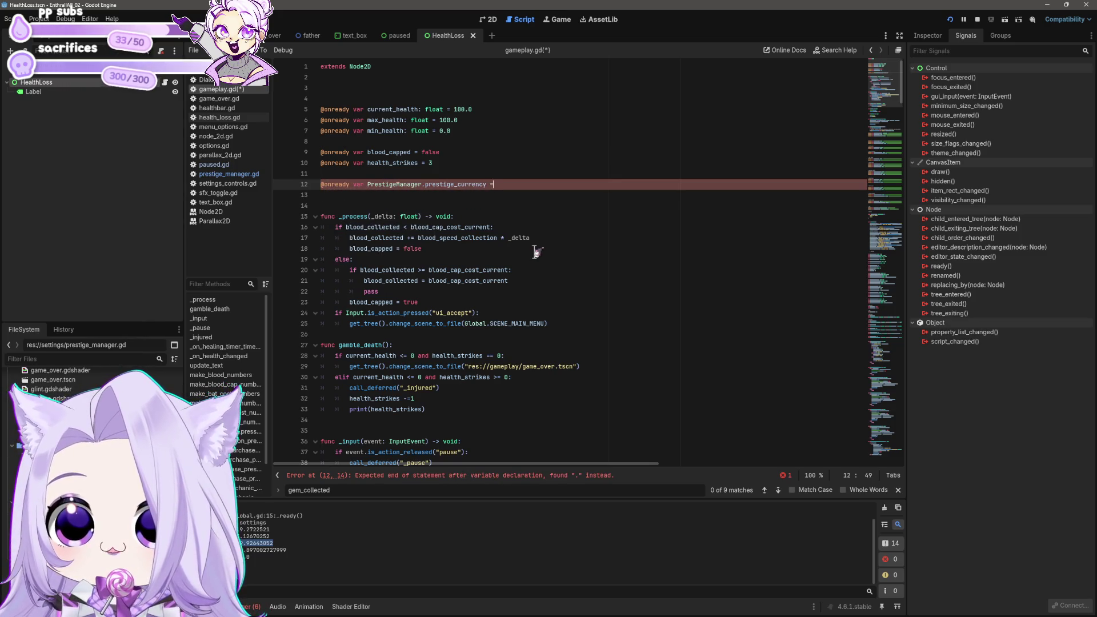
text(cted)
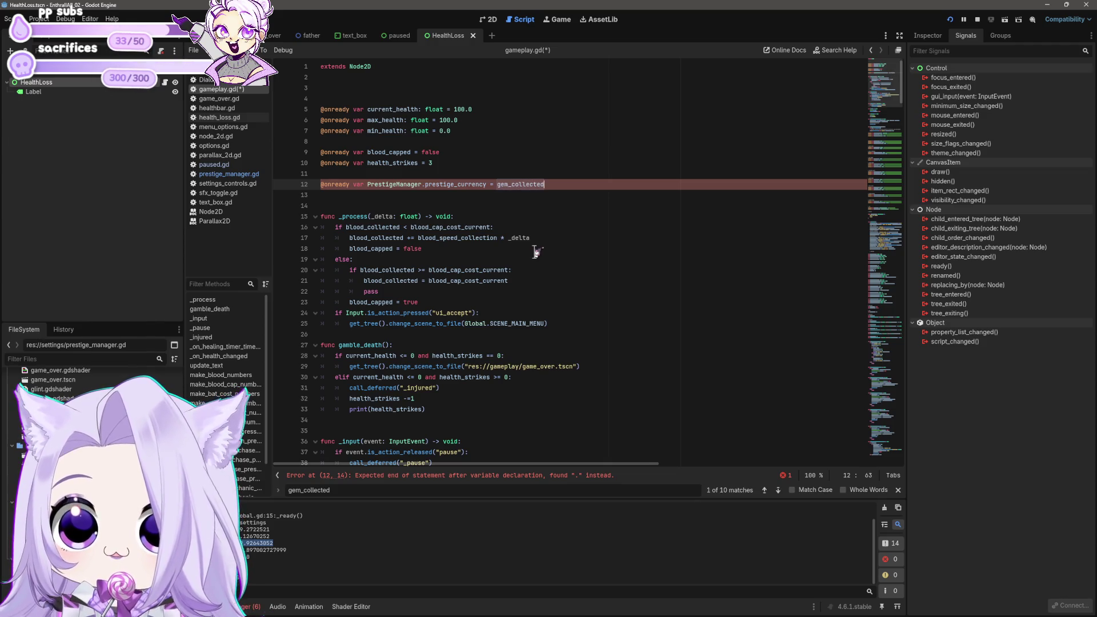
key(Down)
key(Down)
key(ctrl+s)
key(Up)
key(Up)
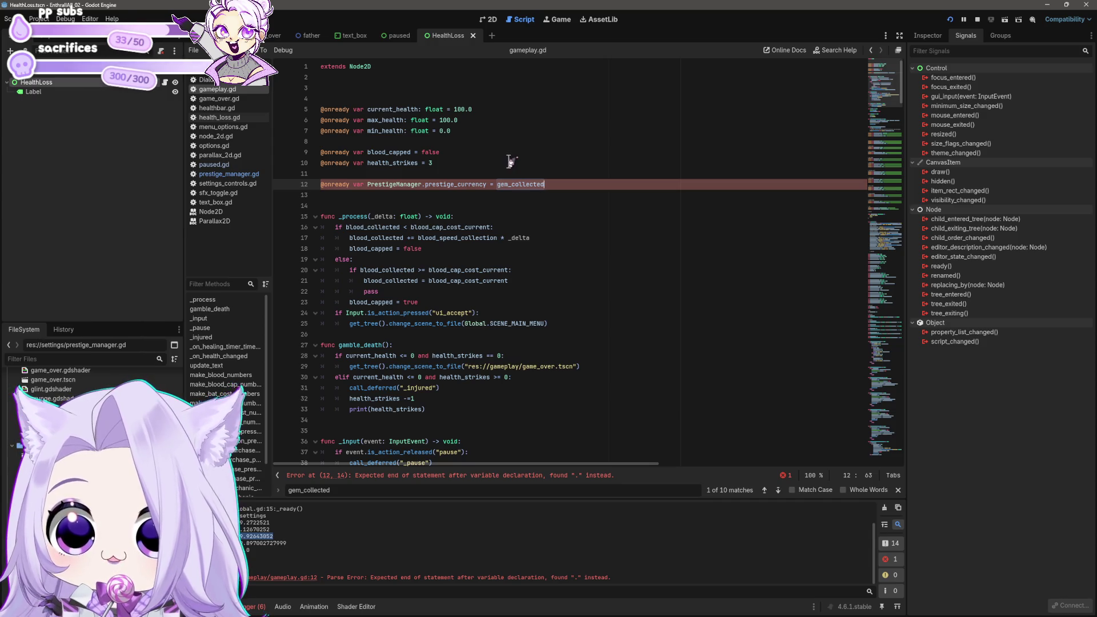
Check the parse error, delete the PrestigeManager line, then restore it with undo
double_click(560, 477)
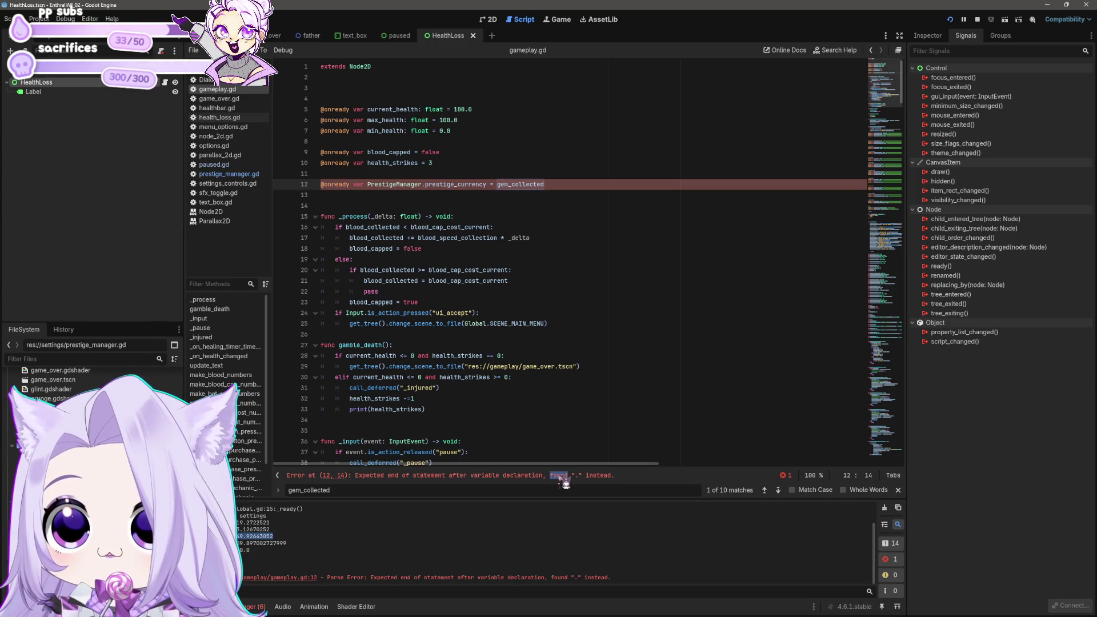
click(535, 239)
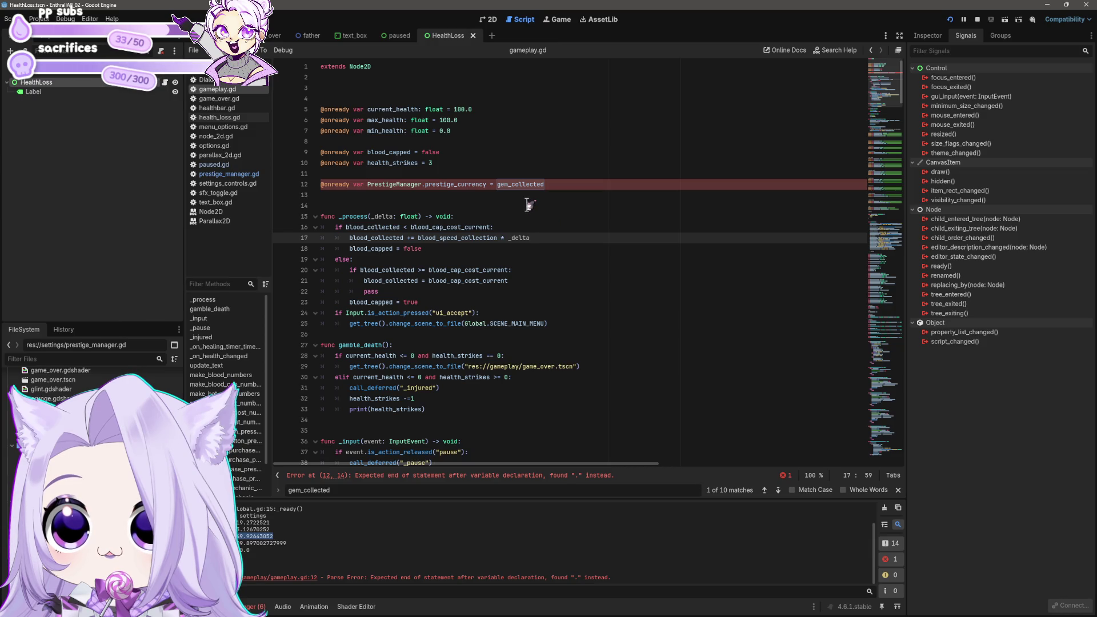
click(556, 184)
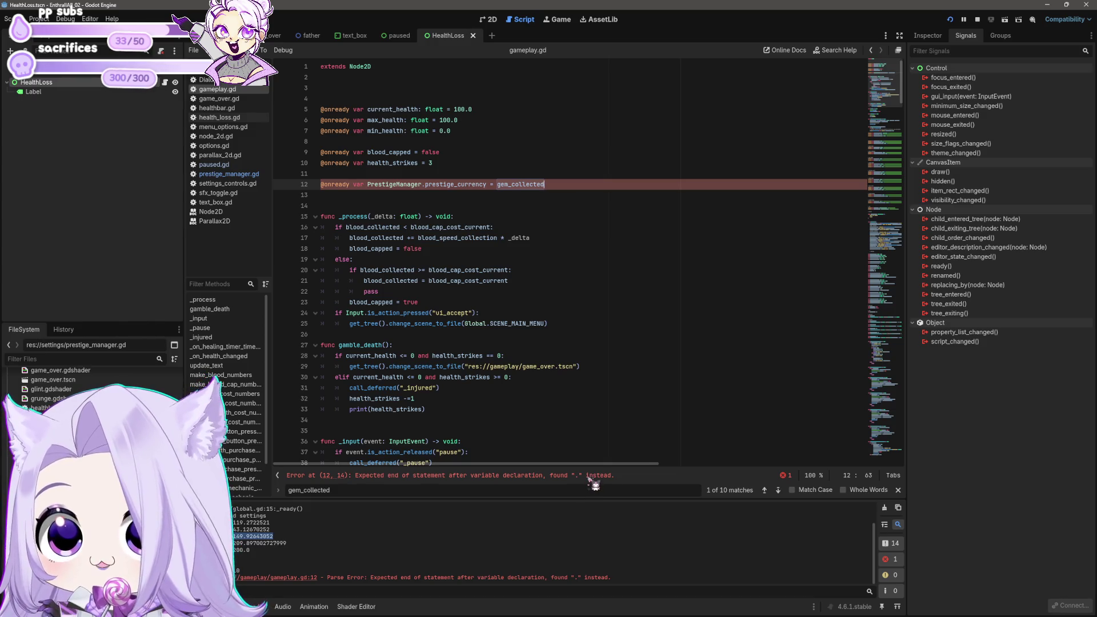
click(426, 185)
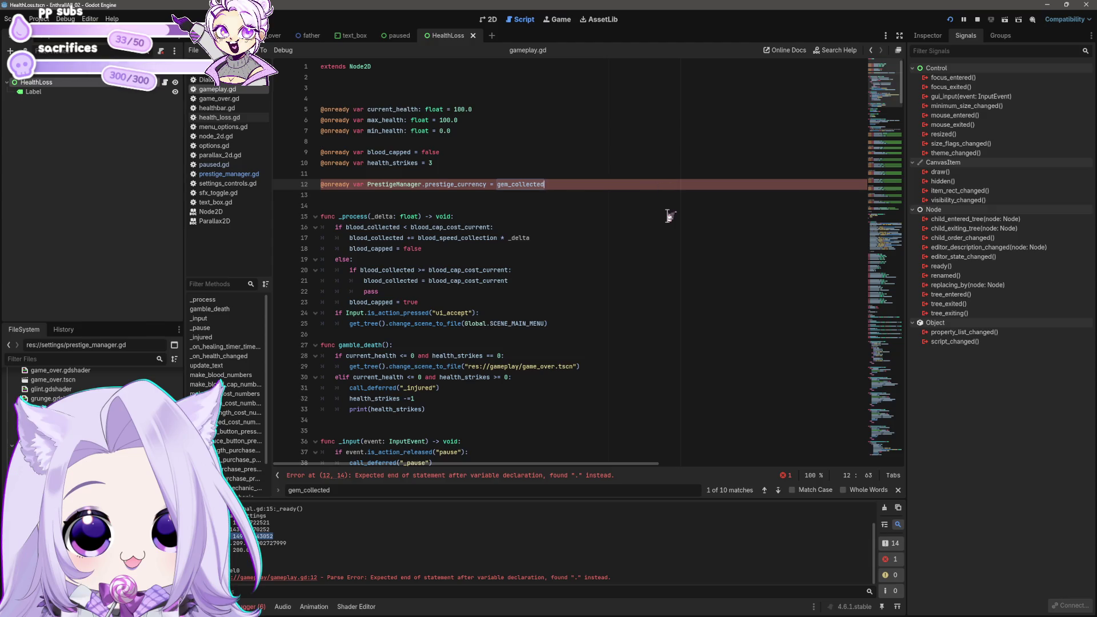
key(End)
key(shift+Home)
key(BackSpace)
key(BackSpace)
key(Delete)
scroll(669, 216, down, 20)
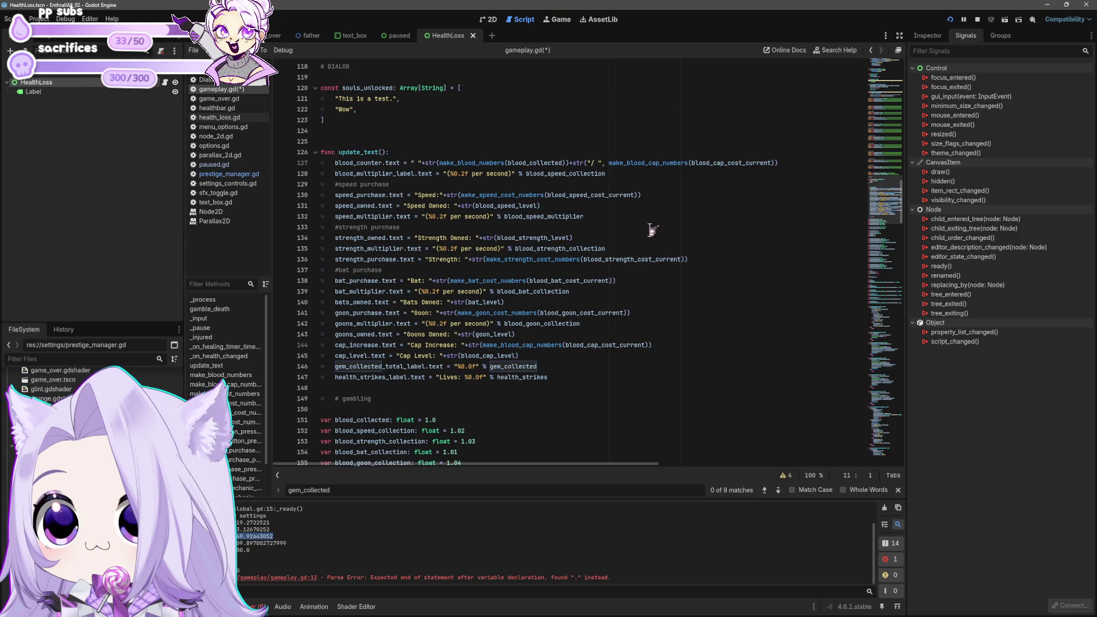
scroll(571, 237, up, 20)
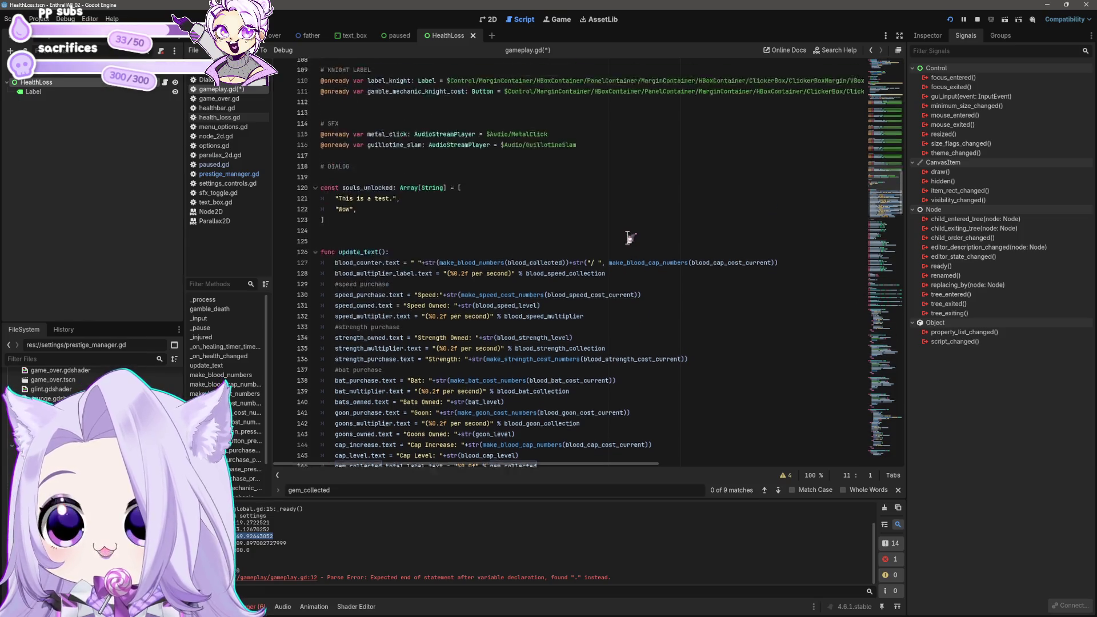
key(ctrl+z)
key(ctrl+z)
key(ctrl+z)
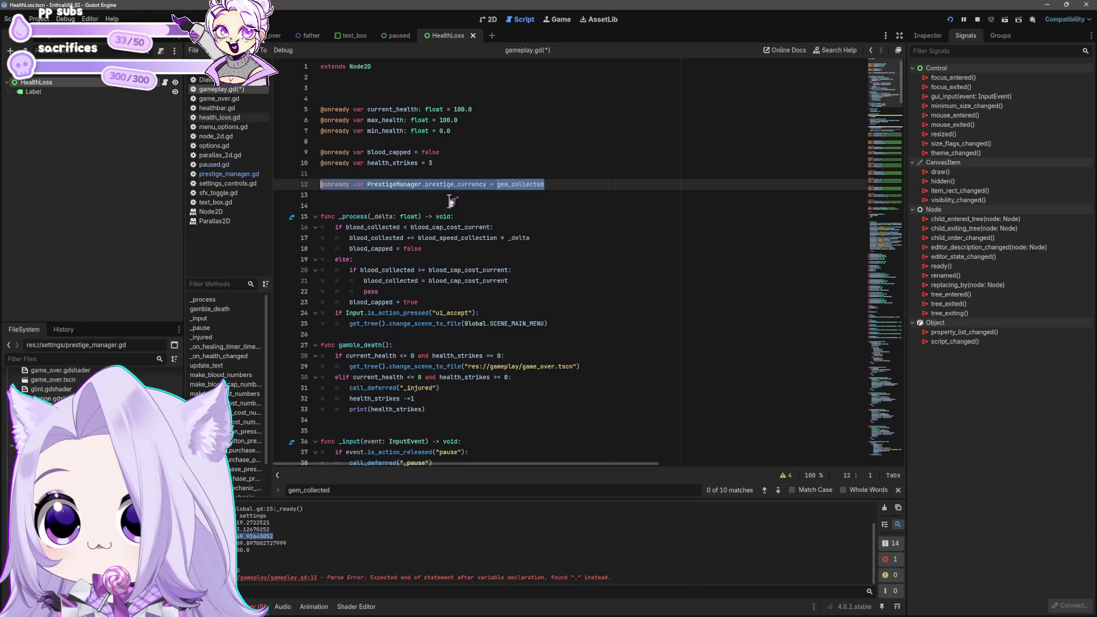
Search gameplay.gd for gem_collected and step through matches to the line 198 declaration
double_click(505, 185)
key(ctrl+s)
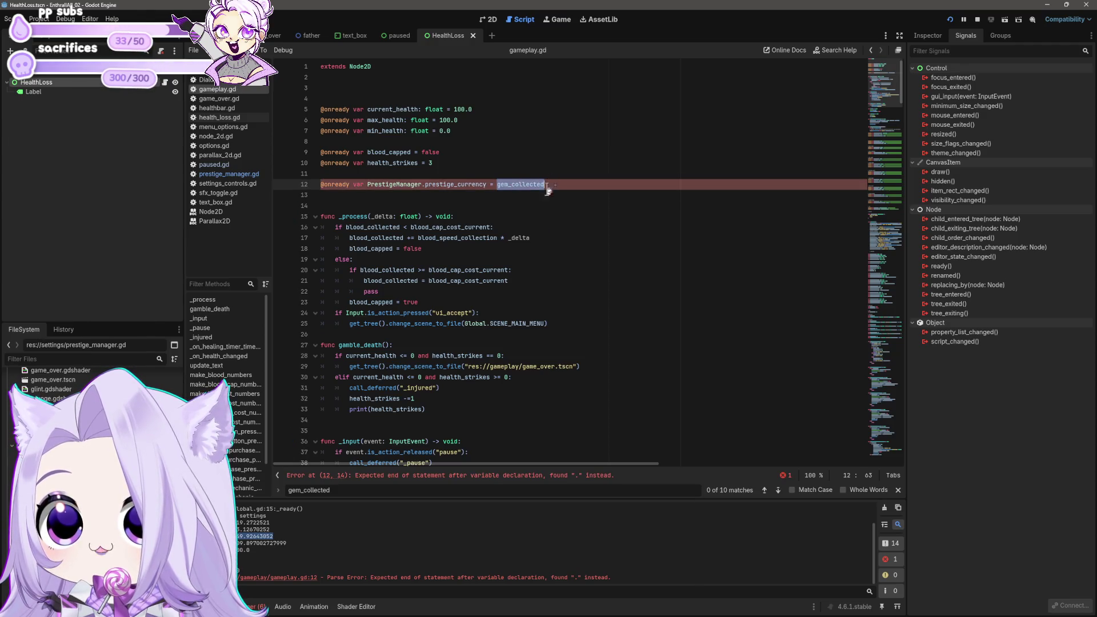
click(494, 486)
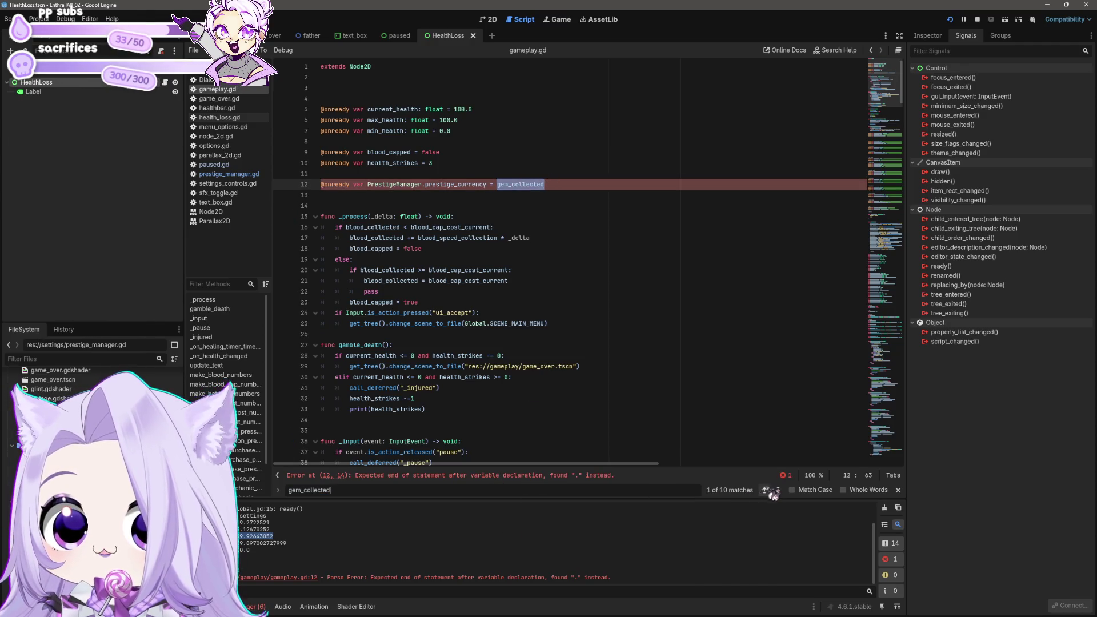
click(764, 490)
click(781, 491)
click(781, 491)
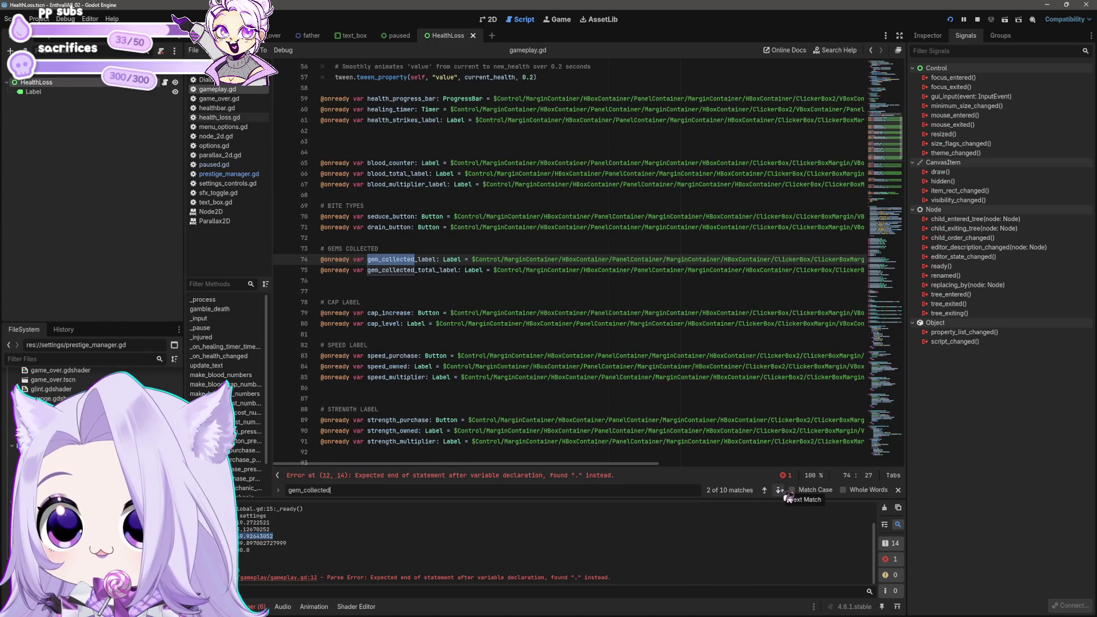
click(781, 491)
click(781, 491)
click(778, 490)
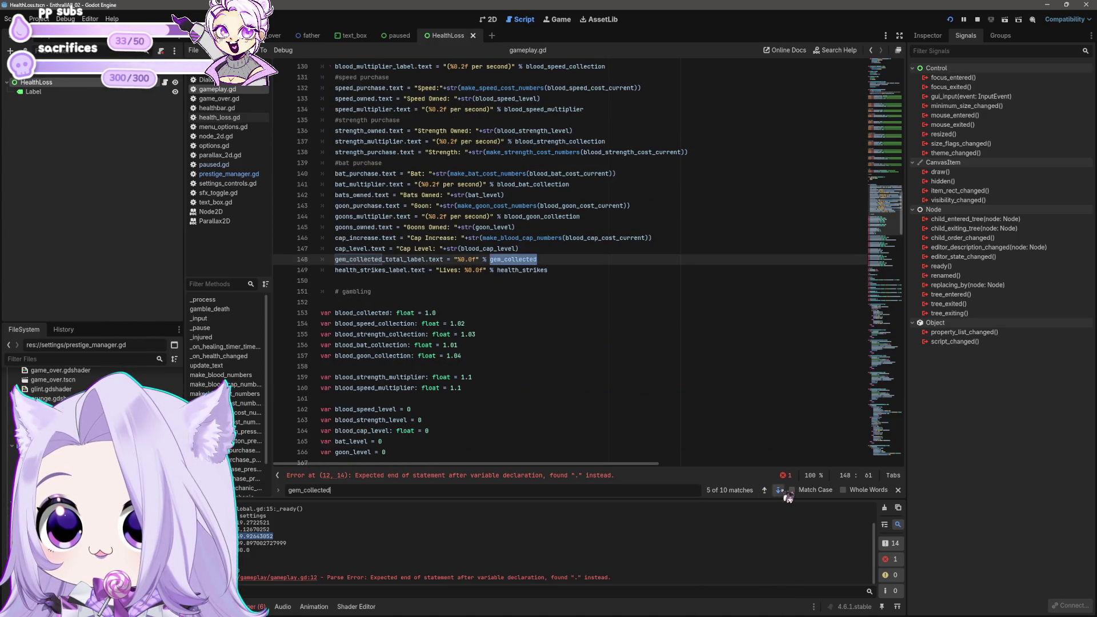
click(779, 490)
Delete the var gem_collected = 0 declaration on line 198
click(464, 271)
key(shift+Up)
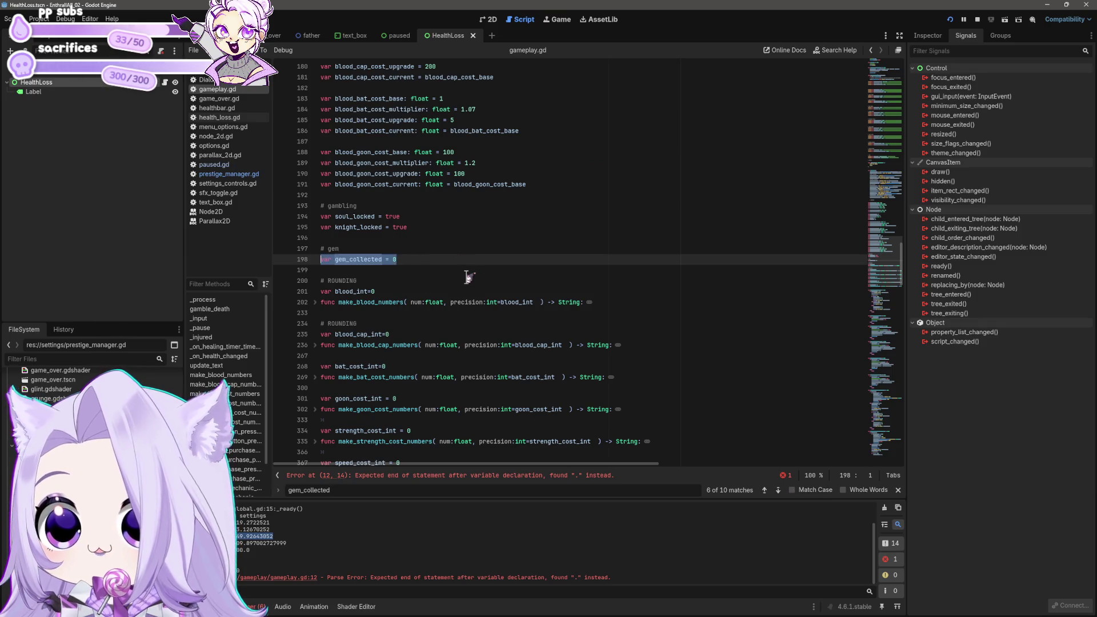
key(BackSpace)
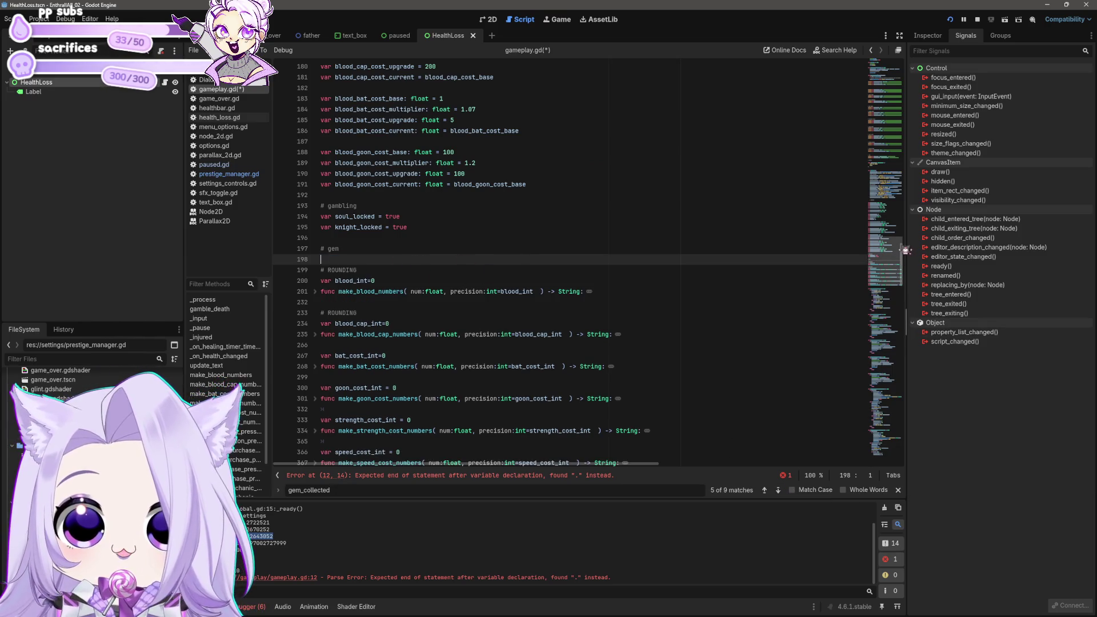
mouse_move(901, 255)
mouse_down()
mouse_move(914, 90)
mouse_move(526, 142)
mouse_up()
click(425, 174)
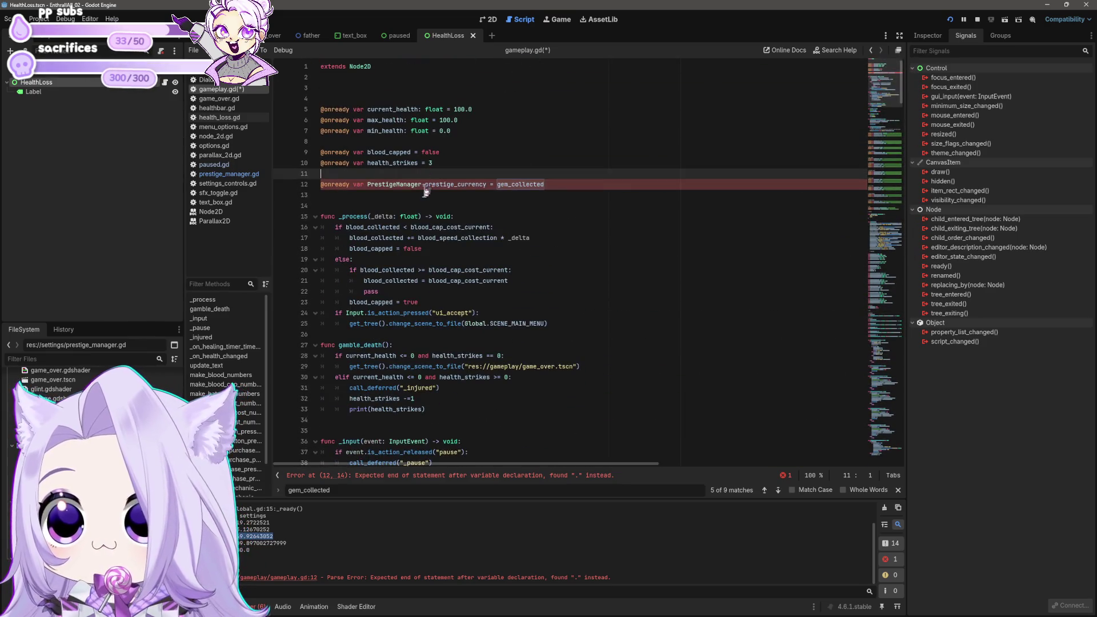
key(Return)
text(@o)
key(Return)
text(var var gem_collected = 0)
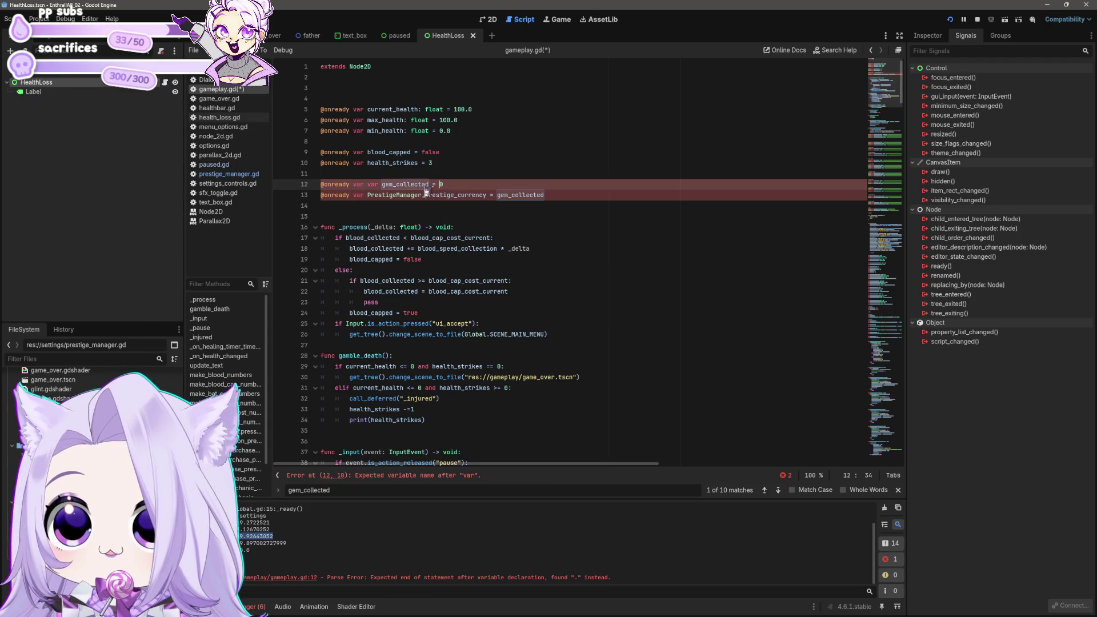
key(BackSpace)
key(BackSpace)
key(BackSpace)
Save gameplay.gd and run the project to test the change
key(ctrl+s)
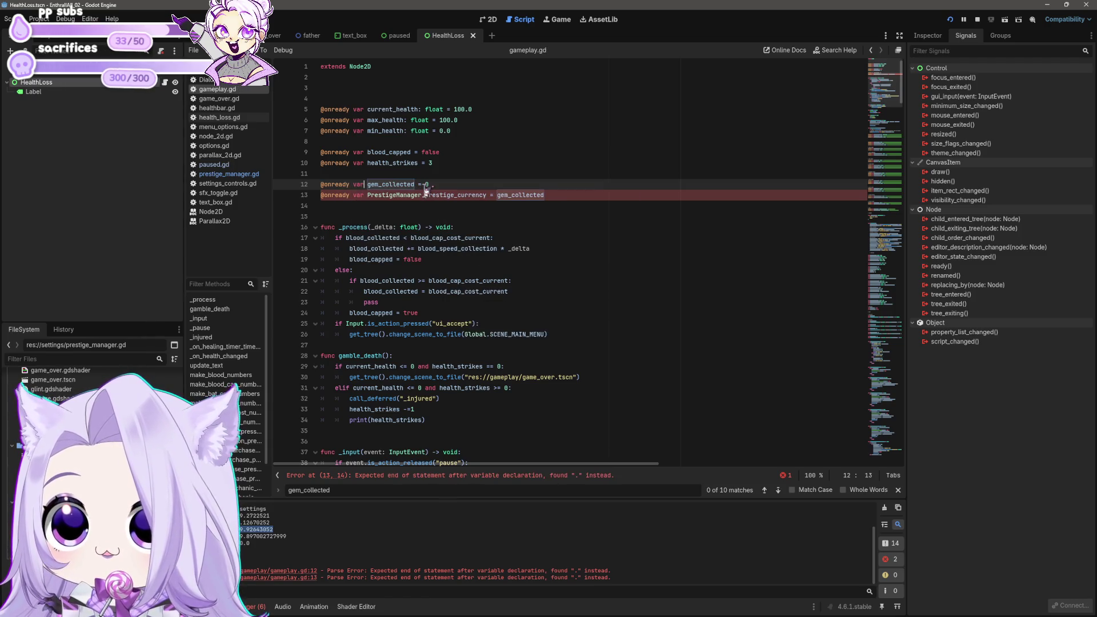
key(Down)
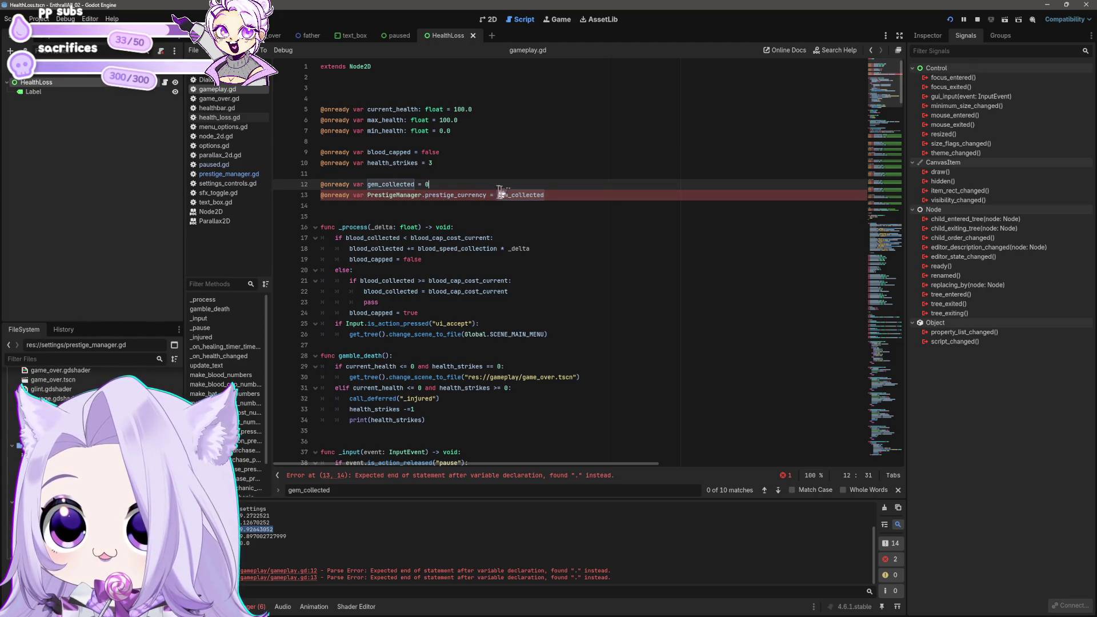
click(473, 183)
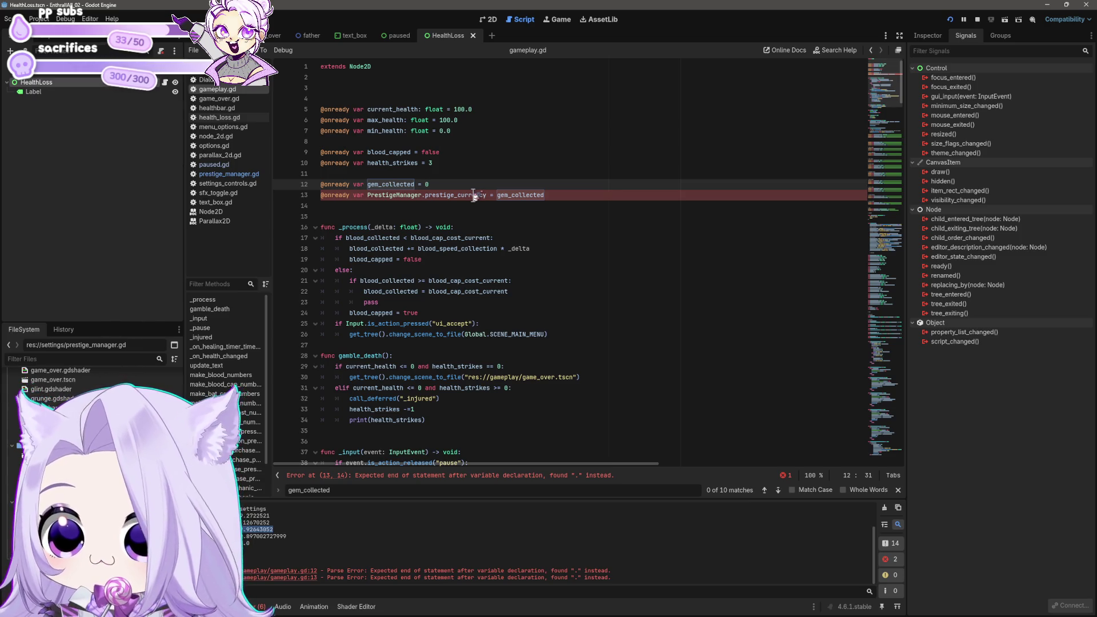
click(950, 19)
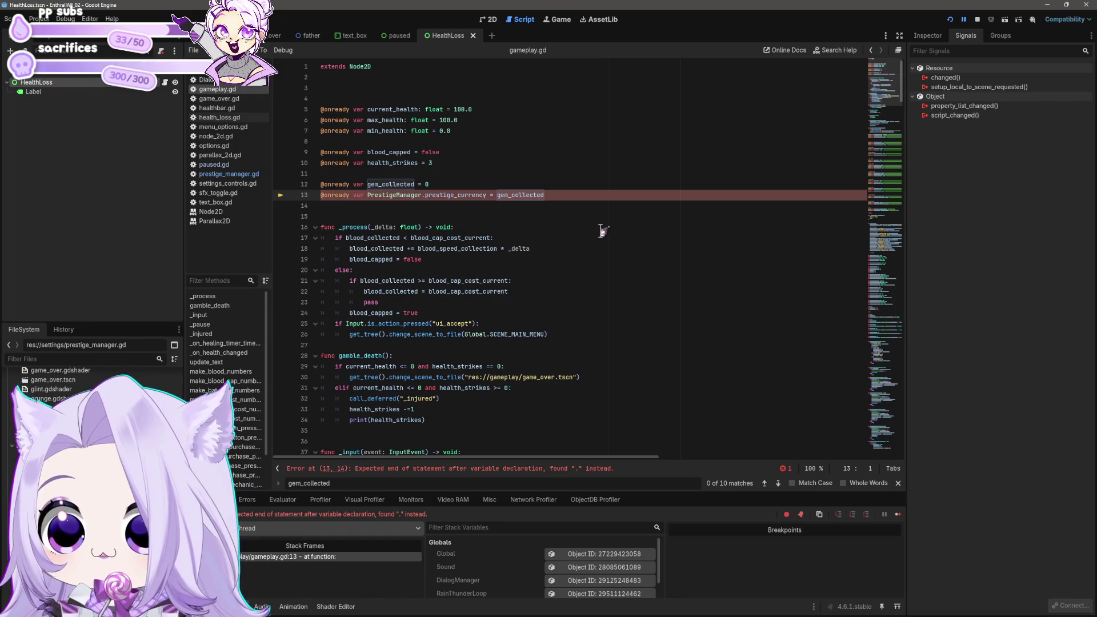
Inspect the line 13 break and select 'PrestigeManager.prestige_currency = gem_collected' on that line
click(557, 195)
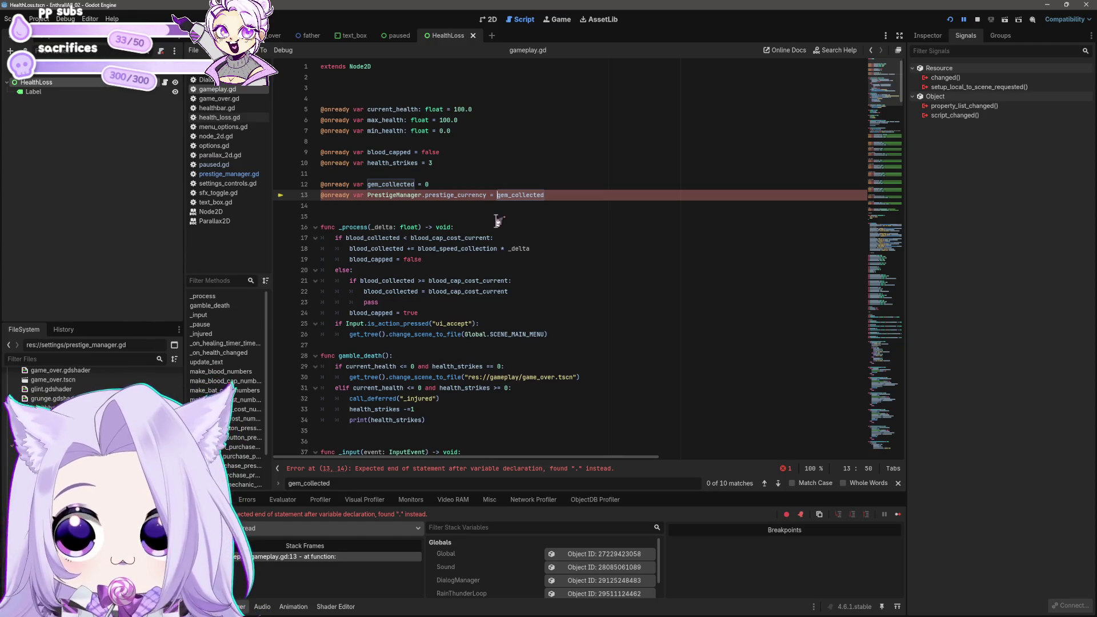
click(498, 207)
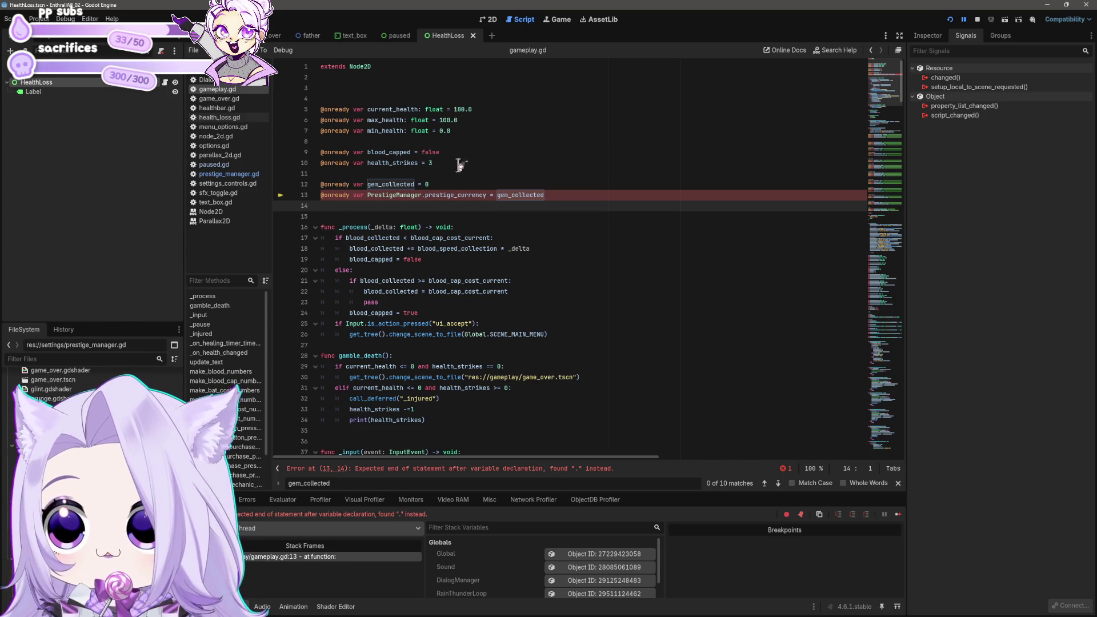
click(558, 194)
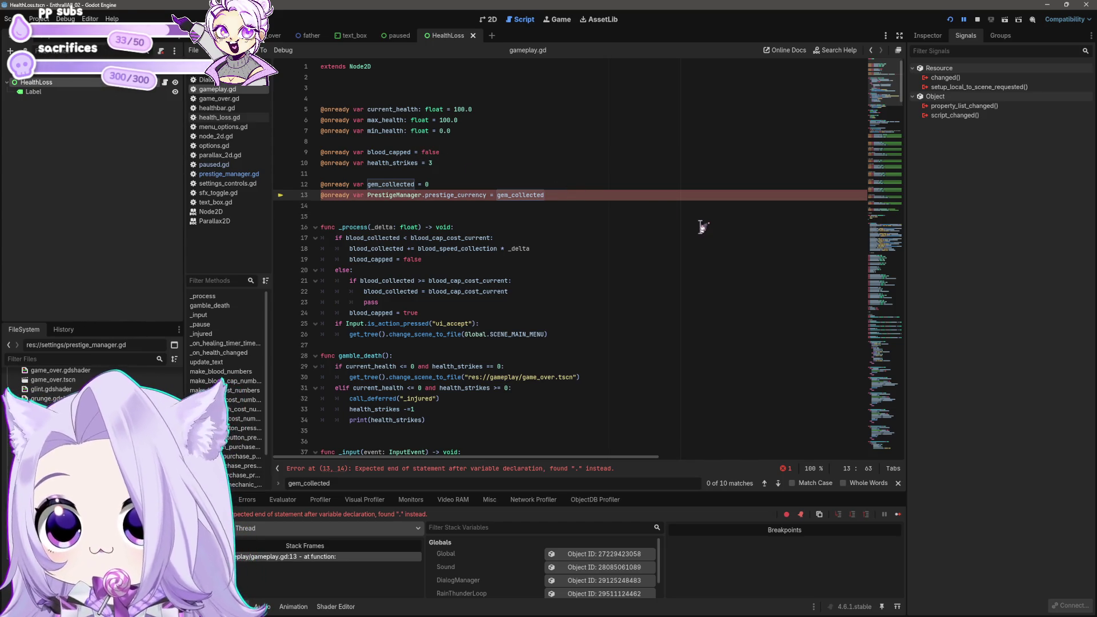
key(ctrl+shift+Left)
key(ctrl+shift+Left)
key(ctrl+shift+Left)
key(ctrl+c)
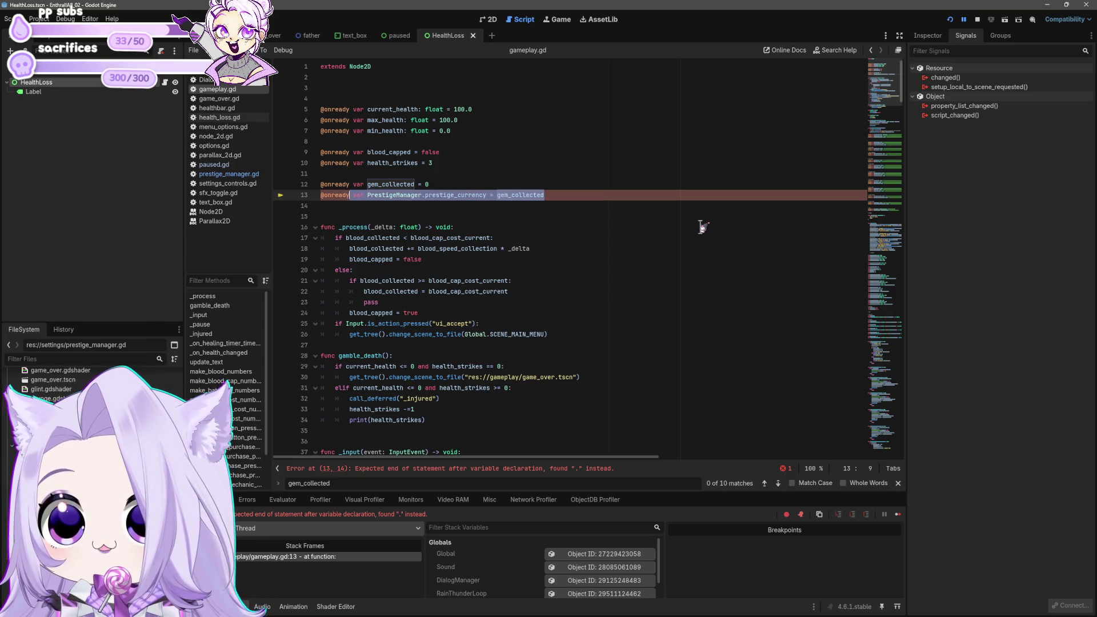
Cut the PrestigeManager assignment out of the declarations and delete the leftover line 13
key(BackSpace)
key(shift+Home)
key(BackSpace)
key(BackSpace)
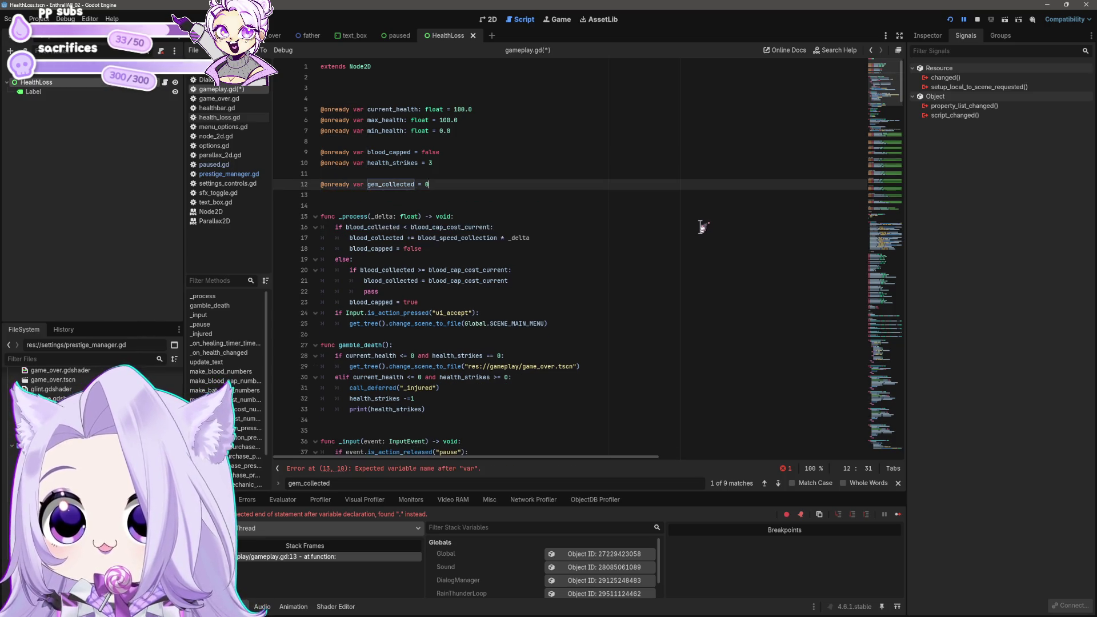
Paste 'PrestigeManager.prestige_currency = gem_collected' at the end of the _process function
scroll(670, 212, down, 7)
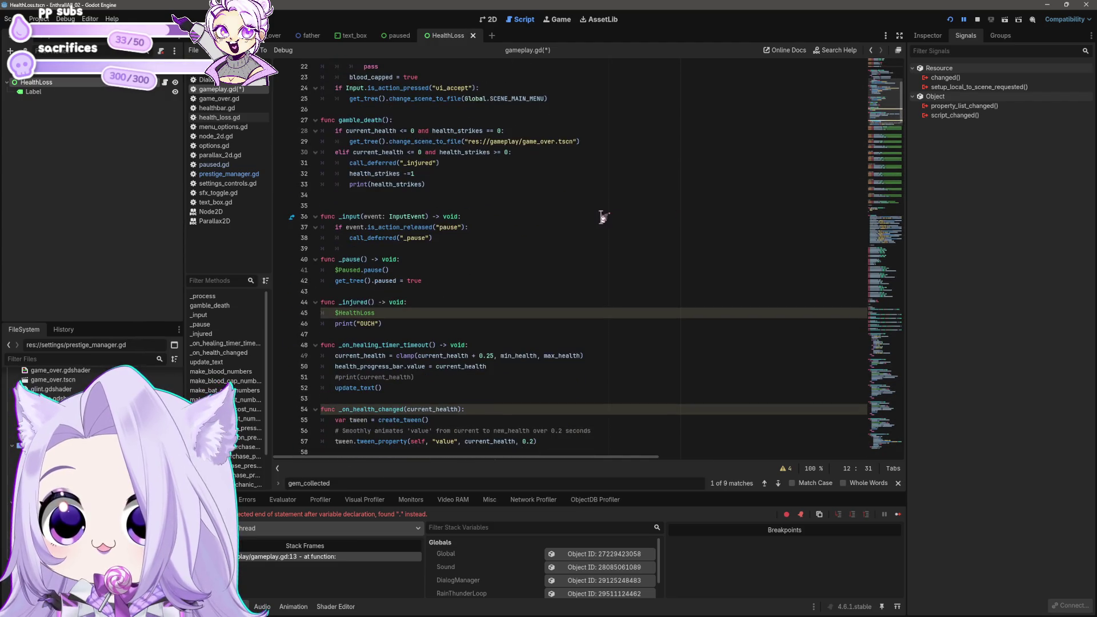
scroll(603, 217, down, 20)
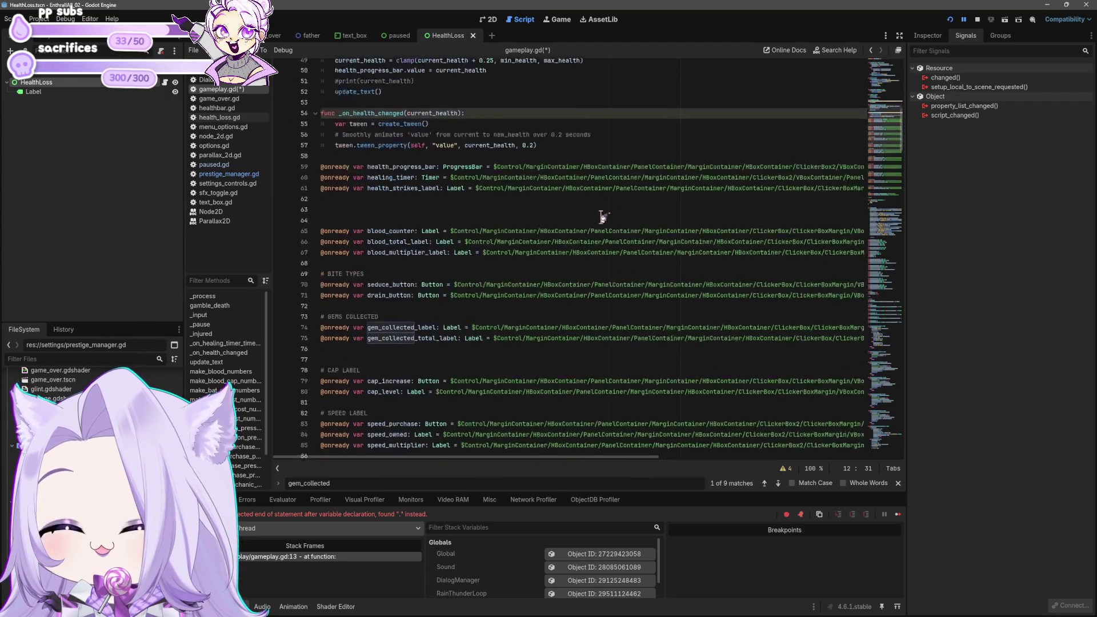
scroll(603, 217, down, 15)
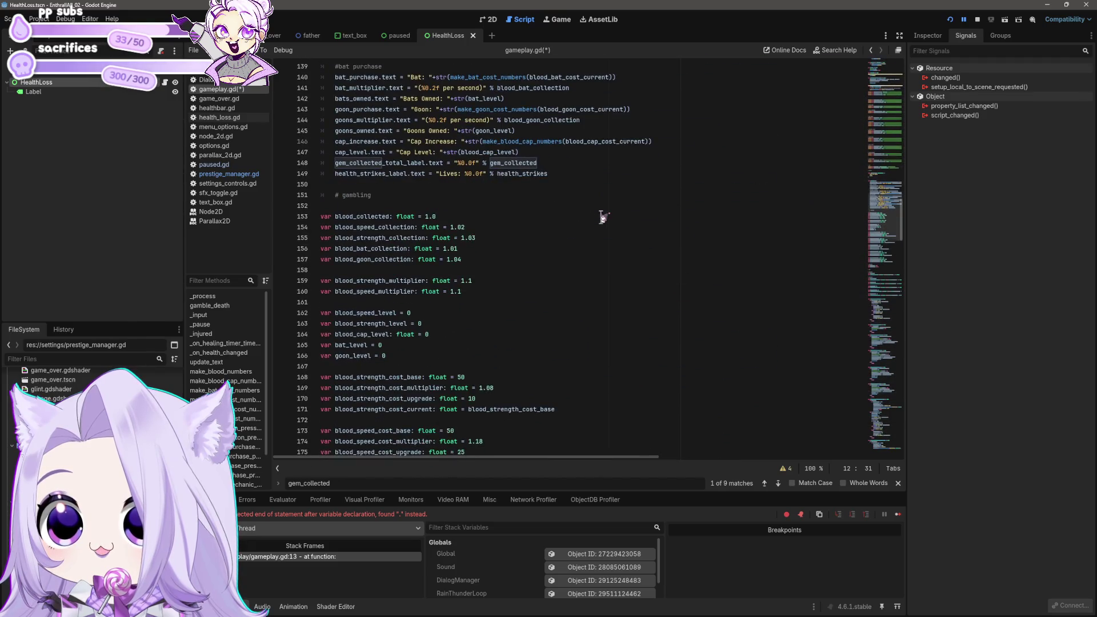
mouse_move(906, 222)
mouse_down()
mouse_move(914, 307)
mouse_move(922, 117)
mouse_up()
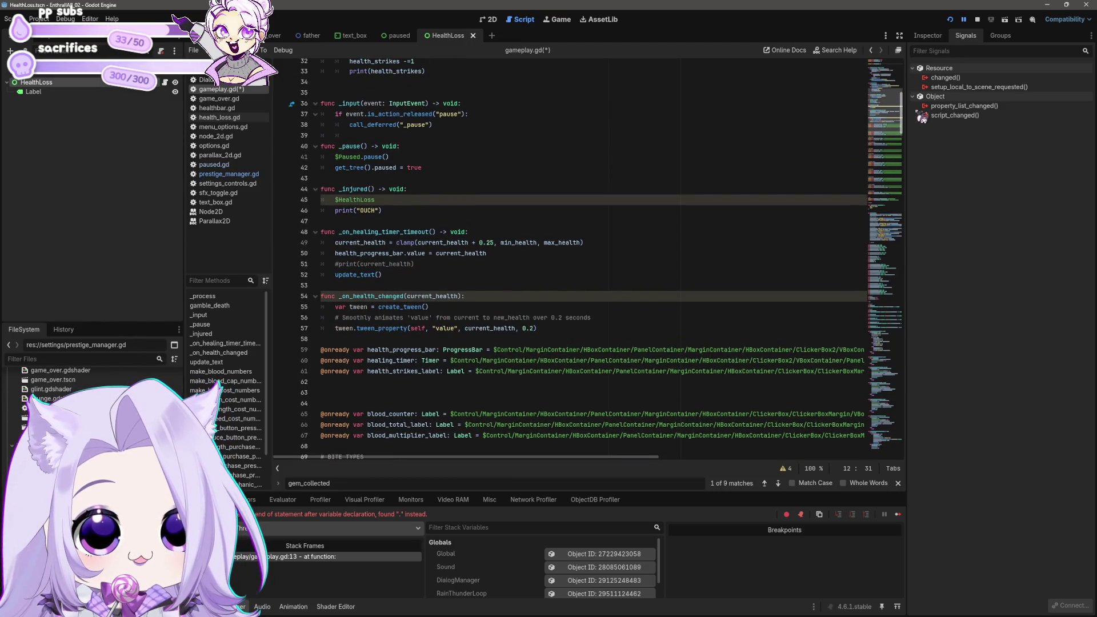
drag(920, 113, 926, 97)
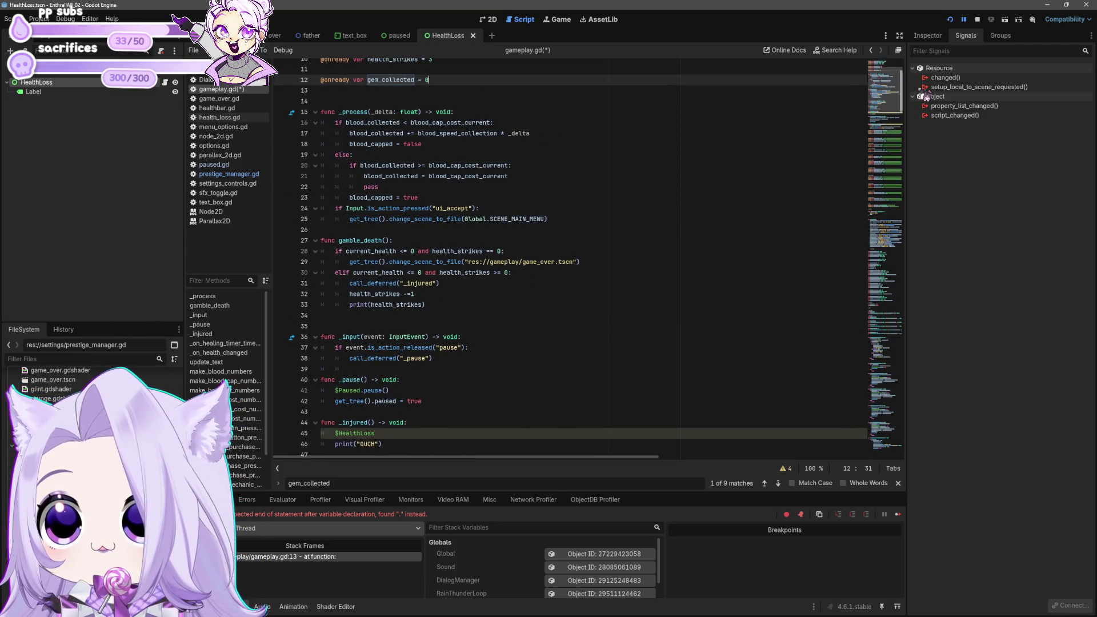
click(594, 219)
key(Return)
key(BackSpace)
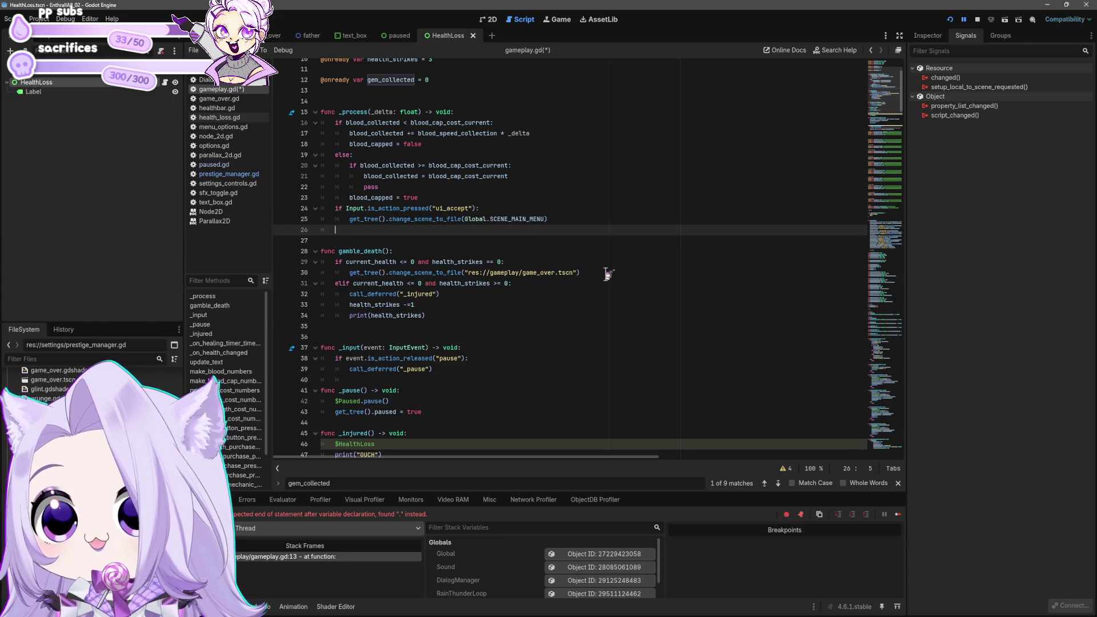
key(ctrl+v)
Remove the blank line under the main-menu scene change, save gameplay.gd, and run the game
key(ctrl+shift+Return)
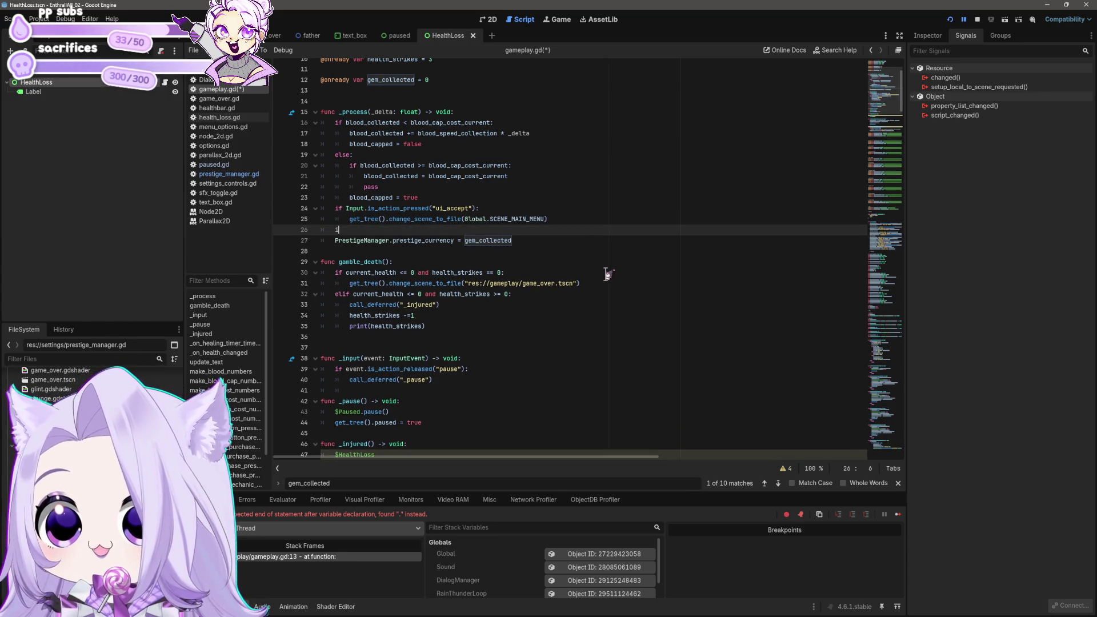
text(f)
key(BackSpace)
key(BackSpace)
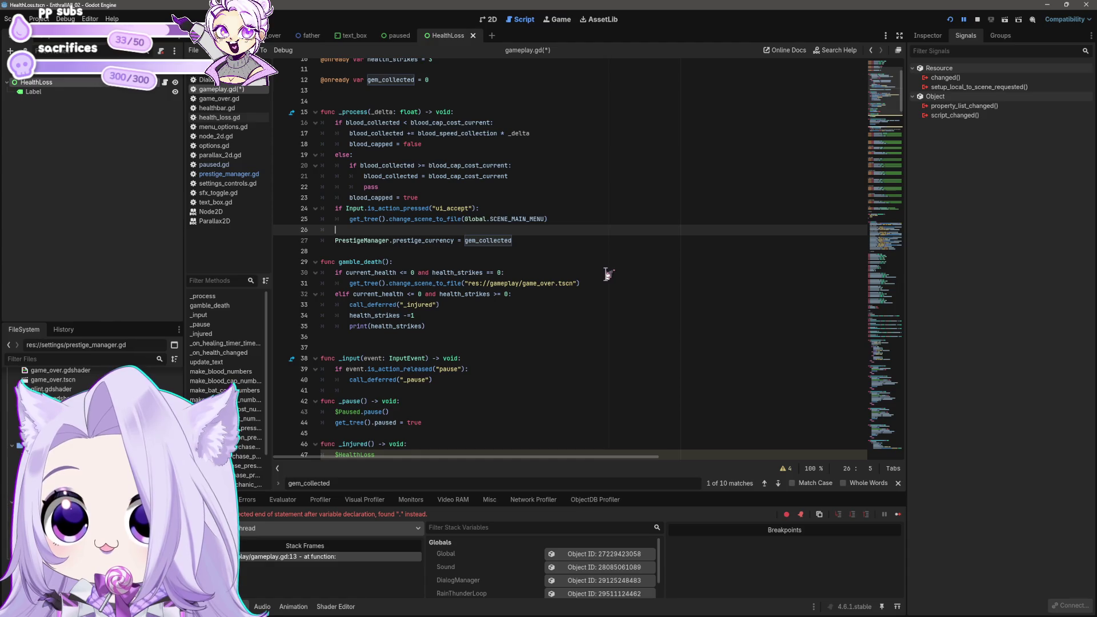
key(Down)
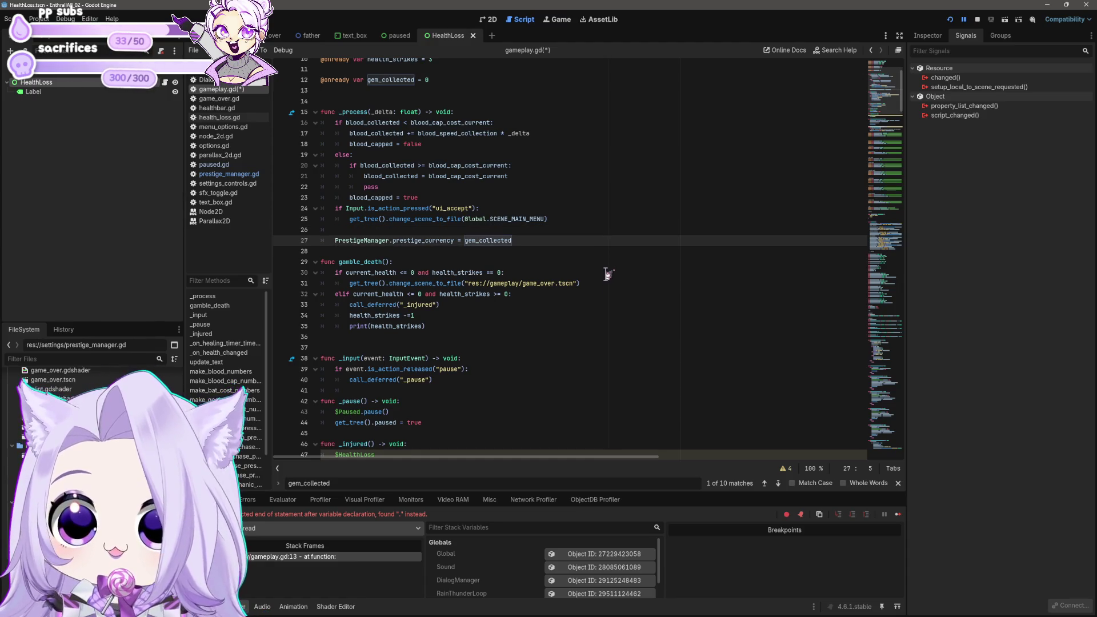
key(Up)
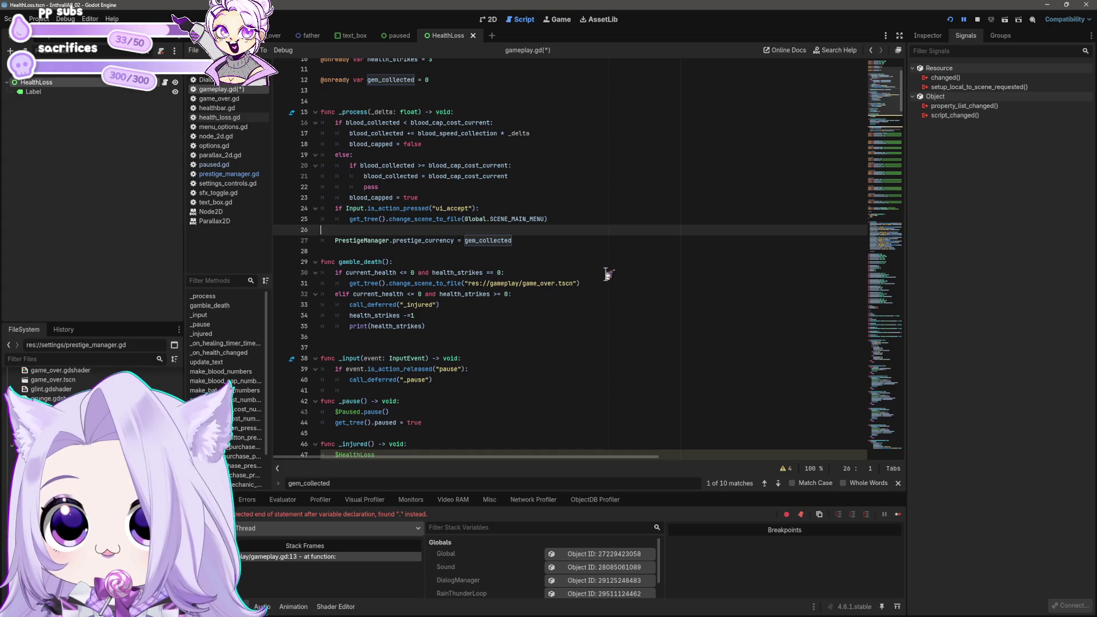
key(BackSpace)
key(ctrl+s)
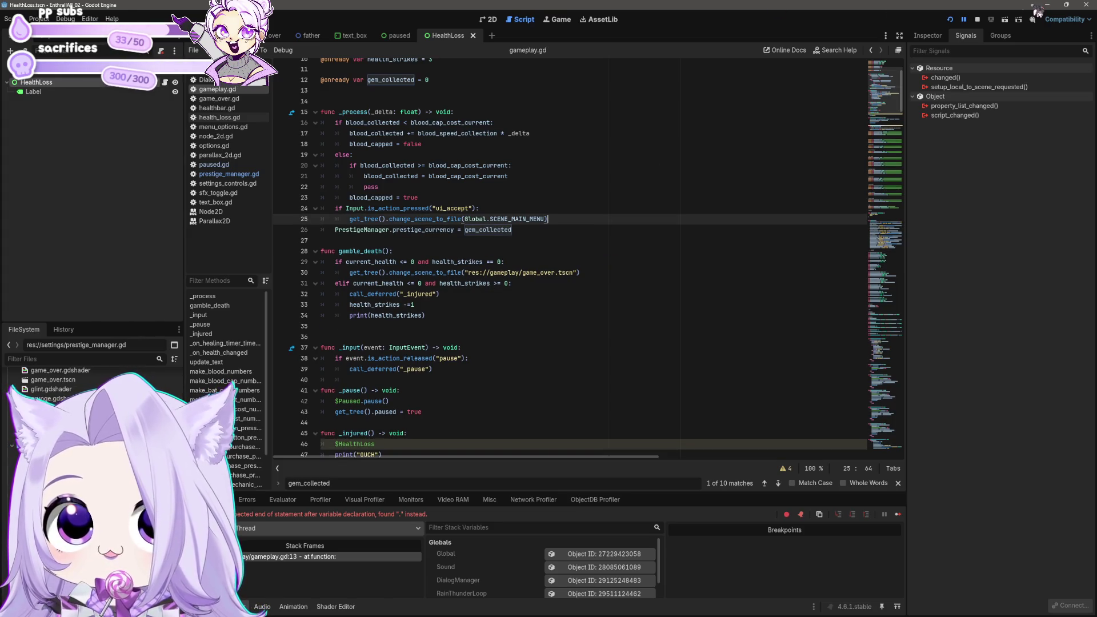
click(949, 19)
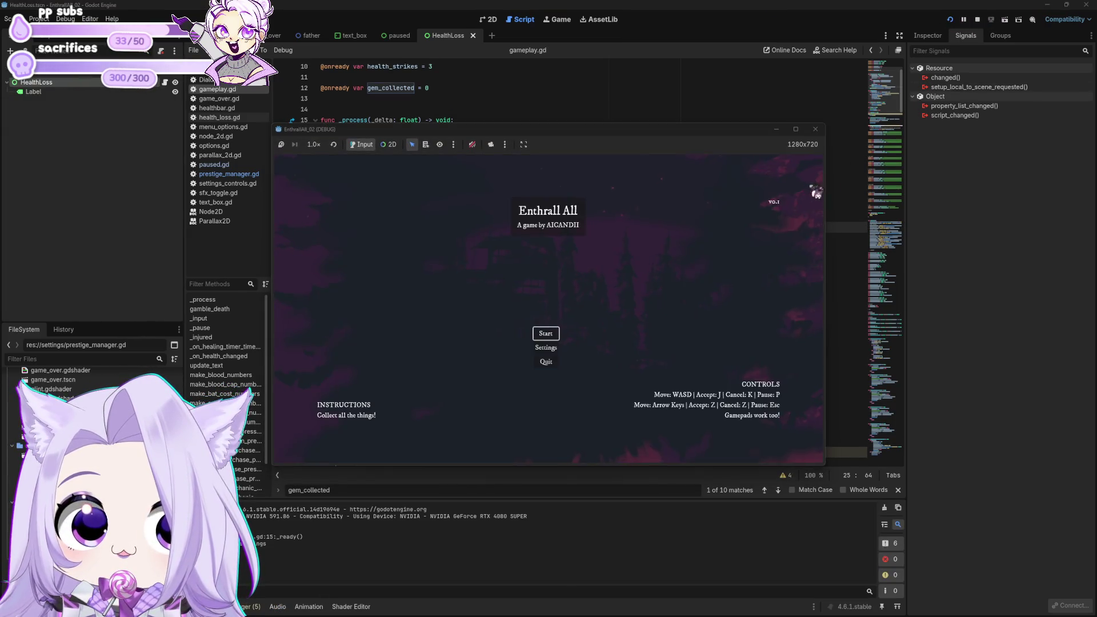
click(544, 331)
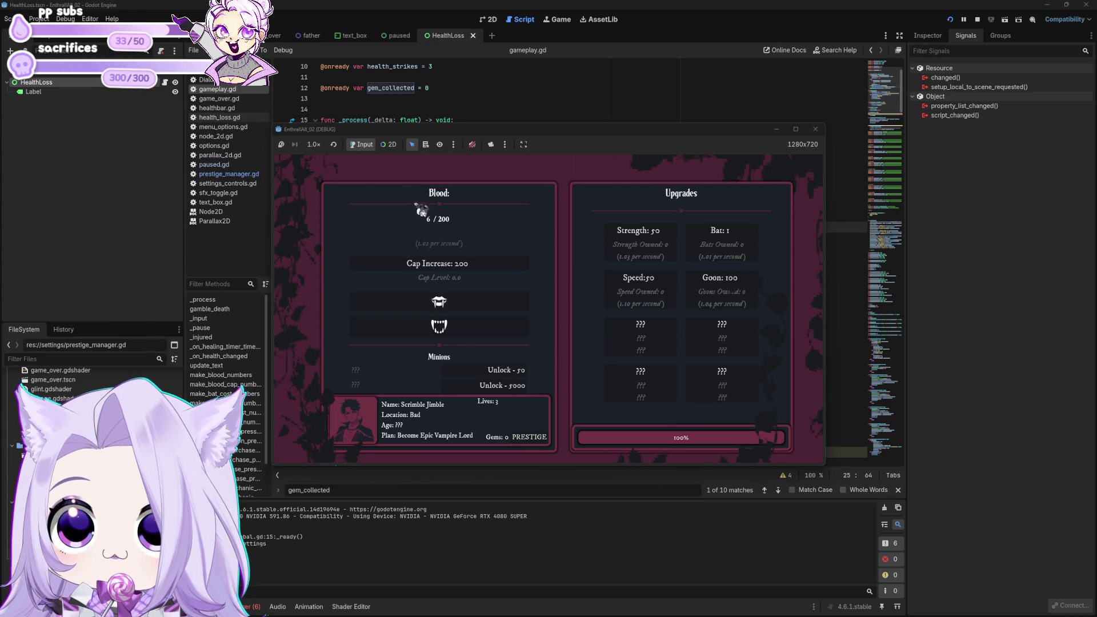
click(314, 144)
click(328, 278)
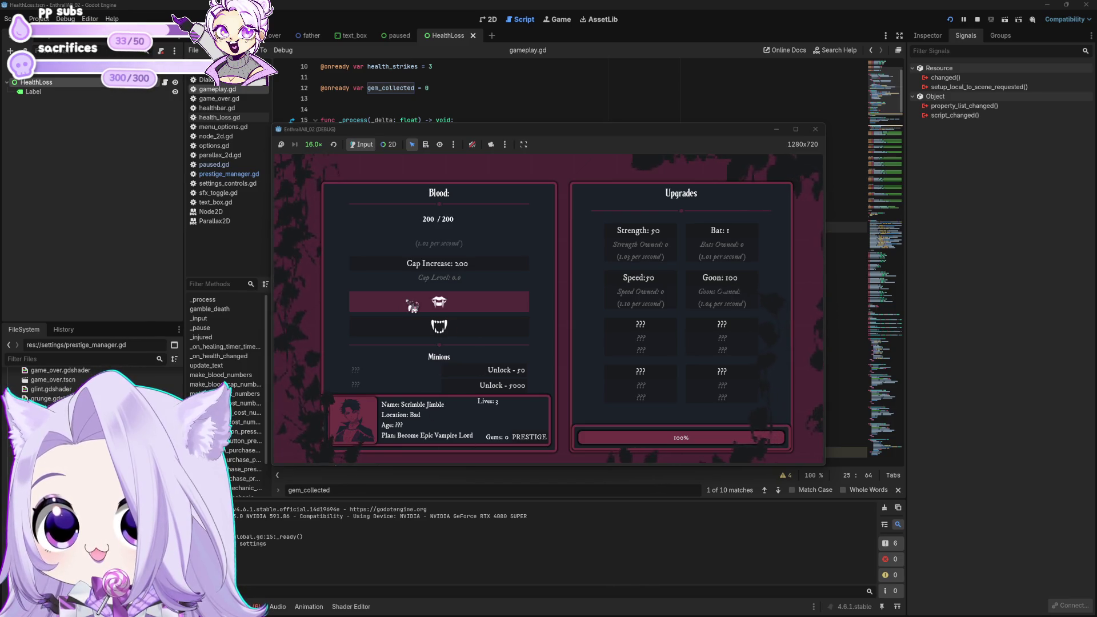
click(528, 373)
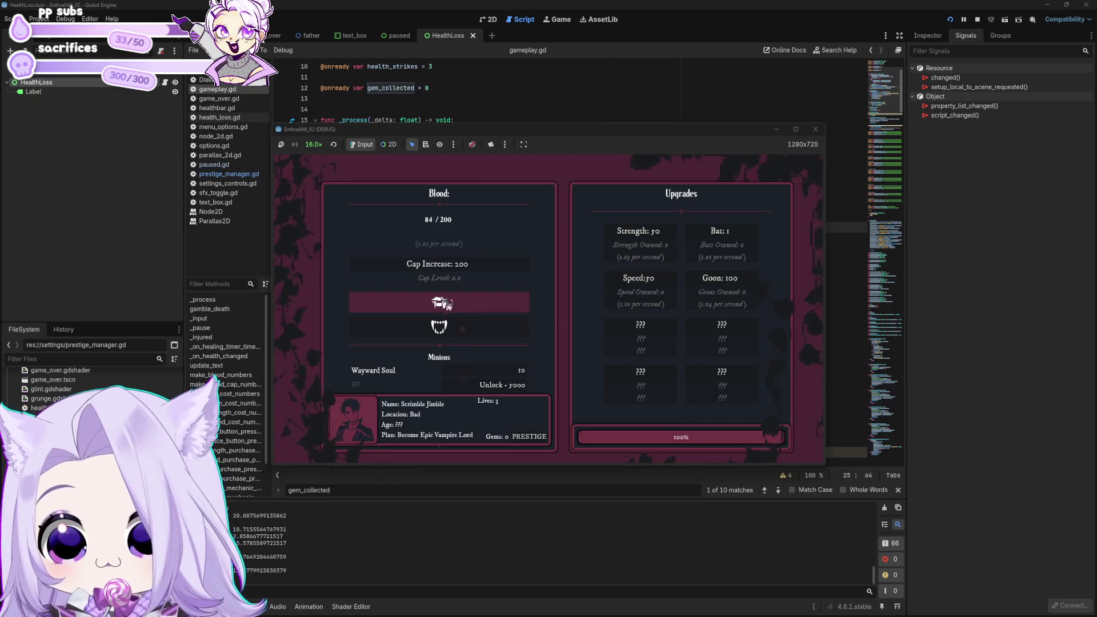
key(F8)
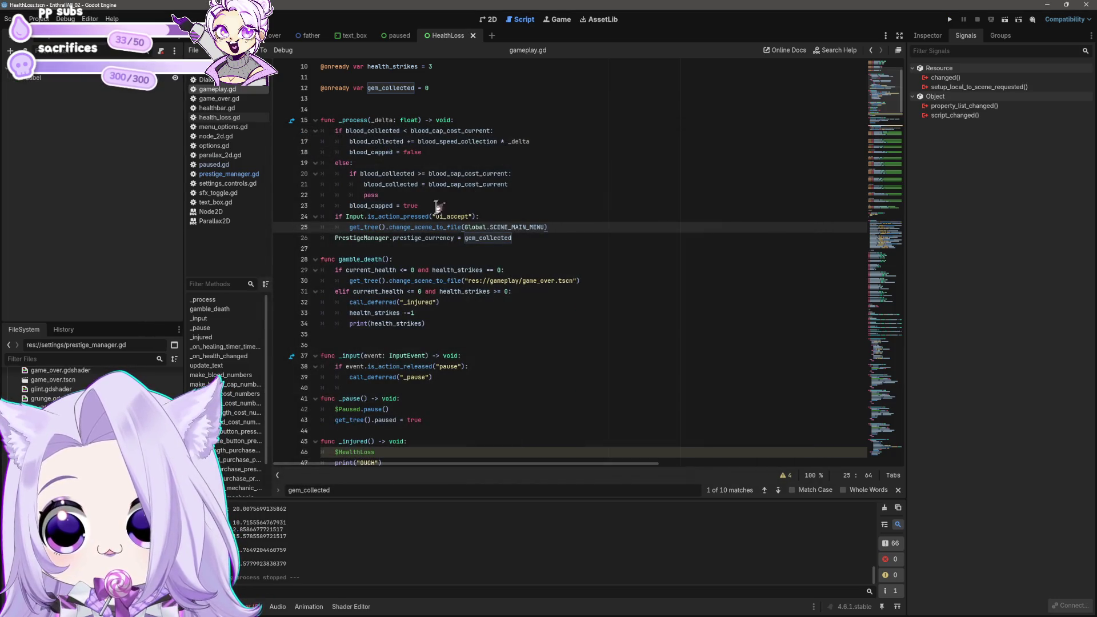
Cut the PrestigeManager prestige currency line out of _process
drag(512, 237, 301, 238)
key(ctrl+c)
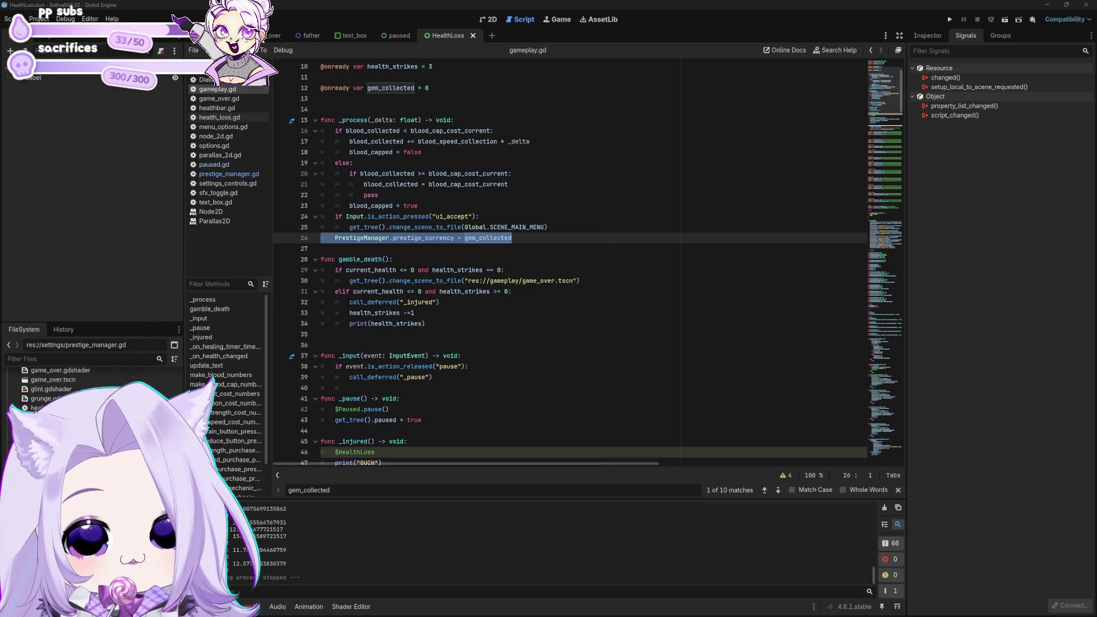
click(443, 269)
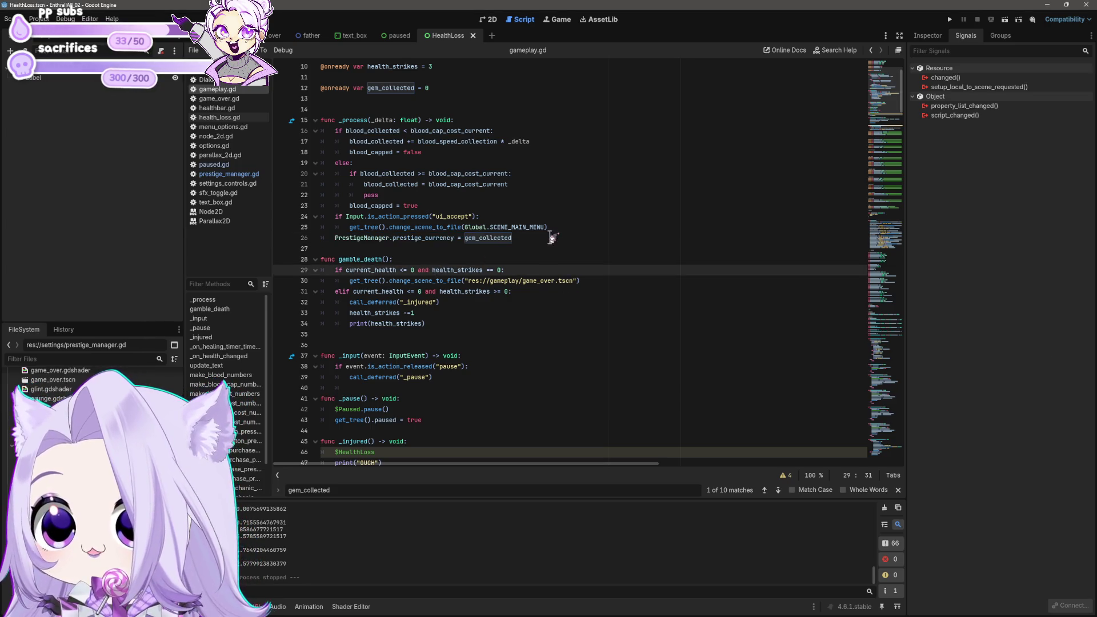
click(552, 237)
key(shift+Home)
key(BackSpace)
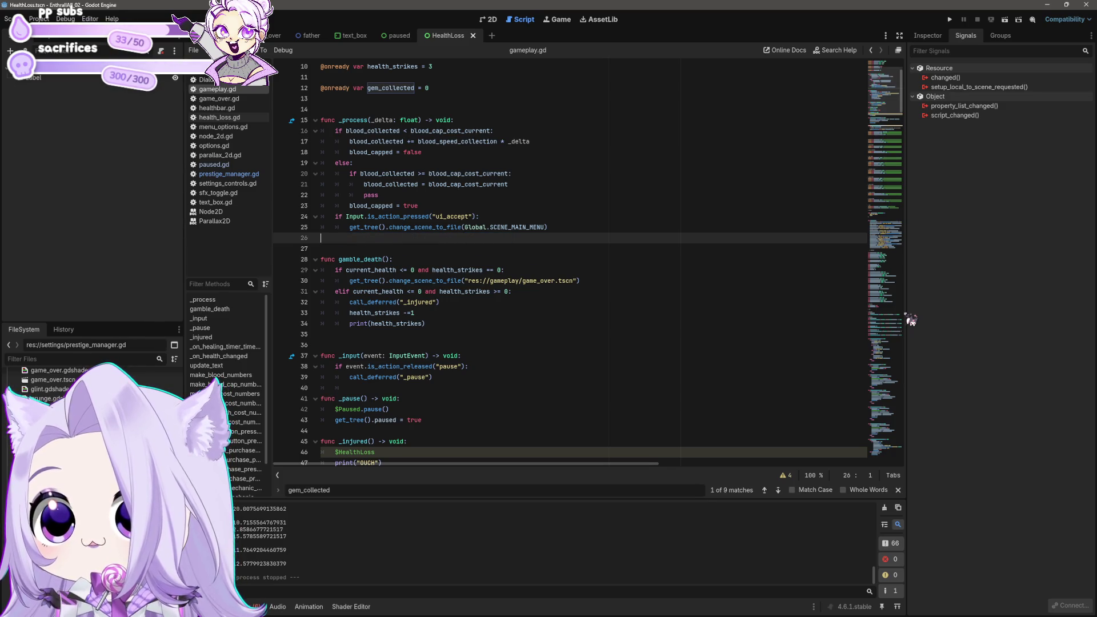
key(Delete)
Add a 'func _ready():' above _process and paste the prestige currency assignment inside it
key(ctrl+f)
text(_ready)
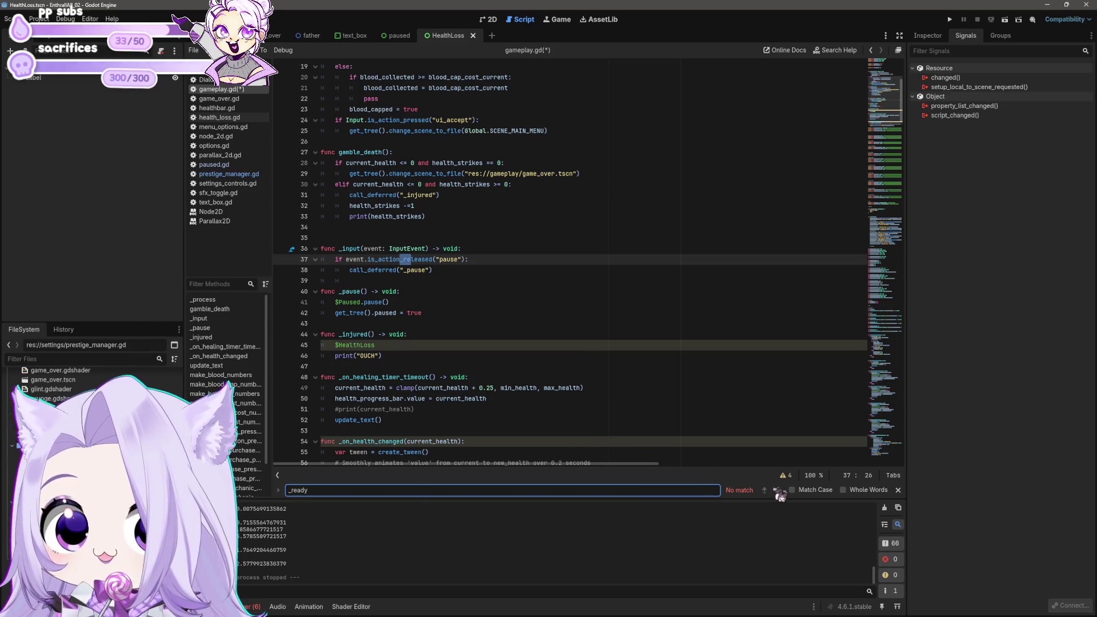
scroll(432, 221, up, 5)
click(375, 173)
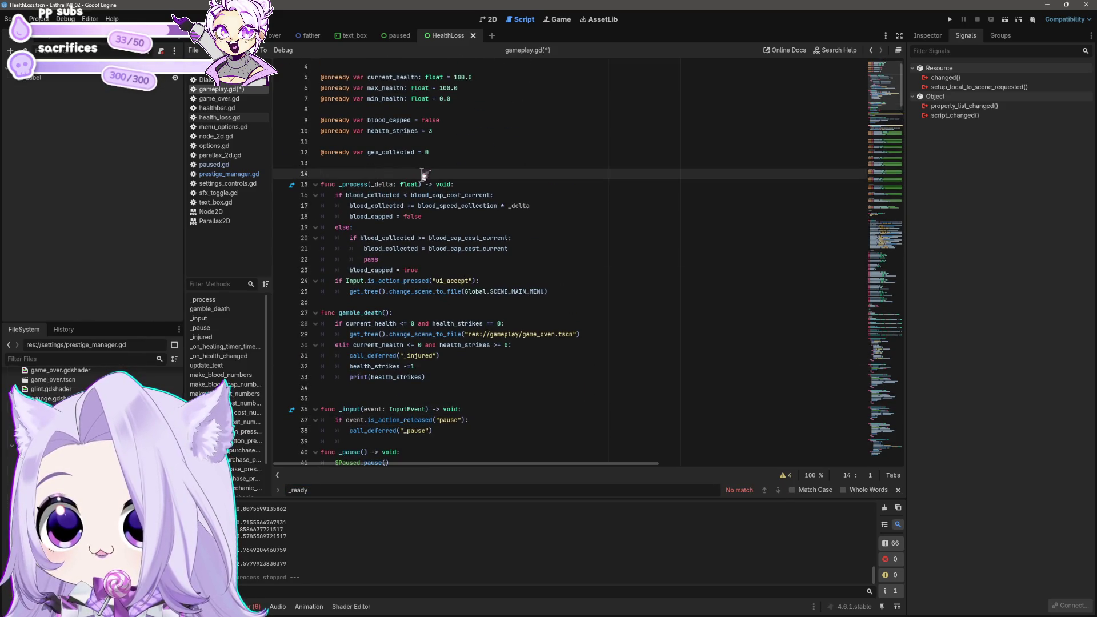
key(Return)
key(Up)
text(func _ready )
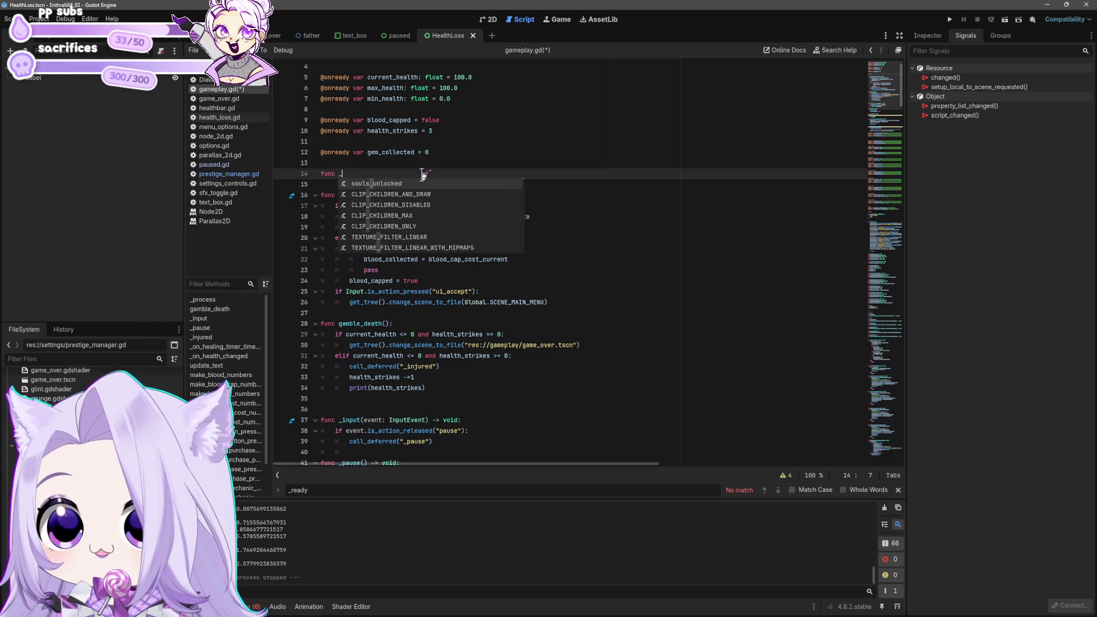
text(()
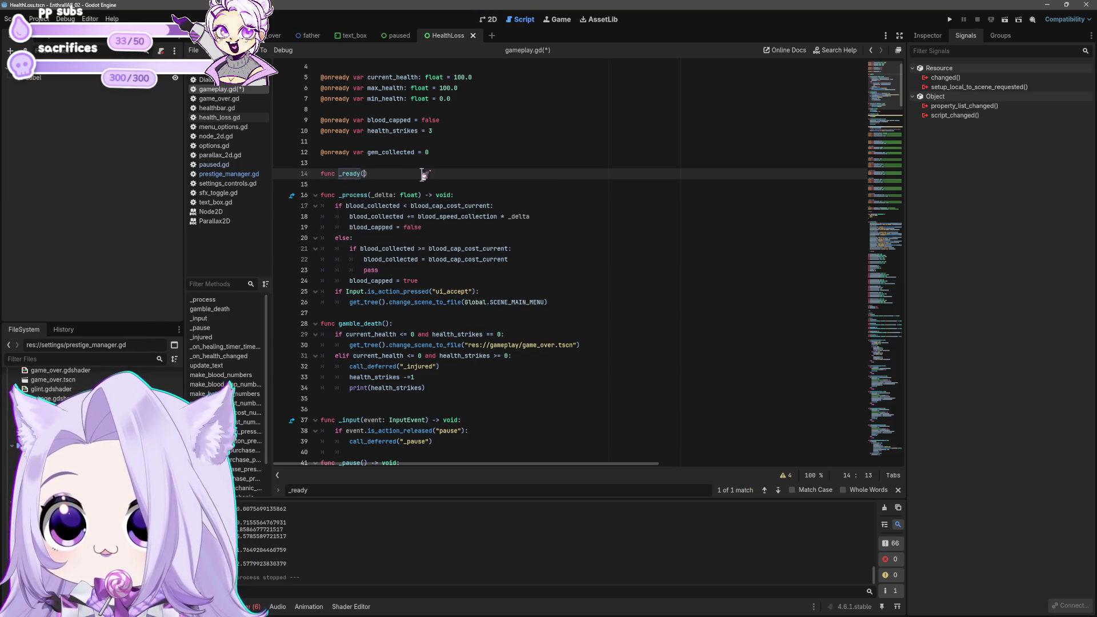
text(:)
key(Return)
key(ctrl+v)
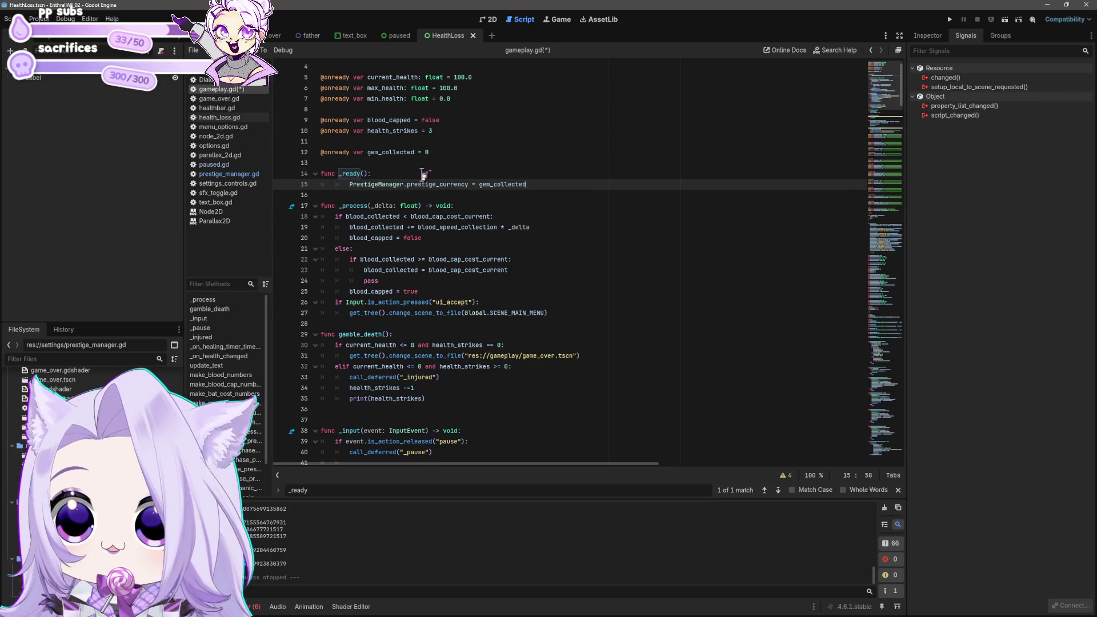
key(BackSpace)
Save gameplay.gd and run the game again
key(Down)
key(Down)
key(ctrl+s)
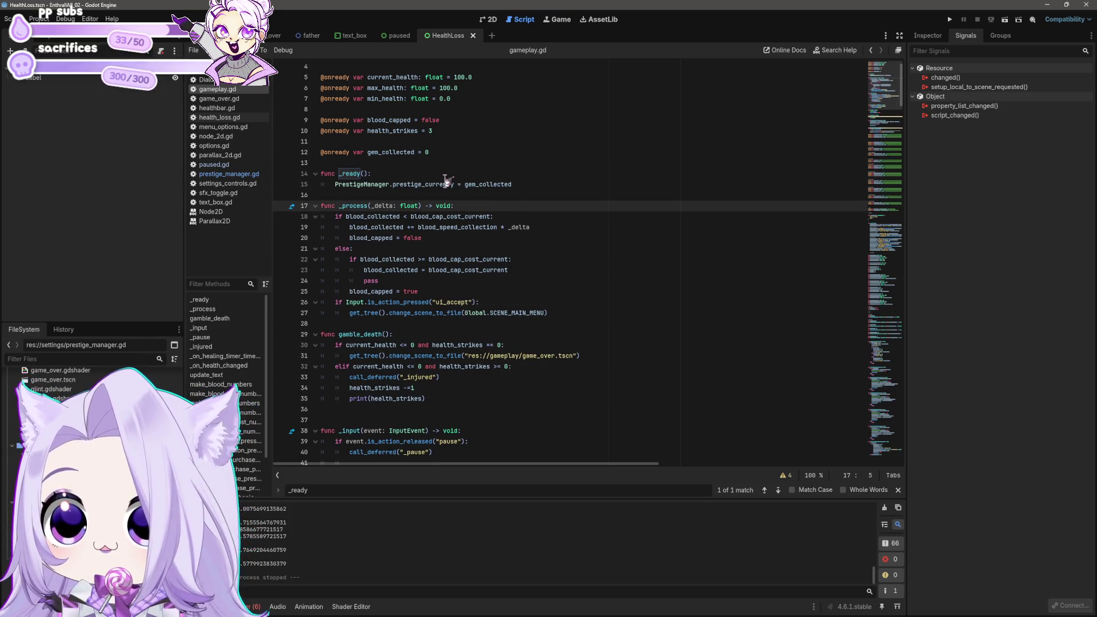
click(464, 227)
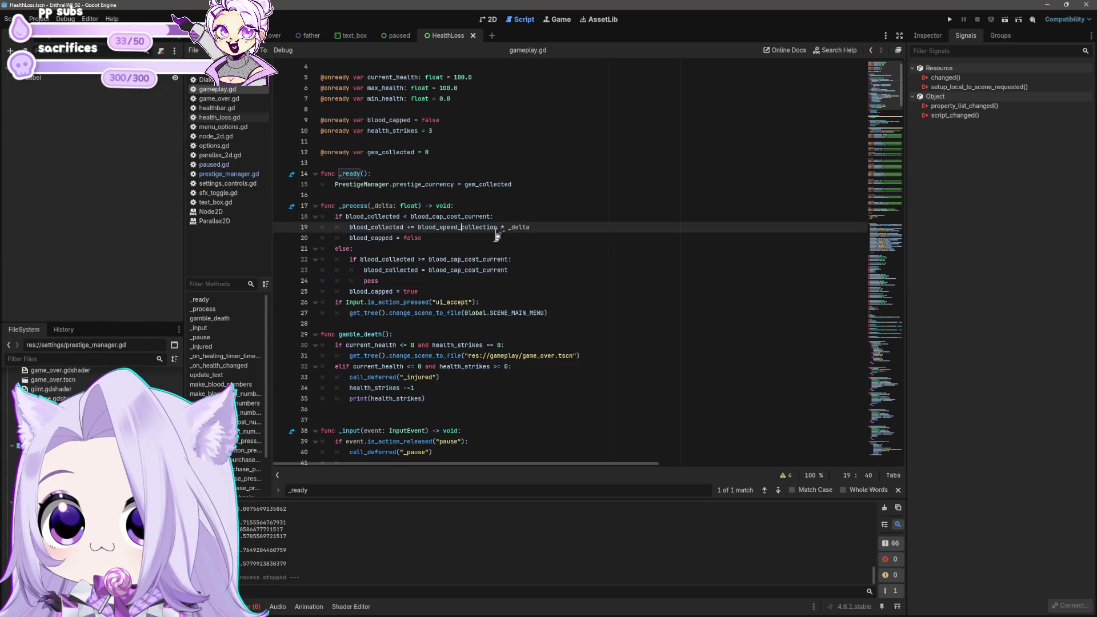
click(949, 20)
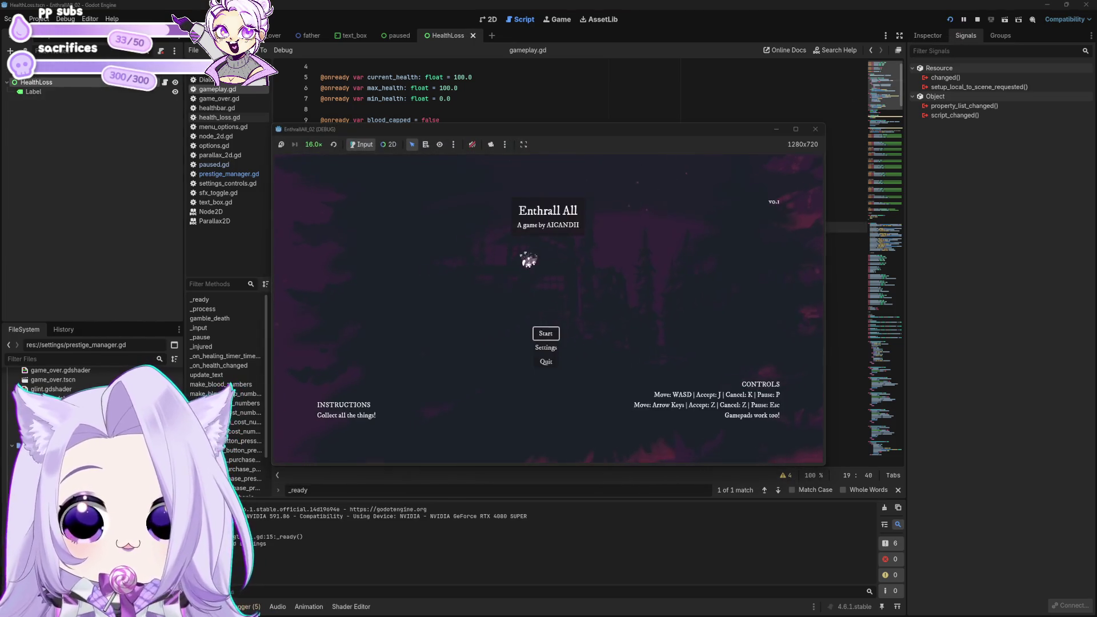
Start a new game from the title menu and bite repeatedly to fill the blood counter
click(547, 336)
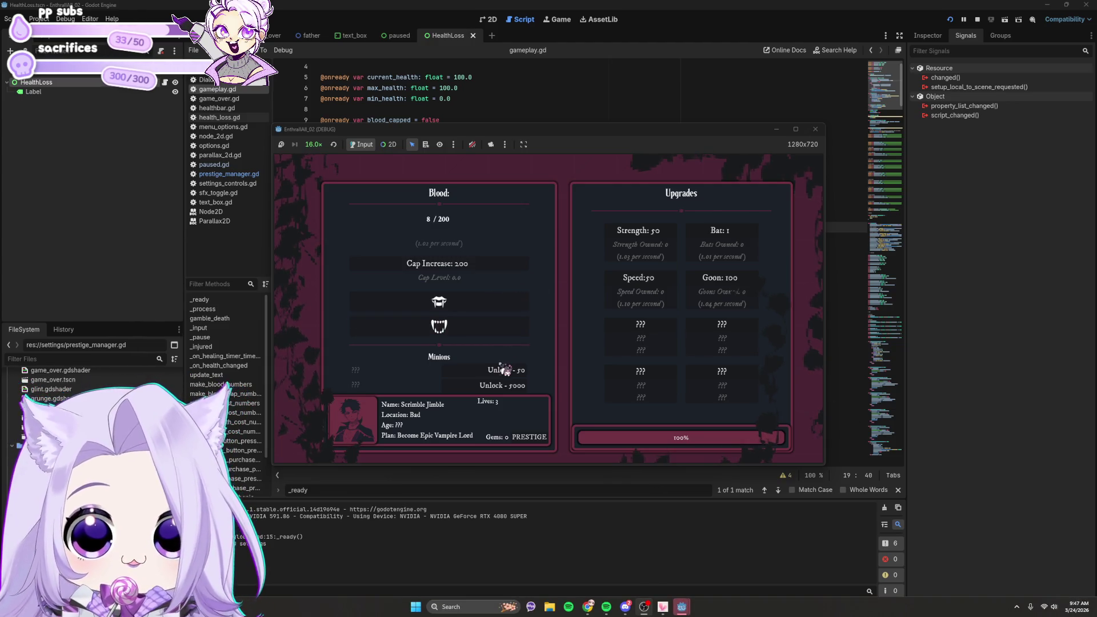
click(490, 310)
click(489, 310)
click(492, 313)
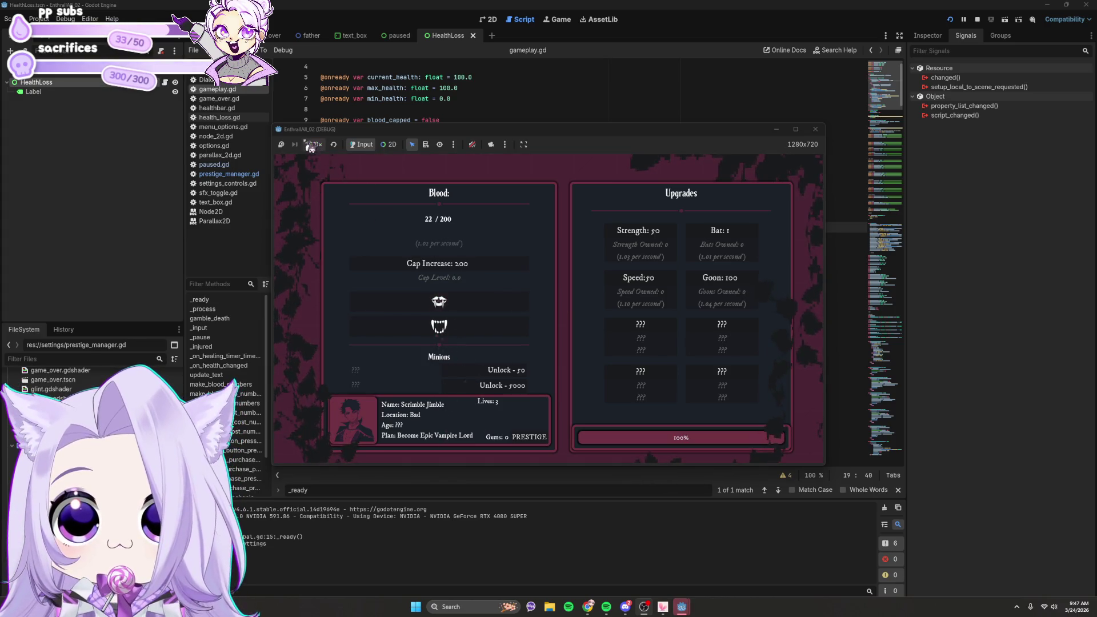
click(496, 307)
click(497, 307)
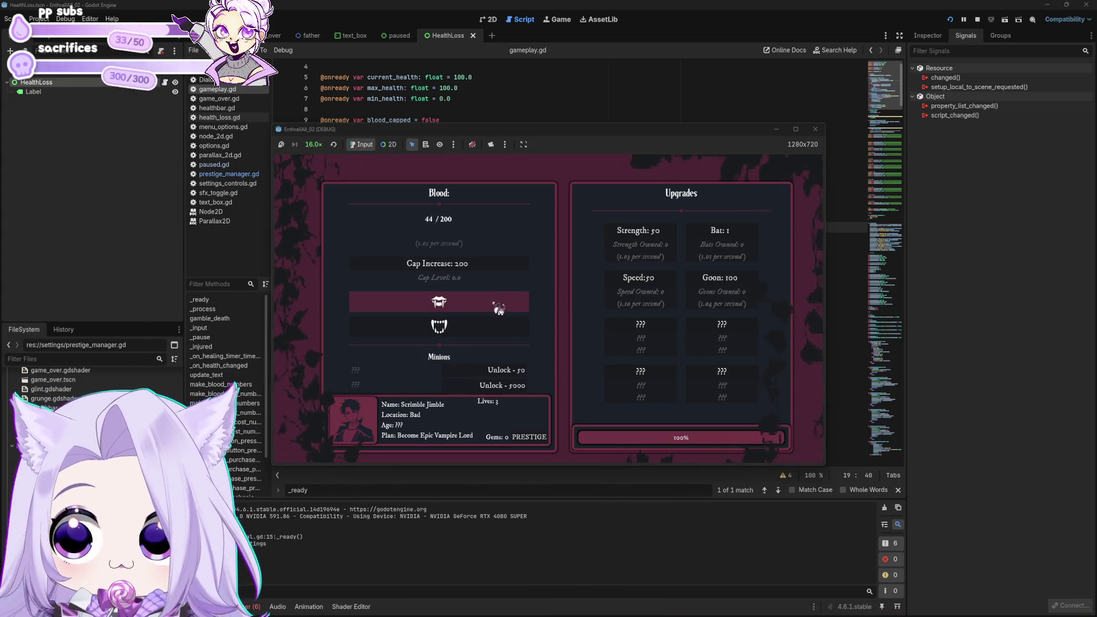
click(497, 308)
click(498, 309)
click(498, 308)
click(498, 308)
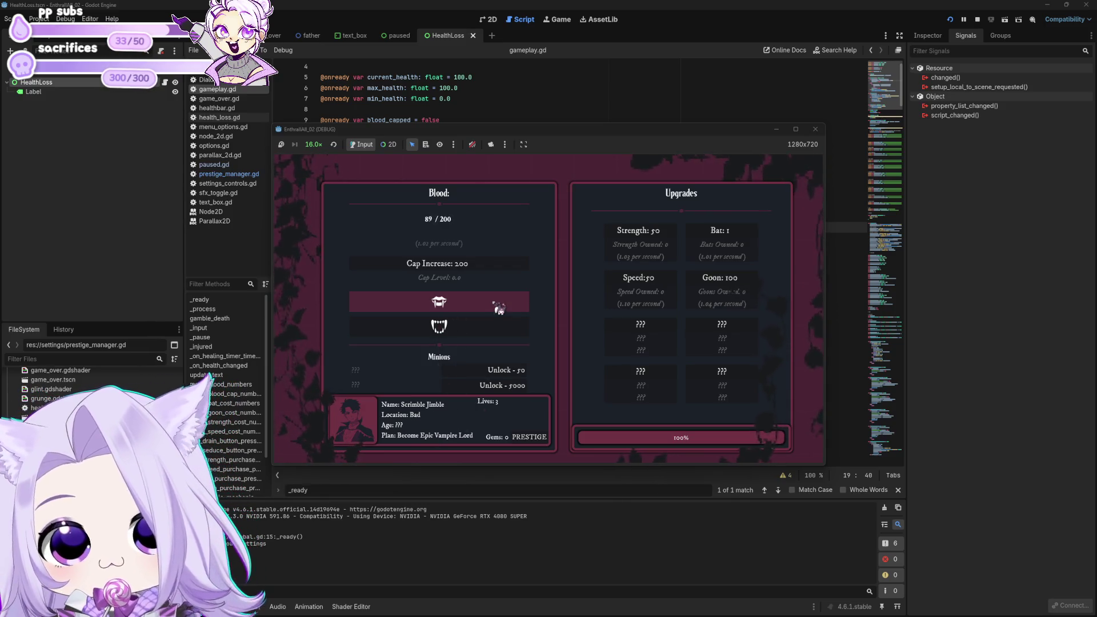
click(498, 309)
click(498, 308)
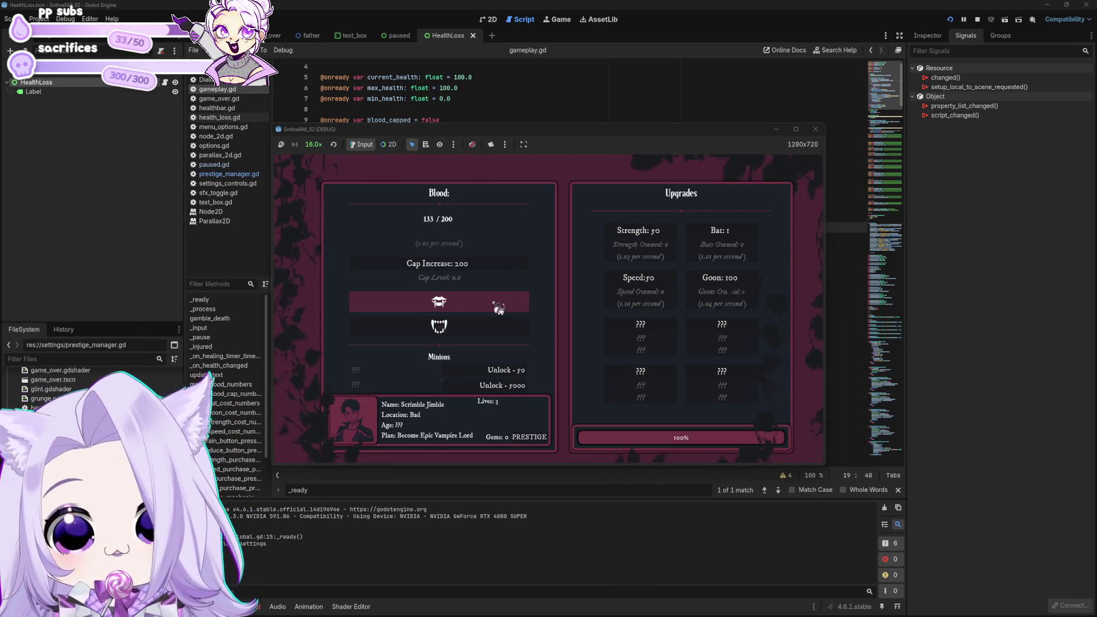
click(498, 309)
click(499, 308)
click(498, 308)
click(498, 309)
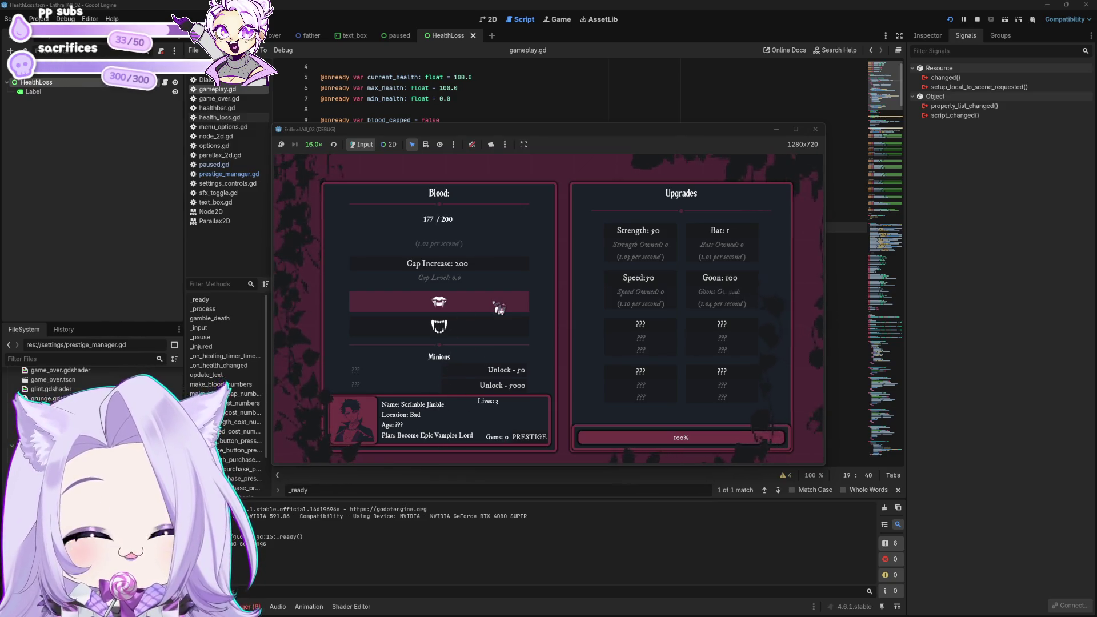
Unlock the Wayward Soul minion and buy several Bat upgrades
click(520, 370)
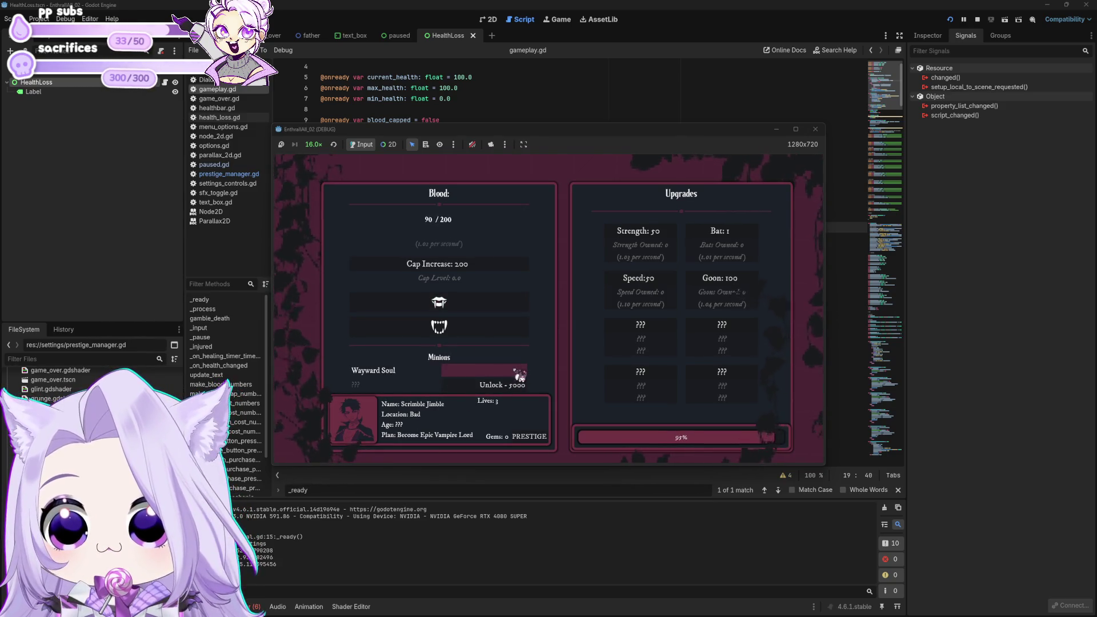
click(521, 377)
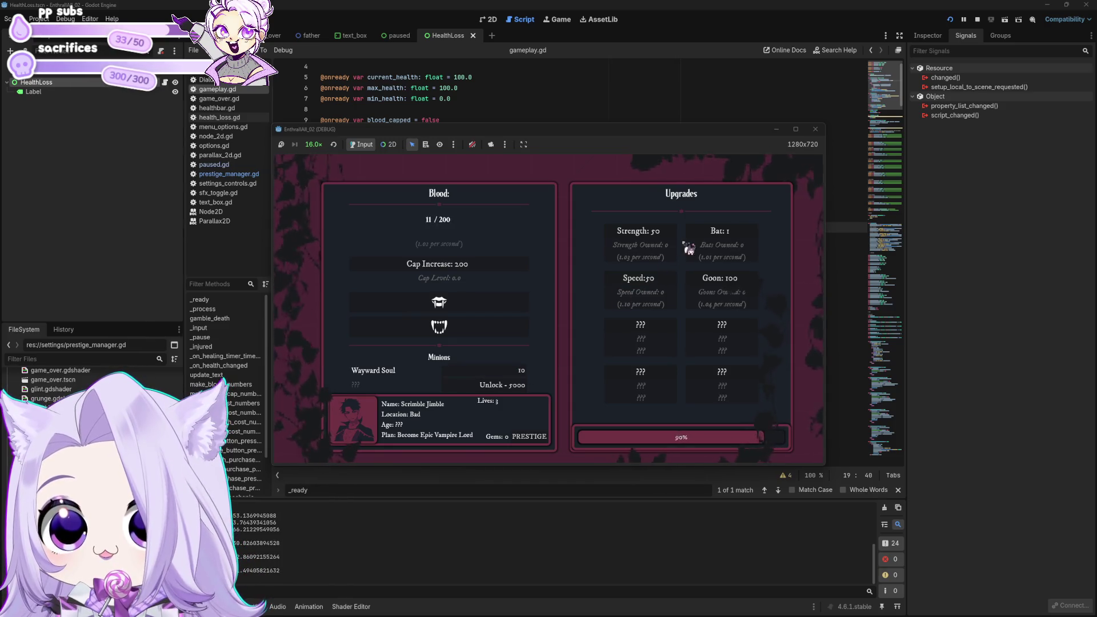
click(708, 231)
click(708, 231)
click(709, 232)
click(711, 235)
click(708, 231)
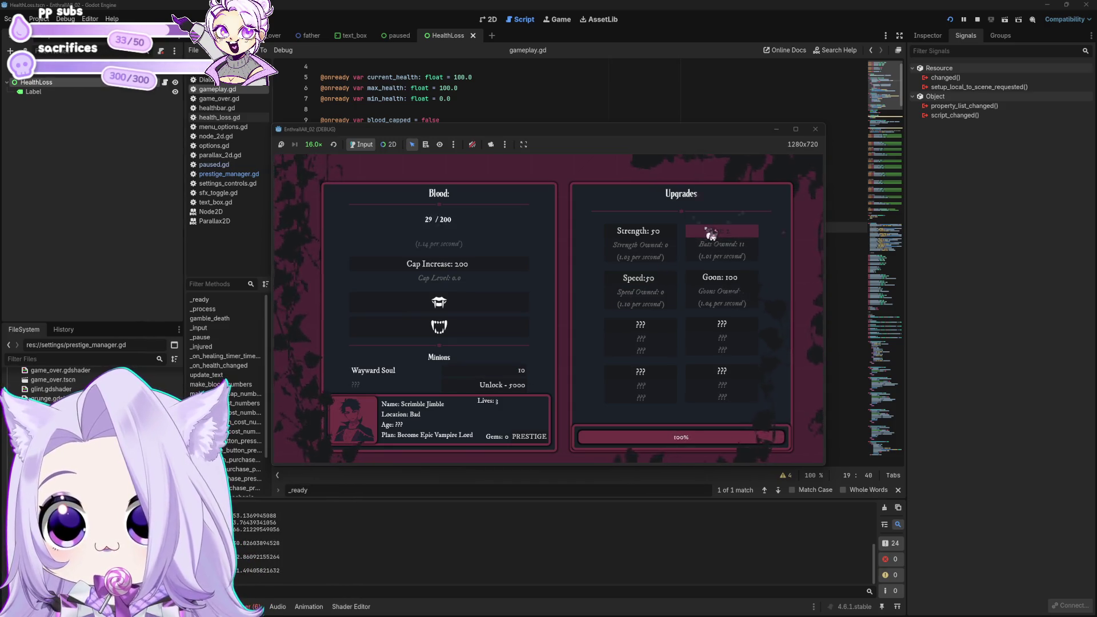
click(709, 231)
click(708, 232)
click(709, 232)
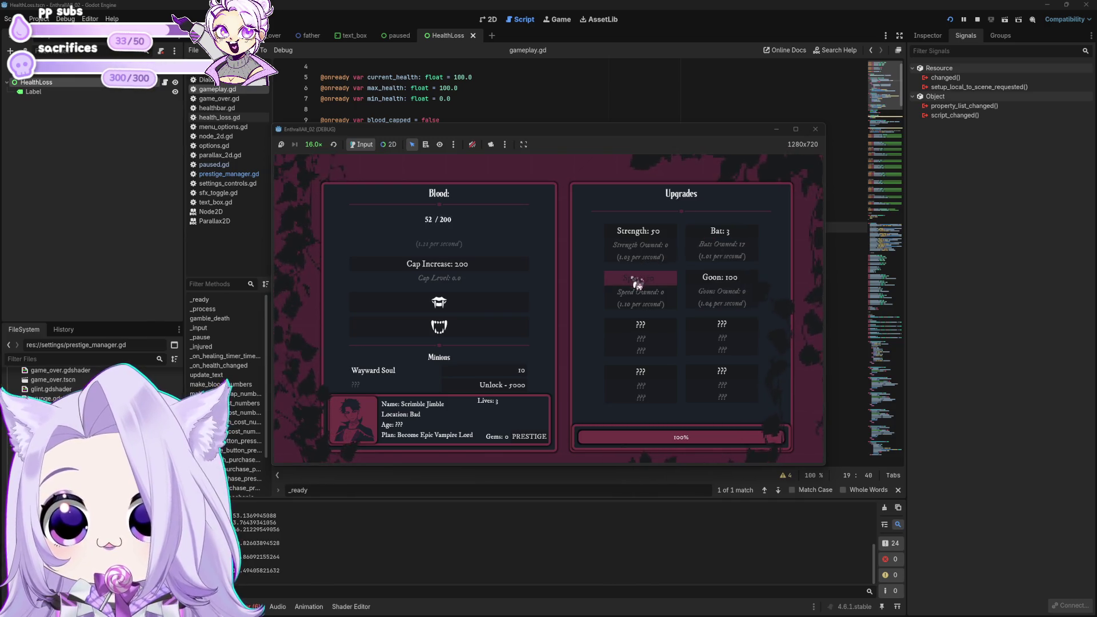
Buy four Strength upgrades, biting between purchases for extra blood
click(652, 243)
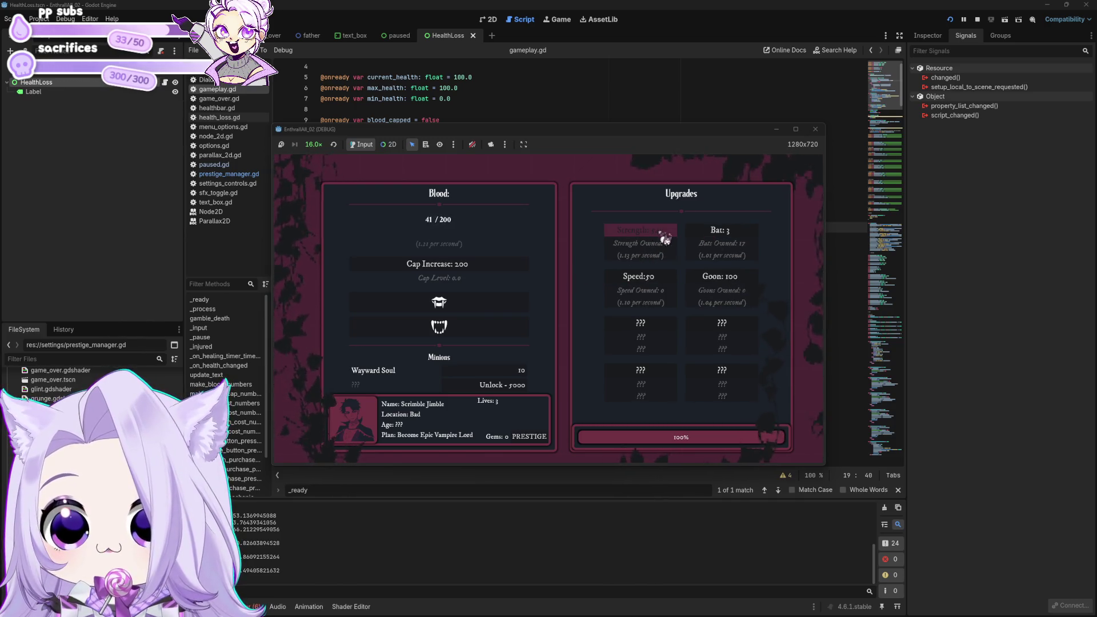
click(470, 308)
click(640, 244)
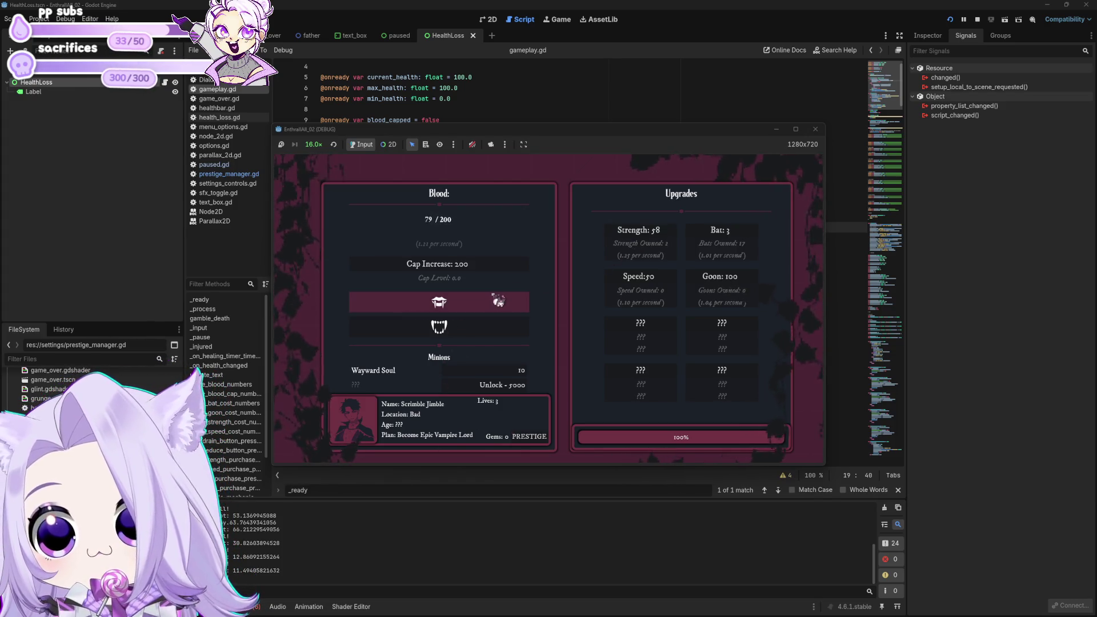
click(658, 234)
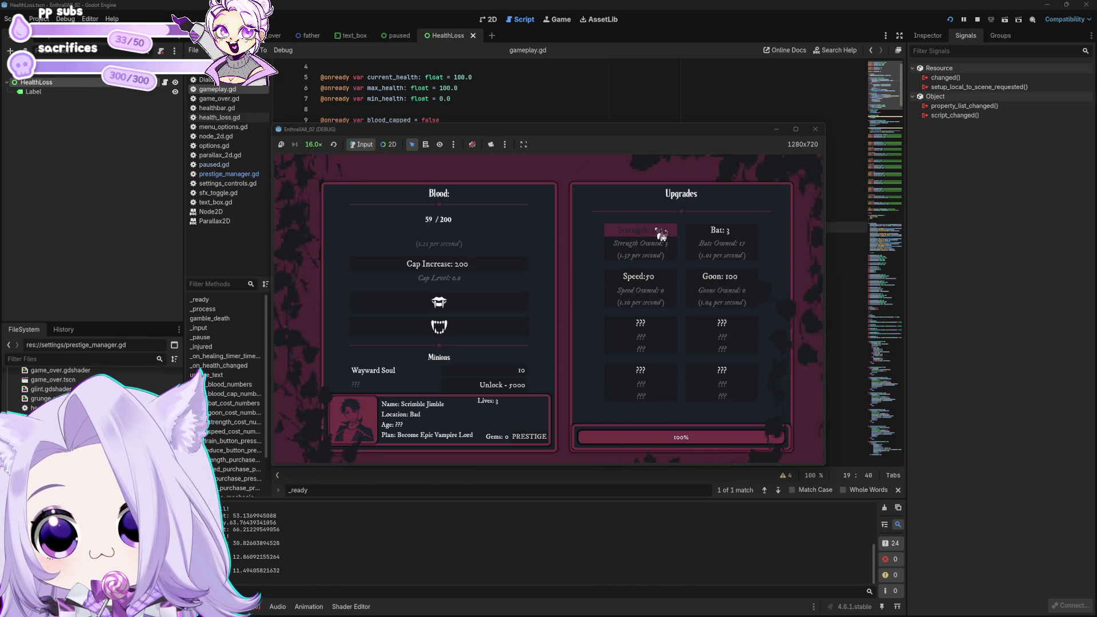
click(665, 232)
click(483, 311)
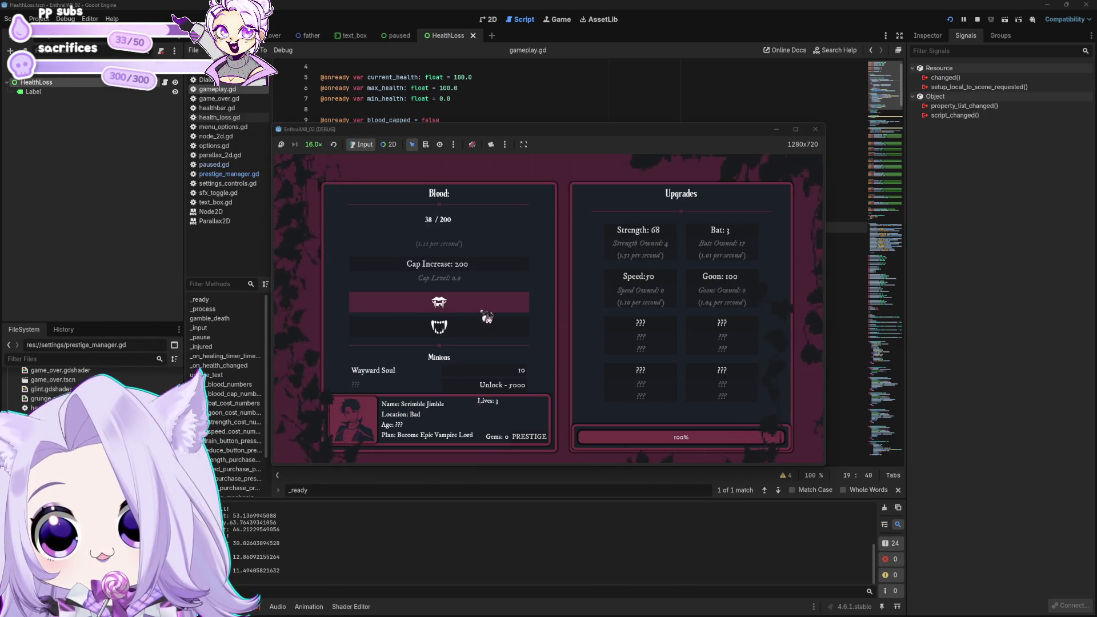
click(486, 318)
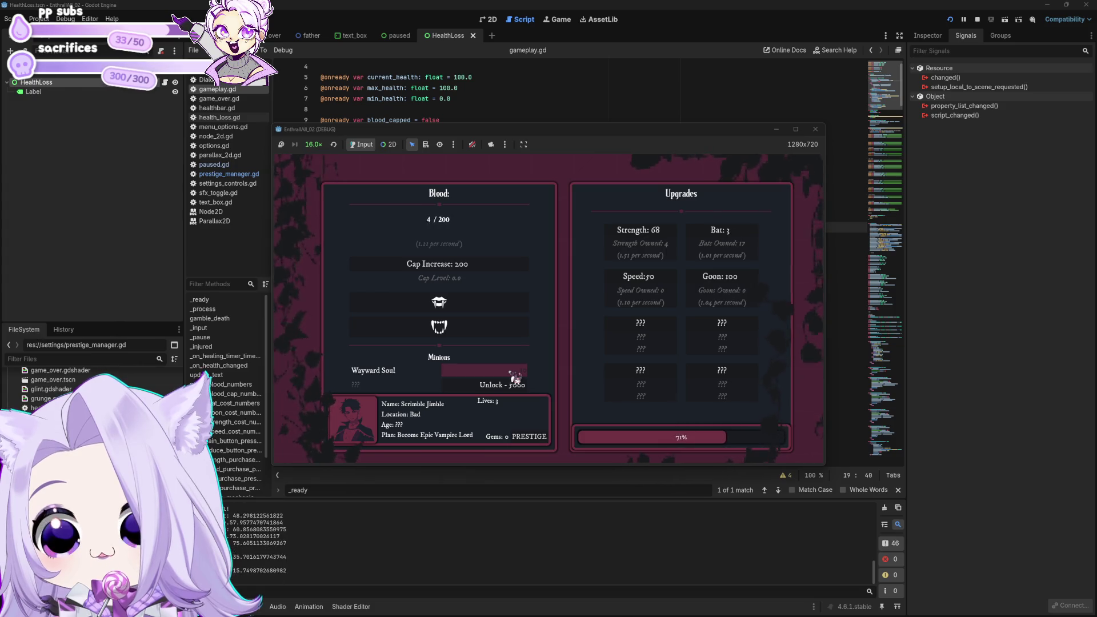
Press PRESTIGE to spend the gem, then stop the game and return to gameplay.gd
click(530, 439)
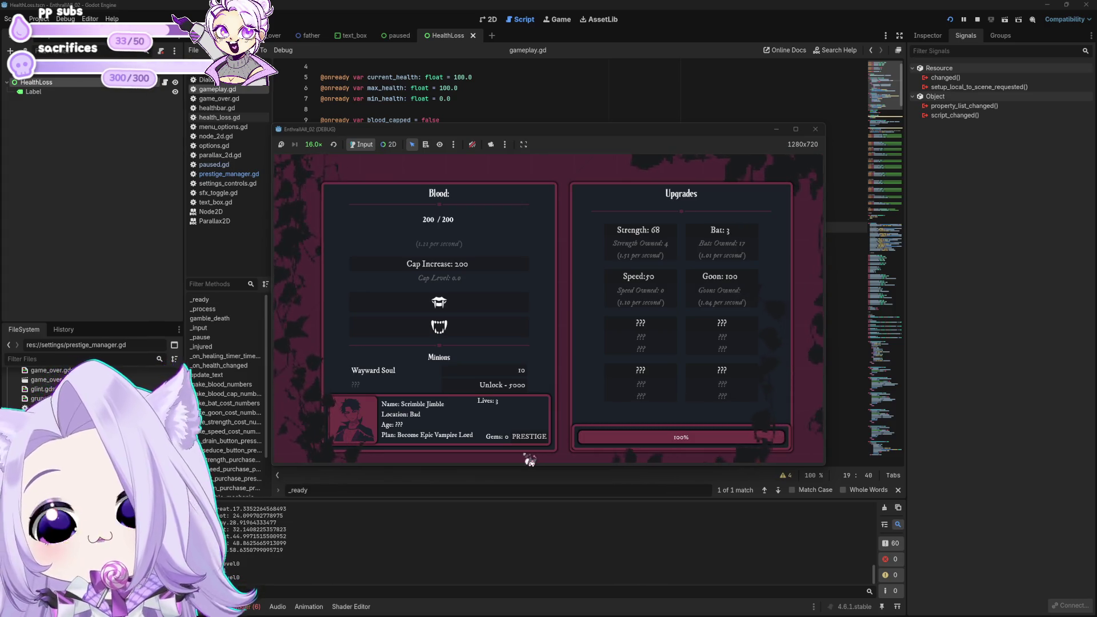
click(816, 128)
click(616, 203)
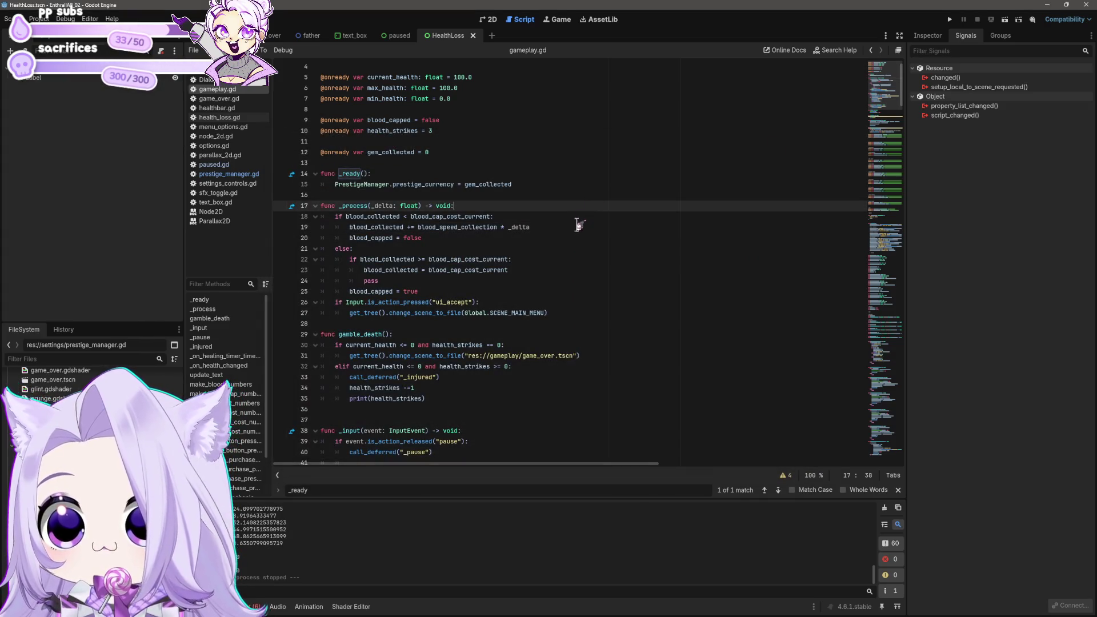
Open prestige_manager.gd and review the do_prestige body and reset logic
click(228, 173)
click(521, 204)
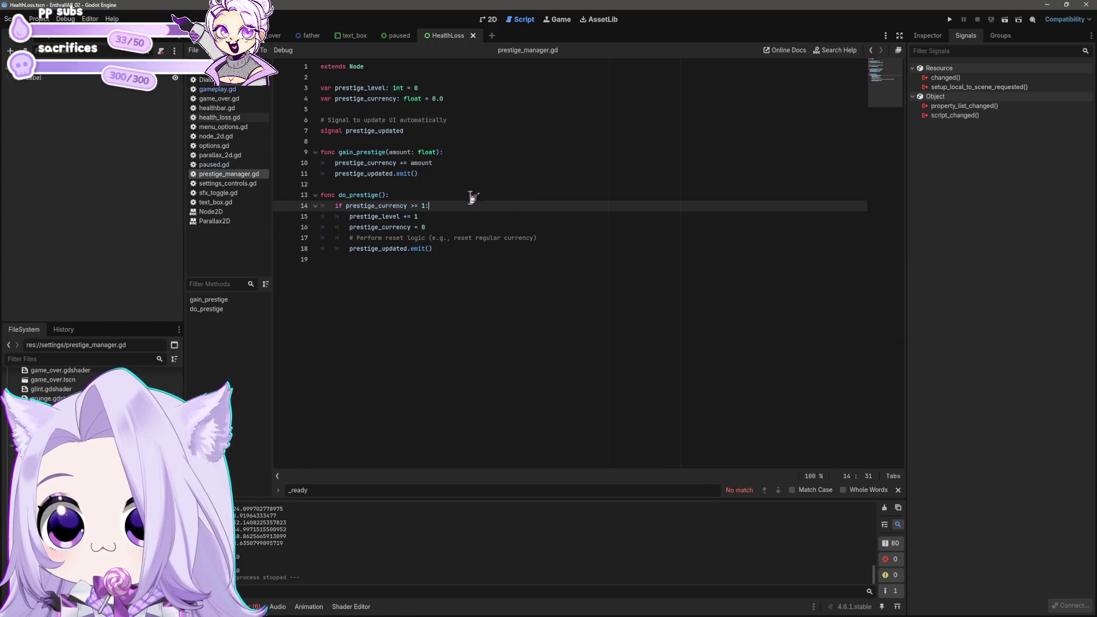
click(436, 215)
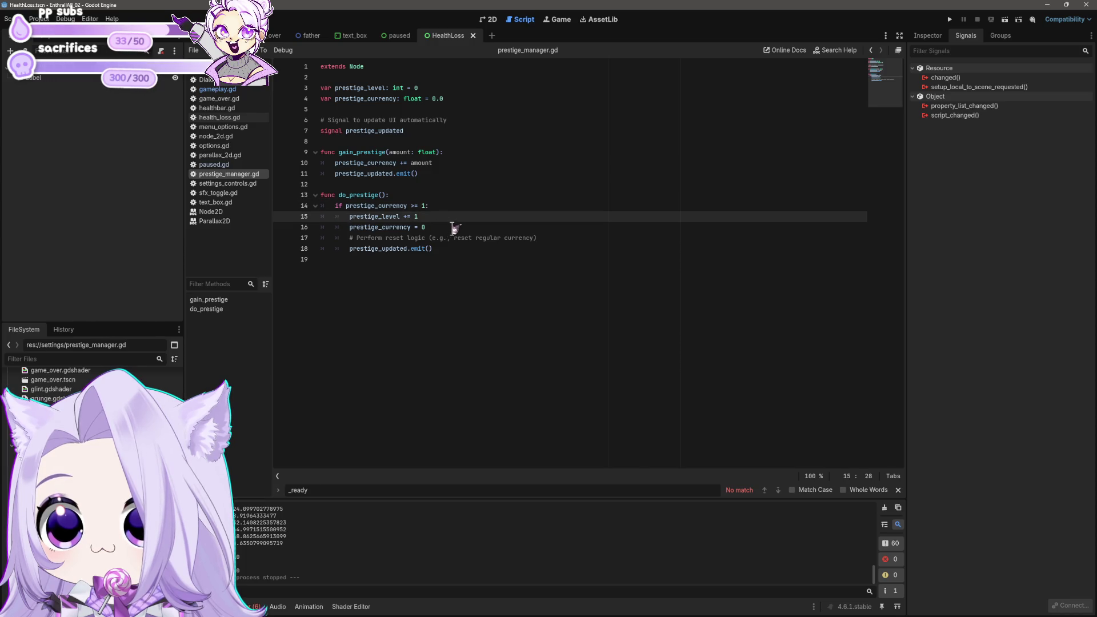
click(455, 228)
click(577, 242)
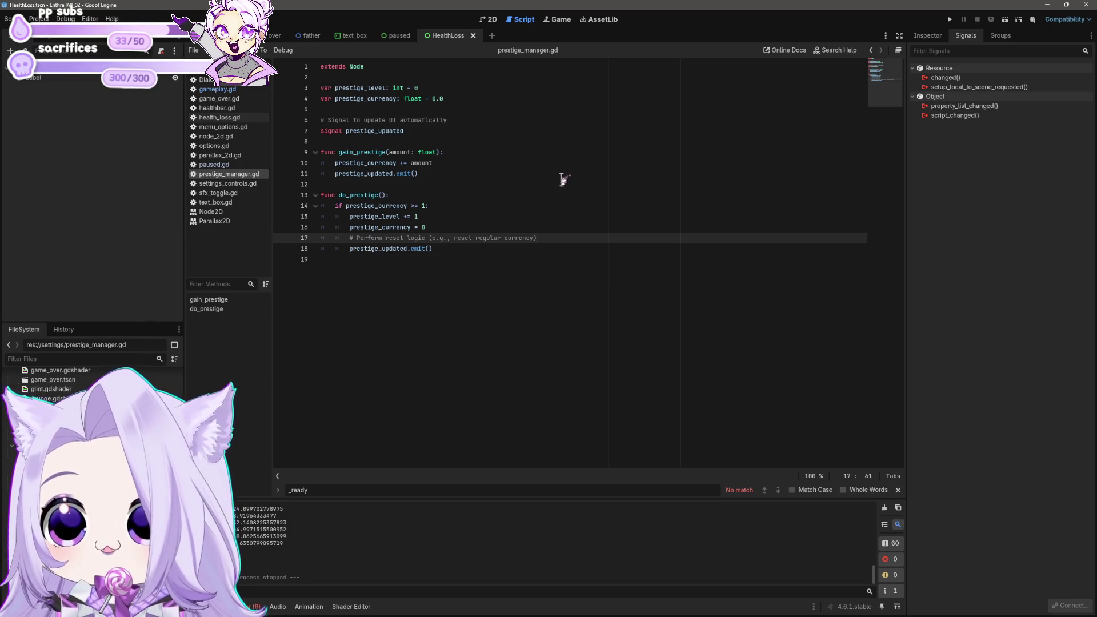
Delete then undo-restore the line 4 prestige_currency declaration, save, and open the gameplay scene
click(454, 99)
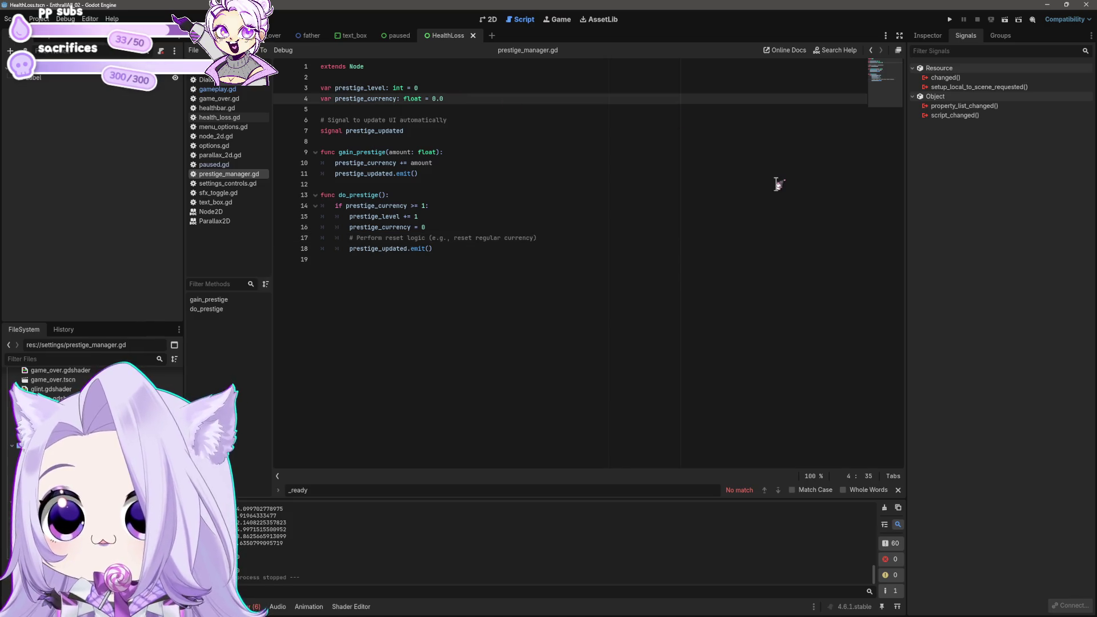
key(shift+Home)
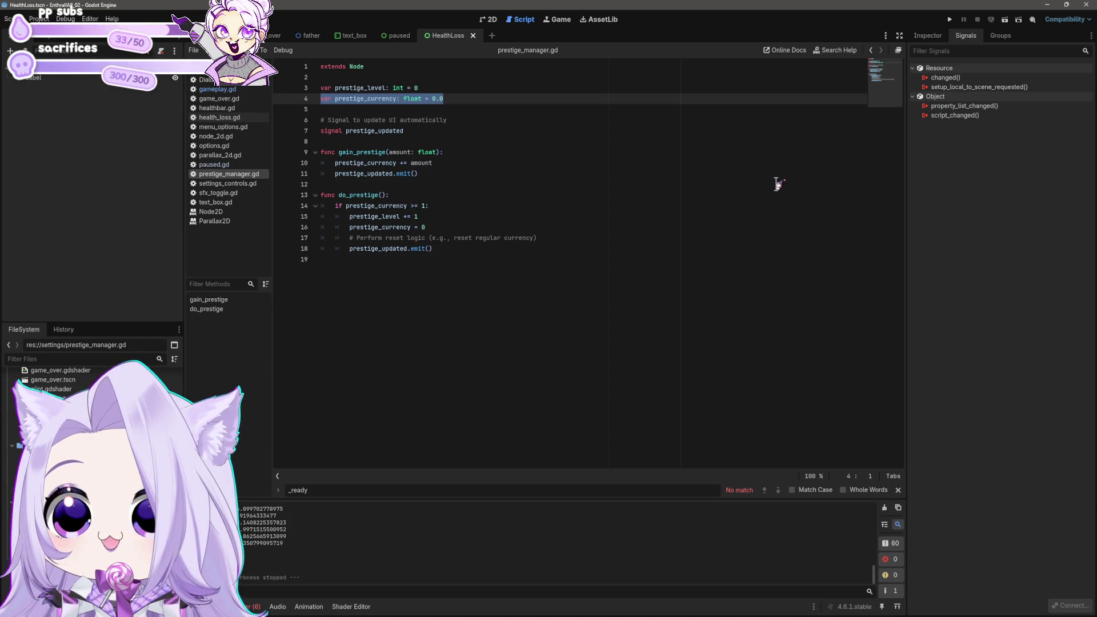
key(End)
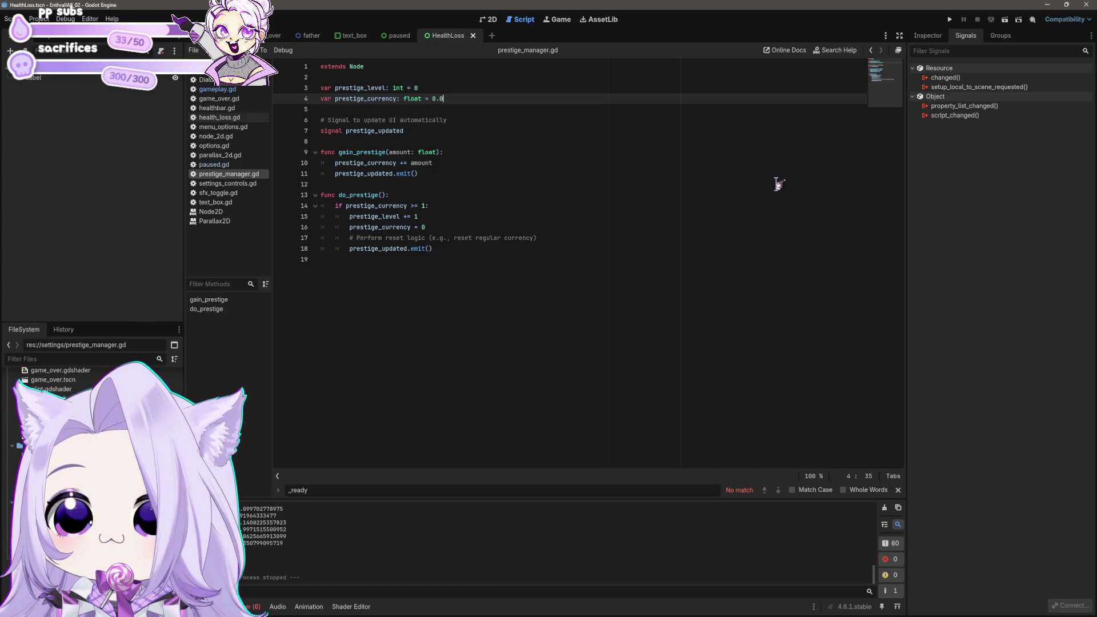
key(shift+Home)
key(BackSpace)
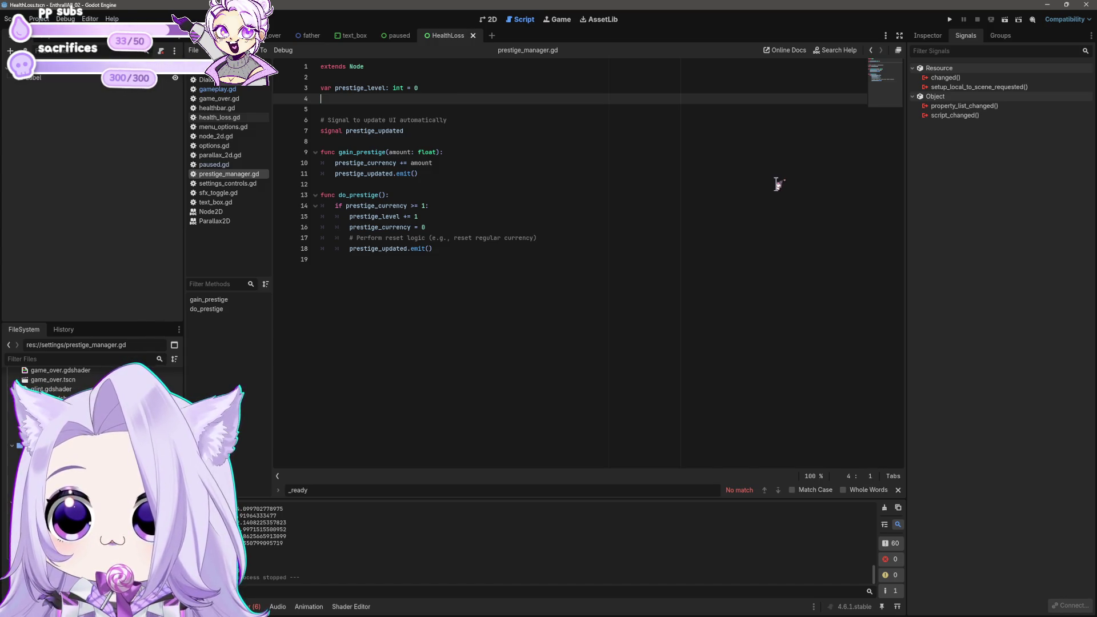
key(Delete)
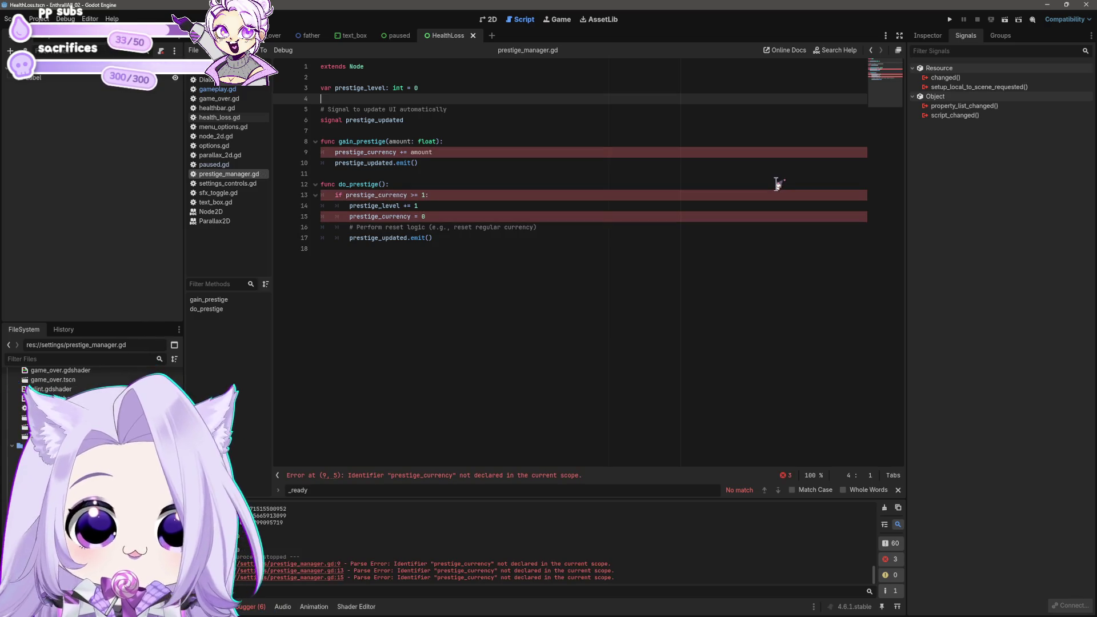
key(ctrl+z)
key(ctrl+z)
key(Down)
key(Down)
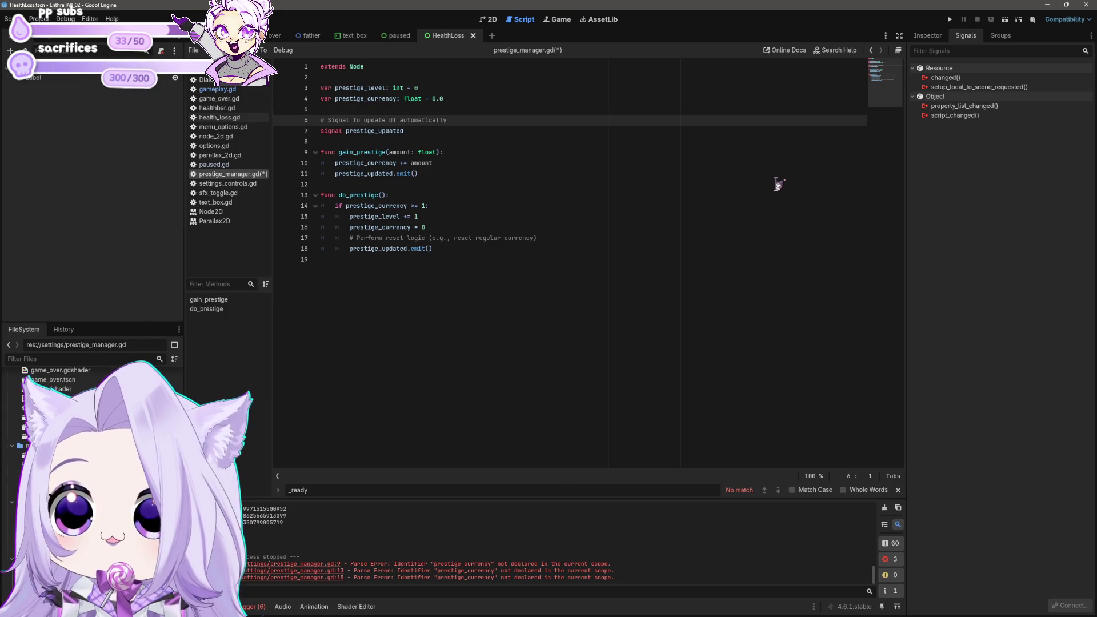
key(ctrl+s)
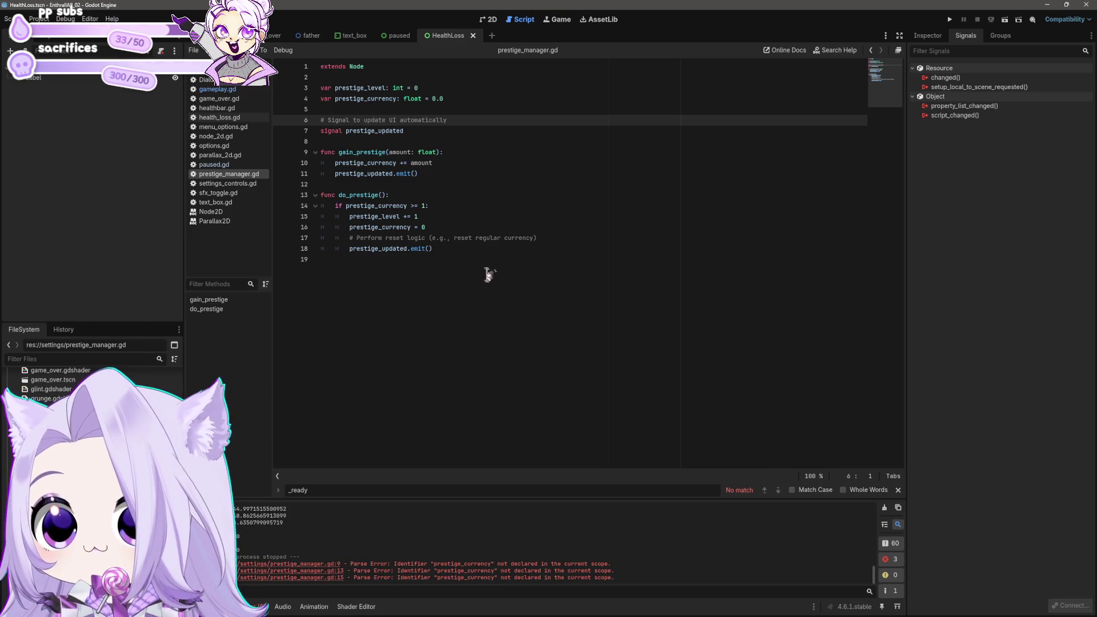
click(449, 250)
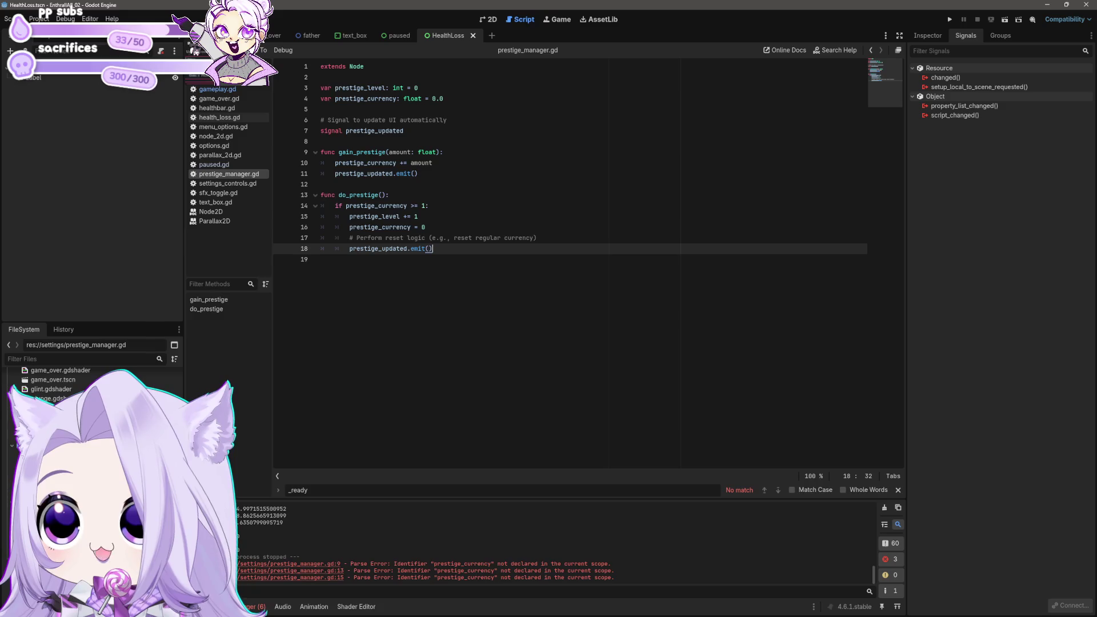
click(196, 39)
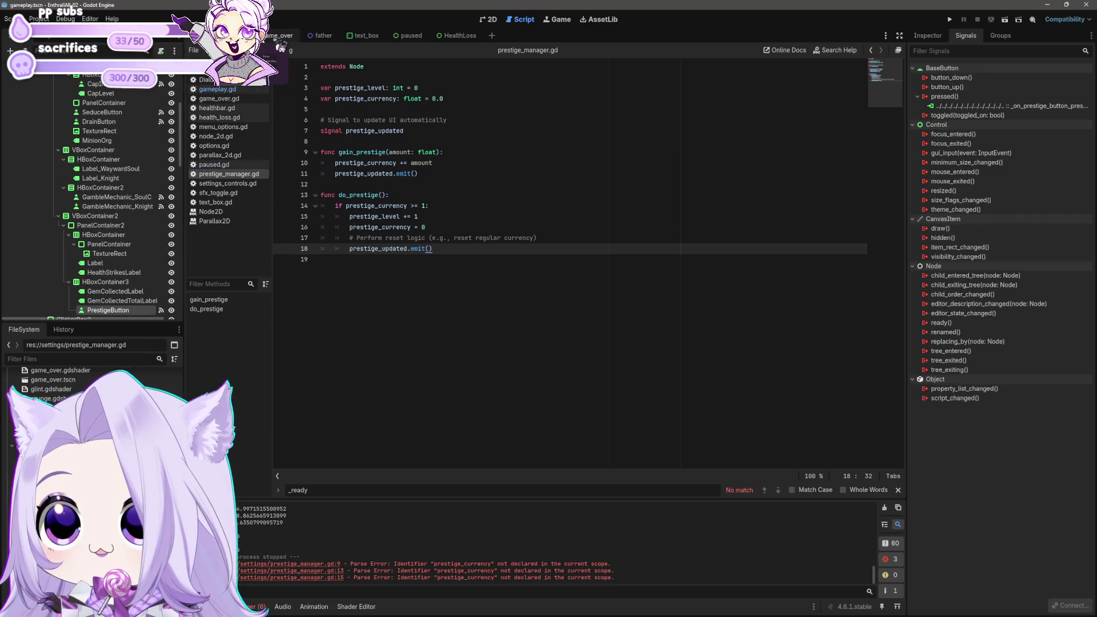
Open gameplay.gd and review _on_prestige_button_pressed's do_prestige call and prestige_level print line
click(217, 89)
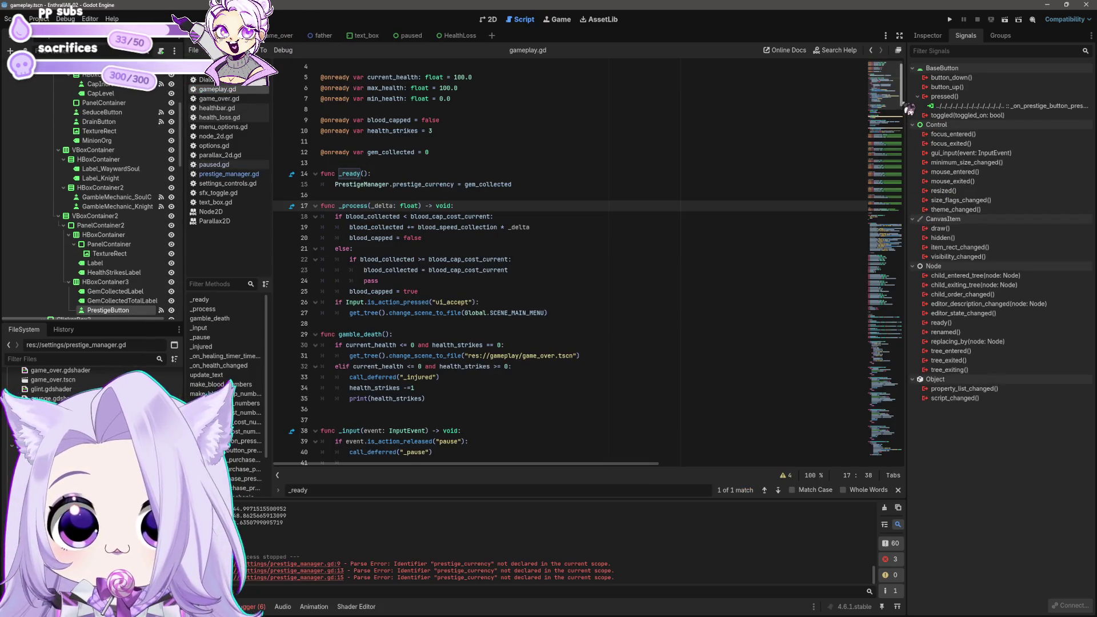
drag(901, 105, 909, 451)
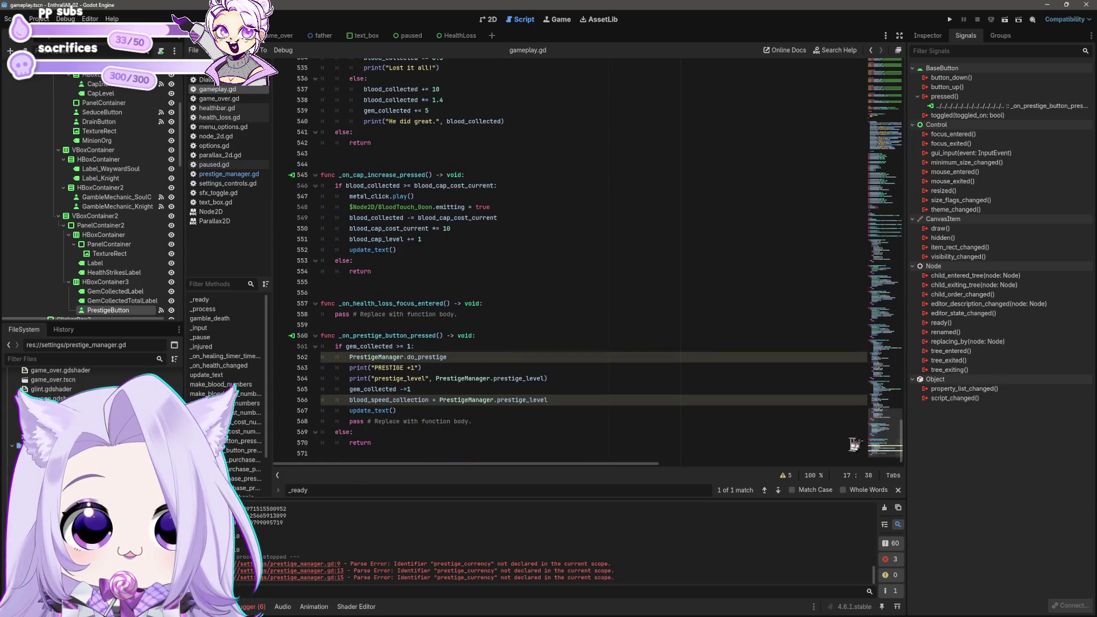
click(490, 422)
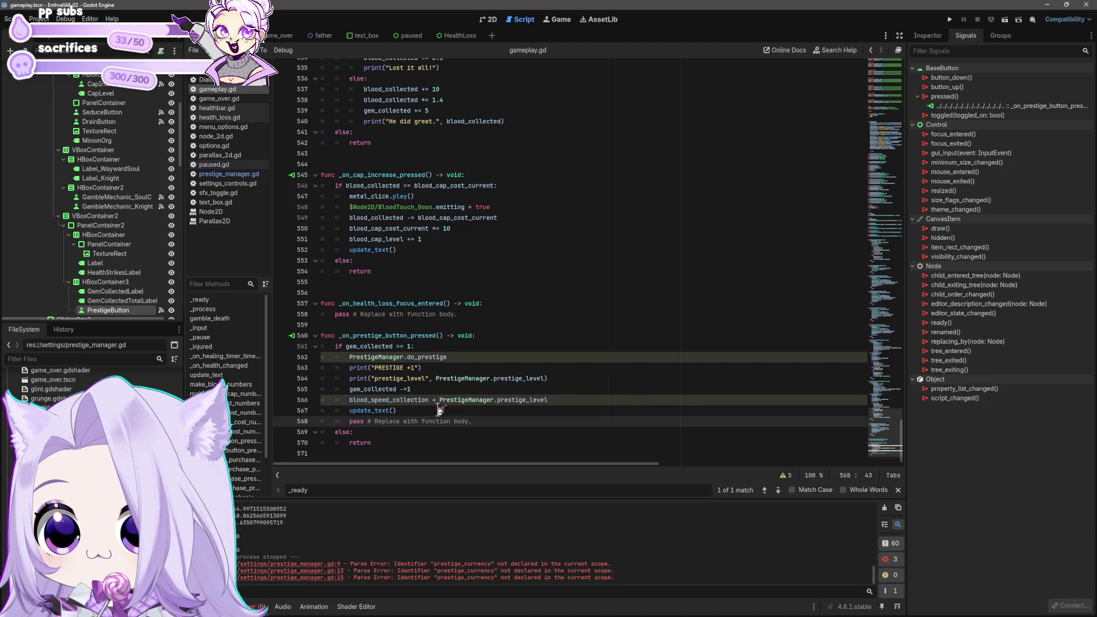
click(416, 356)
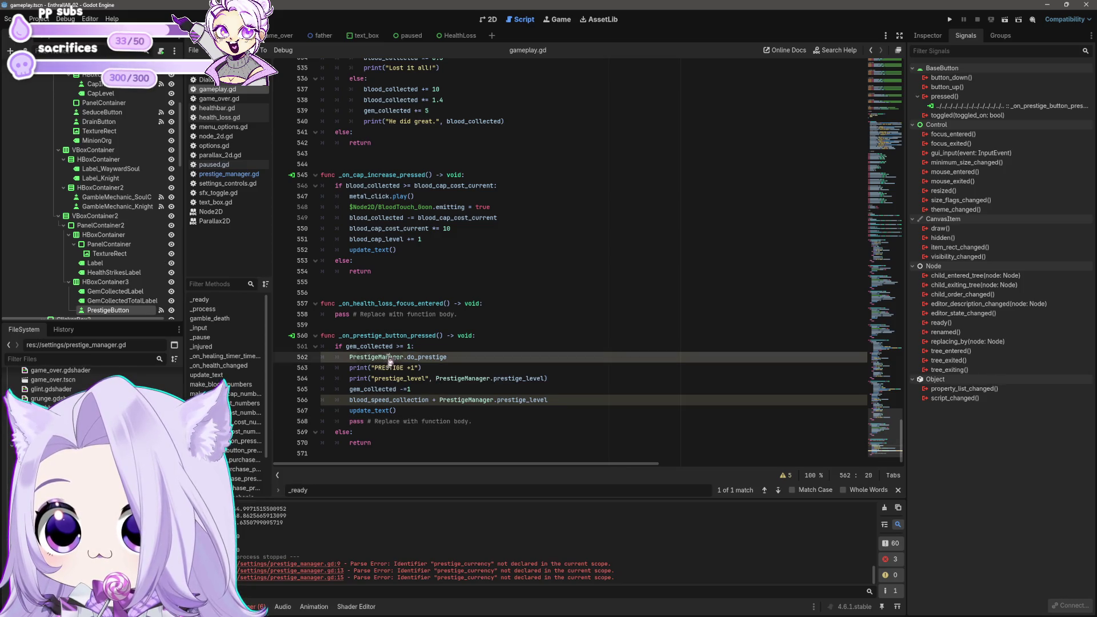
click(422, 378)
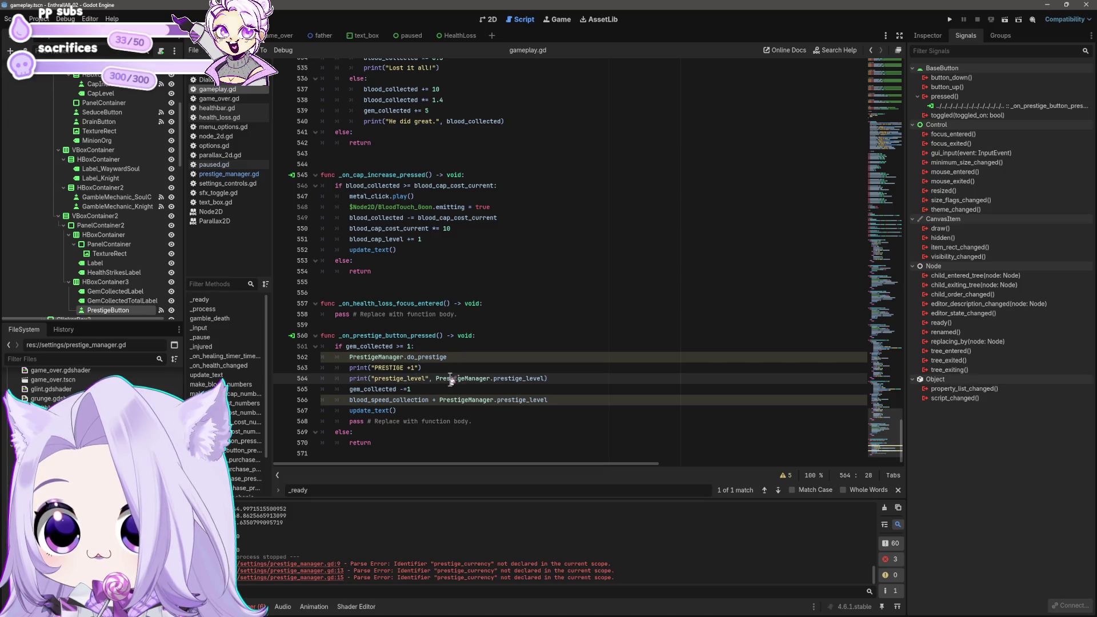
click(434, 421)
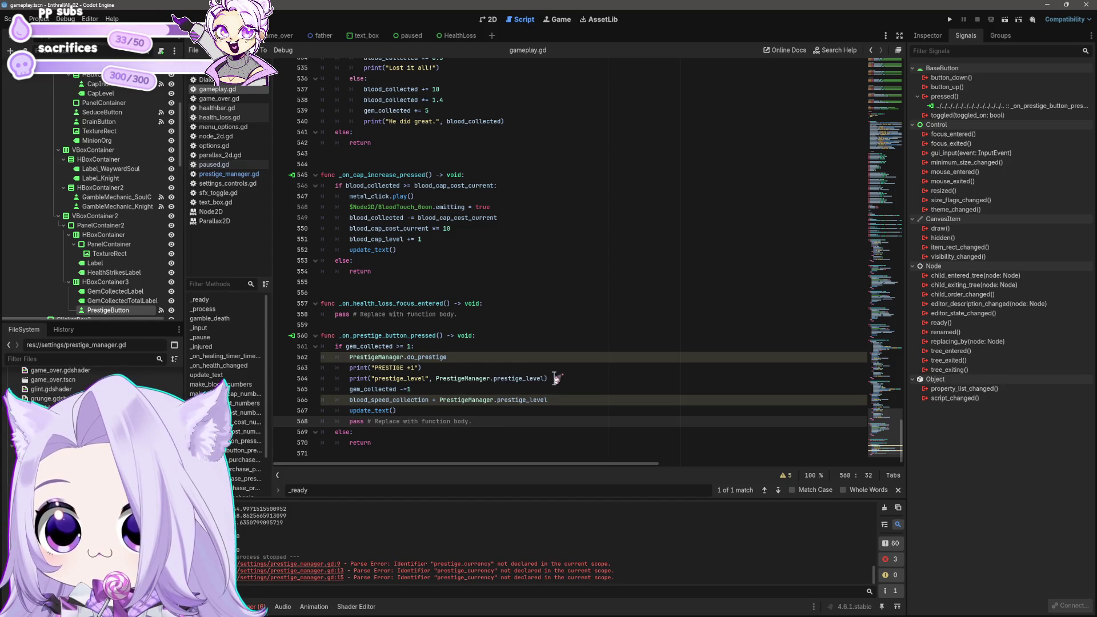
click(457, 367)
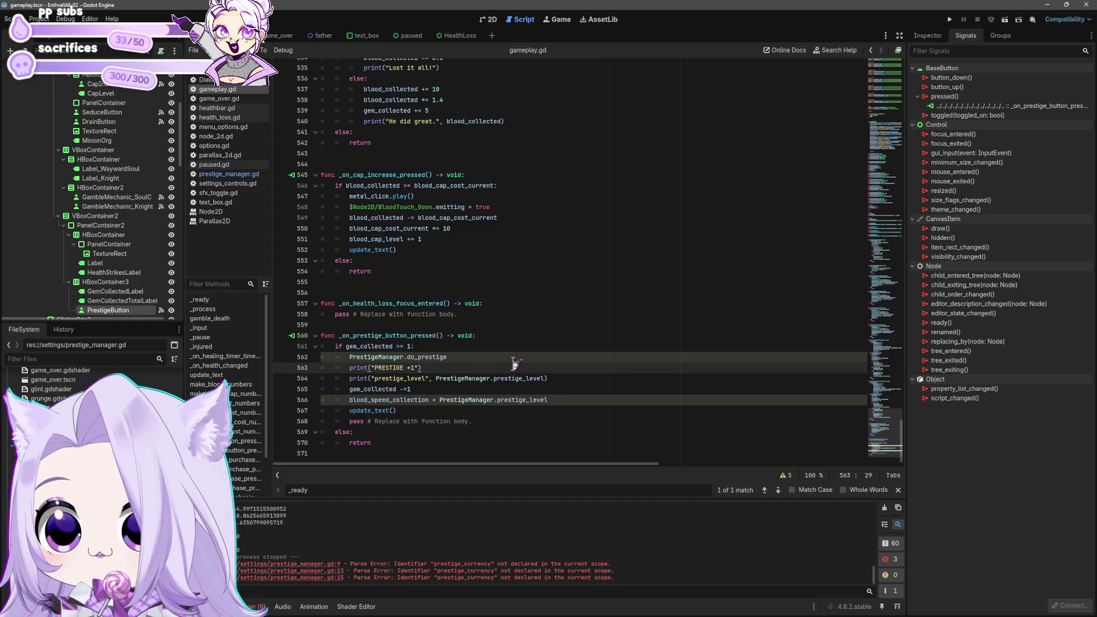
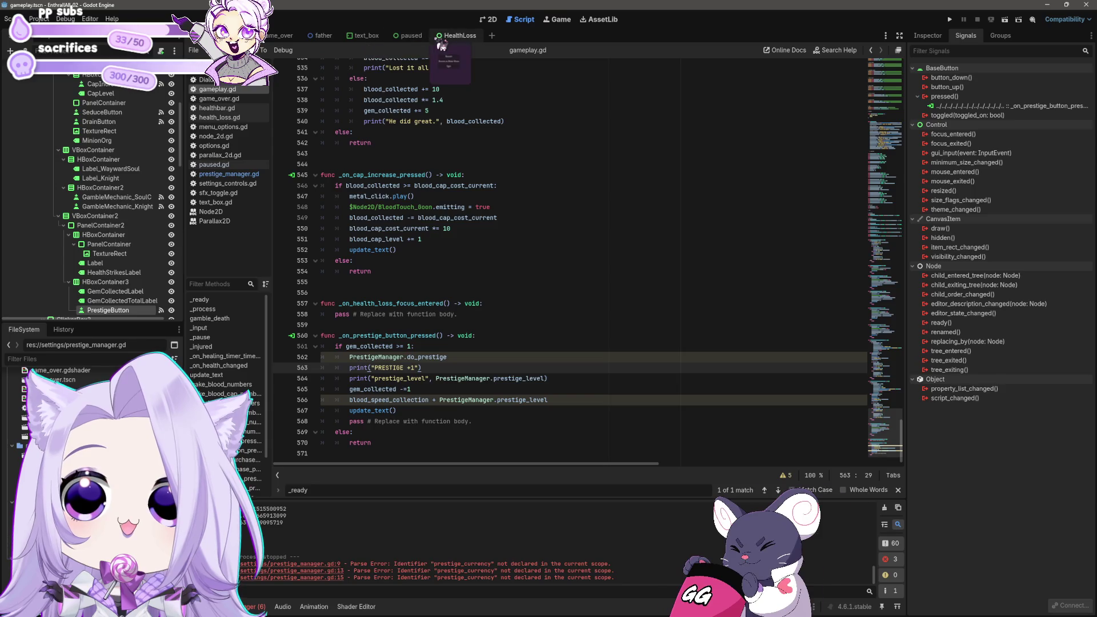
Check do_prestige in prestige_manager.gd, then add () to the PrestigeManager.do_prestige call on line 562
click(226, 173)
click(526, 205)
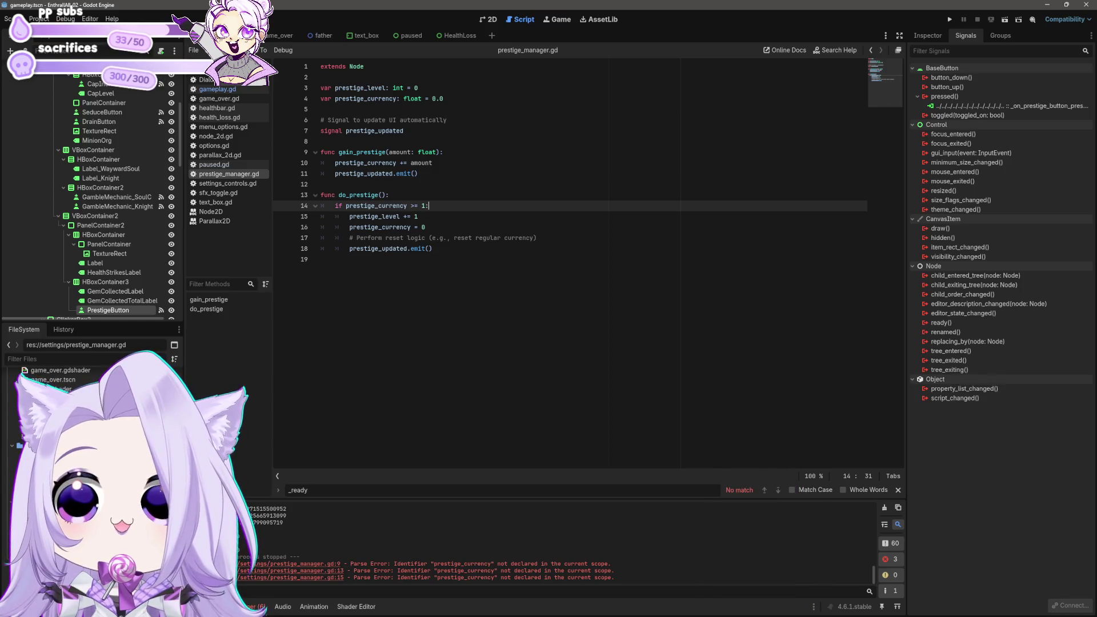
click(231, 90)
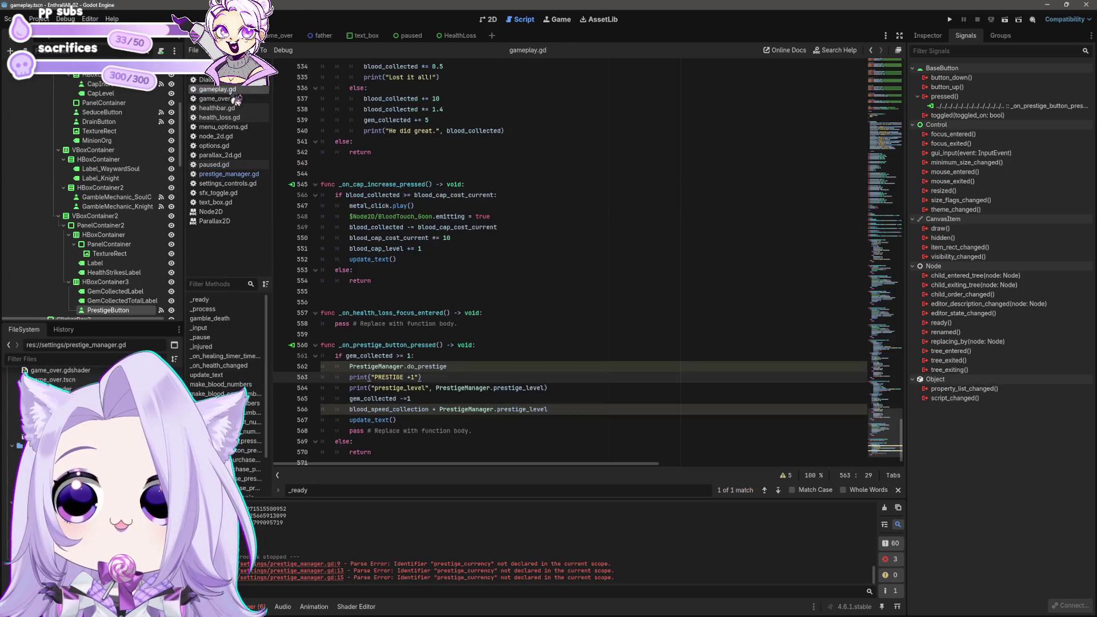
click(457, 366)
text(())
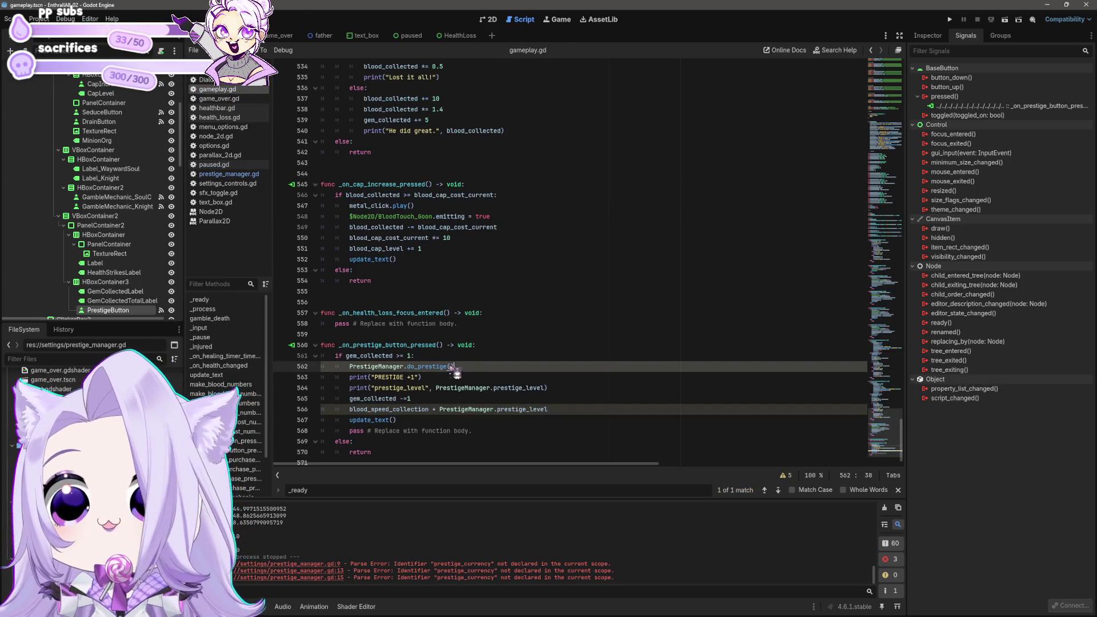
click(525, 388)
key(End)
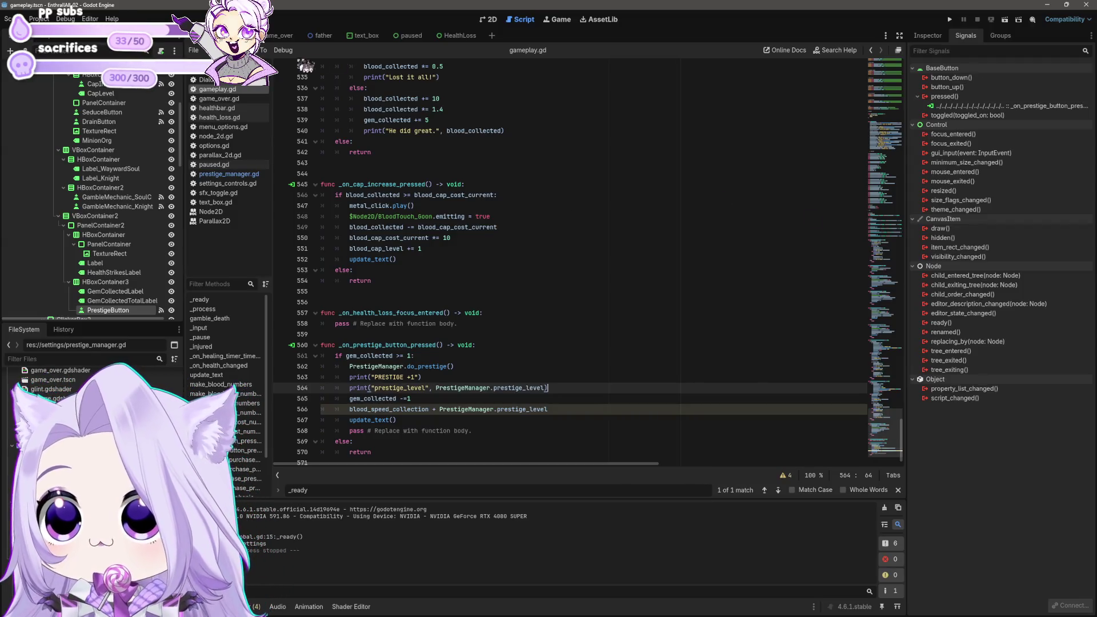
Return to the gameplay scene and show its layout in the 2D view
click(277, 36)
click(234, 36)
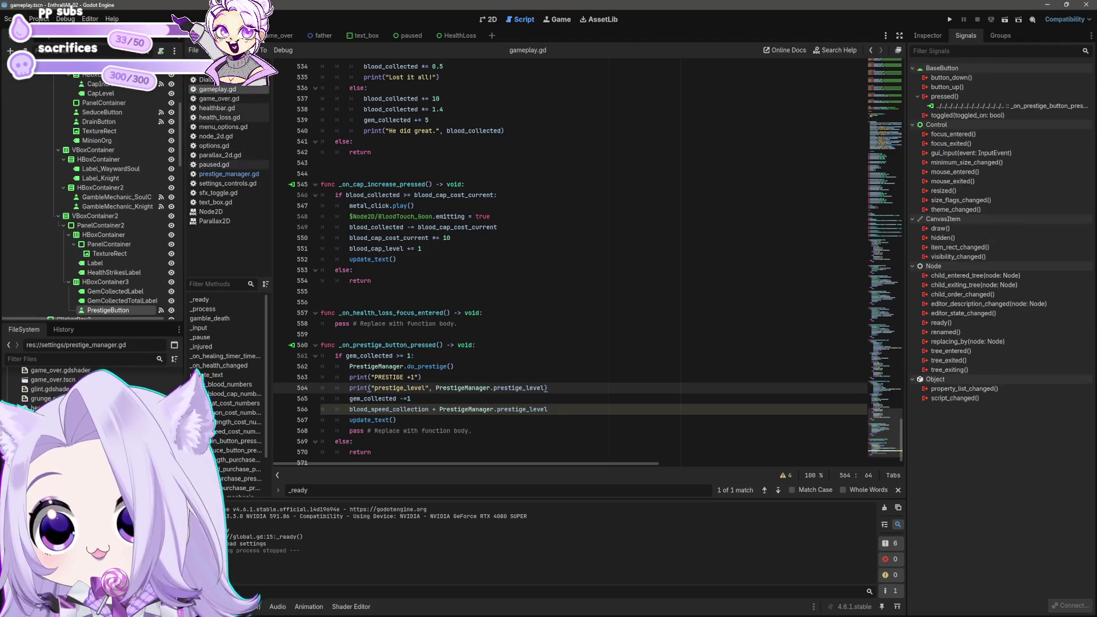
click(440, 173)
scroll(457, 183, up, 14)
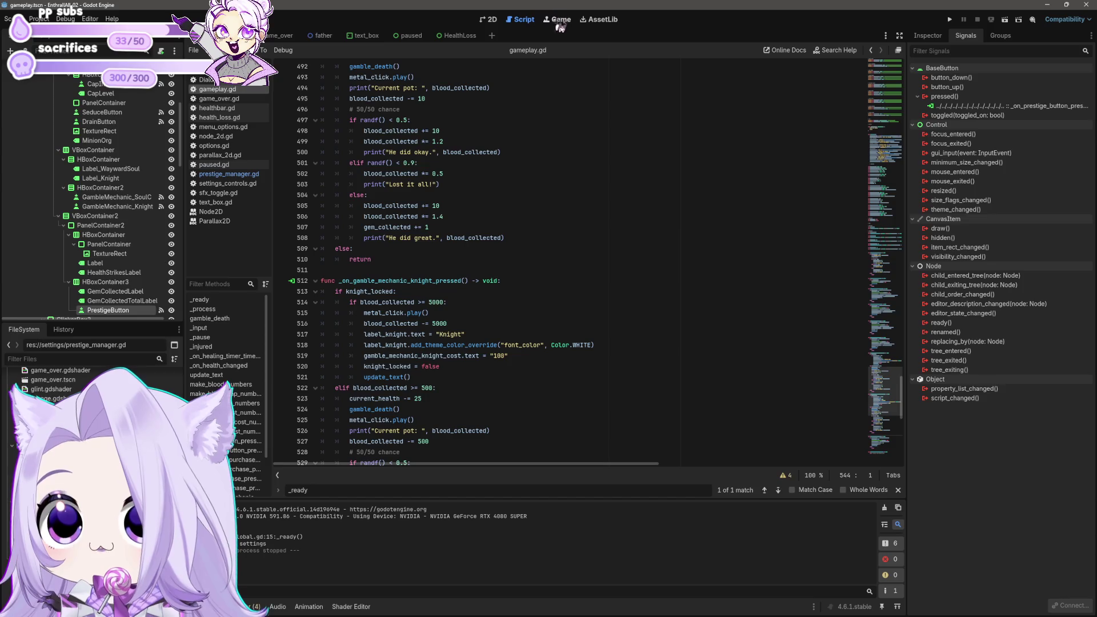
click(492, 20)
Add a Button child node under HBoxContainer, then drag it into HBoxContainer2 beside the gamble buttons
scroll(451, 172, down, 4)
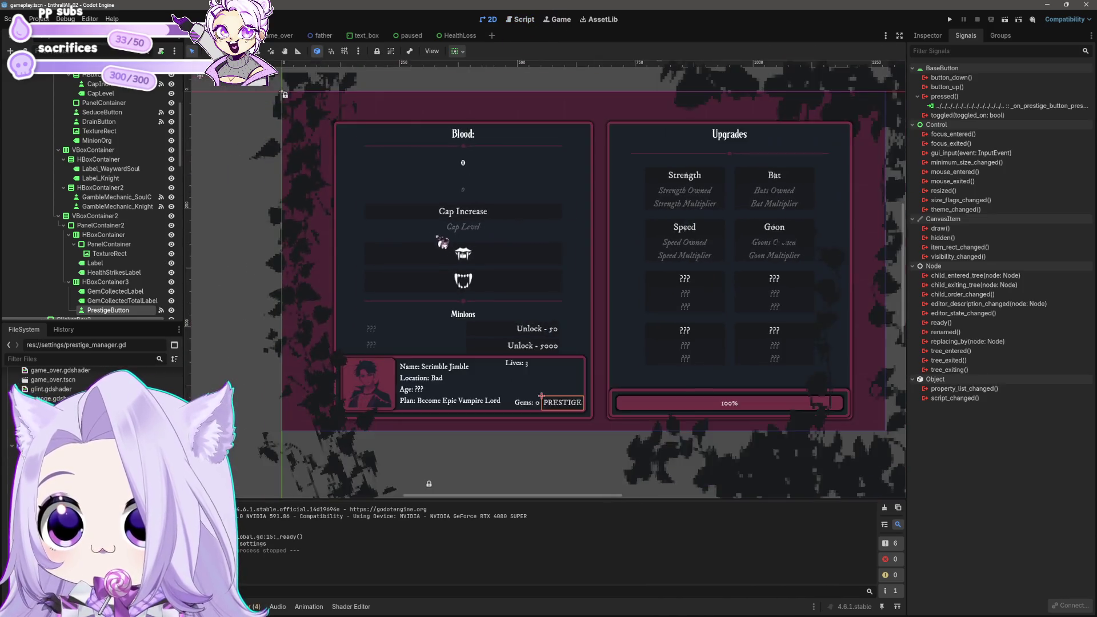
scroll(490, 223, up, 2)
click(416, 143)
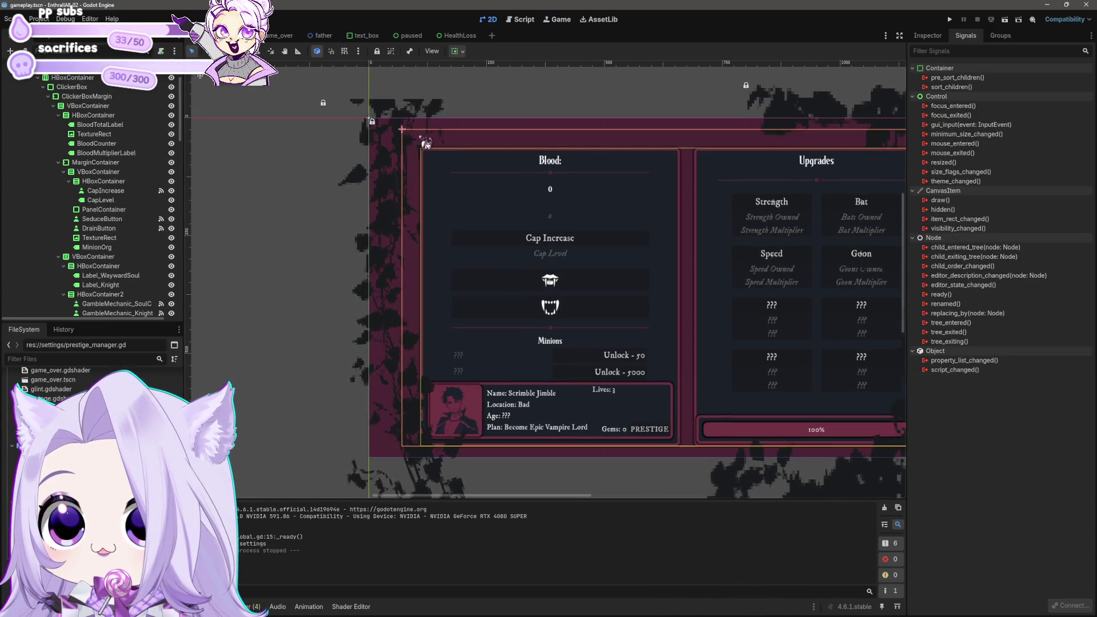
click(557, 165)
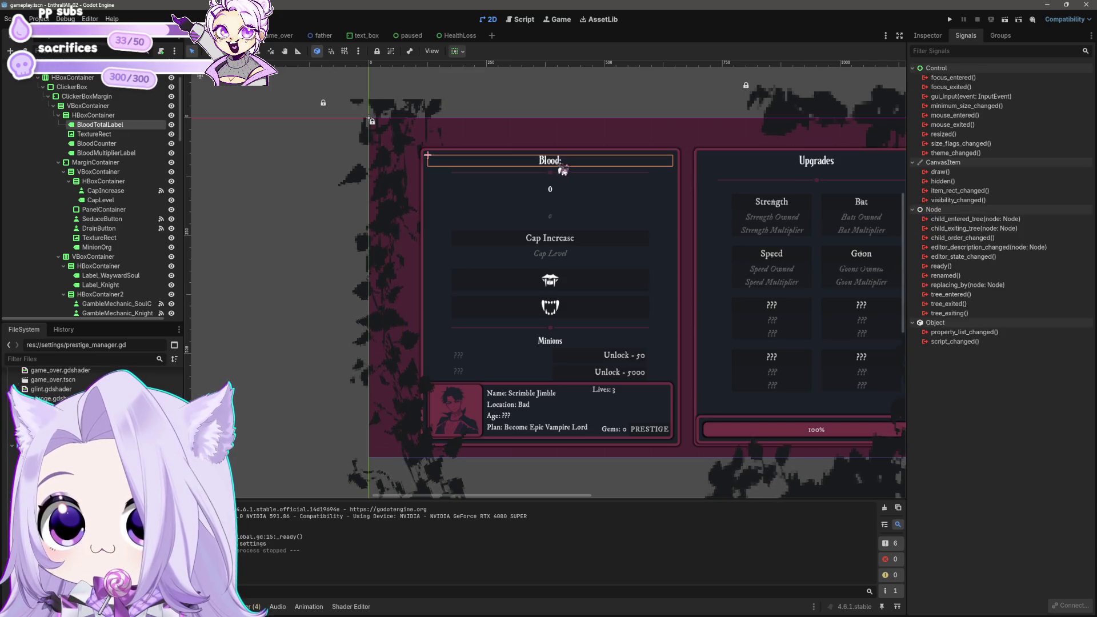
right_click(98, 116)
click(114, 125)
text(button)
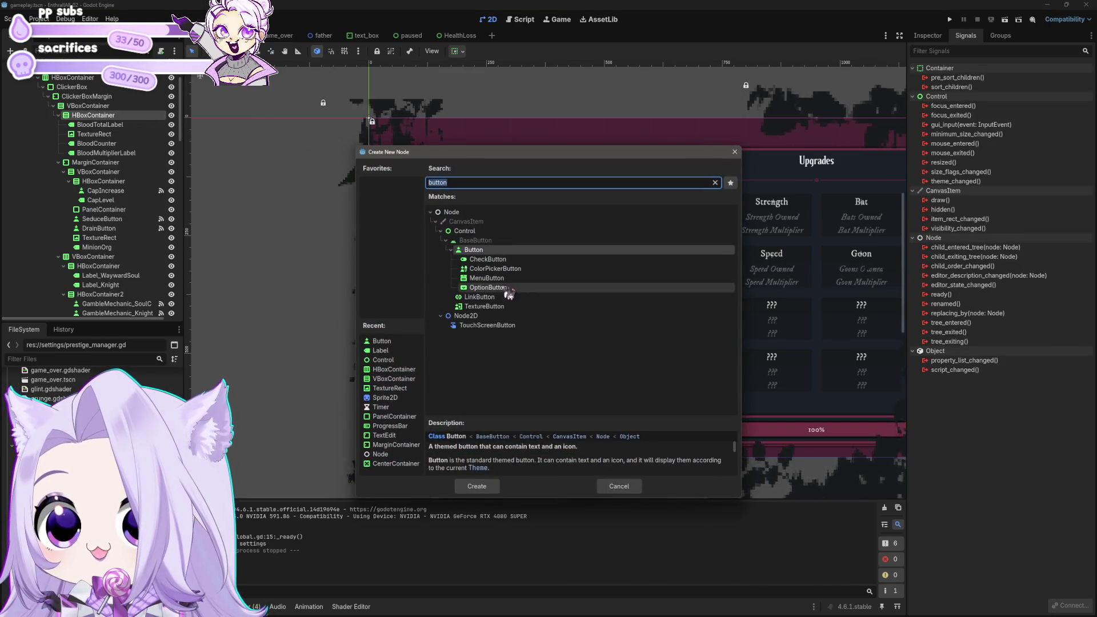
click(486, 485)
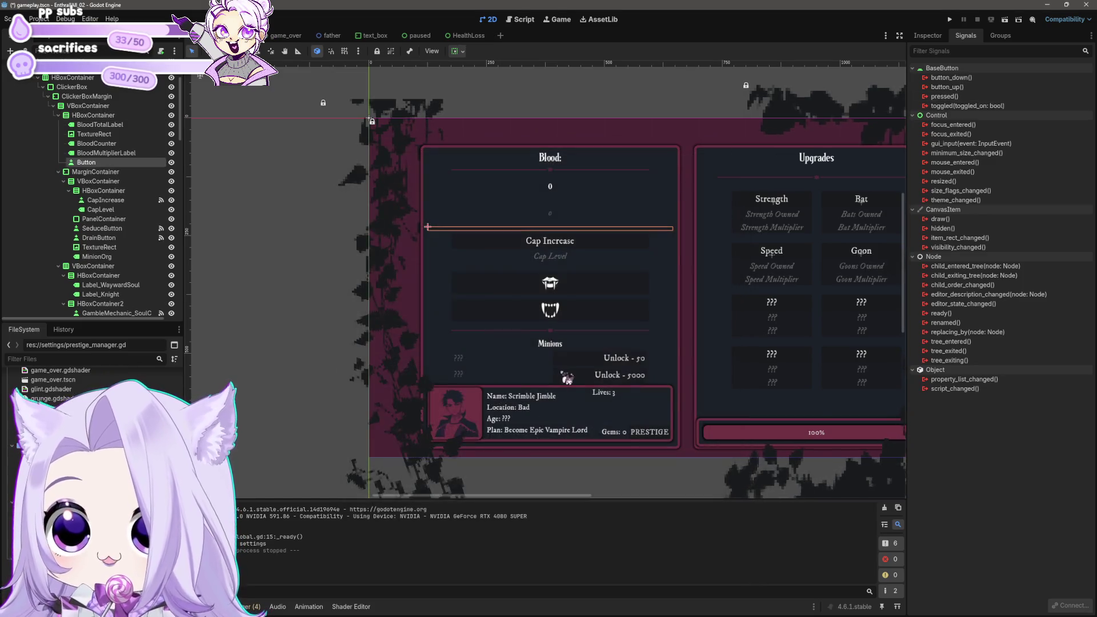
mouse_move(102, 163)
mouse_down()
mouse_move(123, 135)
mouse_move(109, 115)
mouse_up()
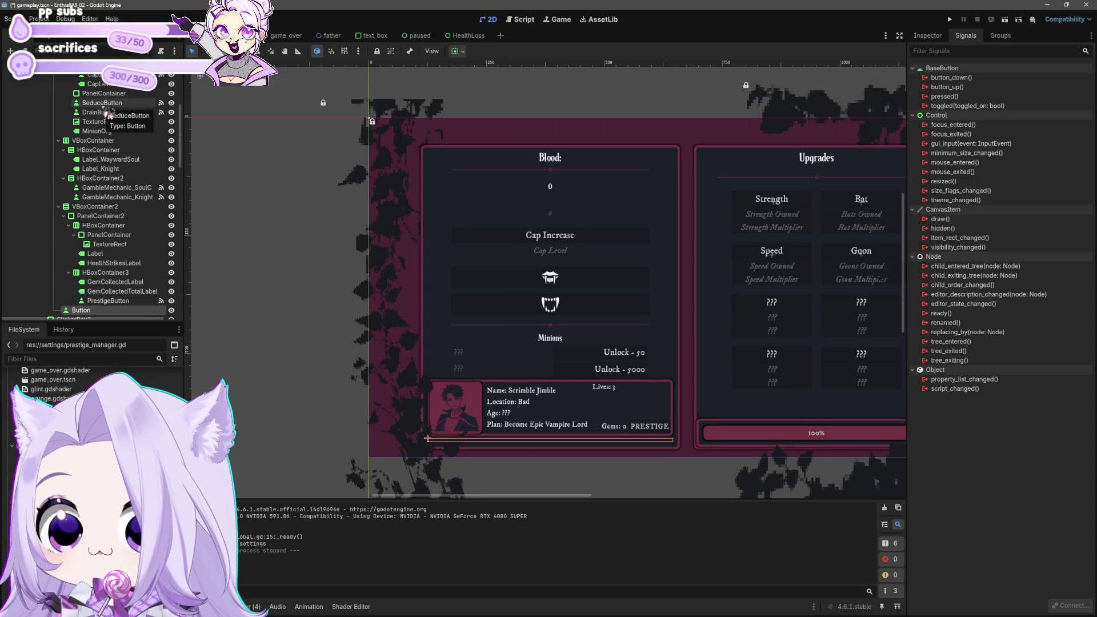
mouse_move(86, 311)
mouse_down()
mouse_move(112, 216)
mouse_move(121, 277)
mouse_move(119, 246)
mouse_move(121, 276)
mouse_move(110, 253)
mouse_move(115, 191)
mouse_up()
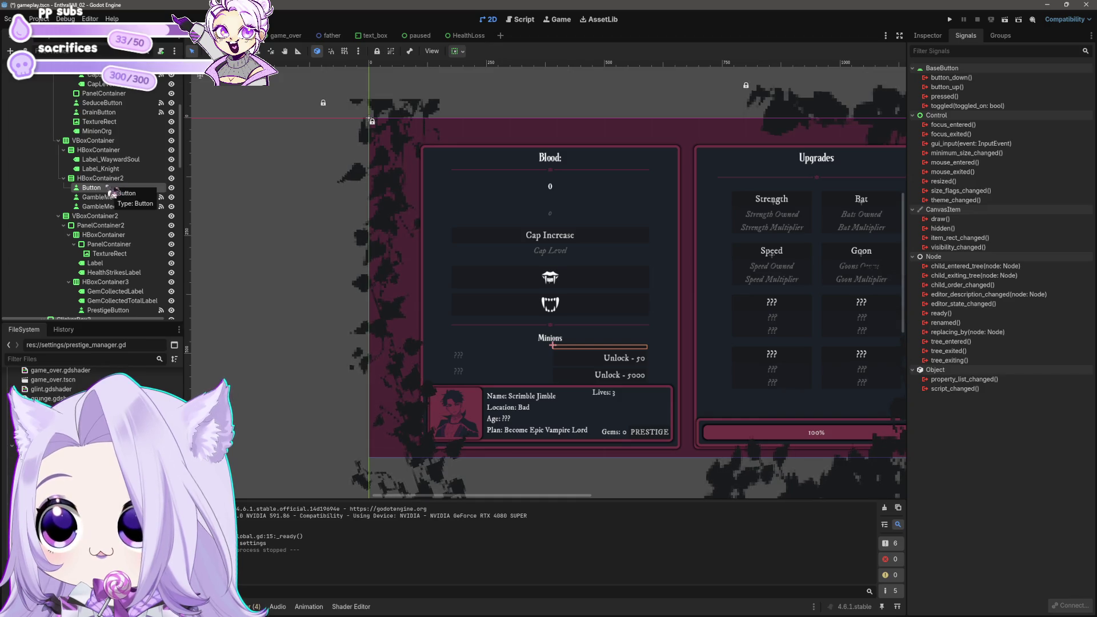
Set the button's text to CHEAT and connect its pressed signal to _on_button_pressed
click(927, 36)
click(938, 131)
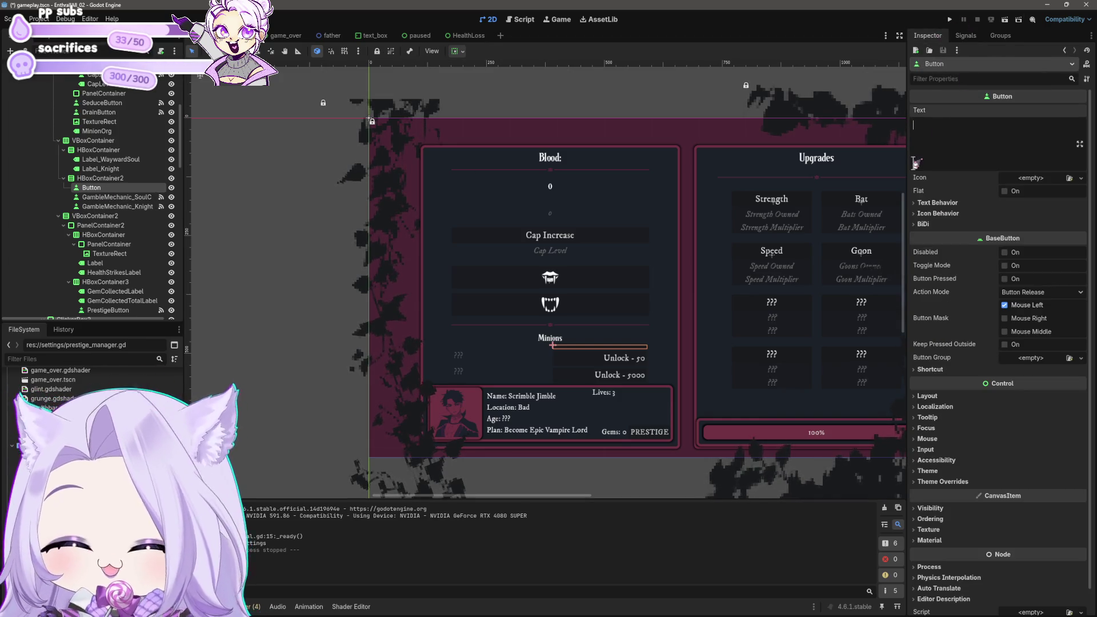
text(CHEAT)
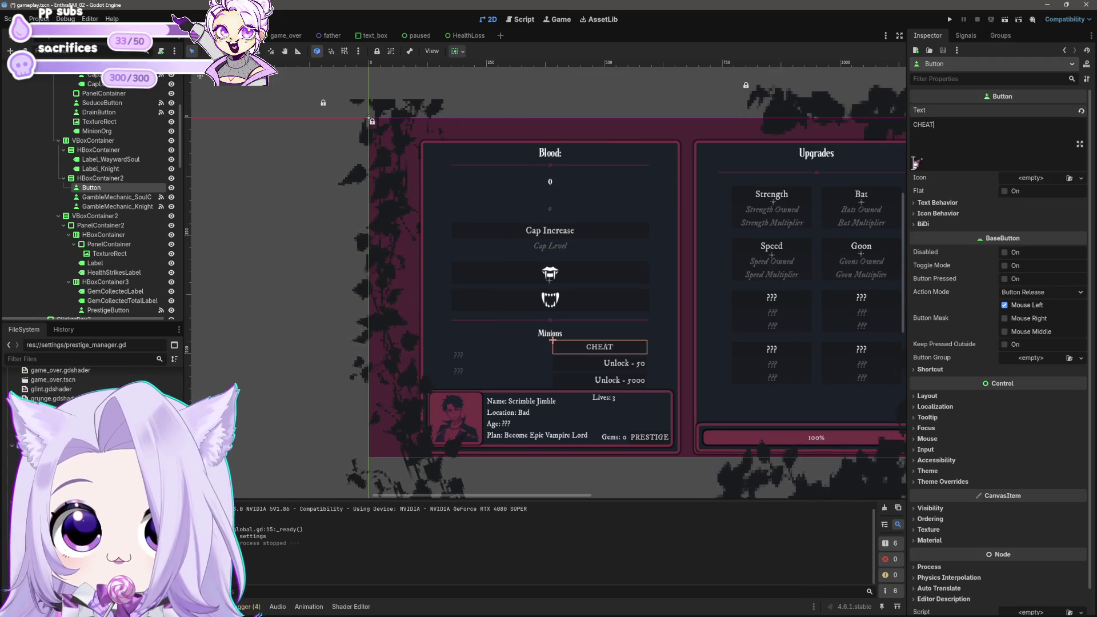
click(966, 35)
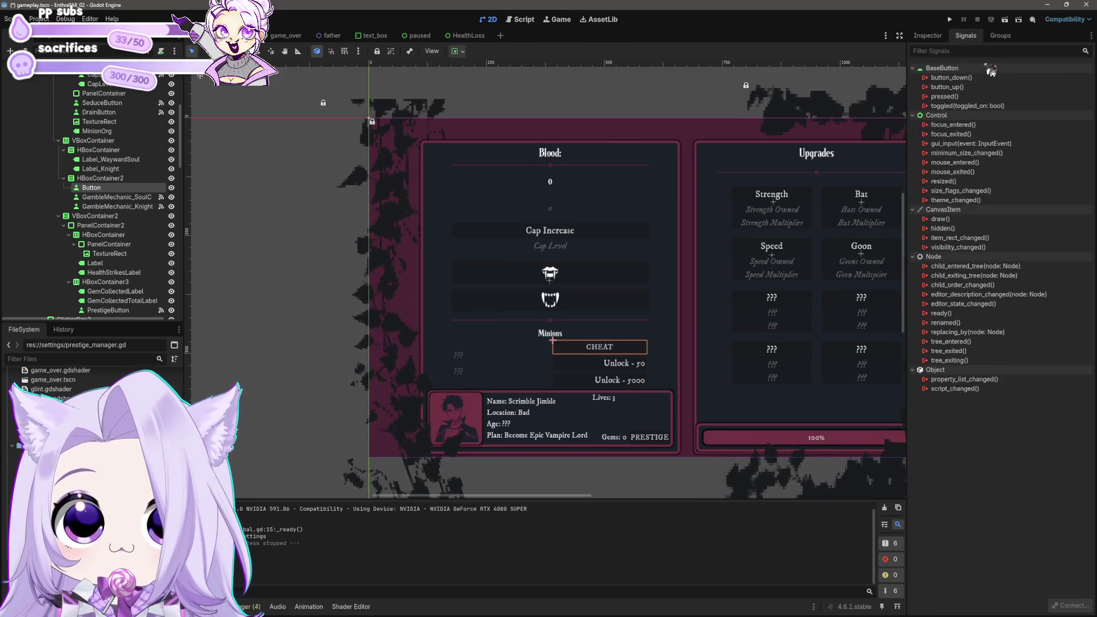
right_click(963, 97)
click(987, 104)
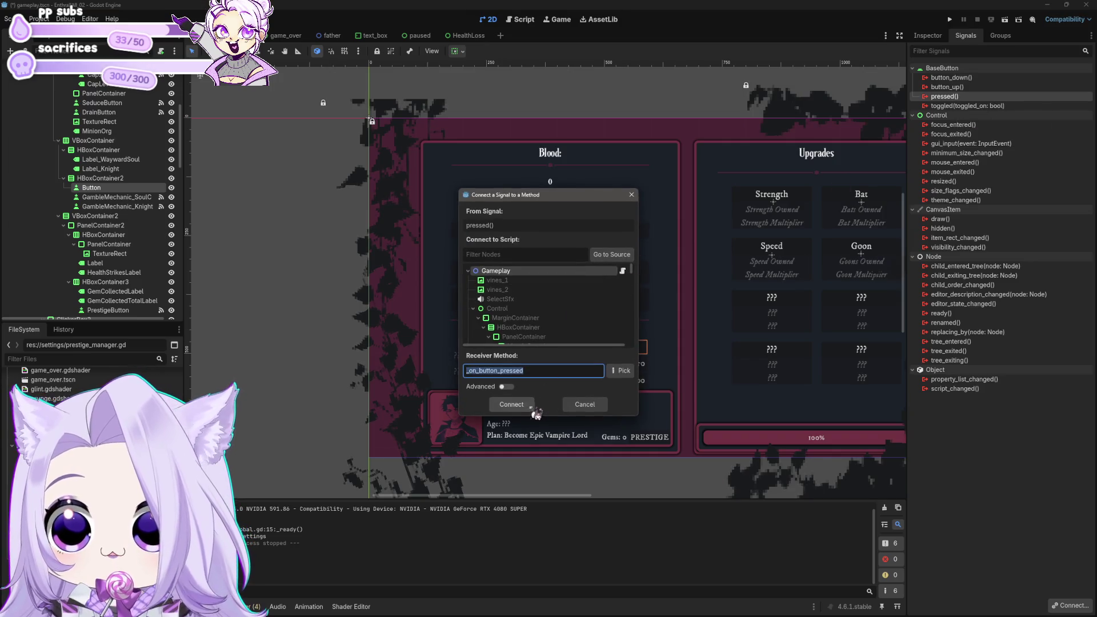
click(510, 403)
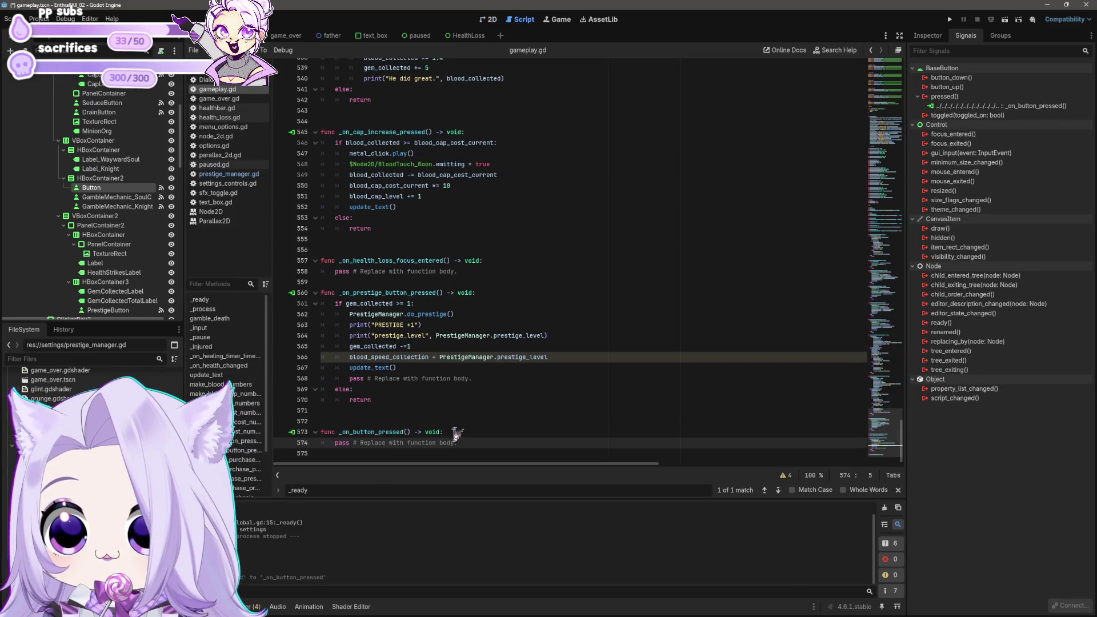
Write the handler setting gem_collected to 100 and blood_collected to 100000000, and save
key(ctrl+shift+Return)
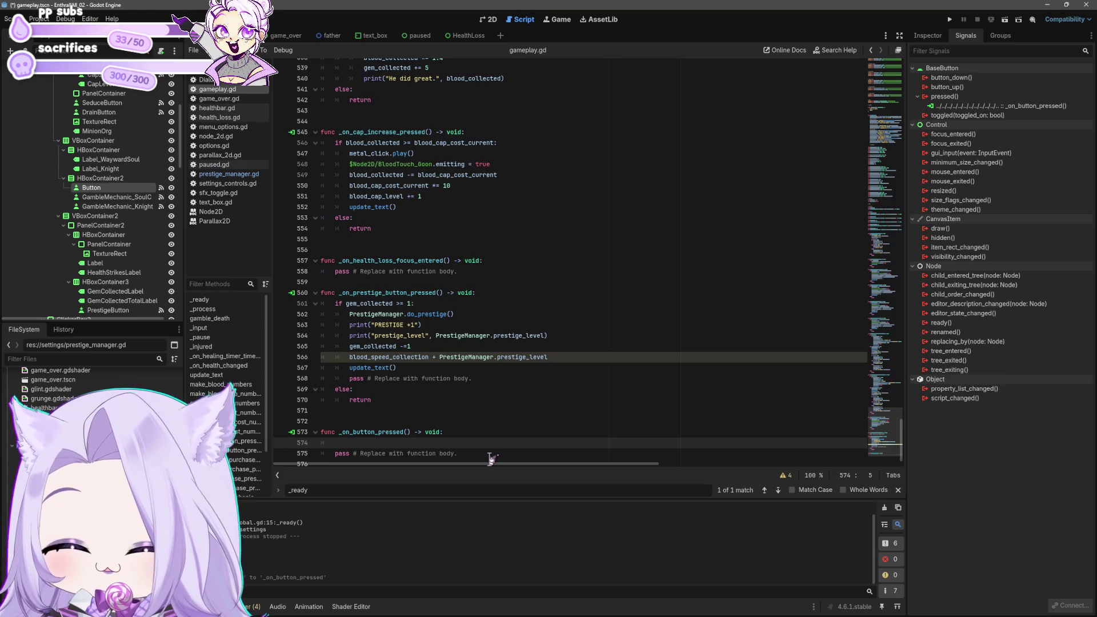
text(m+)
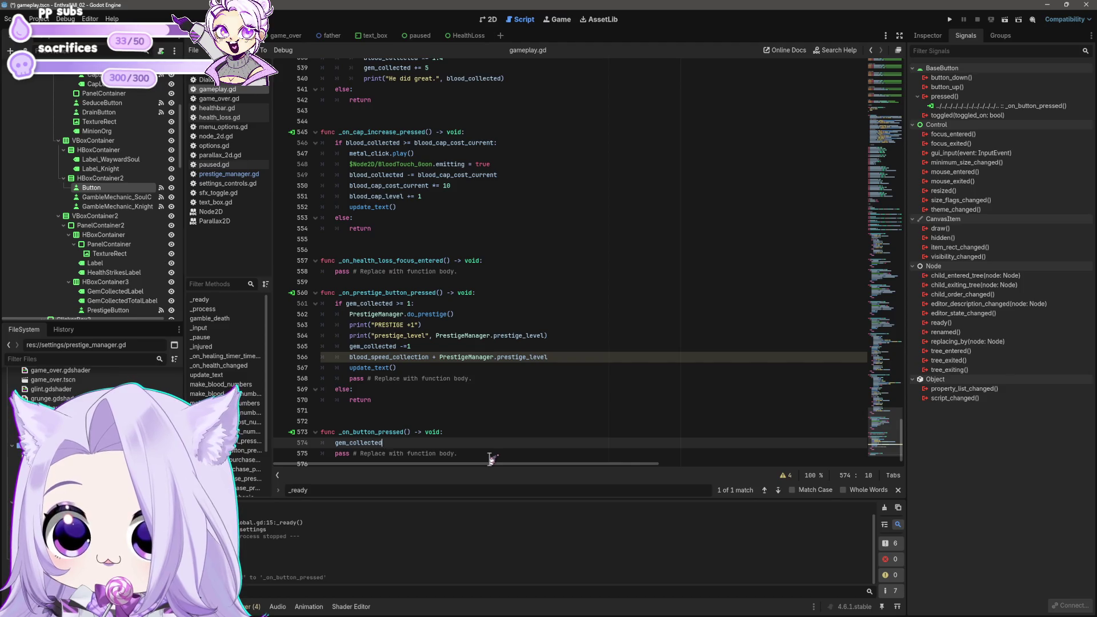
text( = 100)
key(Return)
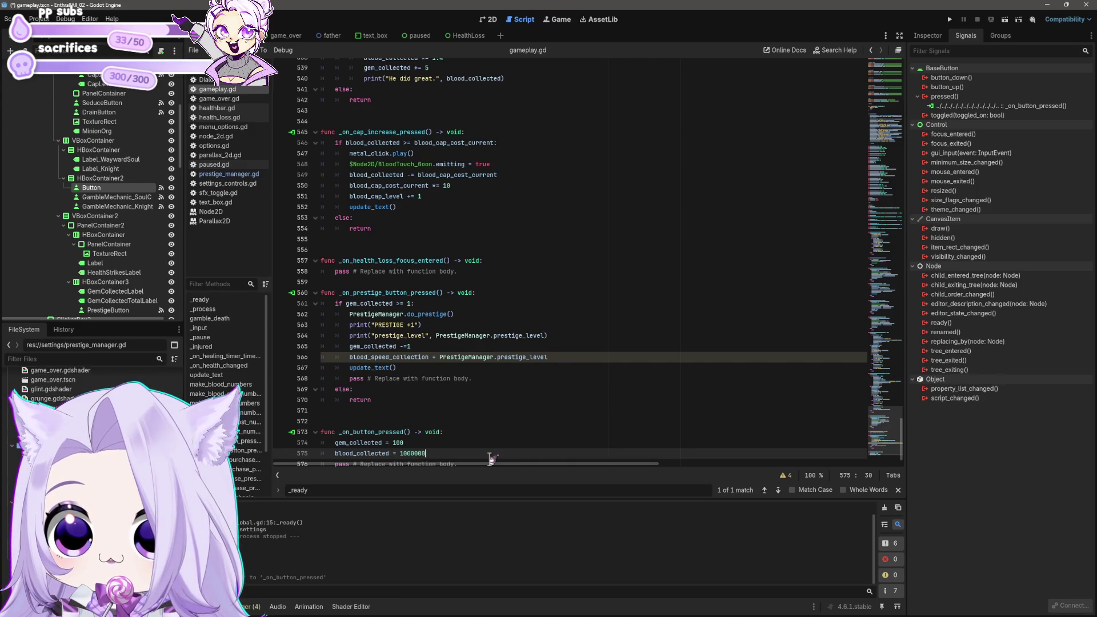
key(ctrl+s)
Start renaming the Button node in the Scene dock, beginning with 'C'
scroll(497, 250, down, 2)
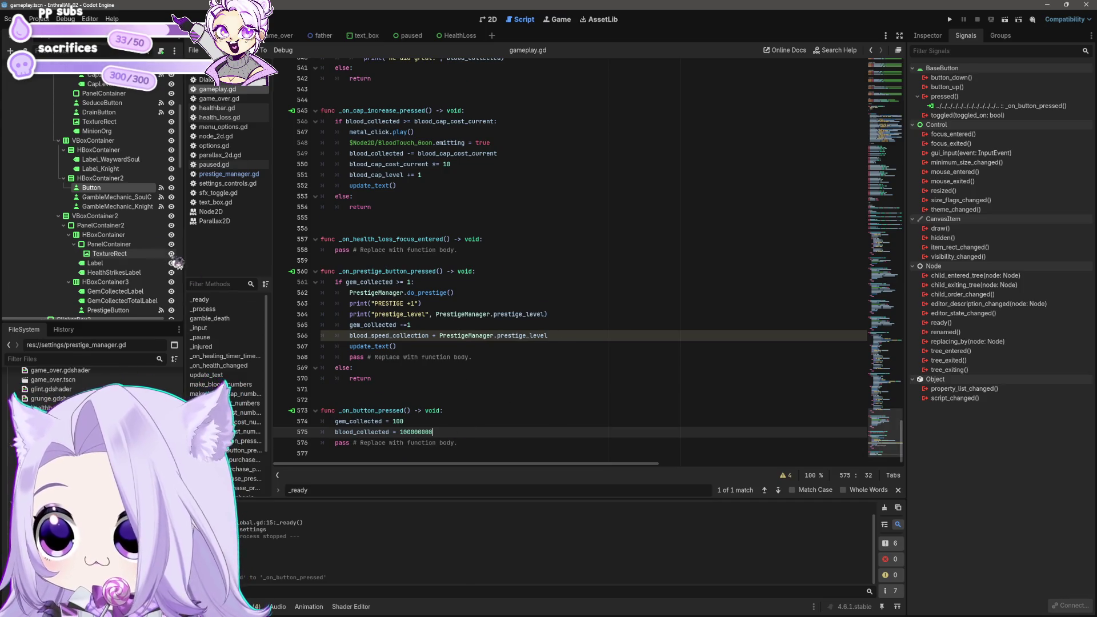
double_click(92, 188)
text(Cheat)
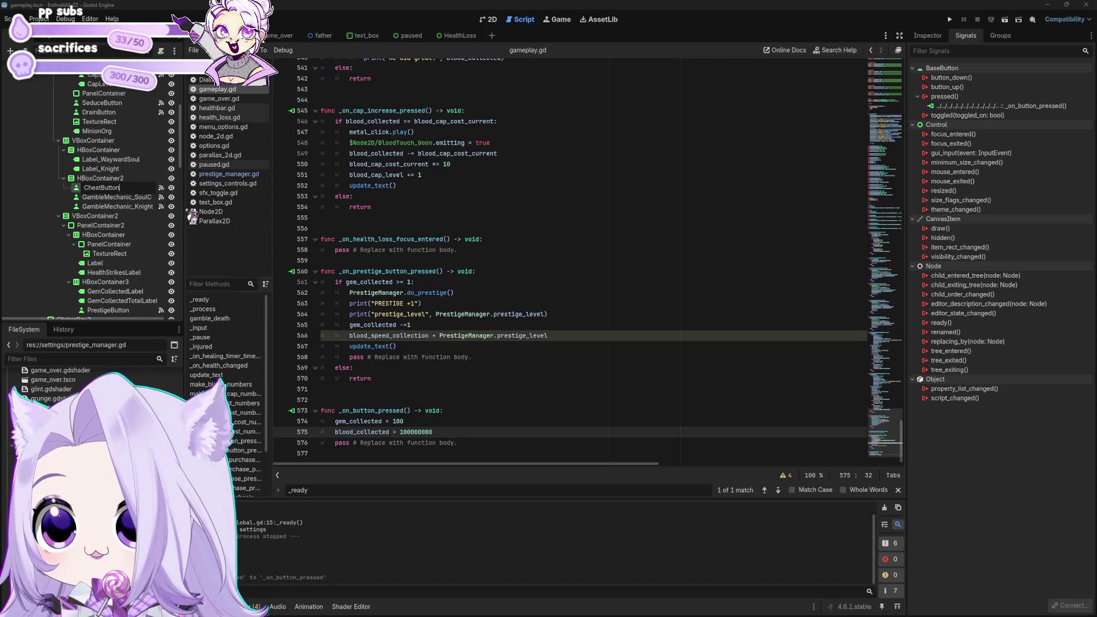
Name the node CheatButton and reconnect its pressed signal to _on_cheat_button_pressed
key(Return)
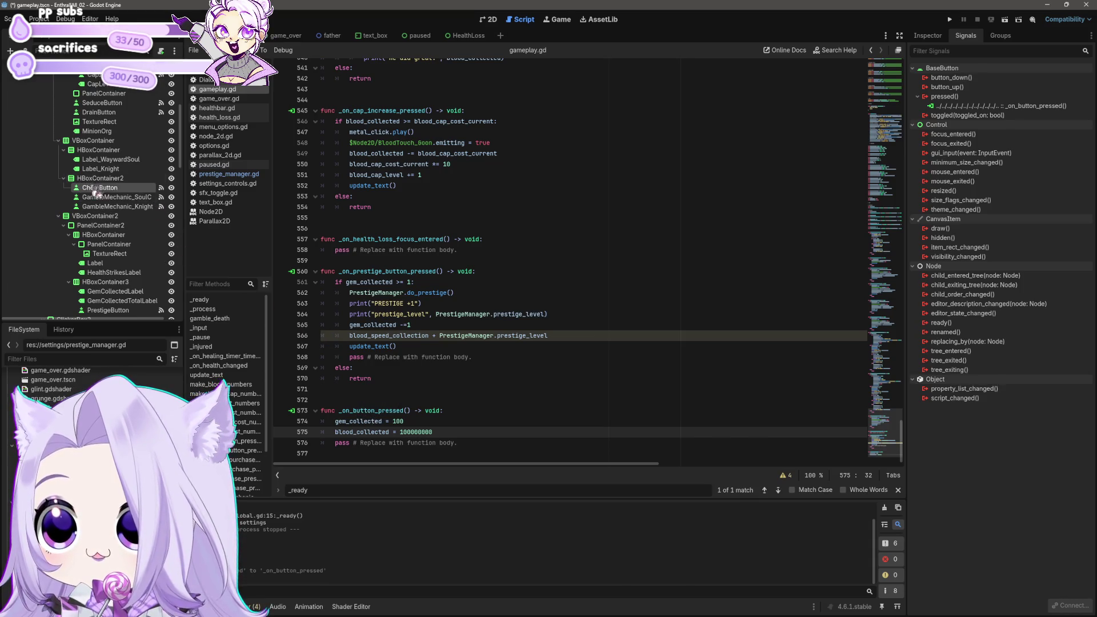
right_click(971, 106)
click(994, 129)
right_click(960, 96)
click(983, 104)
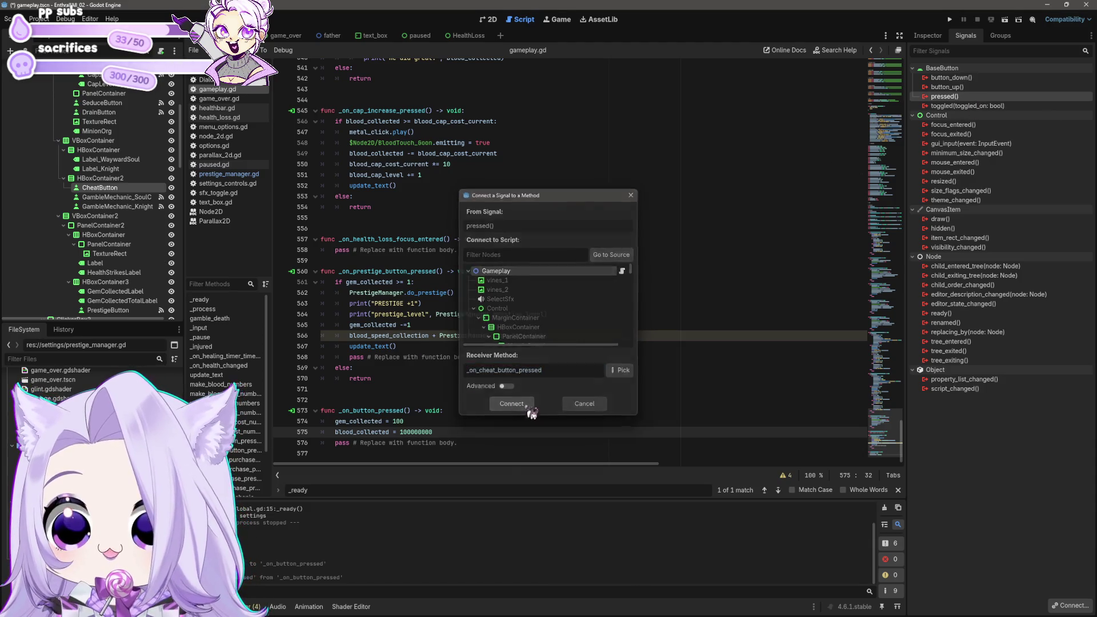
click(528, 406)
Move the cheat code into _on_cheat_button_pressed, remove the old _on_button_pressed, and run the game
drag(508, 404, 457, 397)
key(shift+Left)
key(shift+Home)
key(shift+Up)
key(BackSpace)
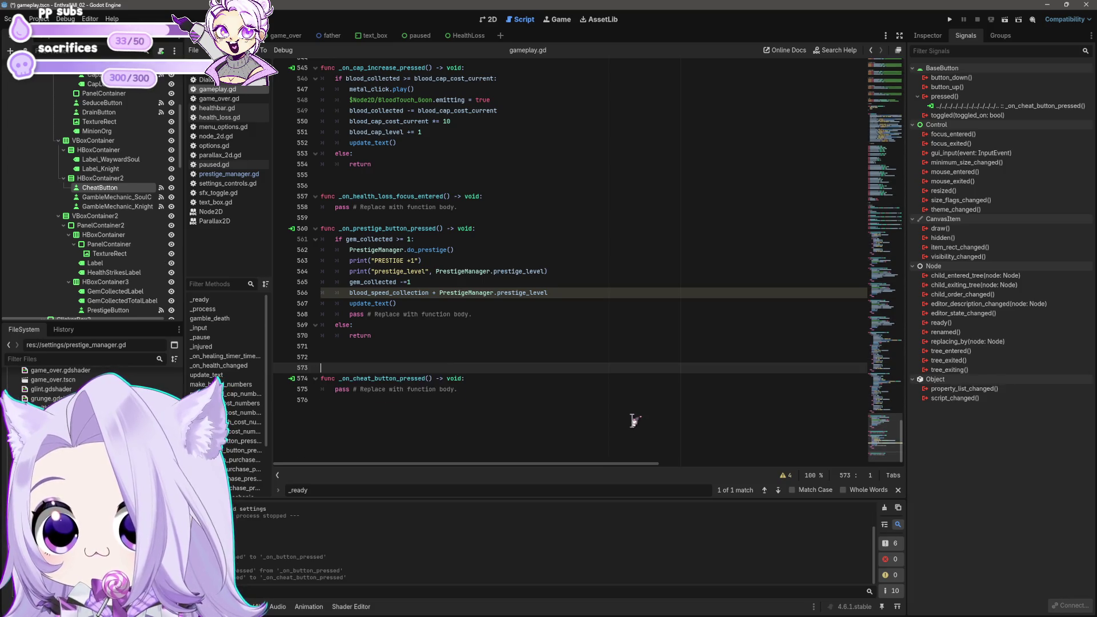
key(ctrl+z)
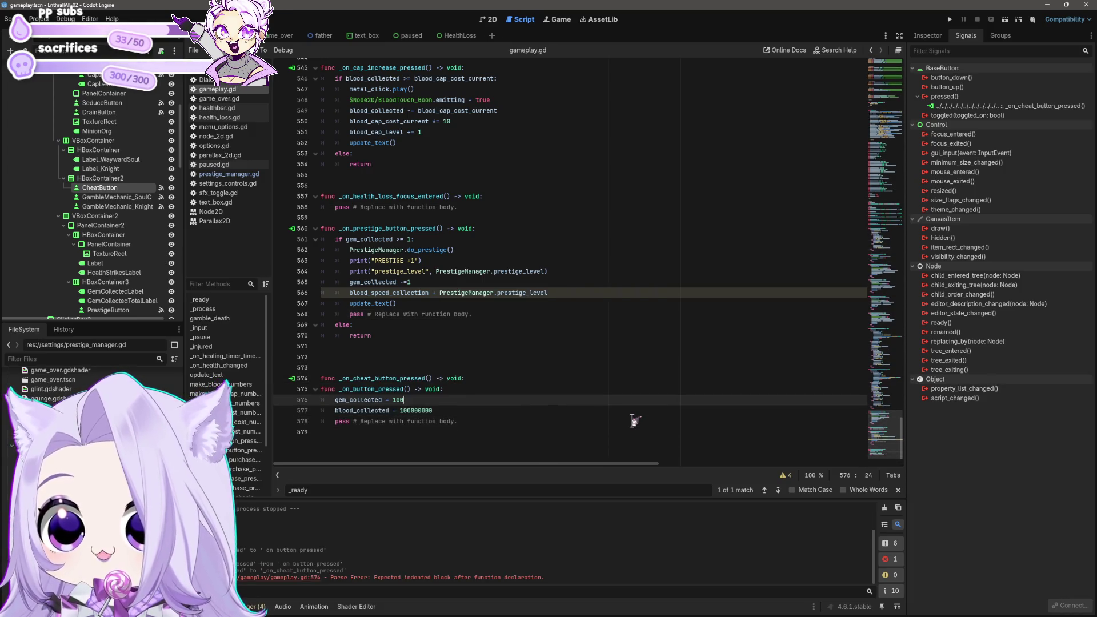
key(Up)
key(Home)
key(shift+Down)
key(BackSpace)
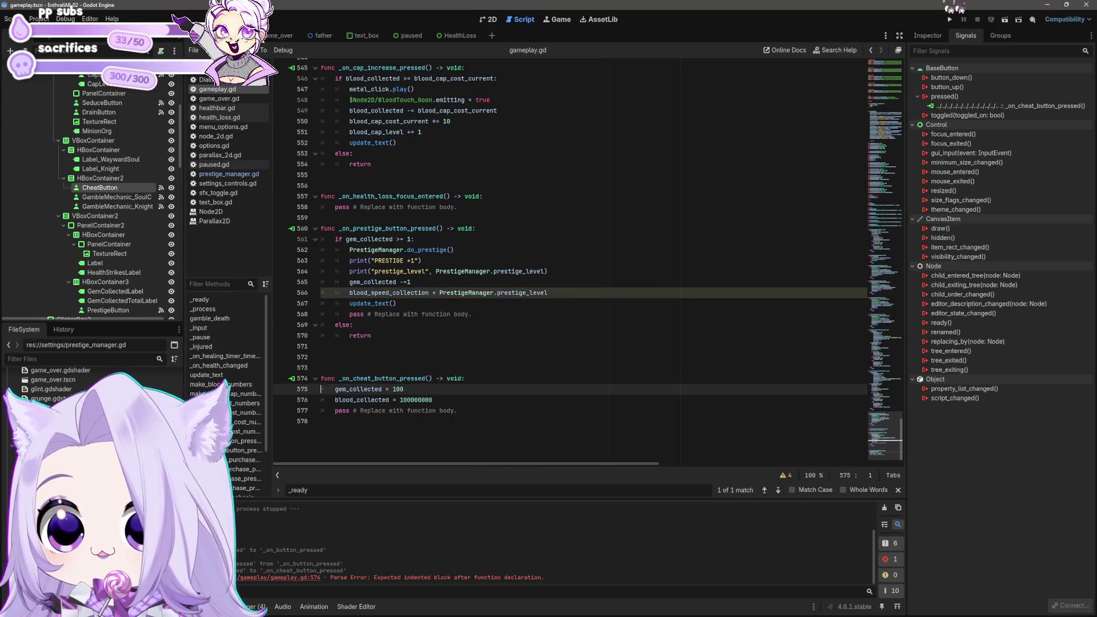
click(950, 19)
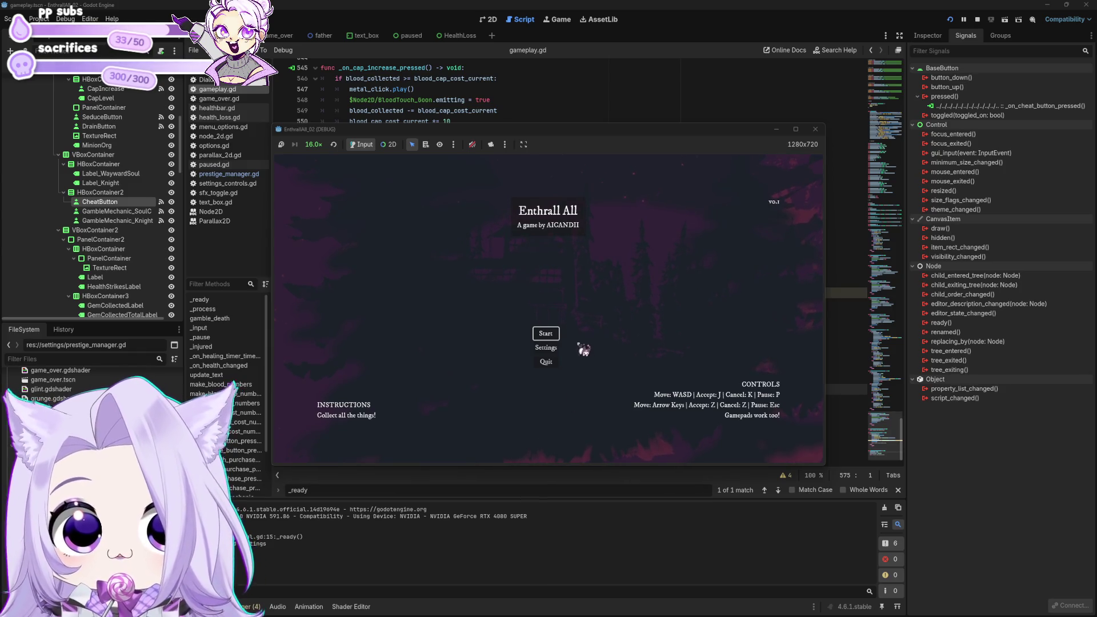
Start the game, apply CHEAT, and prestige twice, dropping Gems from 99 to 86
click(546, 333)
click(491, 364)
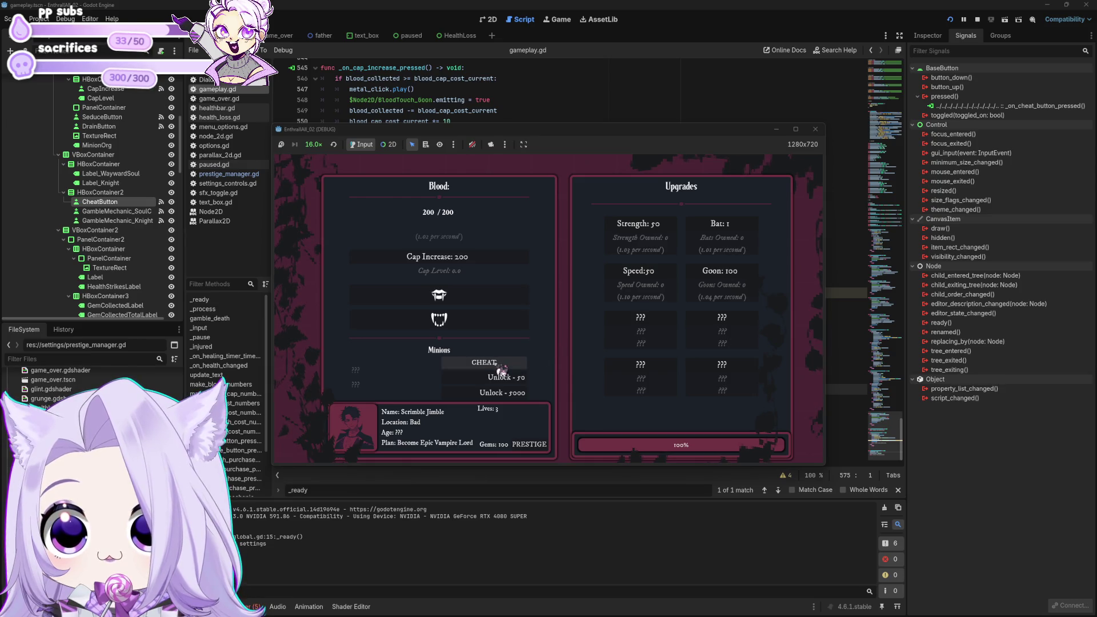
click(531, 445)
click(534, 445)
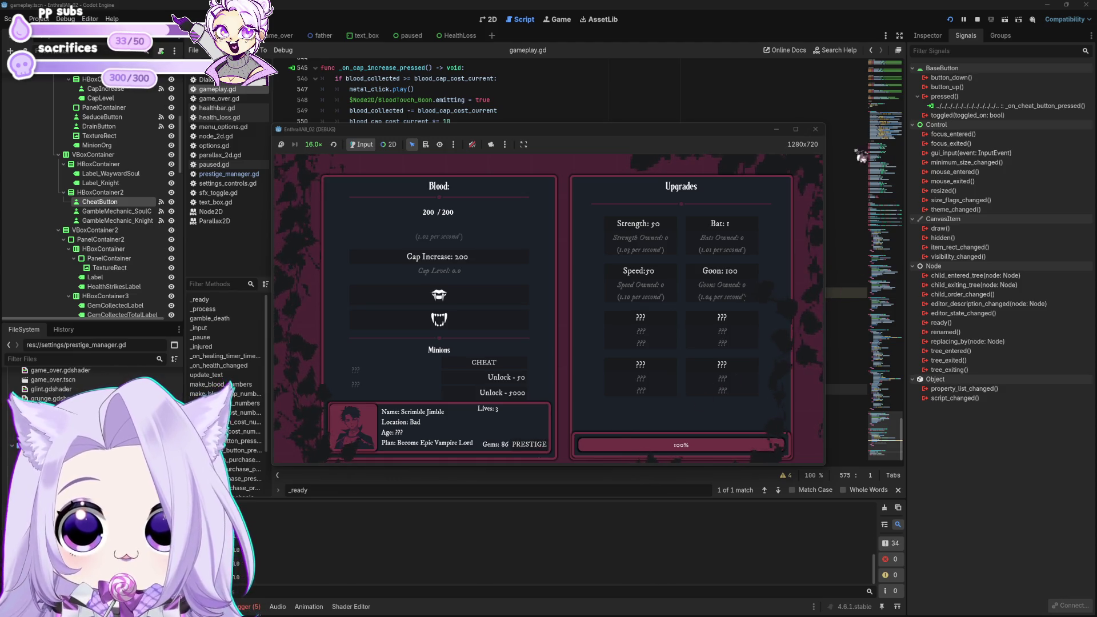
Stop the game and delete the extra blank lines before the cheat handler
click(816, 130)
click(557, 250)
click(502, 335)
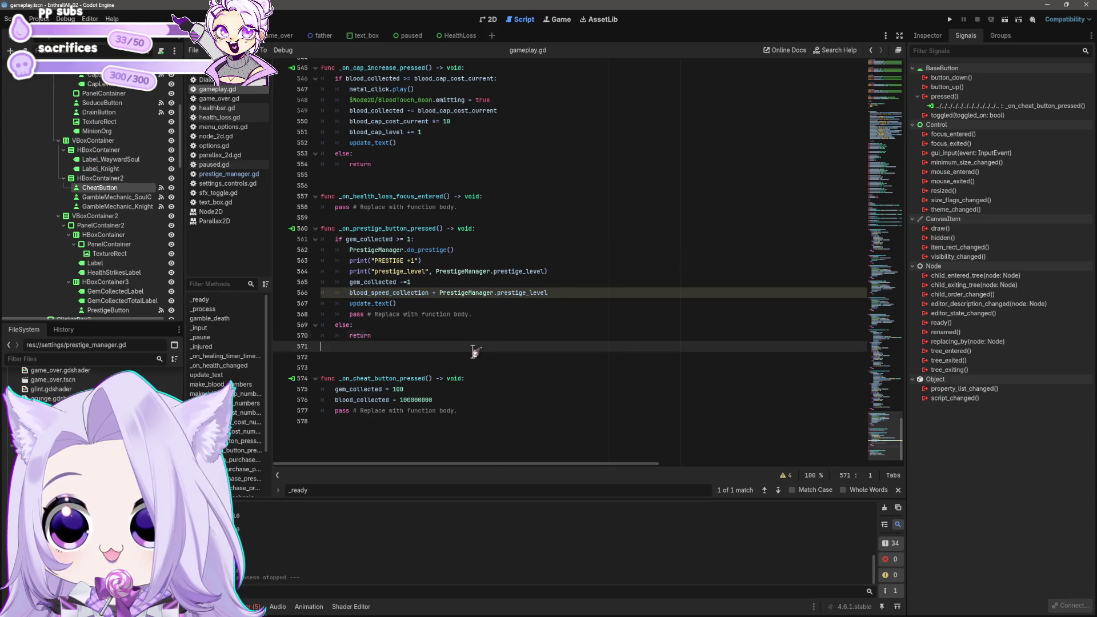
key(Delete)
key(Delete)
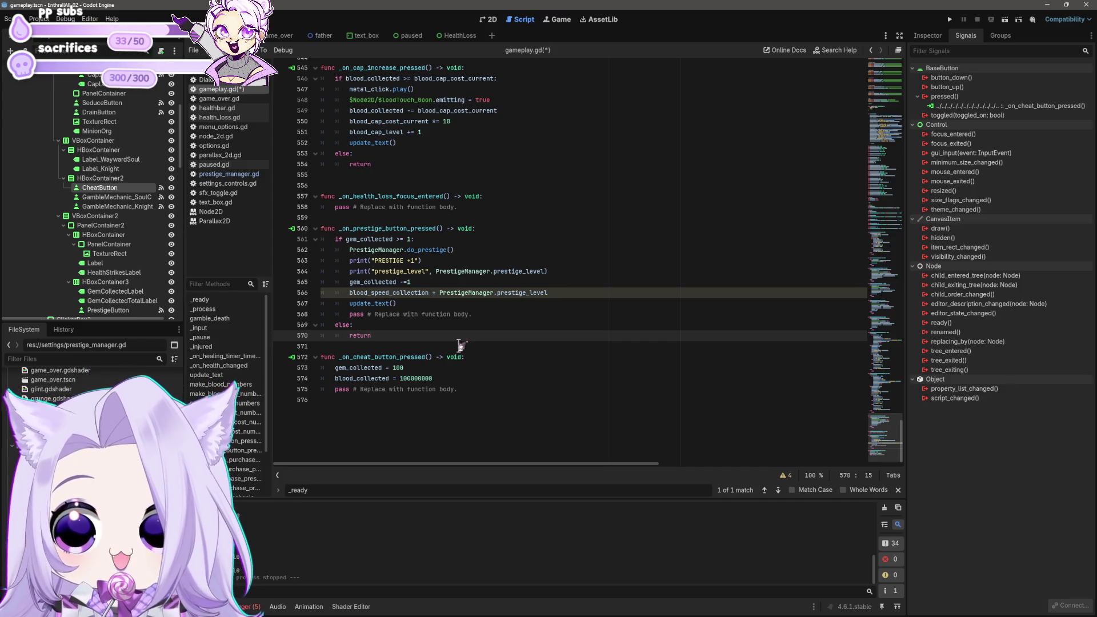
Delete the do_prestige call on line 562, then undo to restore it
click(464, 250)
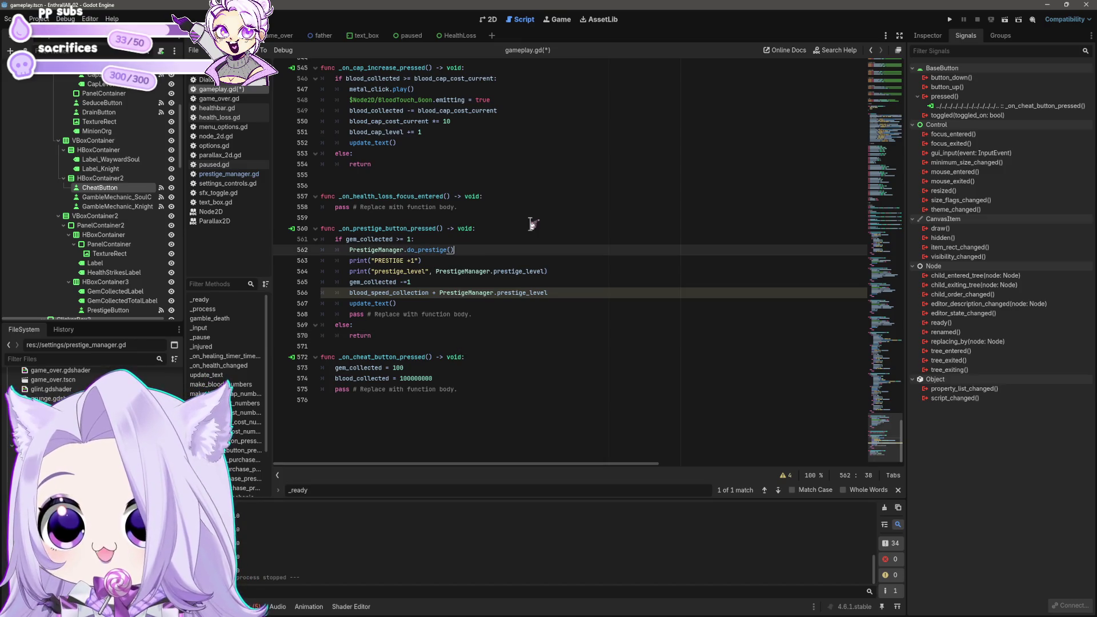
key(shift+Home)
key(shift+Home)
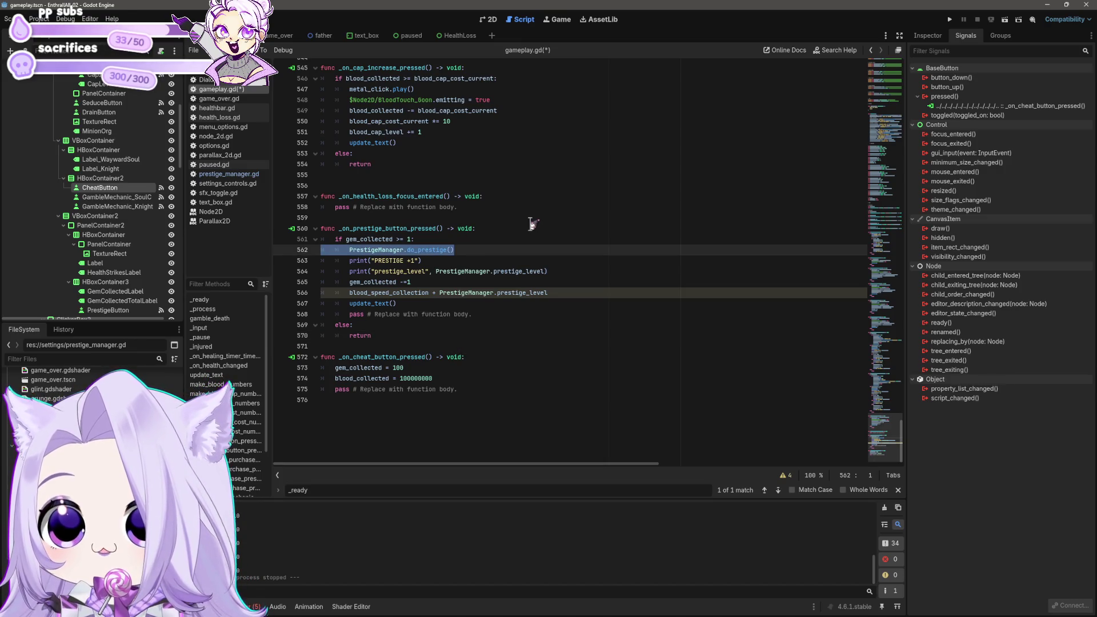
key(Delete)
key(Delete)
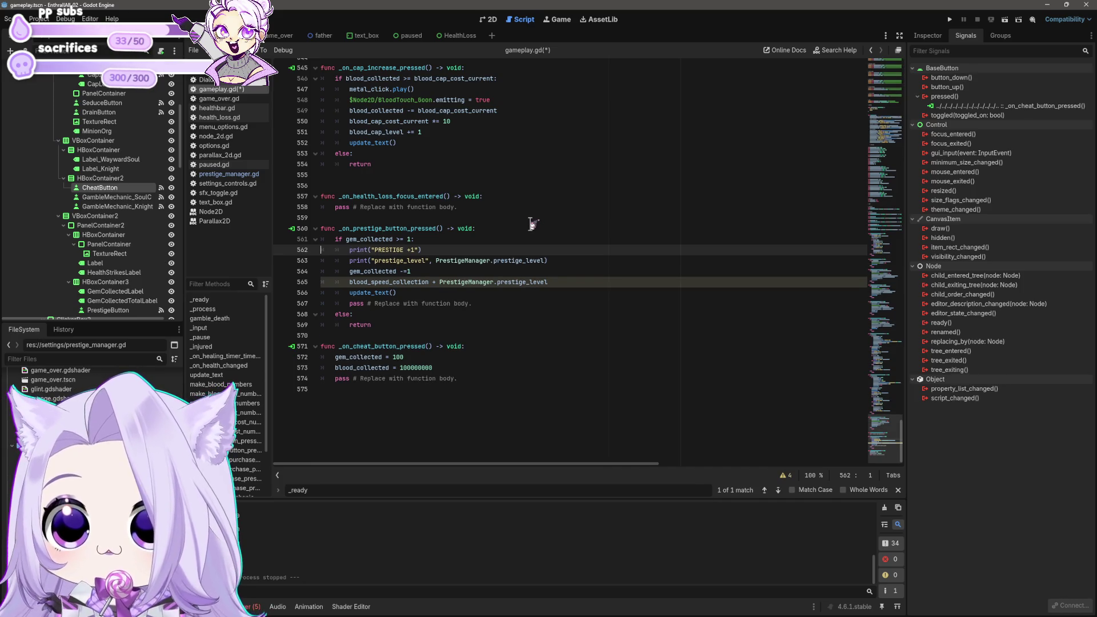
key(ctrl+z)
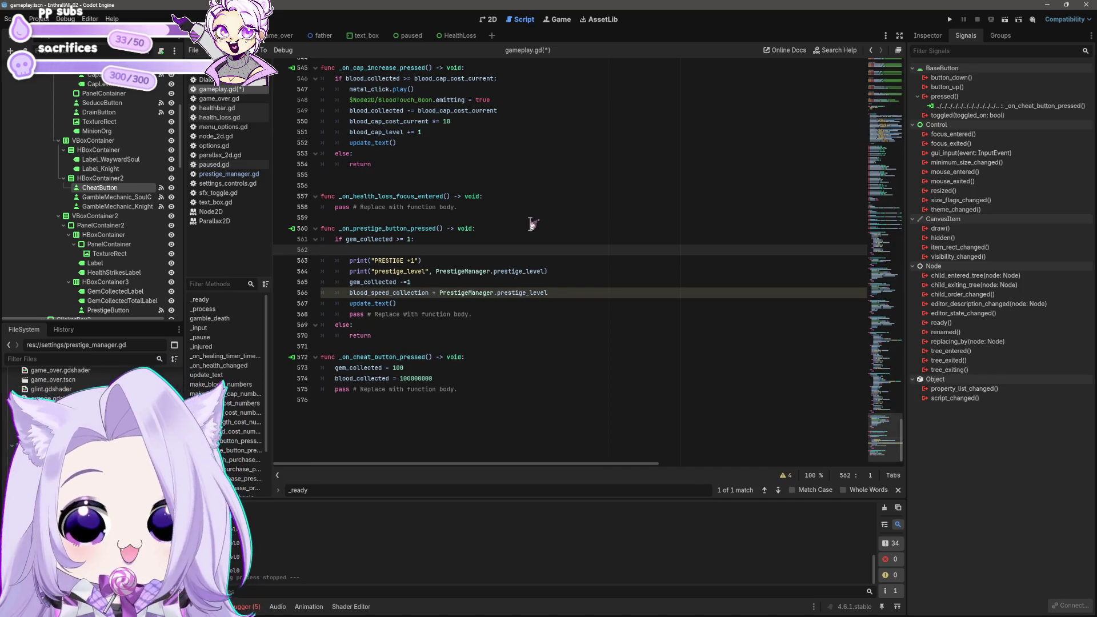
key(ctrl+z)
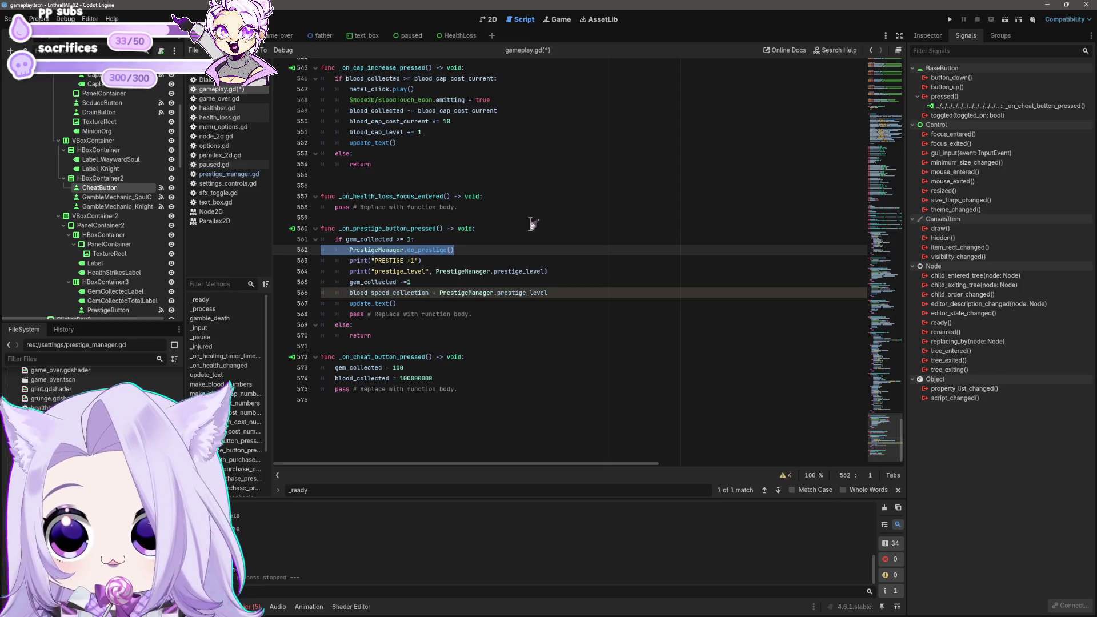
Change the prestige print label to 'prestige_level ', save gameplay.gd, and rerun the game
click(428, 271)
key(ctrl+s)
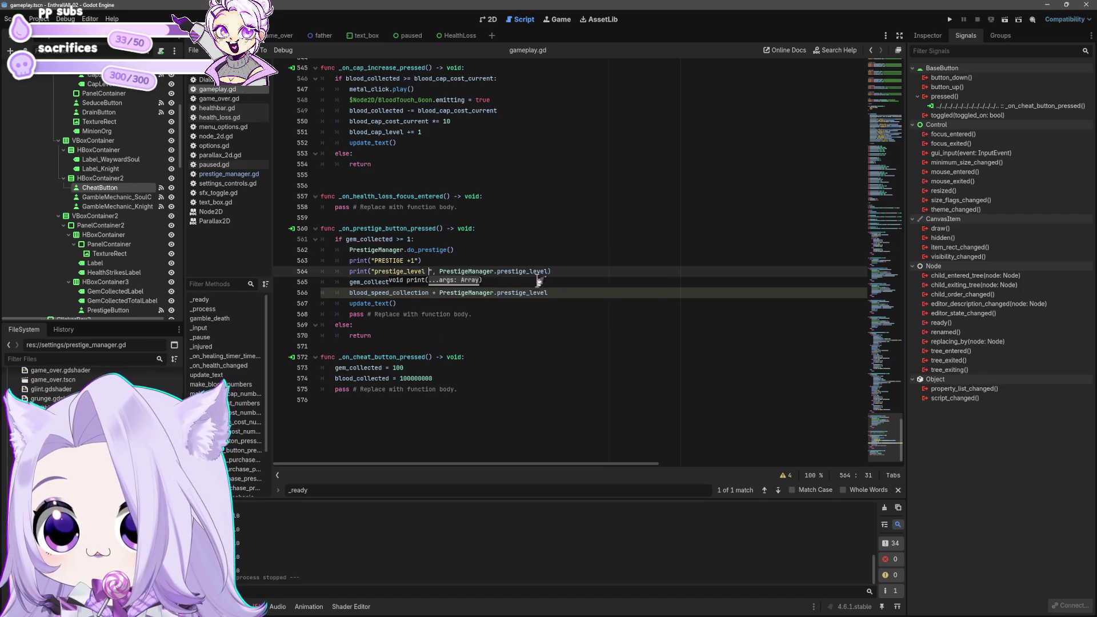
click(580, 270)
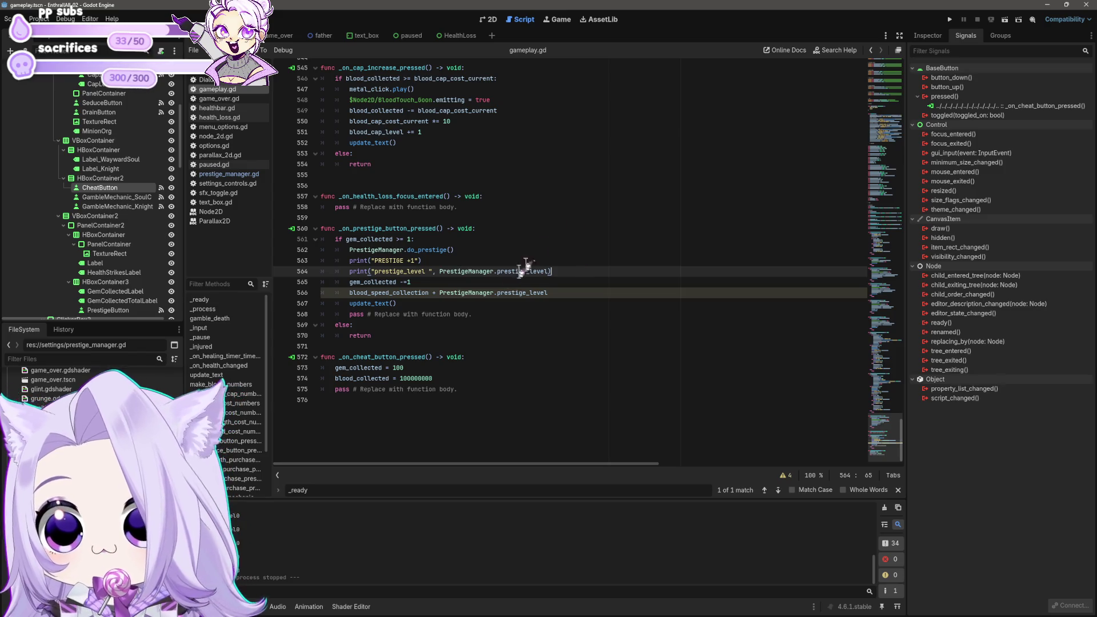
drag(552, 292, 497, 293)
key(ctrl+c)
double_click(501, 271)
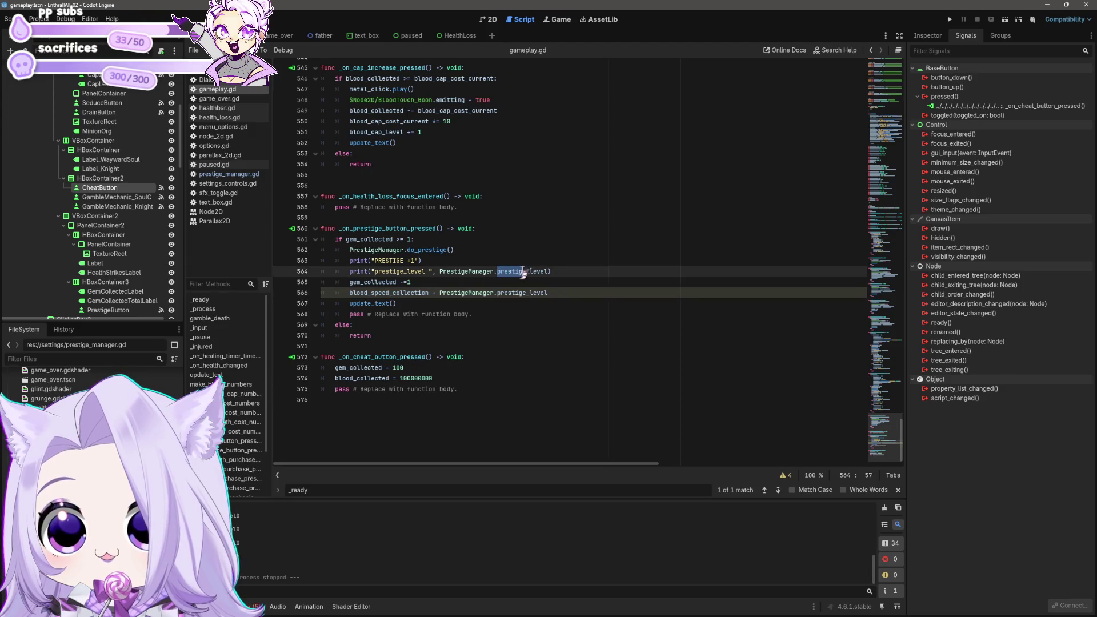
key(ctrl+v)
key(ctrl+s)
click(950, 19)
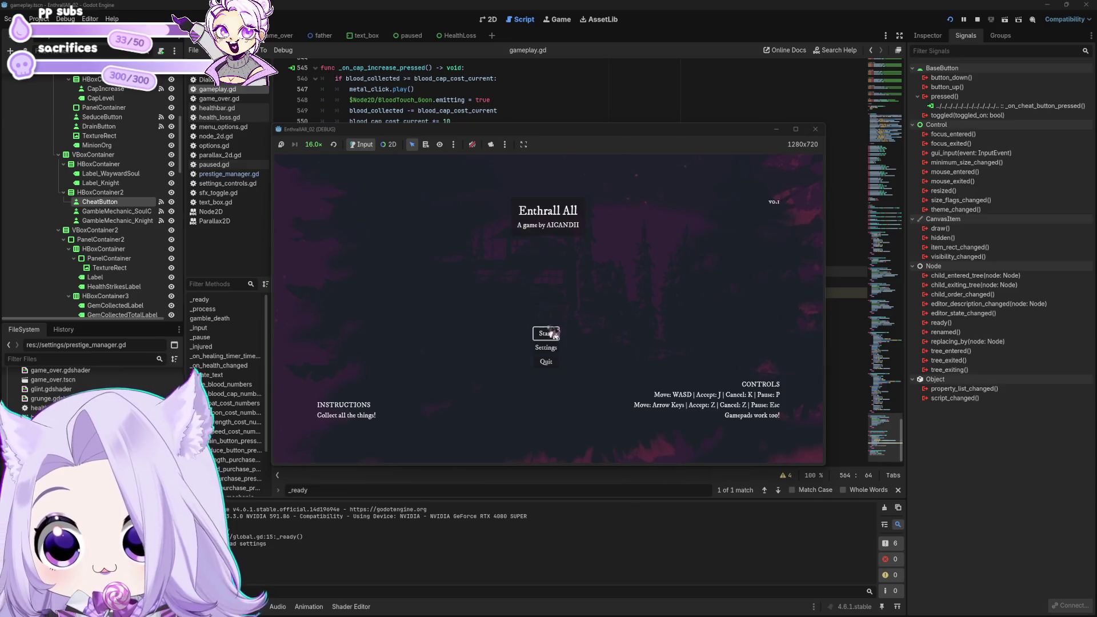
Start the game, apply CHEAT, and prestige three times, watching Gems drop from 100 to 97
click(549, 333)
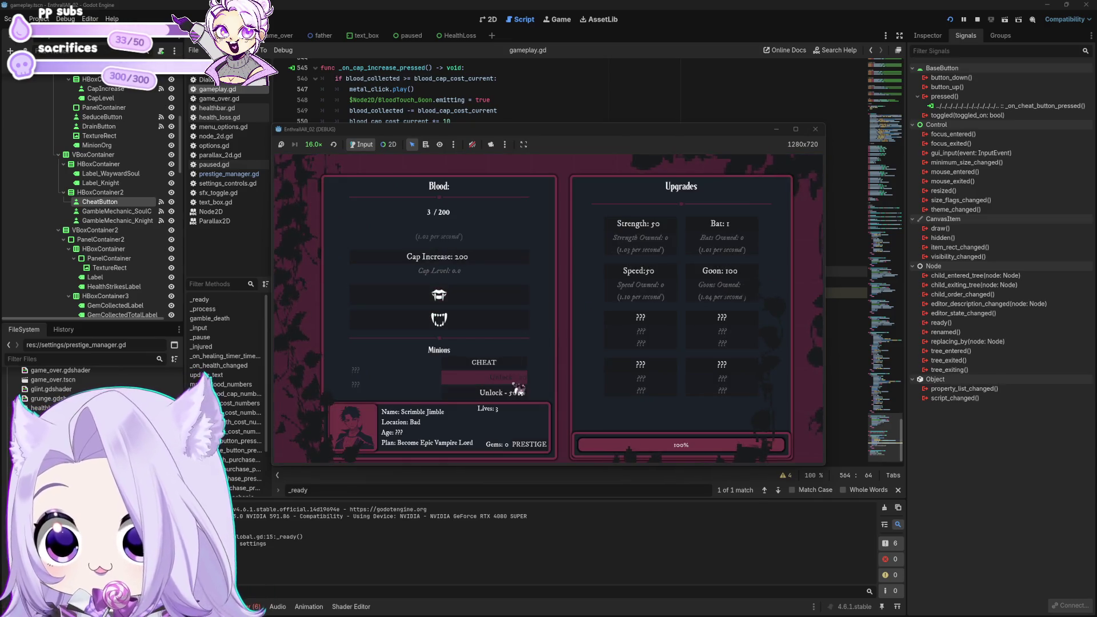
click(503, 363)
click(537, 451)
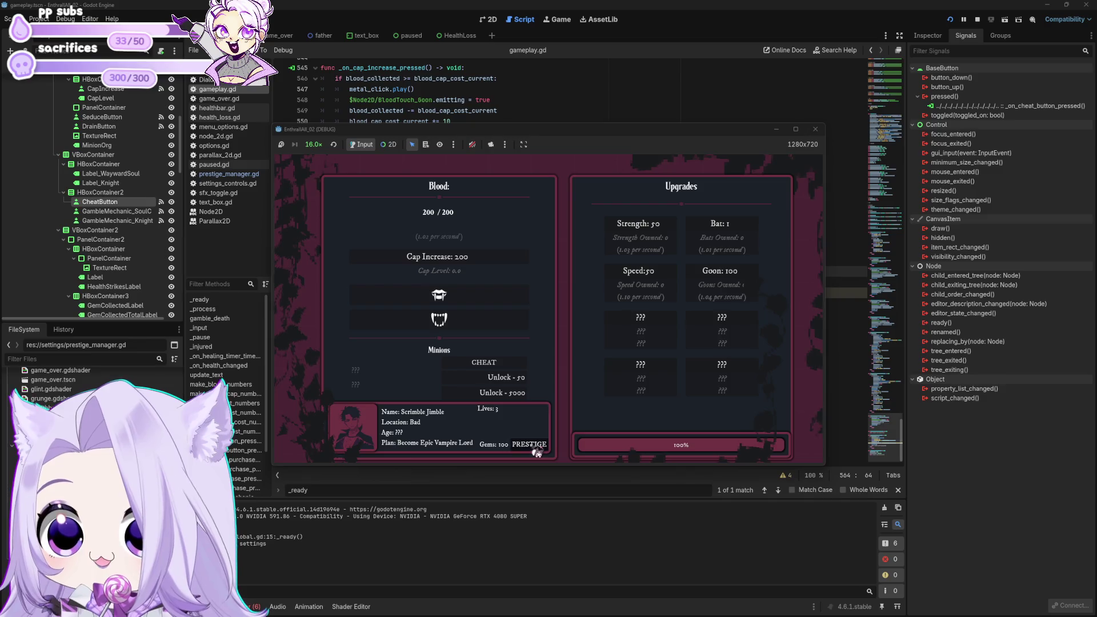
click(538, 451)
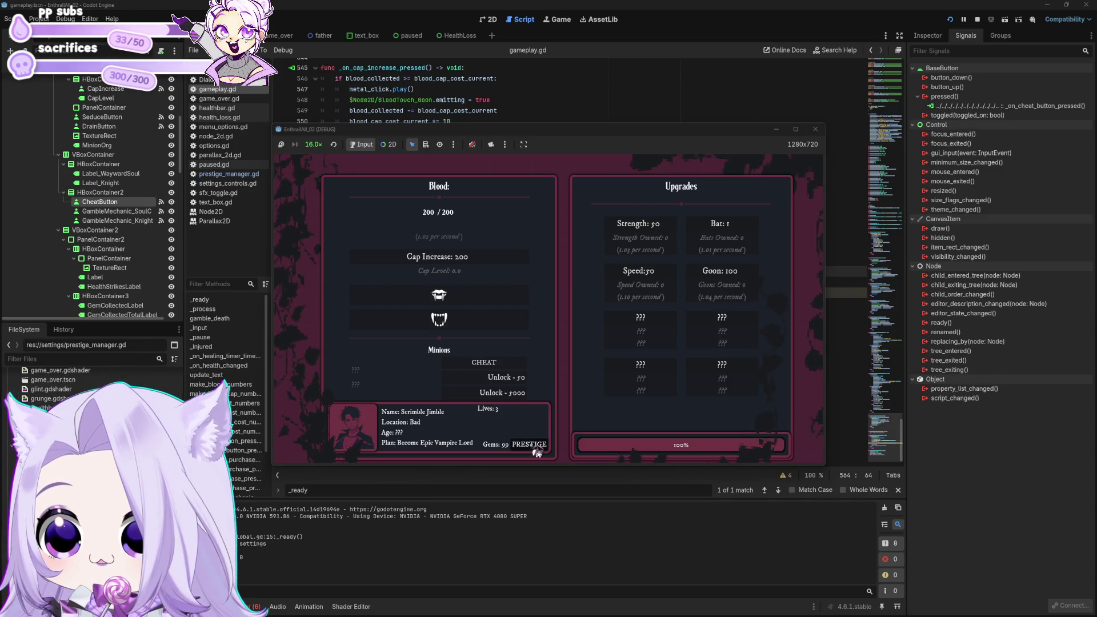
click(538, 451)
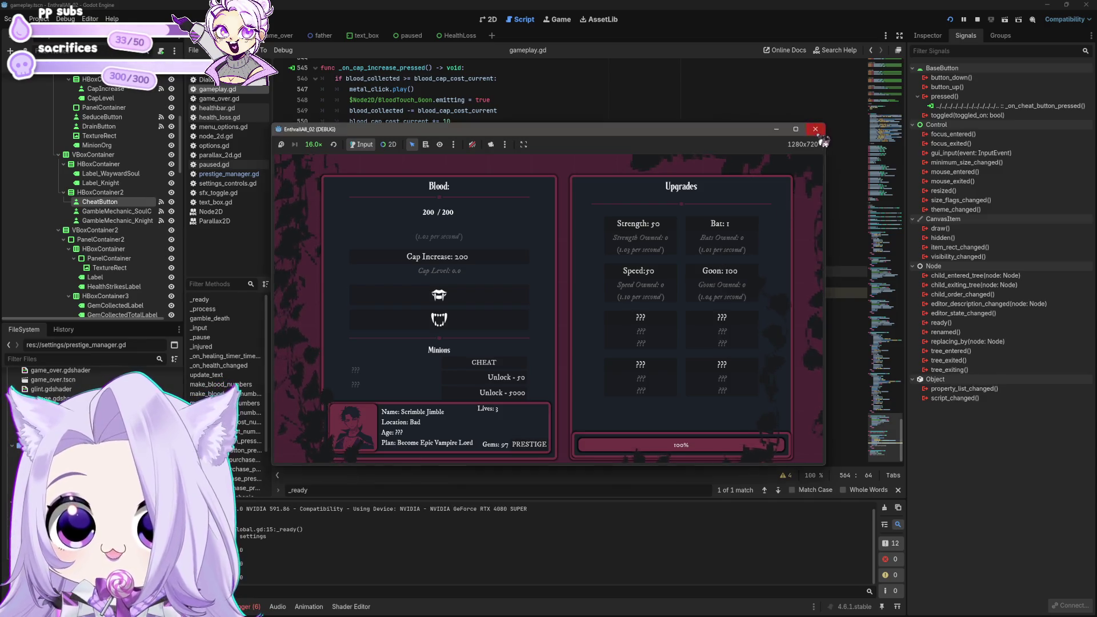
Stop the game and review the do_prestige function in prestige_manager.gd
click(815, 128)
click(228, 174)
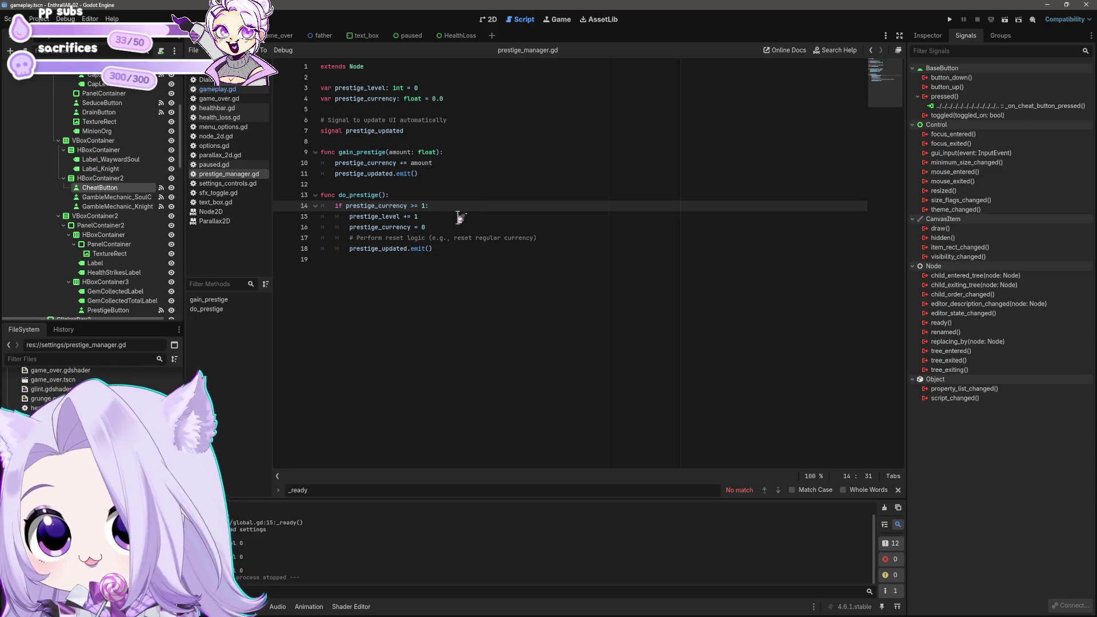
click(456, 217)
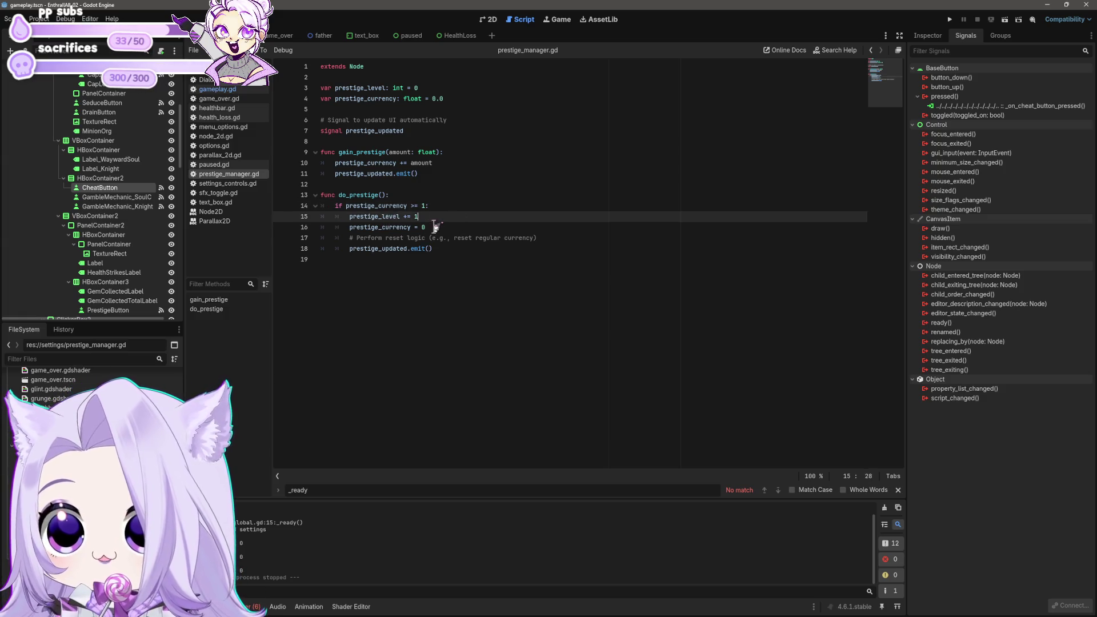
drag(387, 195, 371, 196)
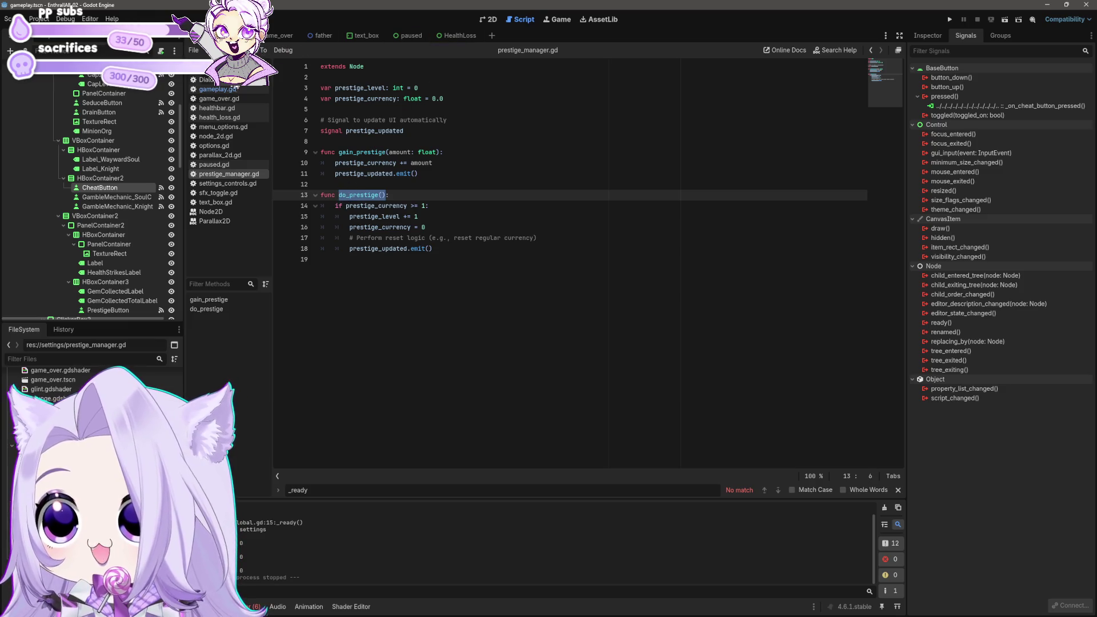
Inspect the do_prestige call, pass line and prestige print line in gameplay.gd
click(219, 91)
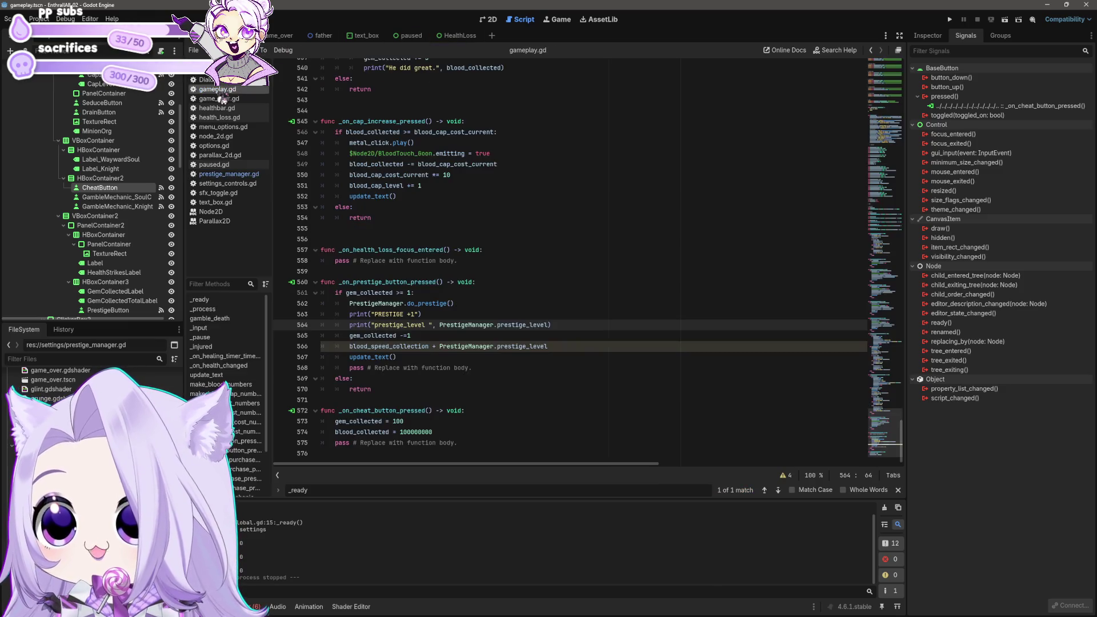
click(462, 303)
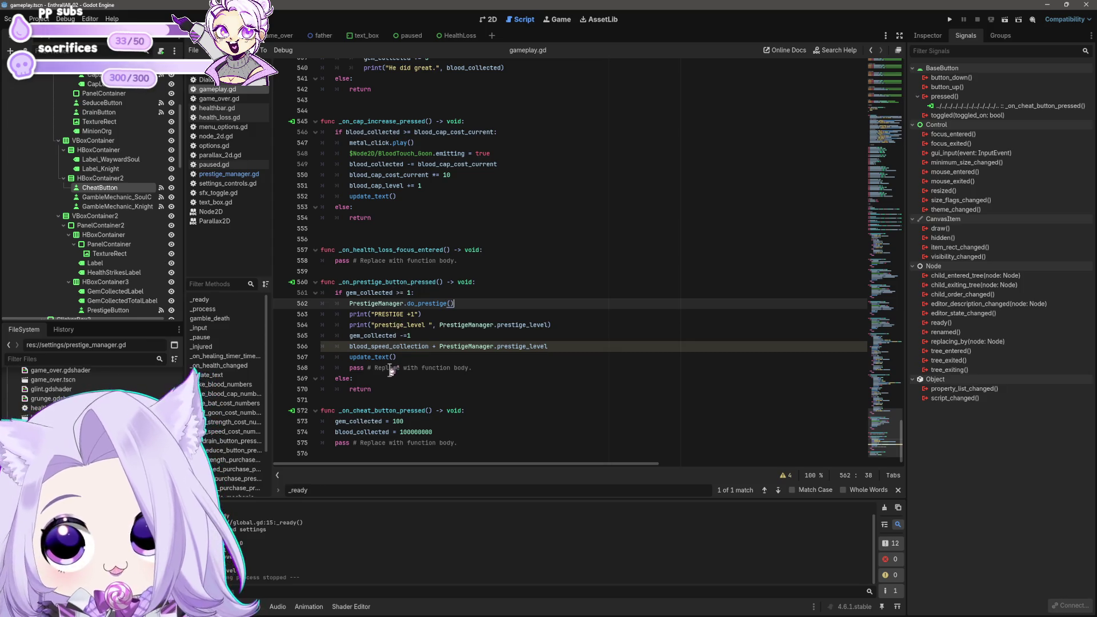
click(475, 368)
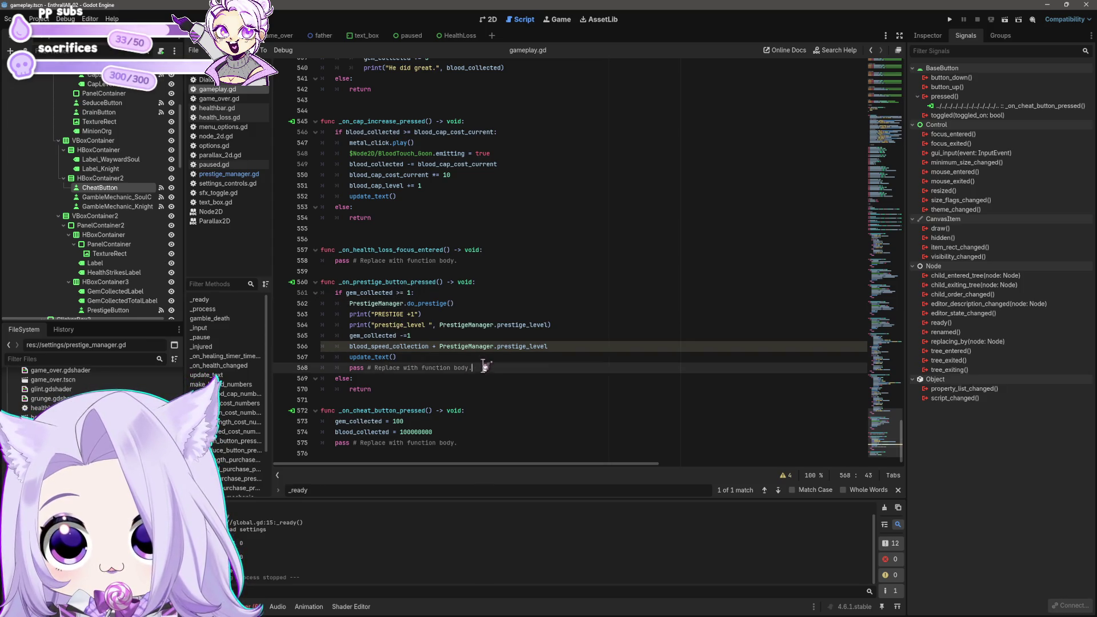
drag(474, 368, 272, 366)
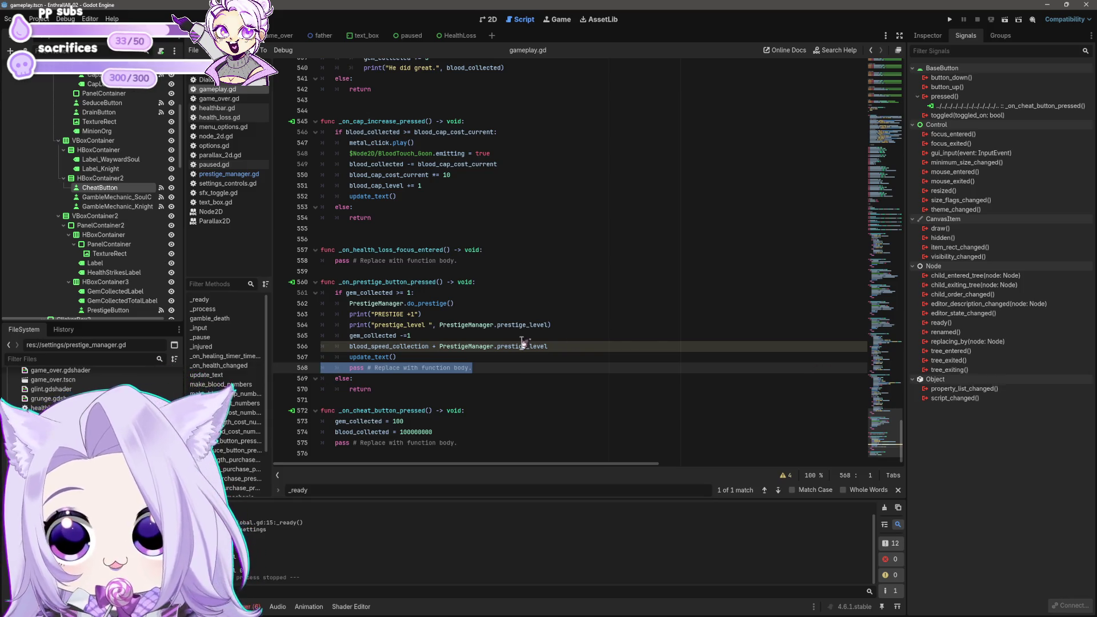
click(582, 346)
click(576, 324)
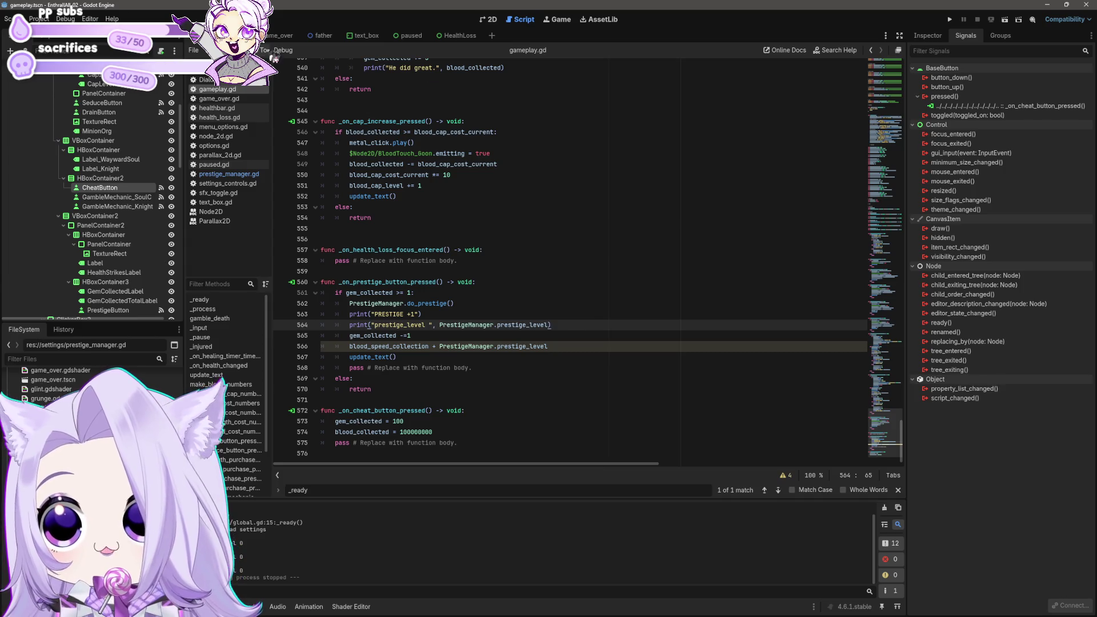
Delete the empty last line after prestige_updated.emit() in prestige_manager.gd
click(237, 175)
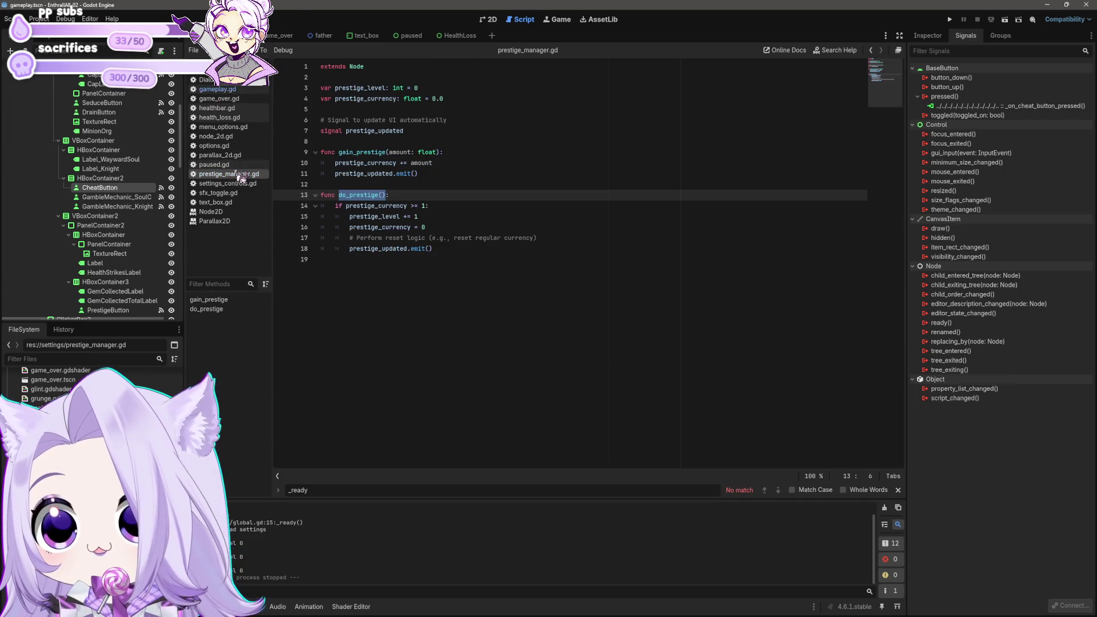
click(468, 247)
click(357, 260)
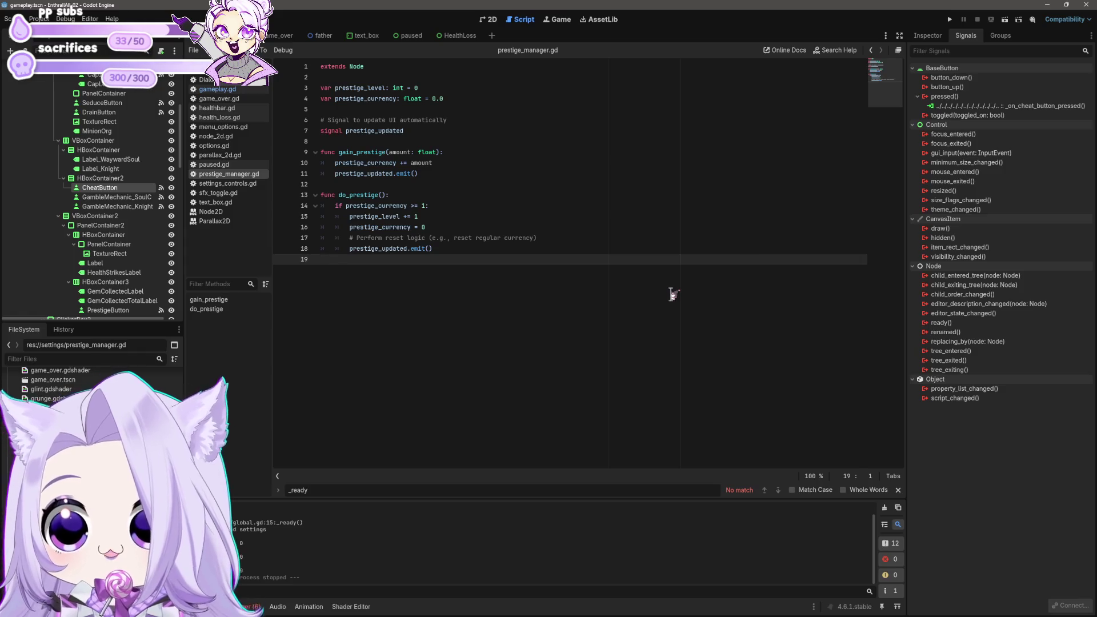
key(BackSpace)
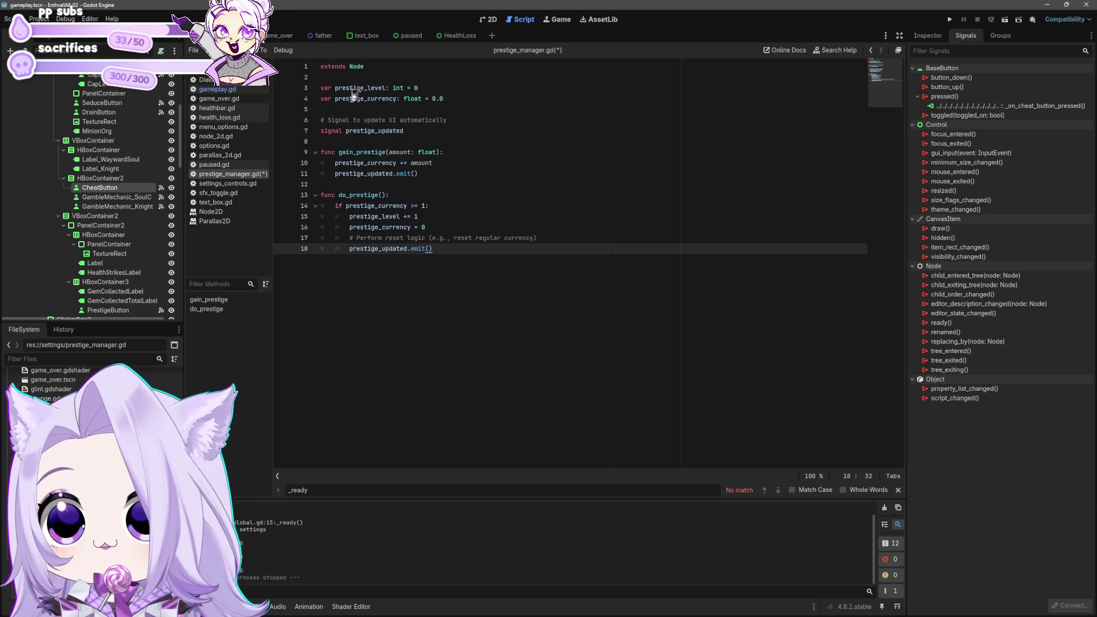
click(265, 35)
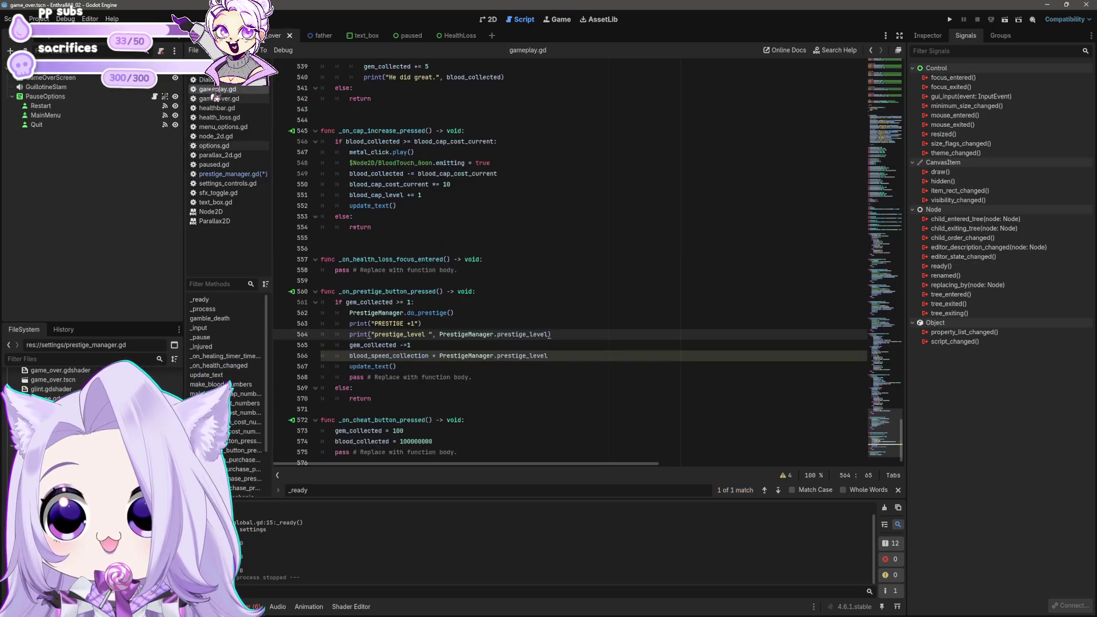
Duplicate the prestige_currency line in _ready and edit the copy to assign PrestigeManager.prestige_level, then save
drag(902, 440, 906, 93)
click(523, 165)
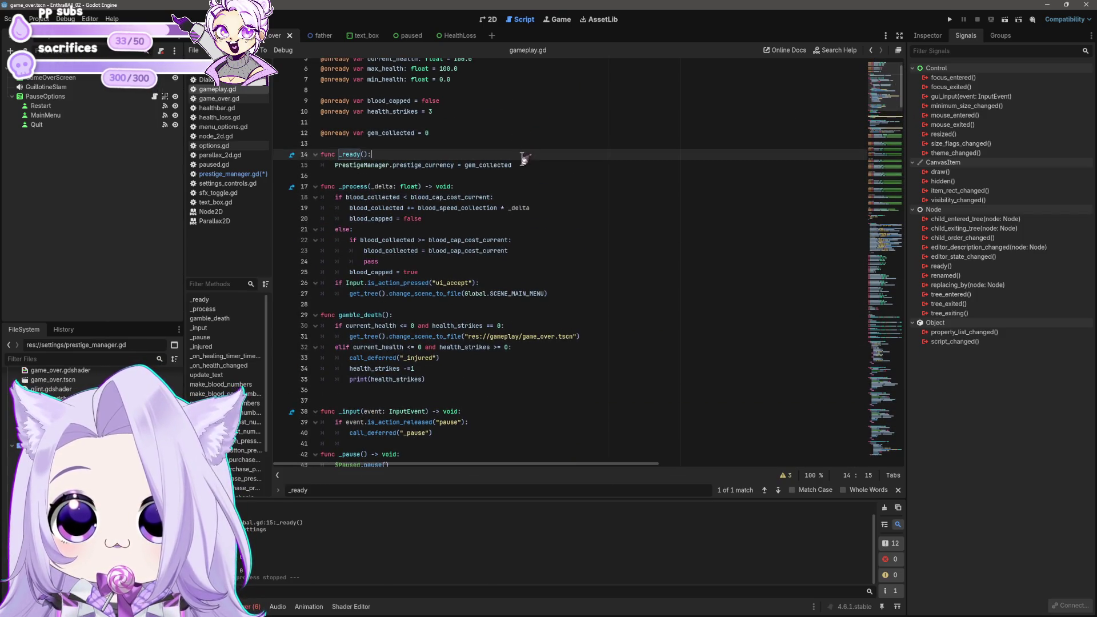
key(shift+Home)
key(ctrl+shift+d)
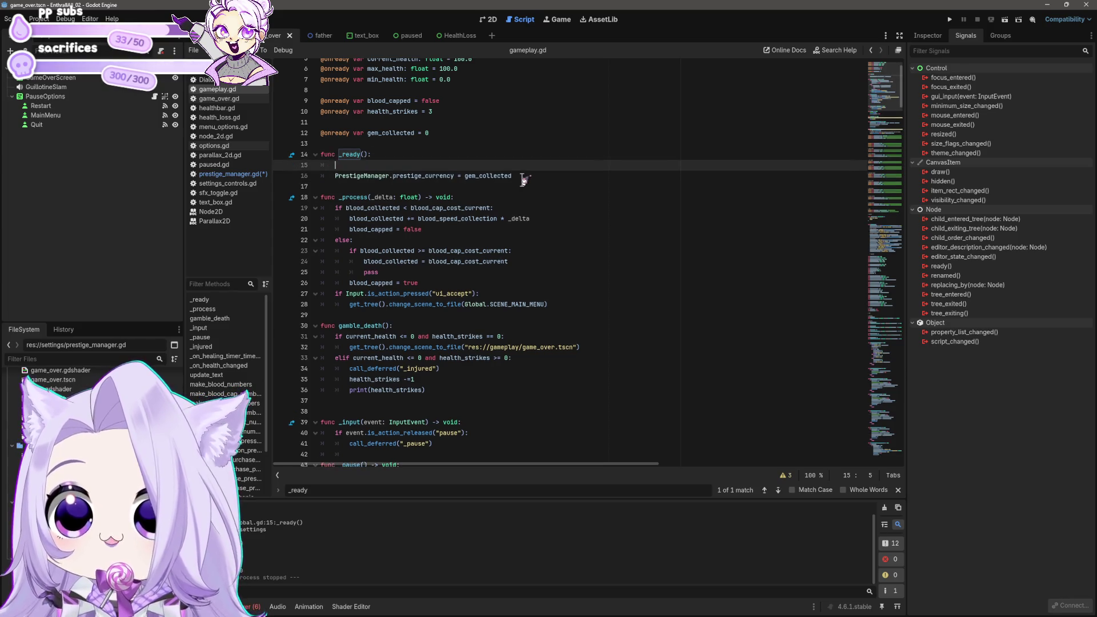
key(Left)
key(Left)
key(Left)
key(BackSpace)
key(BackSpace)
key(BackSpace)
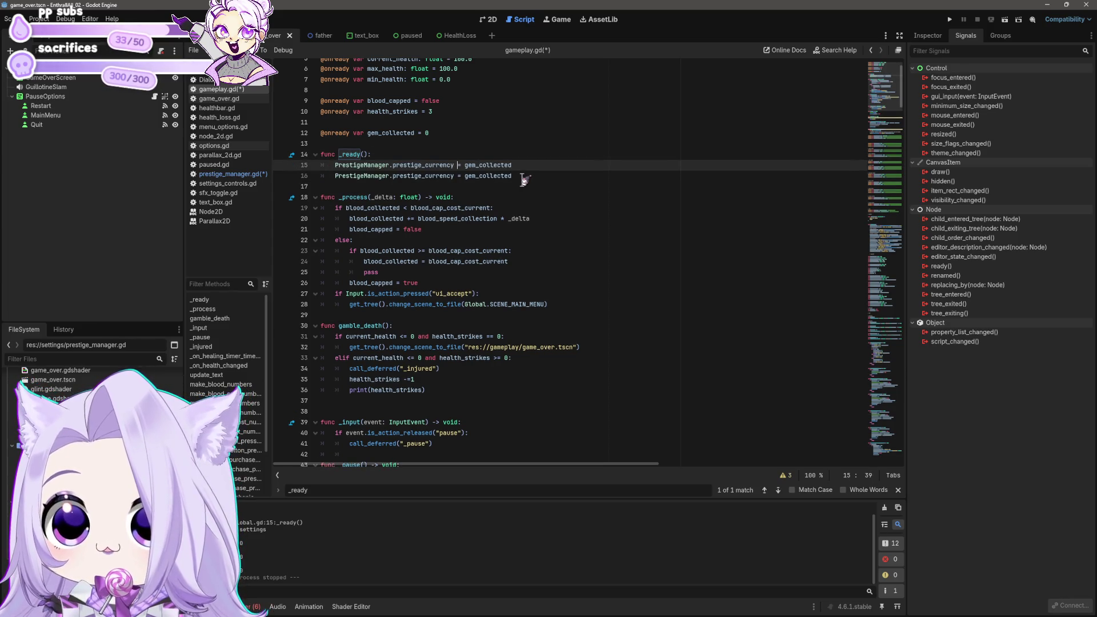
text(level)
key(End)
key(shift+Left)
key(shift+Left)
key(shift+Left)
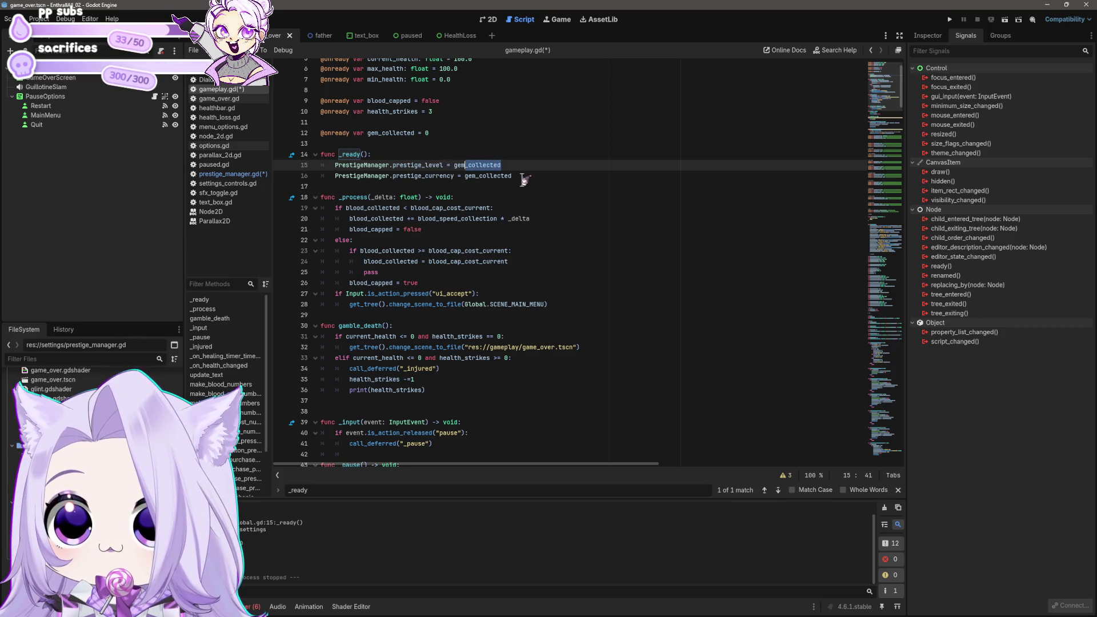
key(BackSpace)
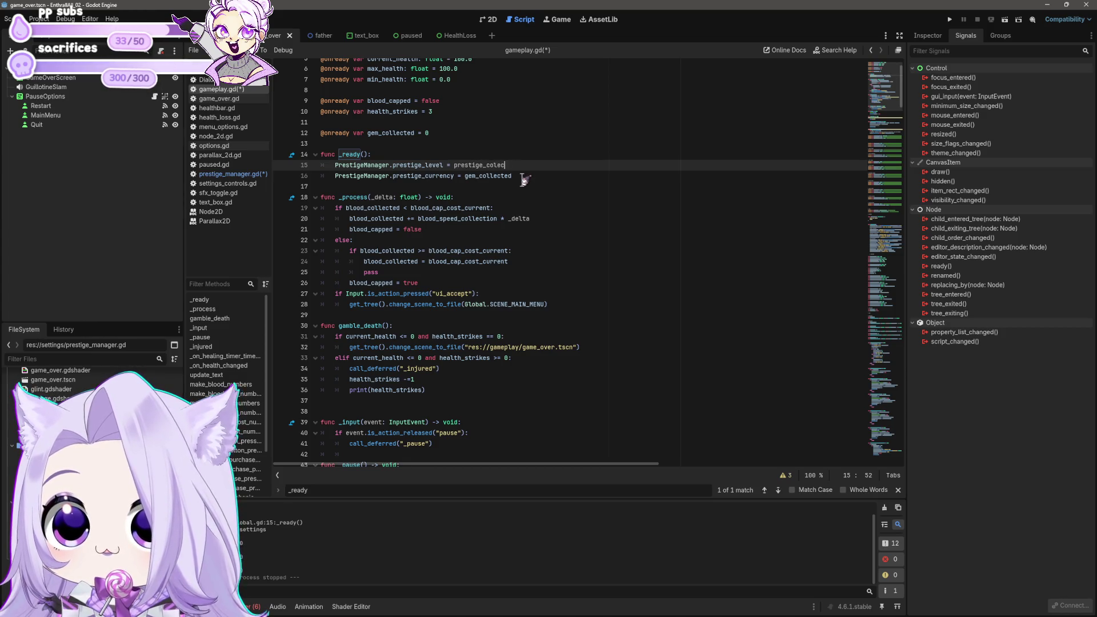
key(Down)
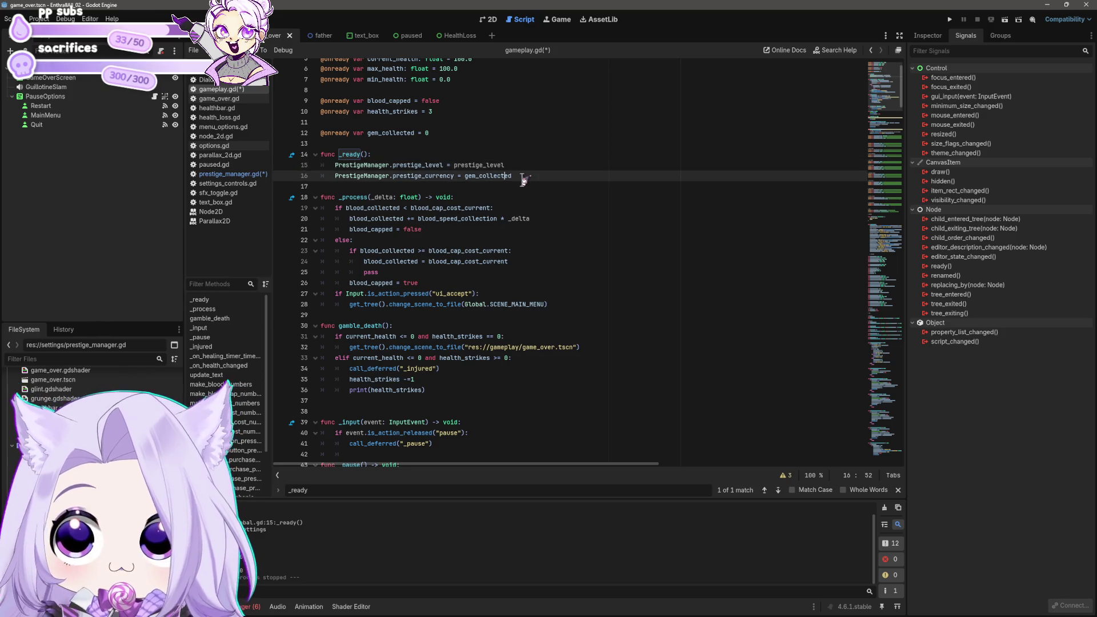
key(ctrl+s)
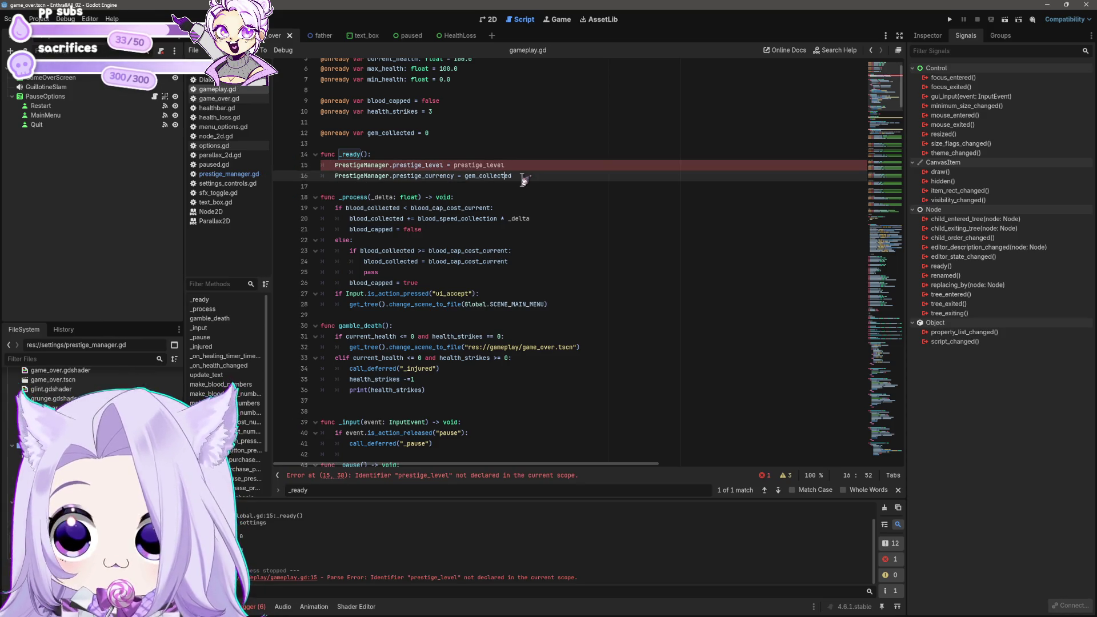
Make the right side PrestigeManager.prestige_level, save, and test-run the game
key(Up)
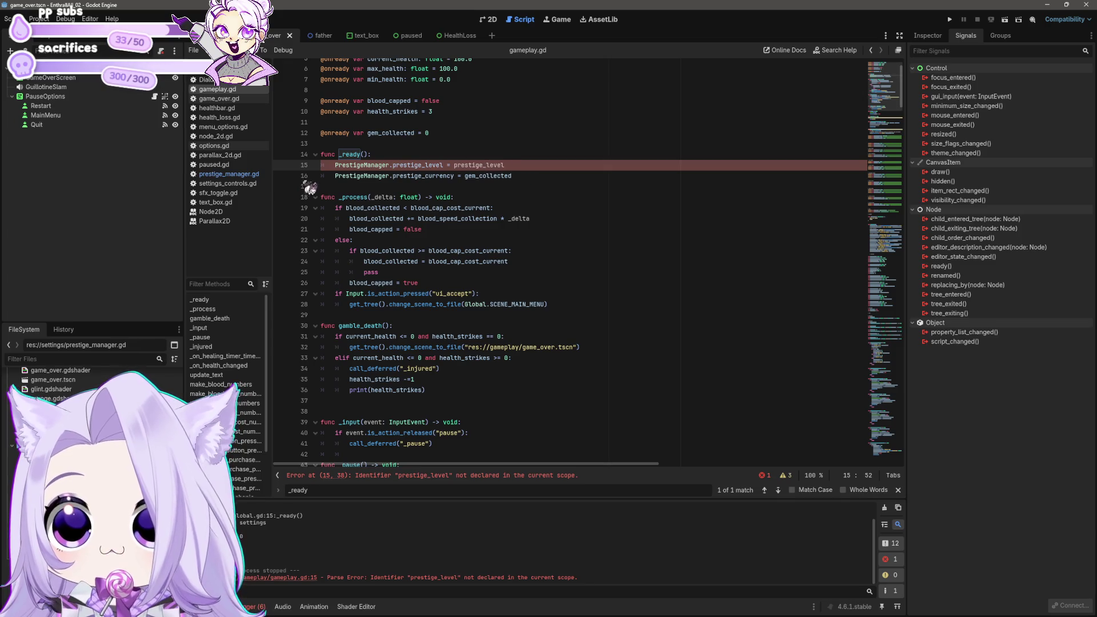
drag(334, 165, 505, 166)
key(ctrl+c)
click(508, 166)
key(ctrl+v)
click(568, 197)
key(ctrl+s)
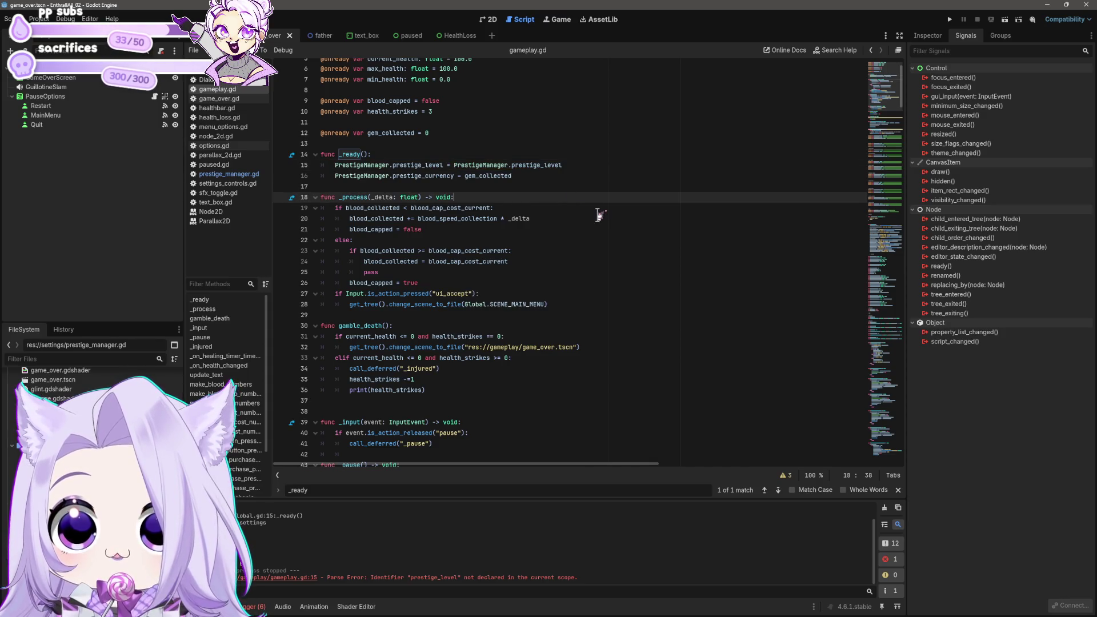
click(950, 19)
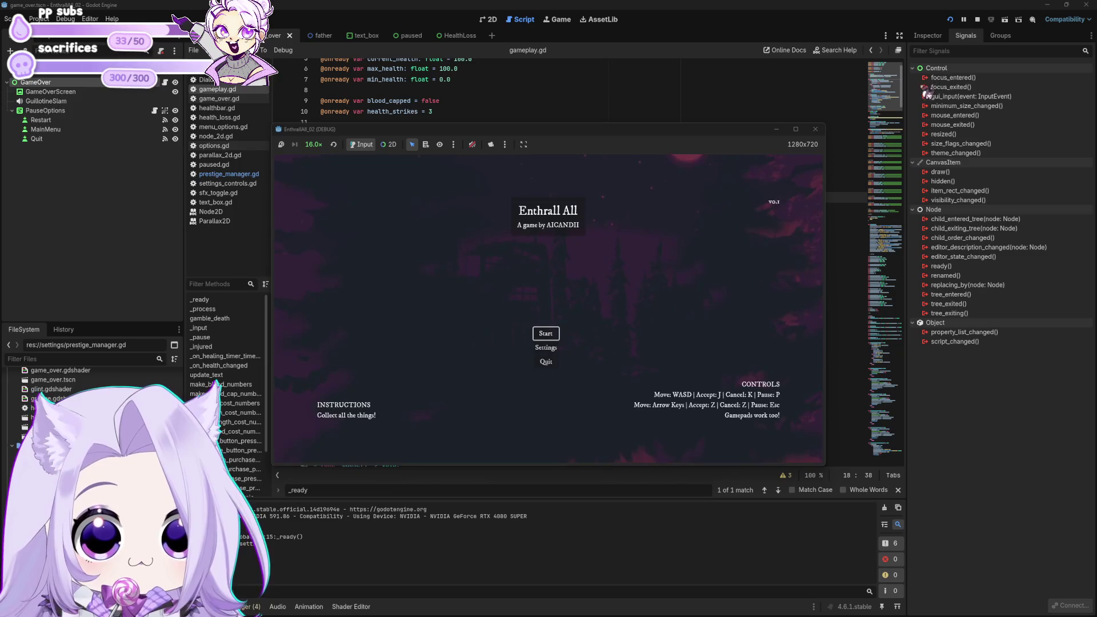
click(815, 130)
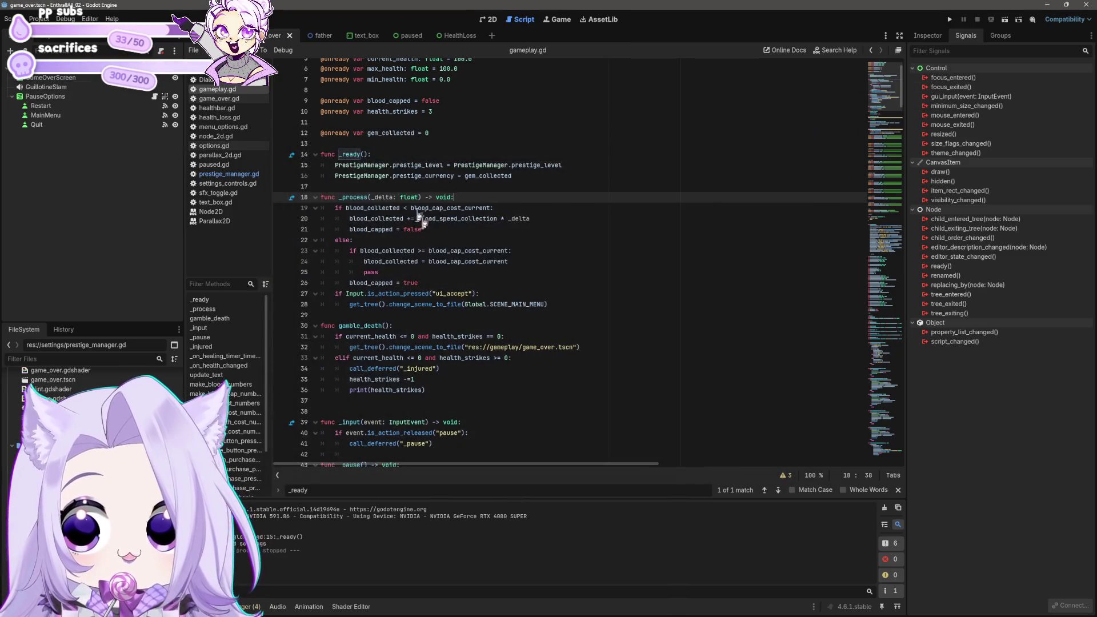
Delete the PrestigeManager.prestige_level line from _ready
drag(562, 165, 452, 165)
click(430, 165)
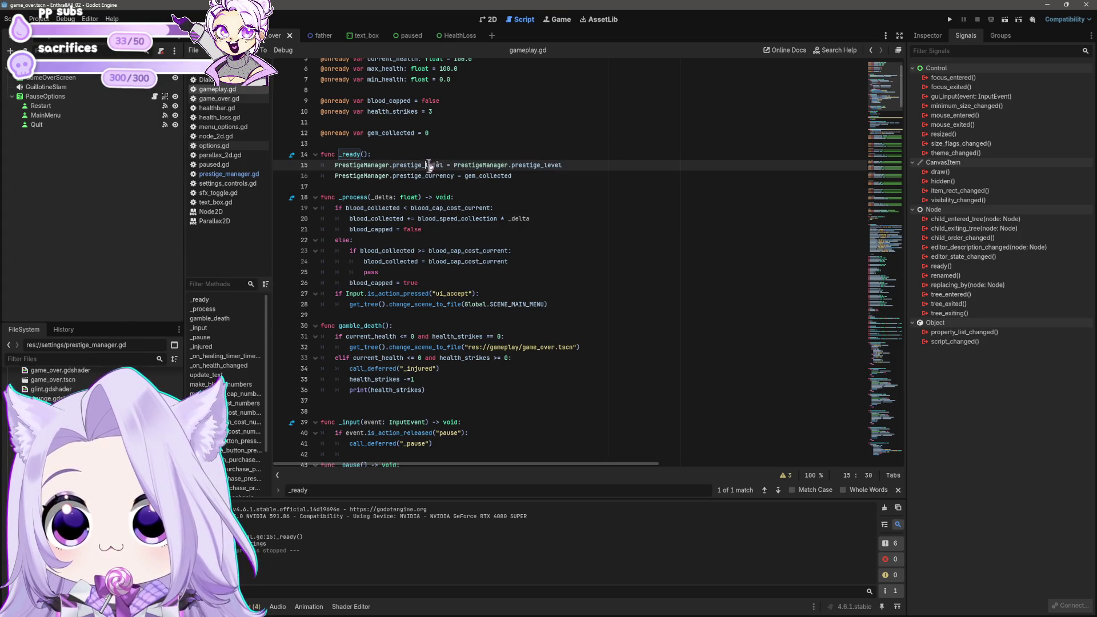
click(487, 176)
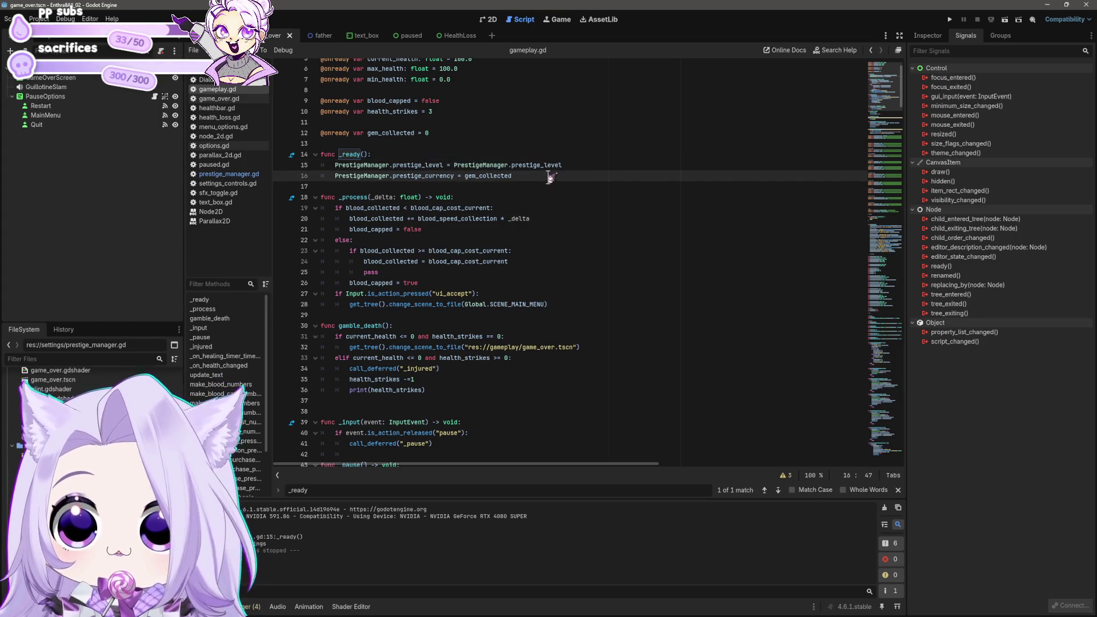
drag(464, 175, 547, 178)
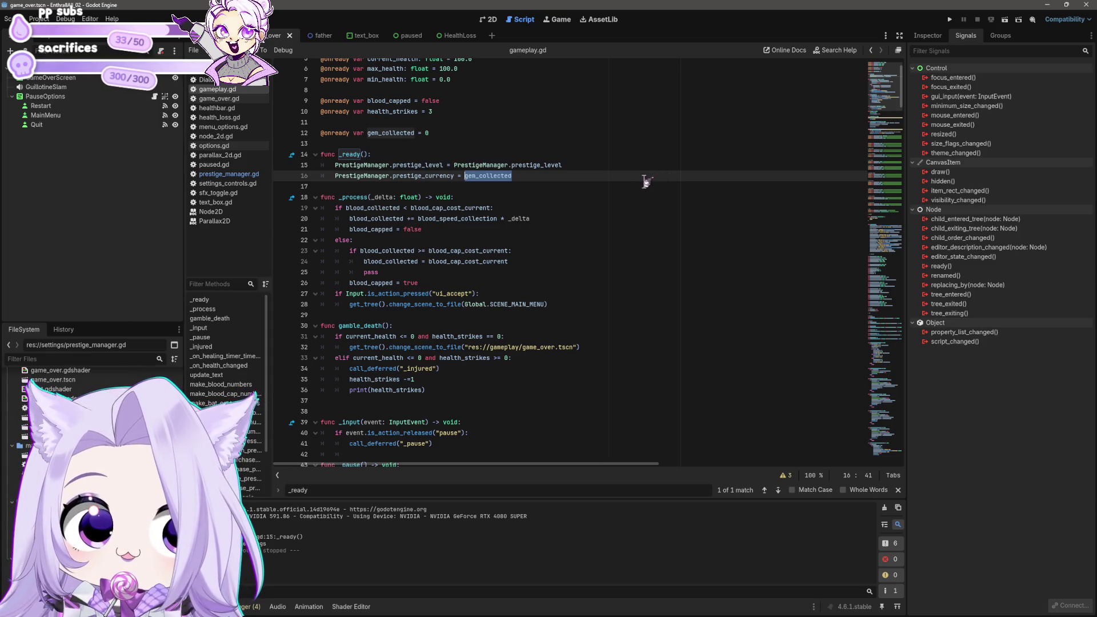
key(Up)
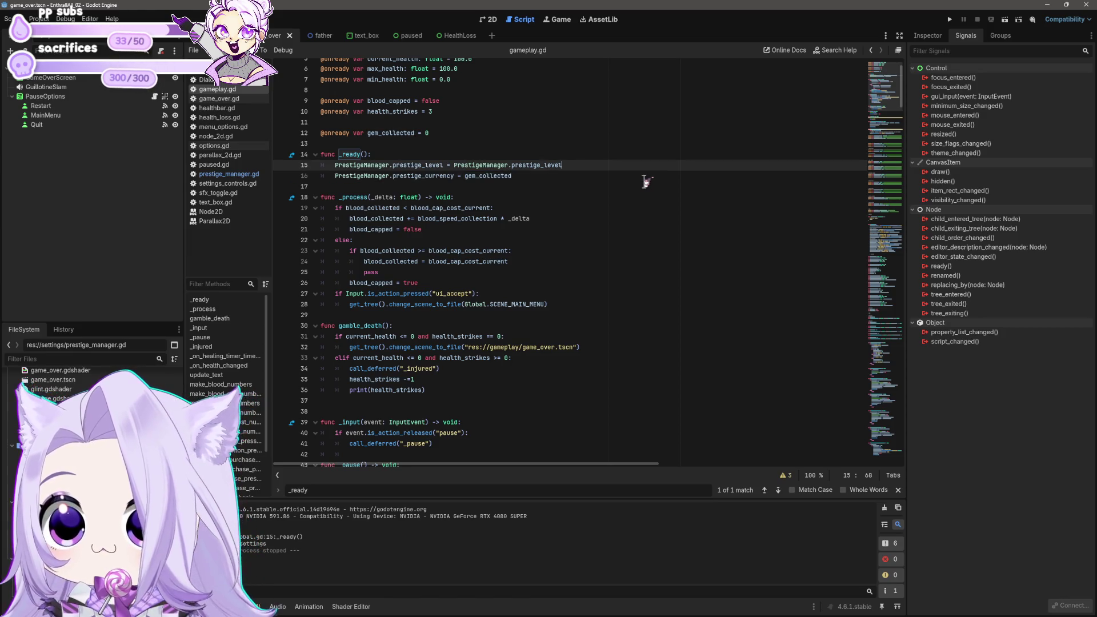
key(shift+Home)
key(shift+Home)
key(BackSpace)
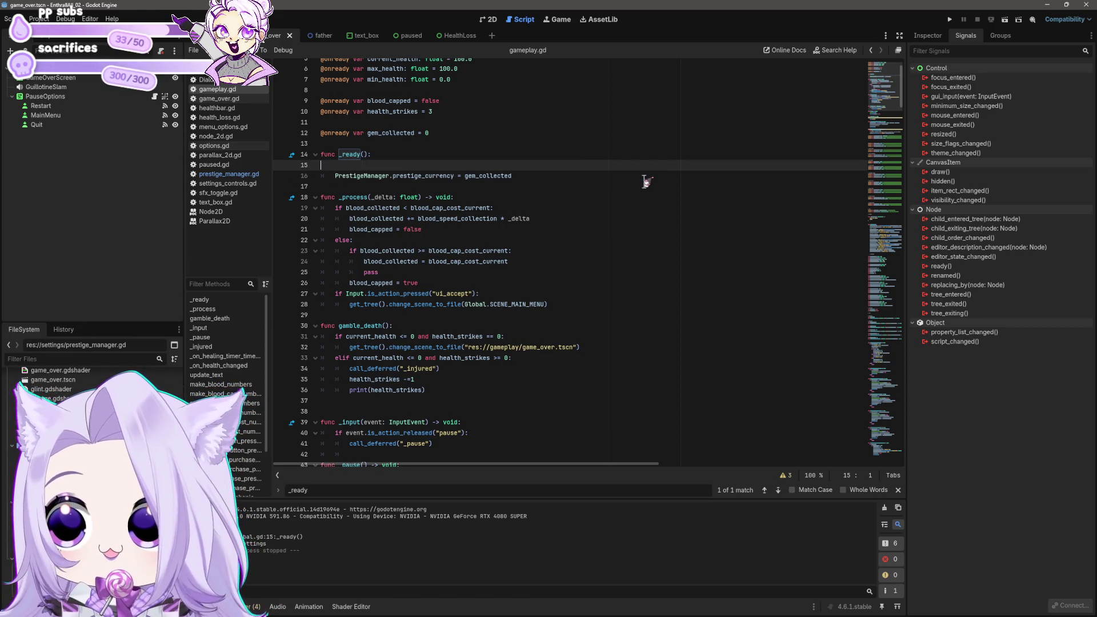
key(Delete)
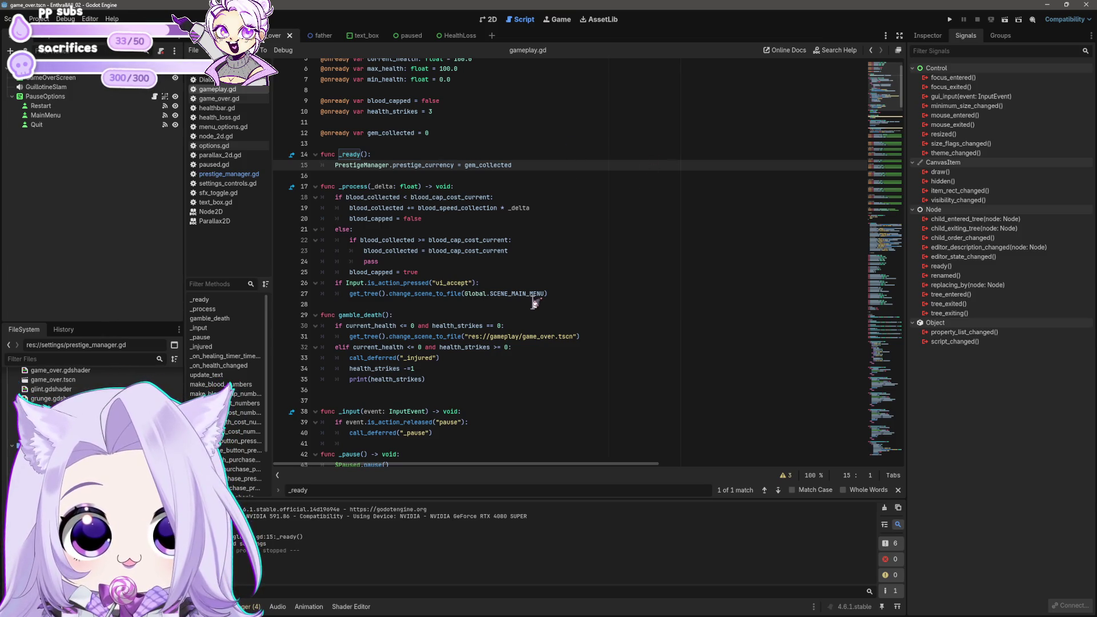
Move PrestigeManager.prestige_currency = gem_collected to the end of _process
click(533, 166)
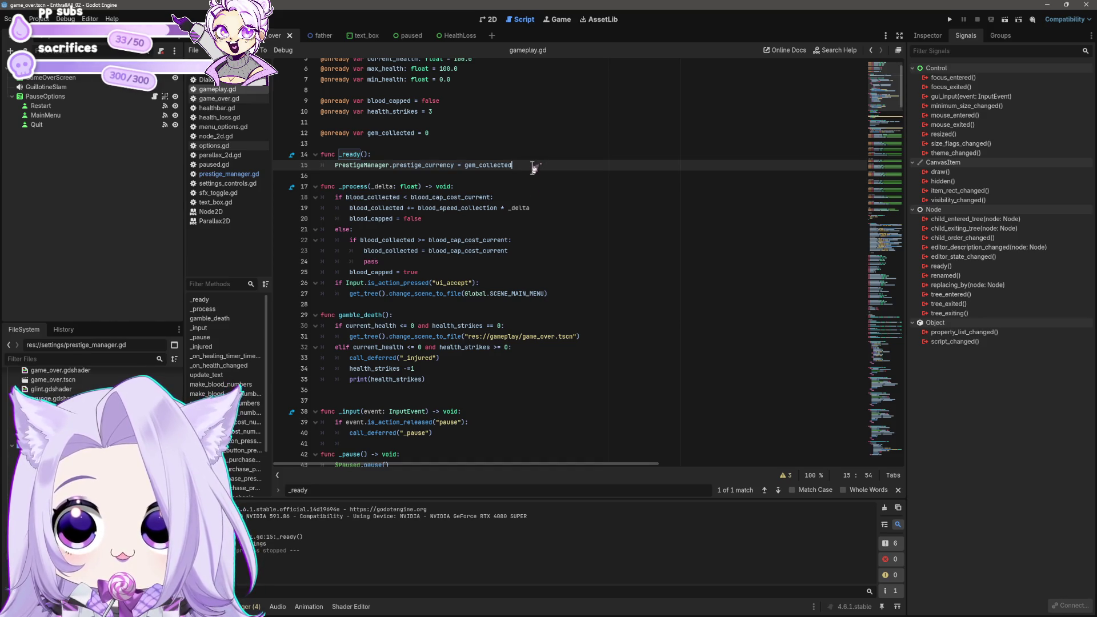
click(530, 198)
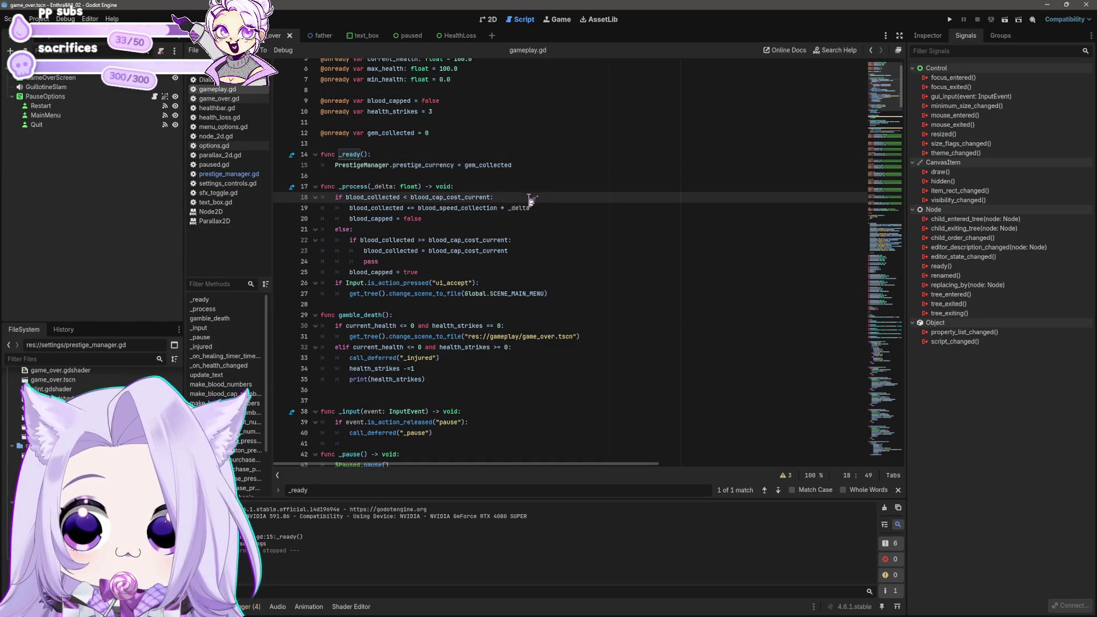
scroll(525, 183, up, 2)
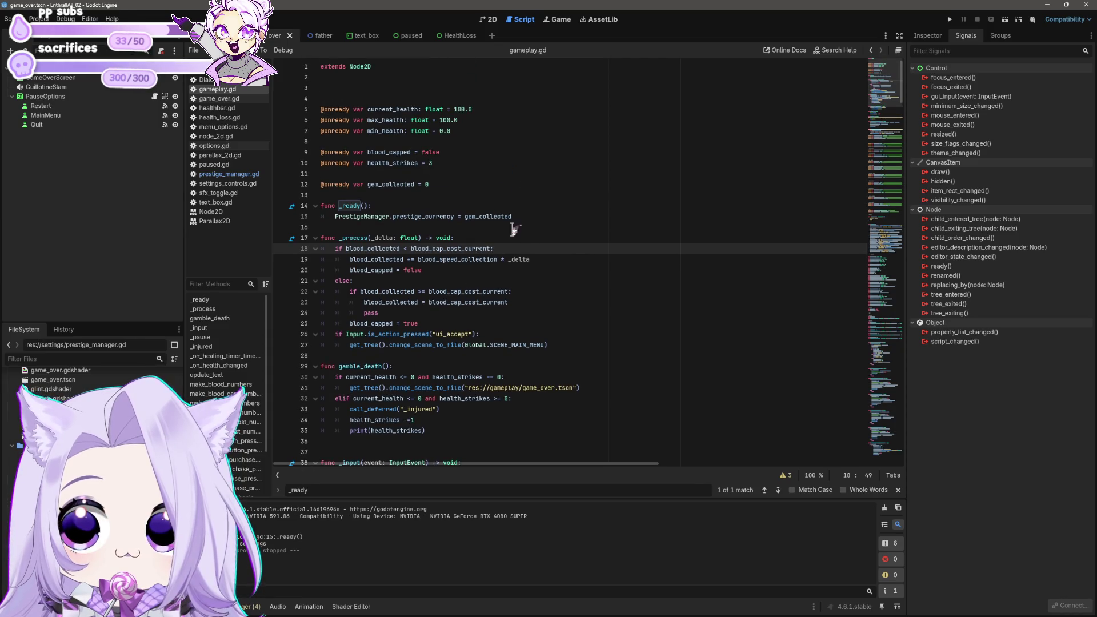
click(536, 216)
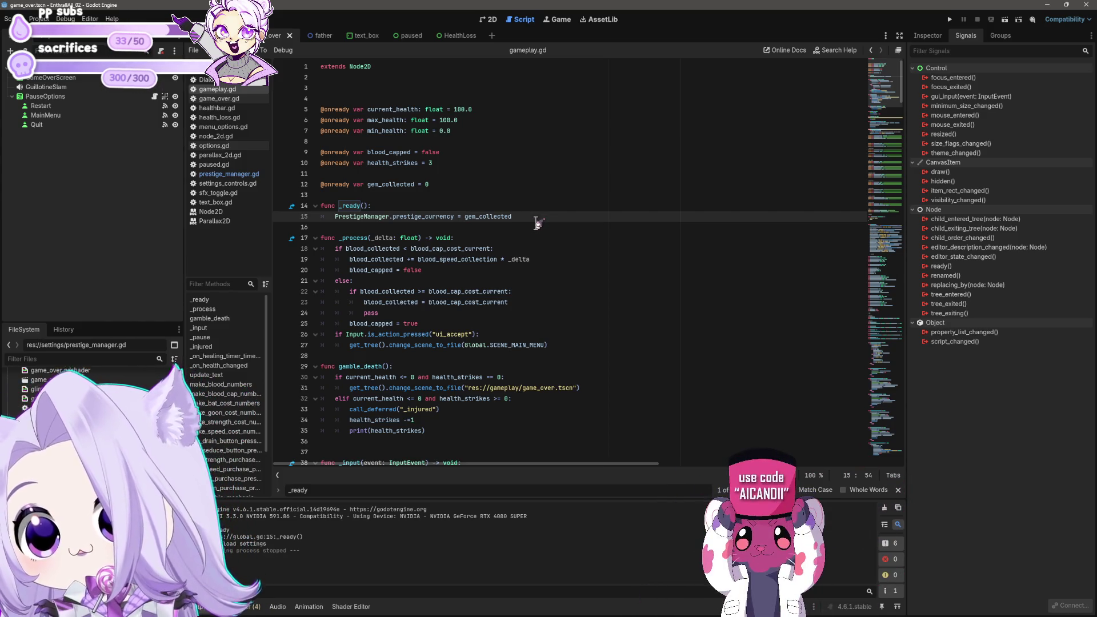
key(shift+Home)
key(shift+Home)
key(ctrl+c)
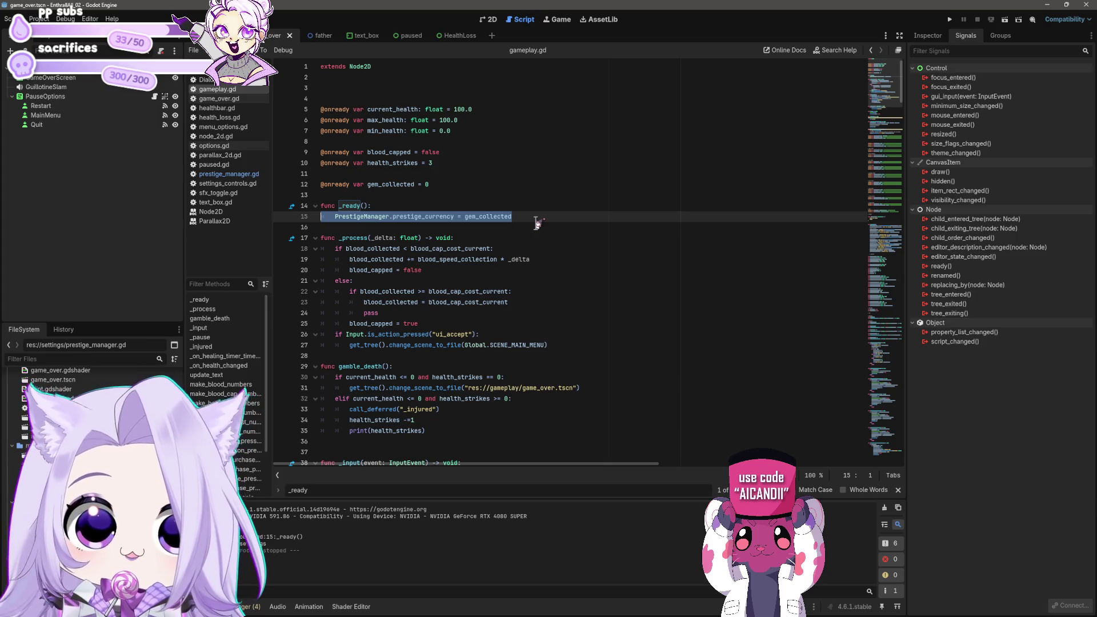
key(Down)
key(Down)
key(Down)
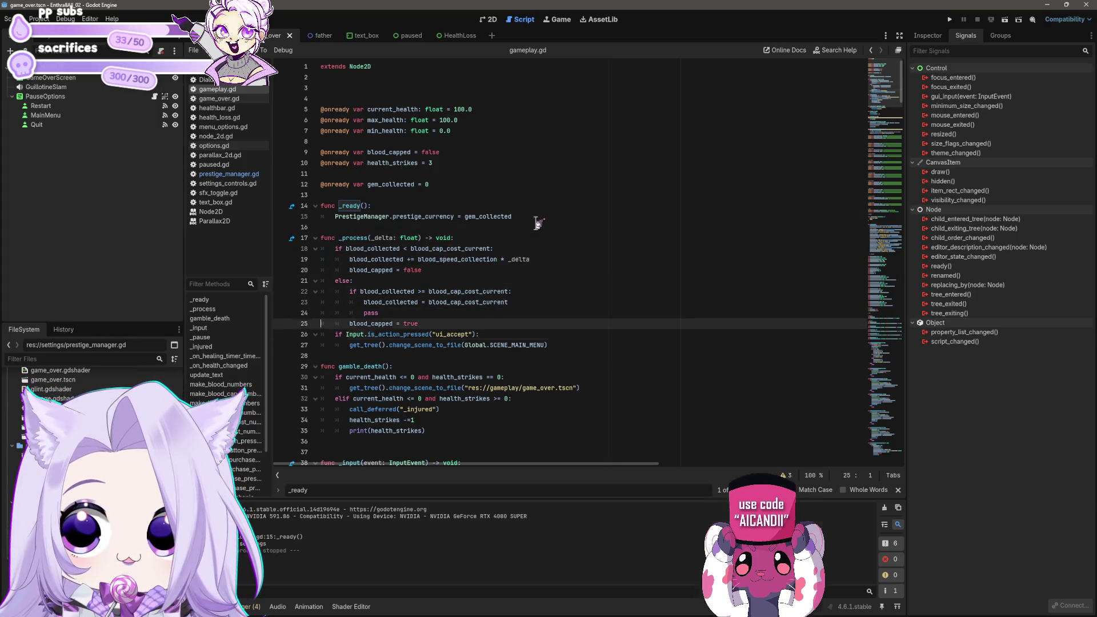
key(Down)
key(Down)
key(Down)
key(Return)
key(Up)
key(ctrl+v)
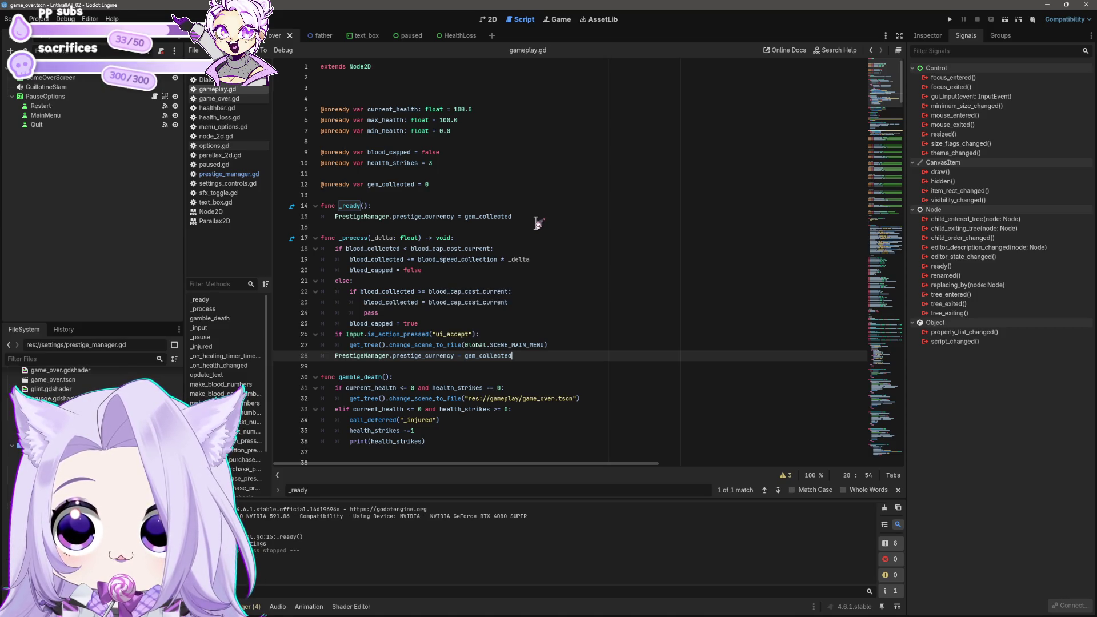
key(Return)
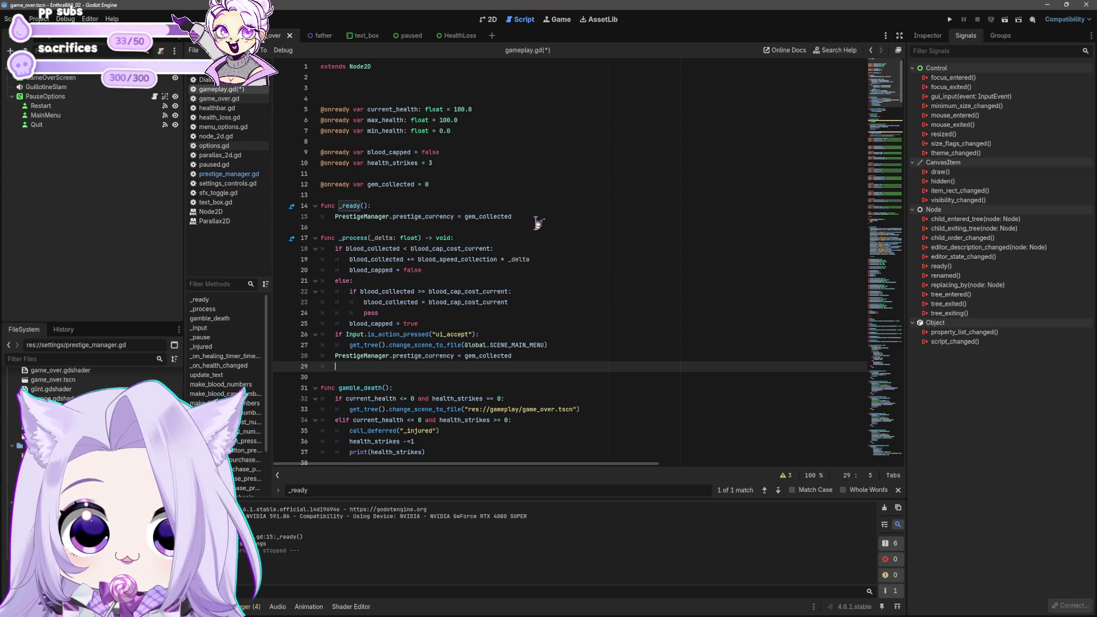
key(BackSpace)
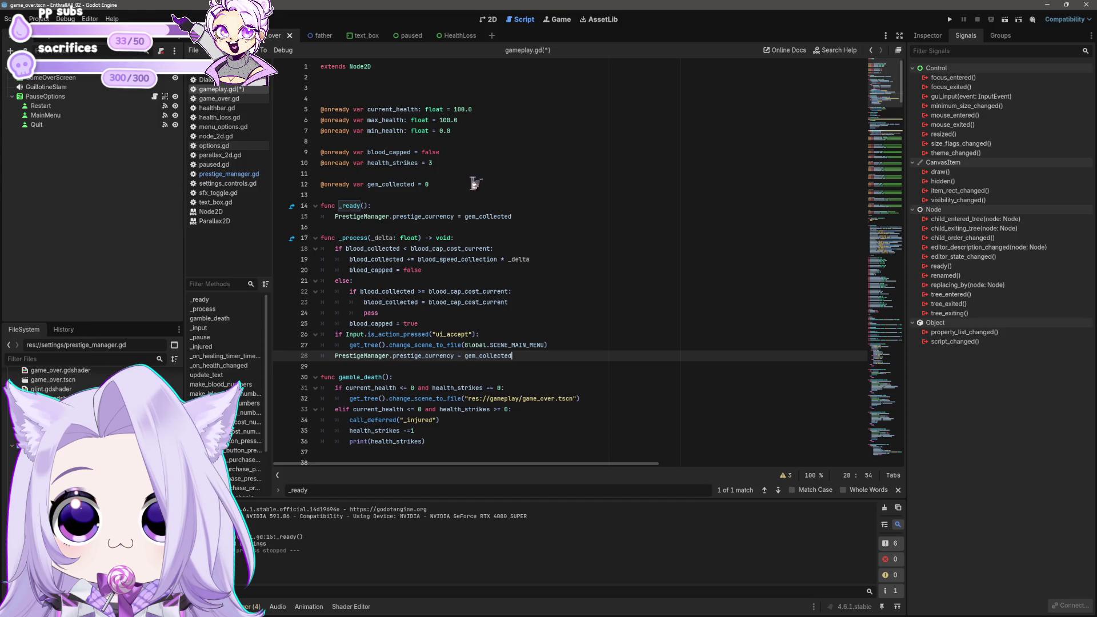
Delete the now-empty _ready function and run the game
drag(512, 216, 341, 206)
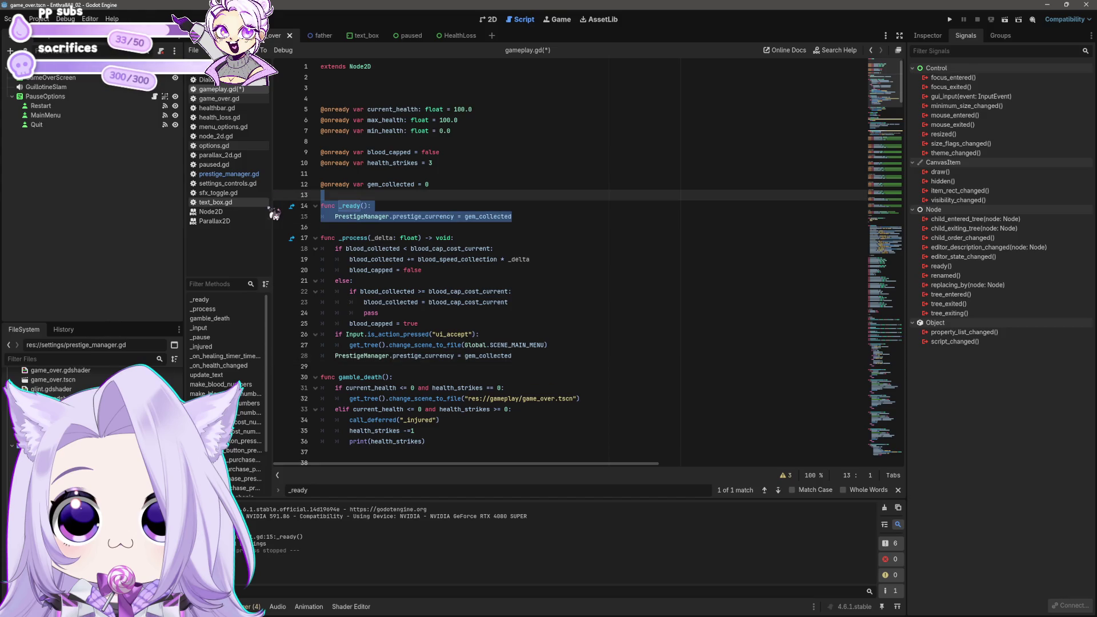
key(shift+Up)
key(BackSpace)
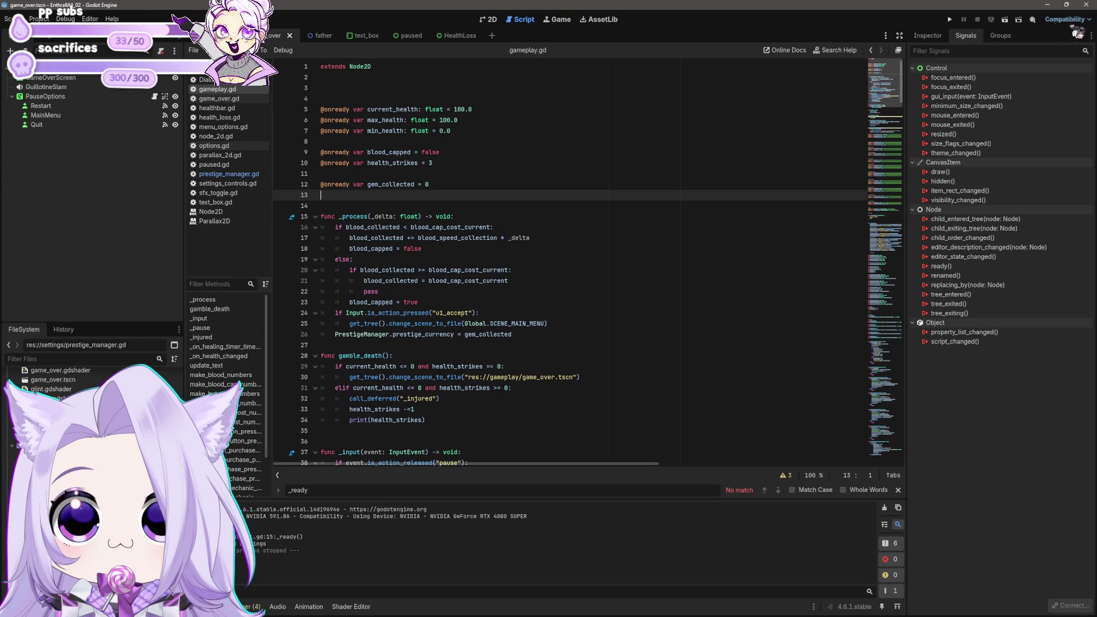
click(950, 19)
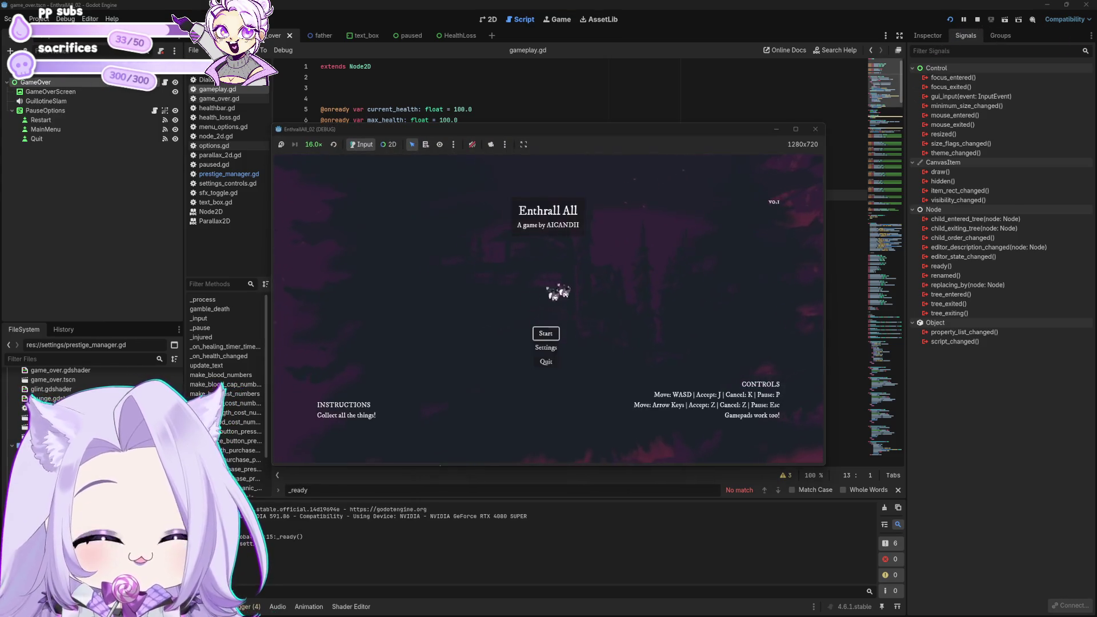
Start a new game, cheat blood to the 200 cap, prestige for gems, and unlock Wayward Soul
click(545, 341)
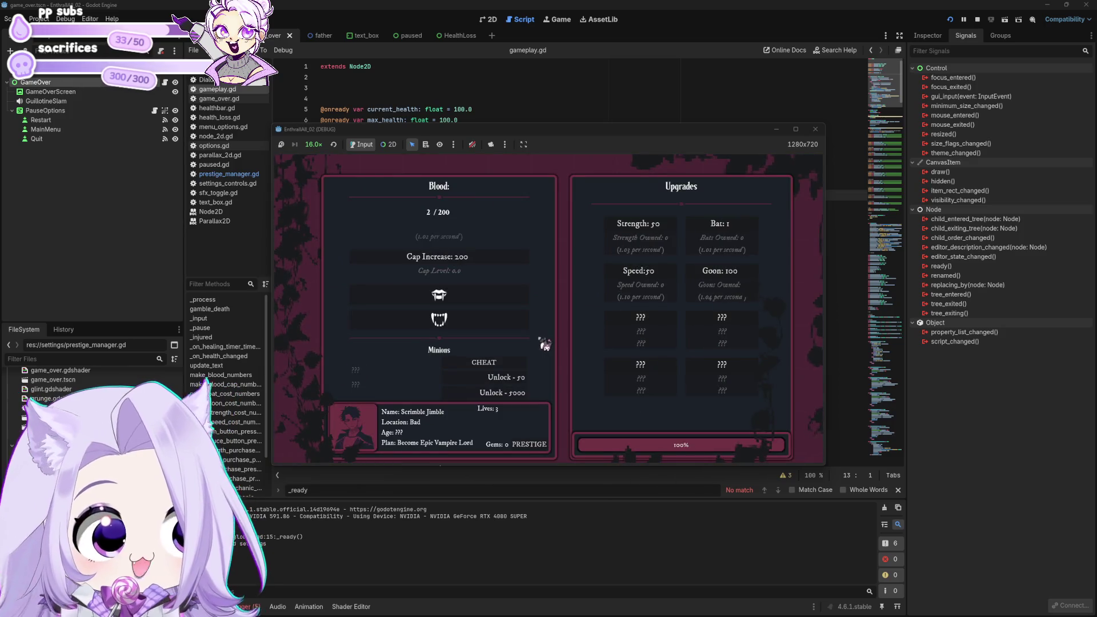
click(466, 298)
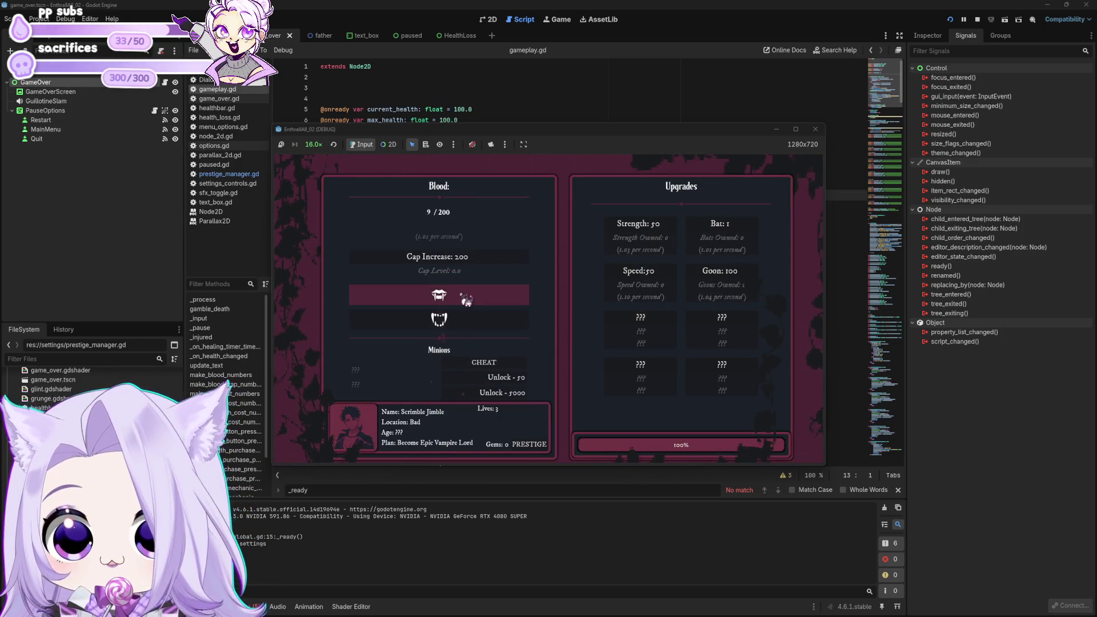
click(506, 366)
click(531, 444)
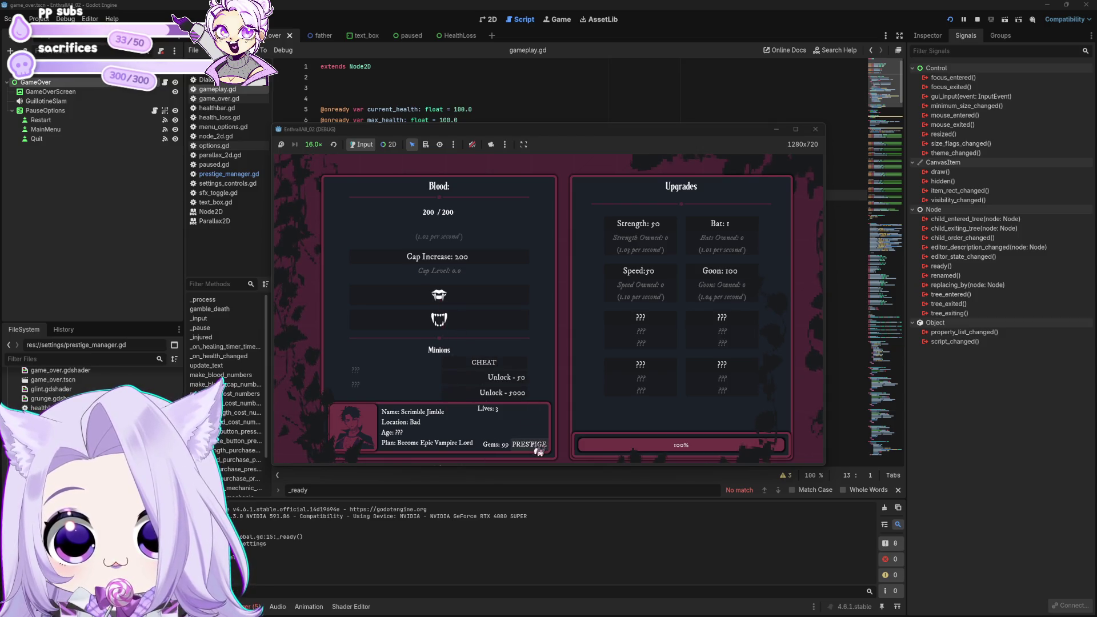
click(531, 445)
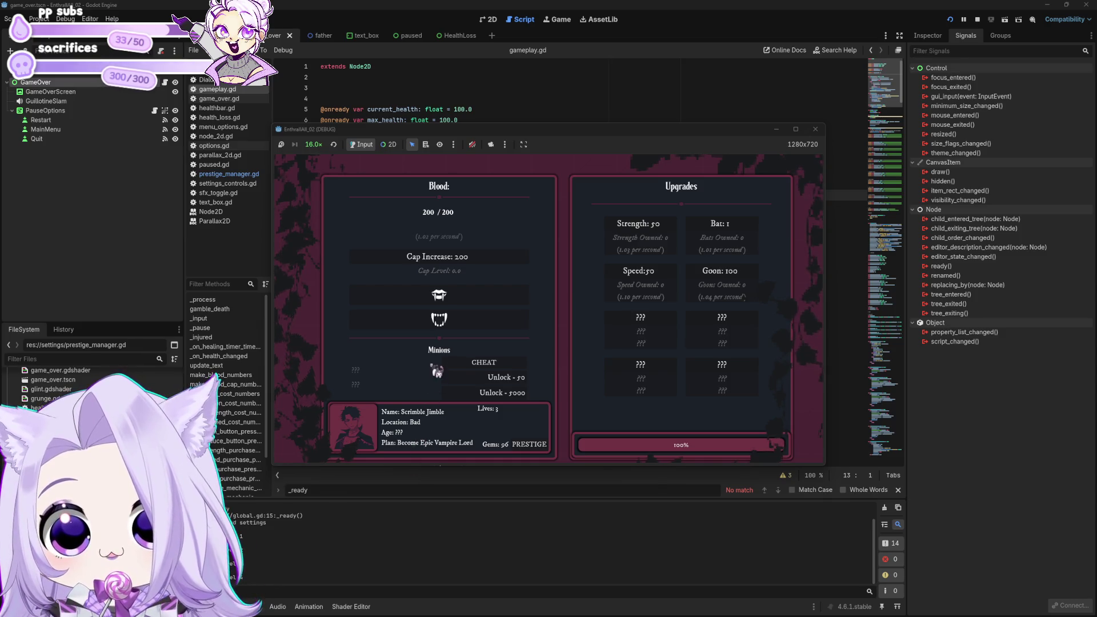
click(514, 382)
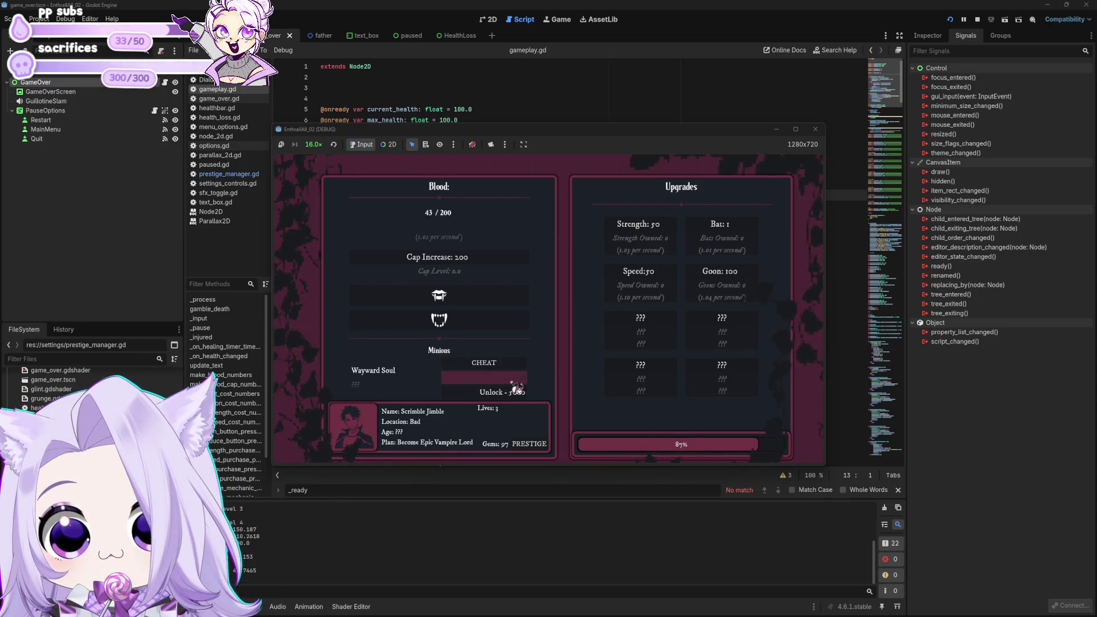
Spend the gems on several more prestige levels, then stop the running game
click(543, 446)
click(543, 447)
click(544, 449)
click(545, 449)
click(545, 449)
click(545, 449)
click(545, 449)
click(545, 450)
click(544, 450)
click(545, 450)
click(544, 449)
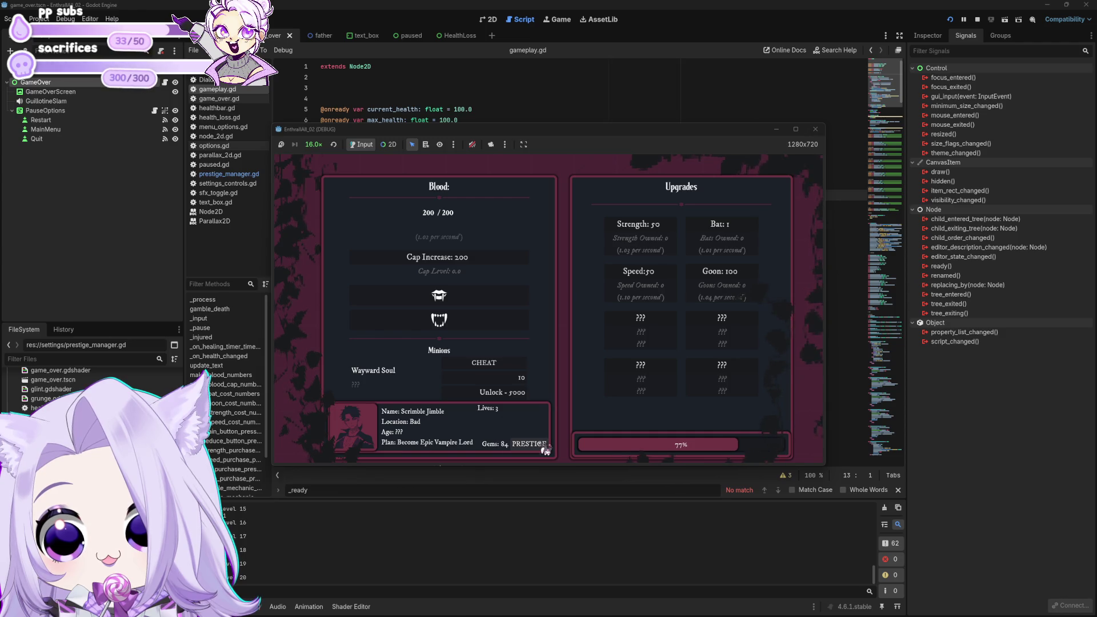
click(814, 131)
click(737, 227)
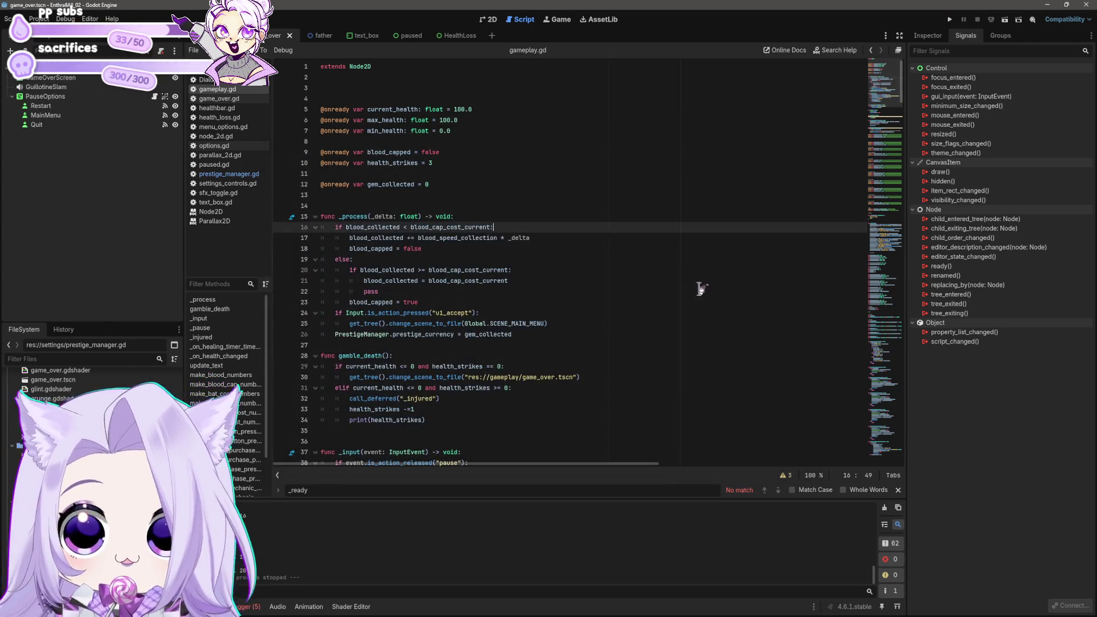
scroll(695, 284, down, 3)
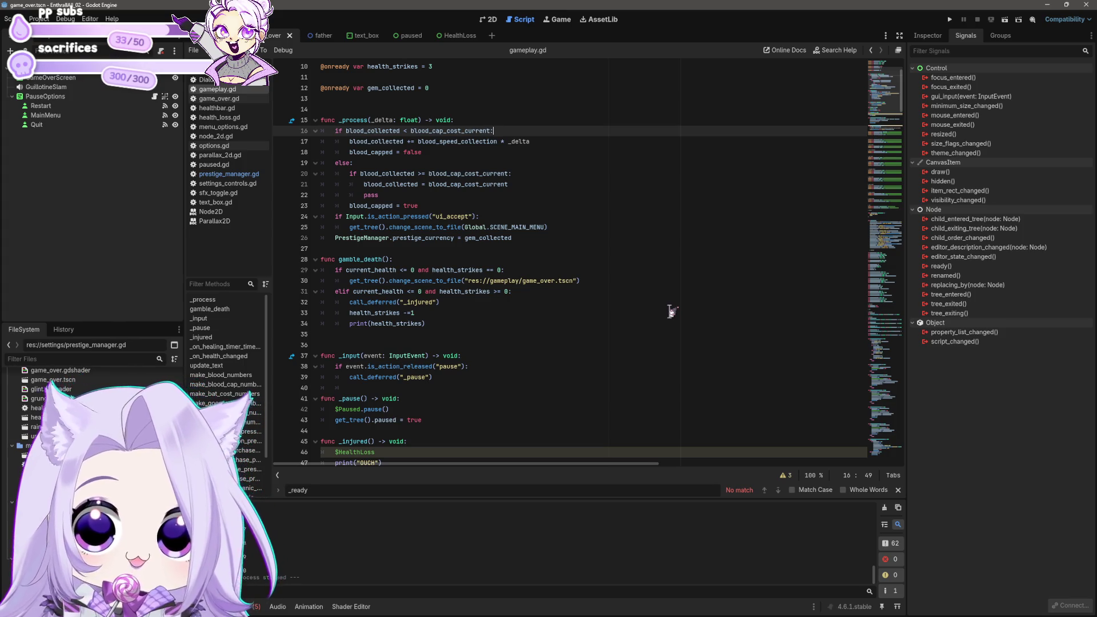
click(548, 243)
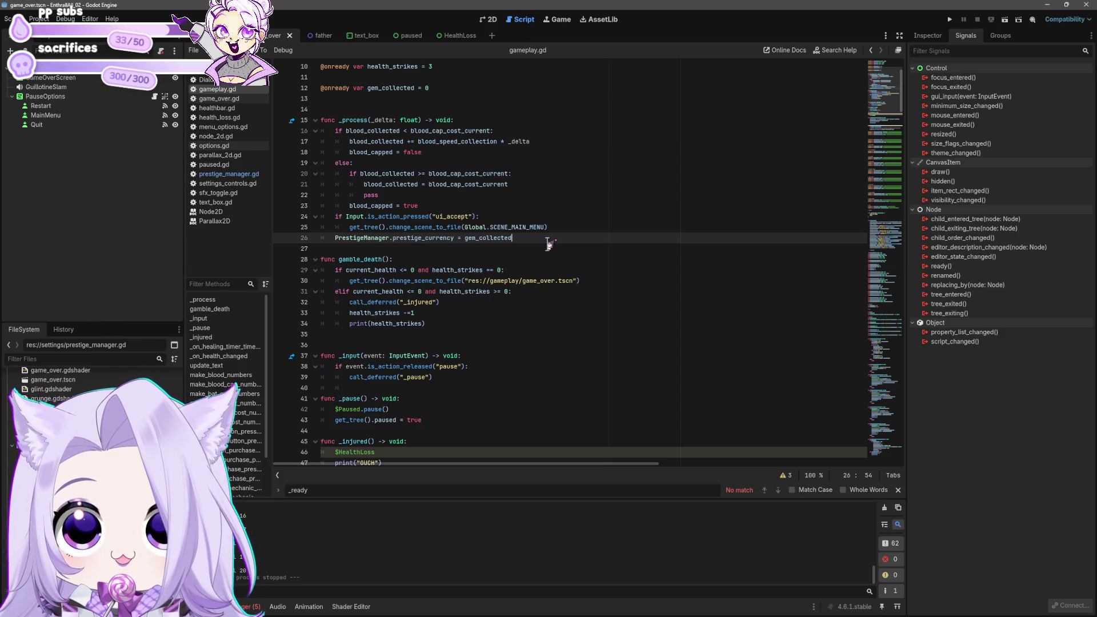
scroll(547, 243, down, 9)
click(538, 219)
key(super)
key(super)
scroll(628, 257, down, 9)
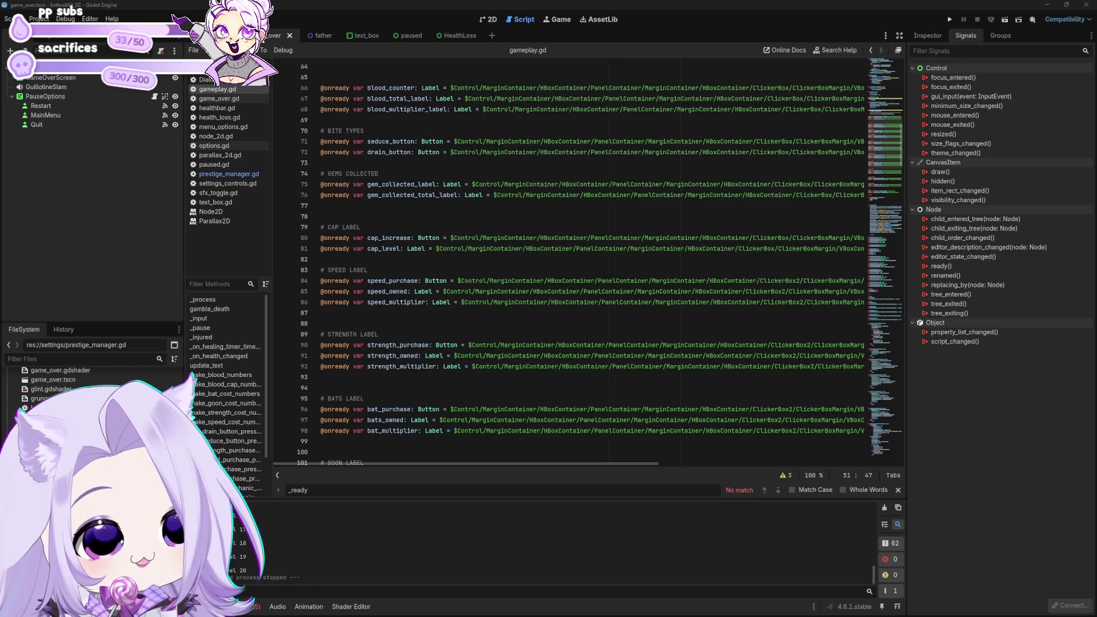
scroll(840, 446, down, 5)
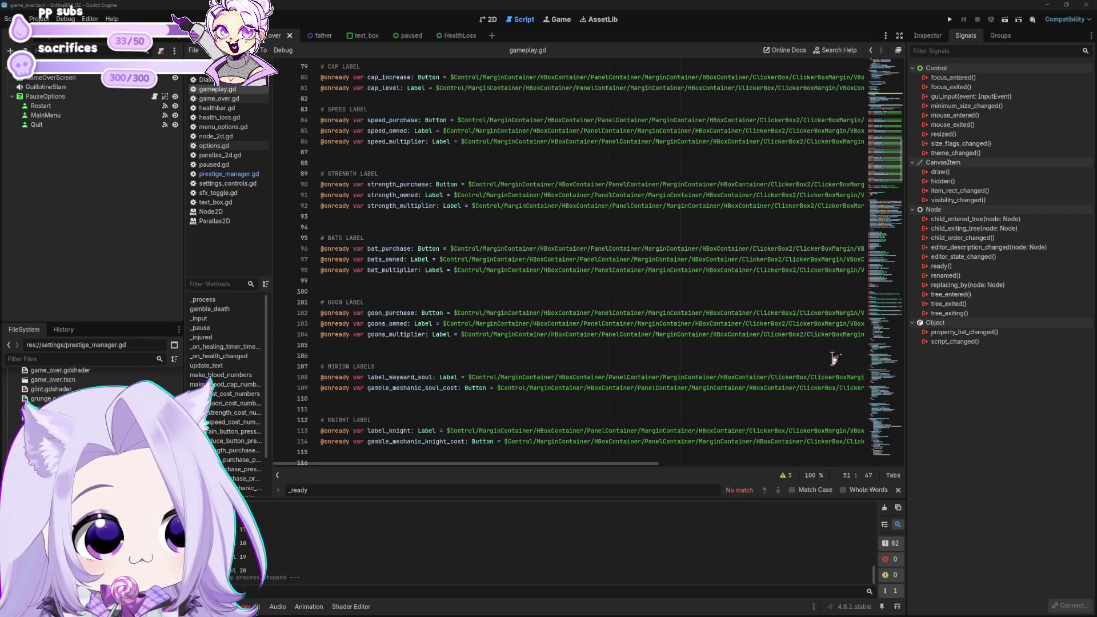
click(834, 356)
scroll(834, 358, down, 14)
mouse_move(910, 223)
mouse_down()
mouse_move(933, 460)
mouse_move(906, 226)
mouse_move(906, 240)
mouse_up()
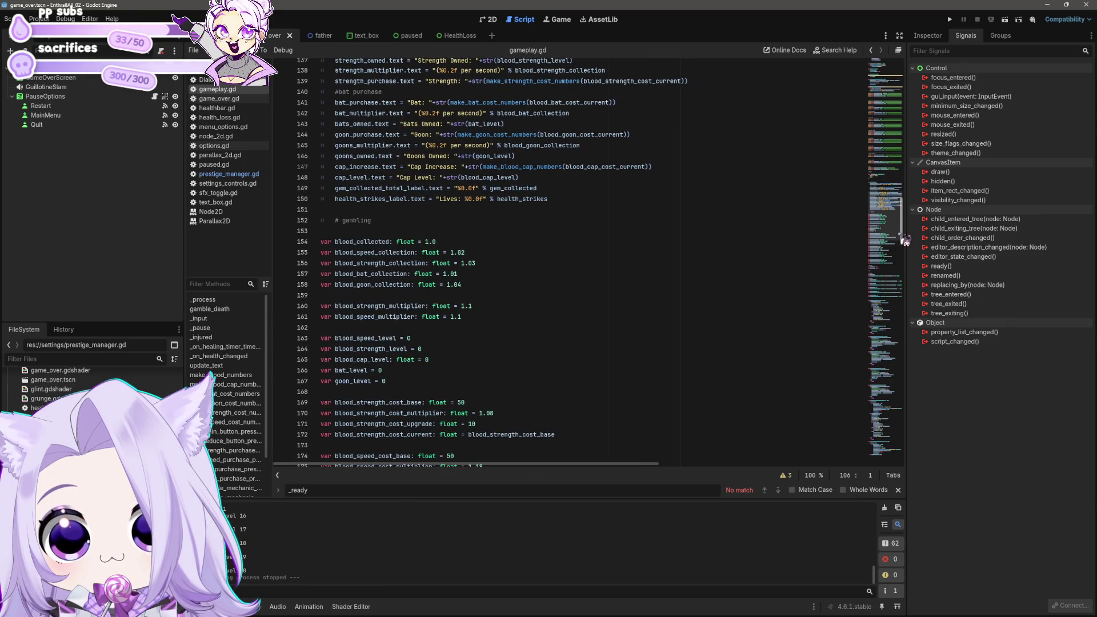
click(425, 241)
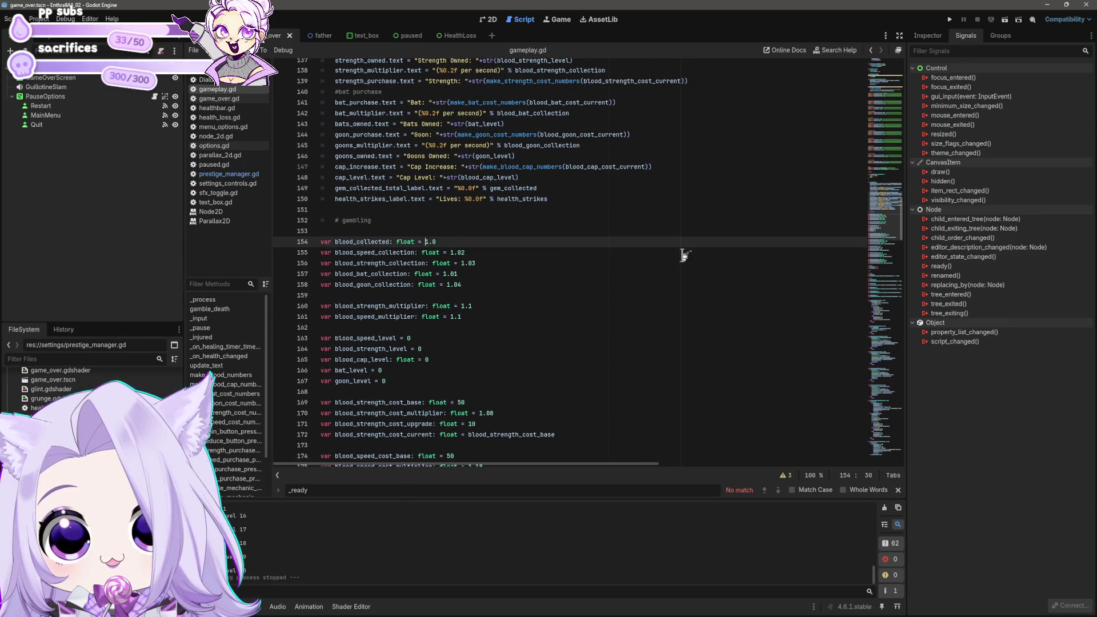
click(483, 252)
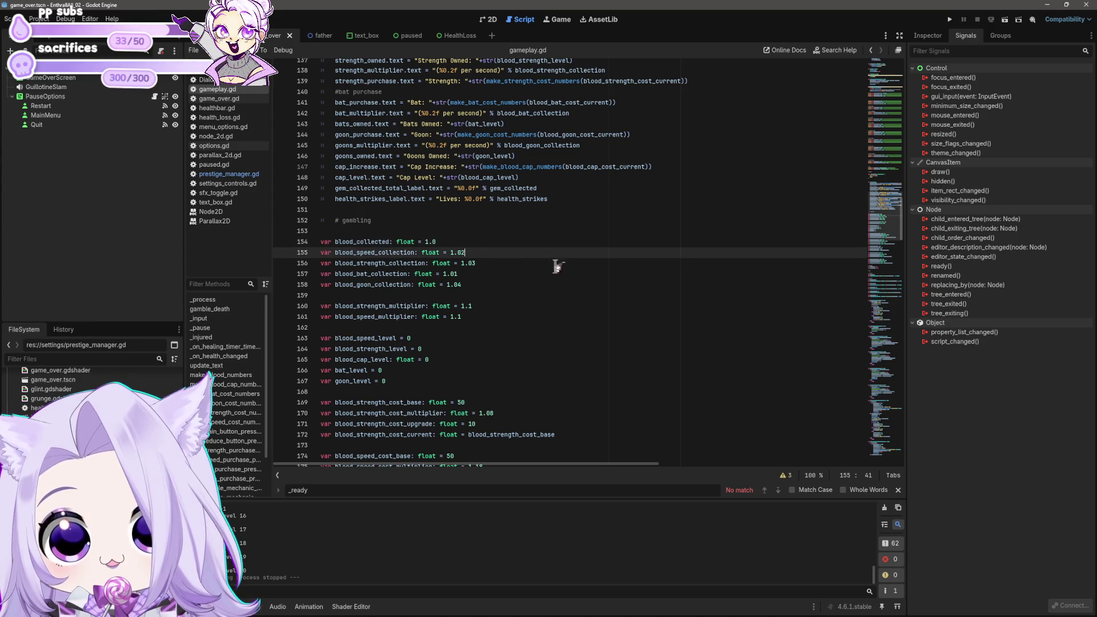
text(+)
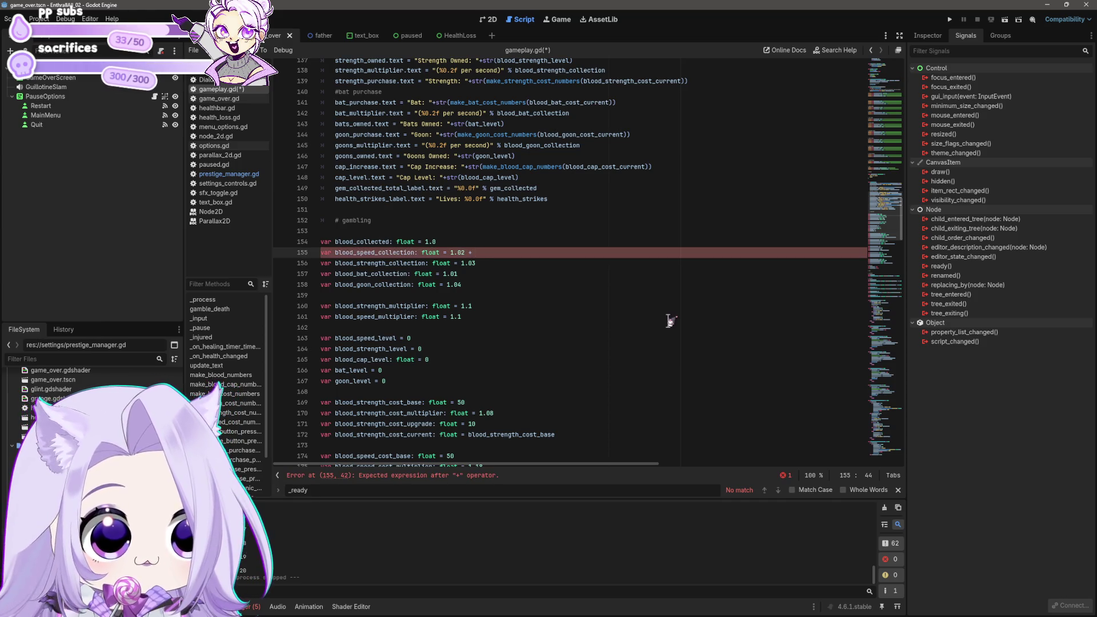
key(BackSpace)
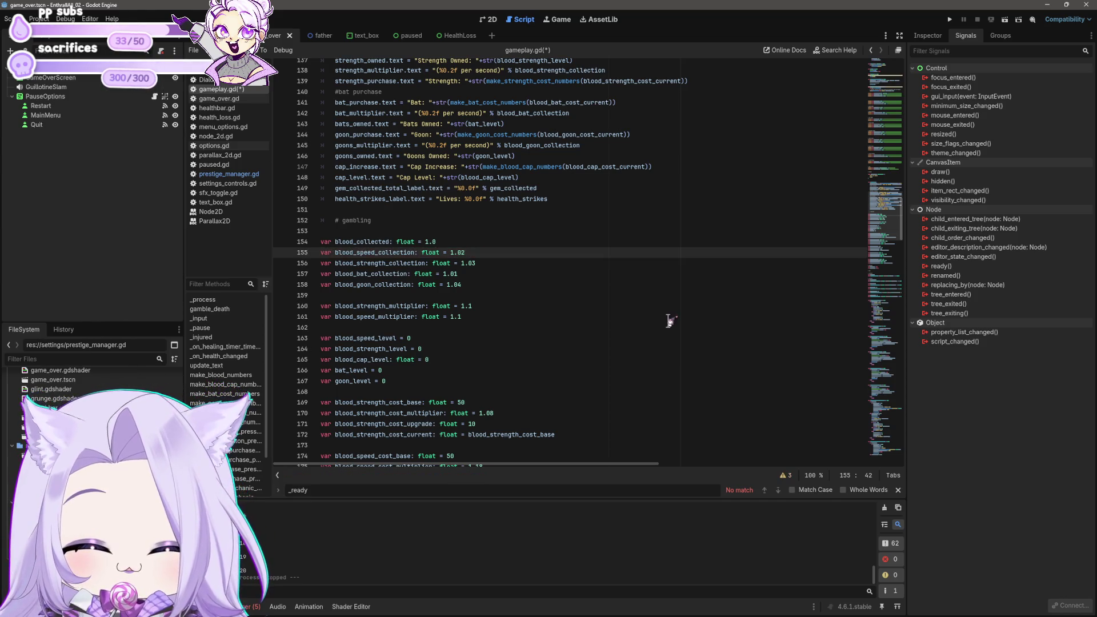
text(+= )
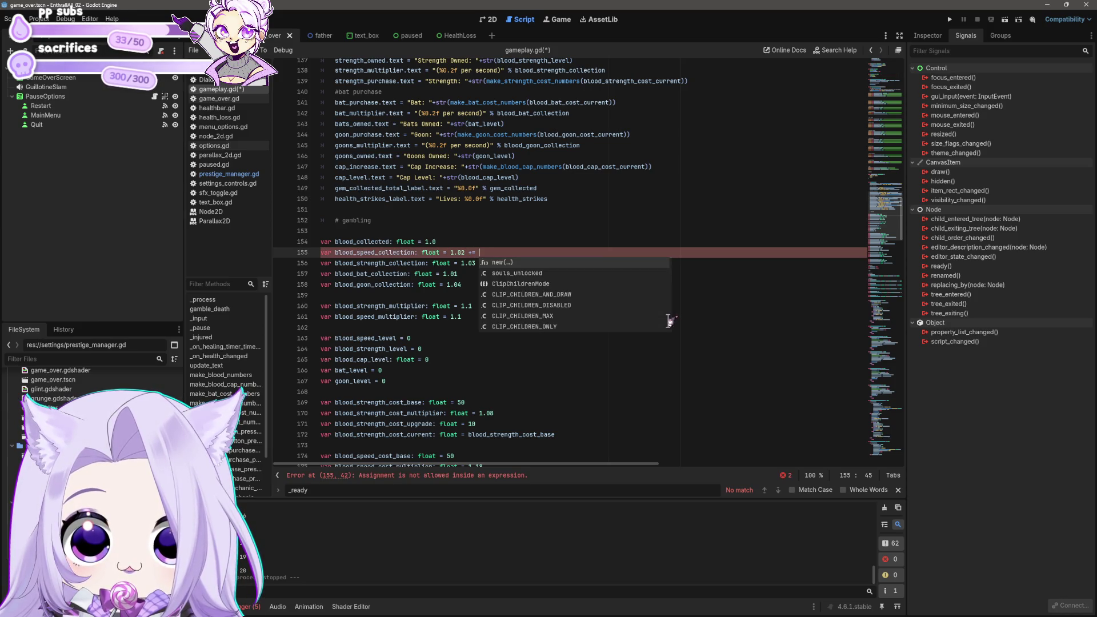
text(PrestigeManager.ga)
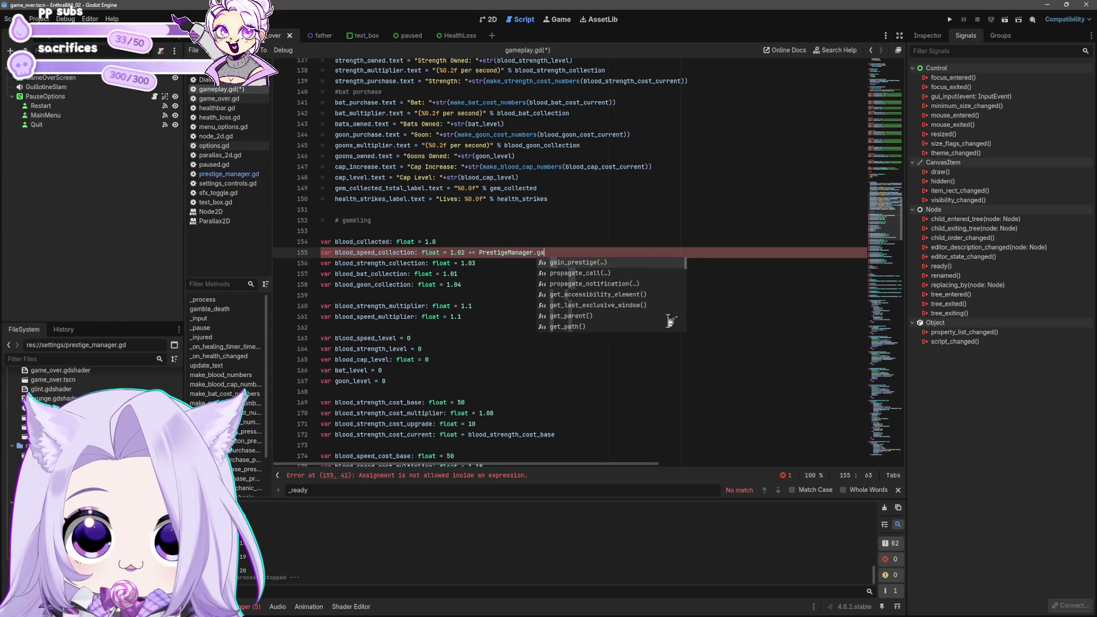
mouse_move(900, 400)
mouse_down()
mouse_move(898, 462)
mouse_move(907, 118)
mouse_up()
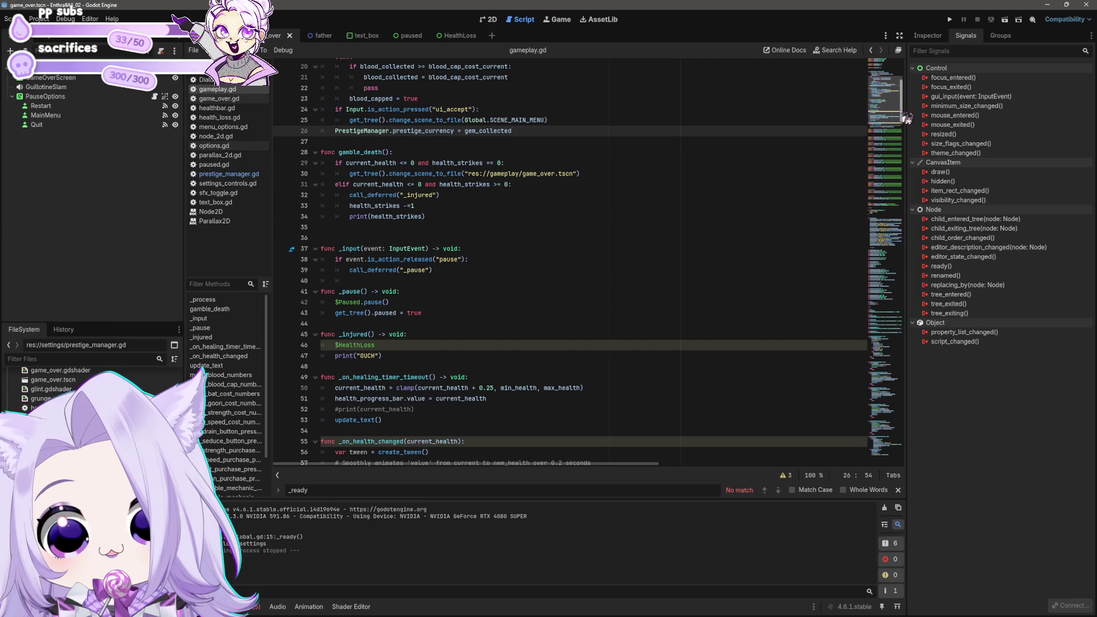
Browse gameplay.gd, briefly expanding and refolding the make_blood_numbers function
mouse_move(907, 118)
mouse_down()
mouse_move(889, 220)
mouse_move(889, 194)
mouse_move(904, 372)
mouse_up()
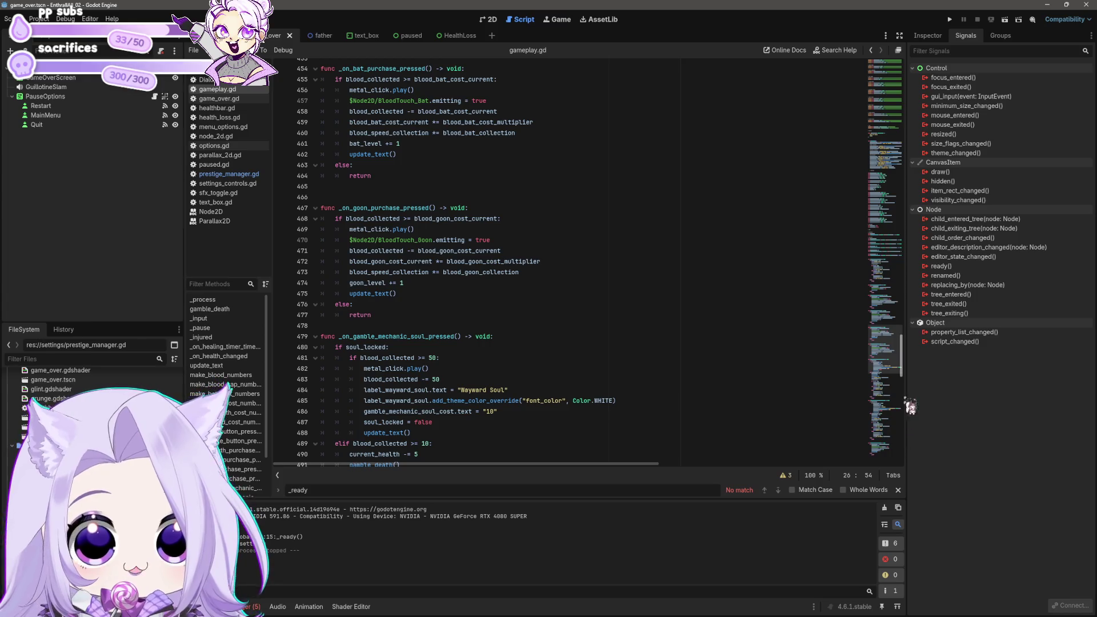
mouse_move(909, 365)
mouse_down()
mouse_move(923, 223)
mouse_move(921, 279)
mouse_up()
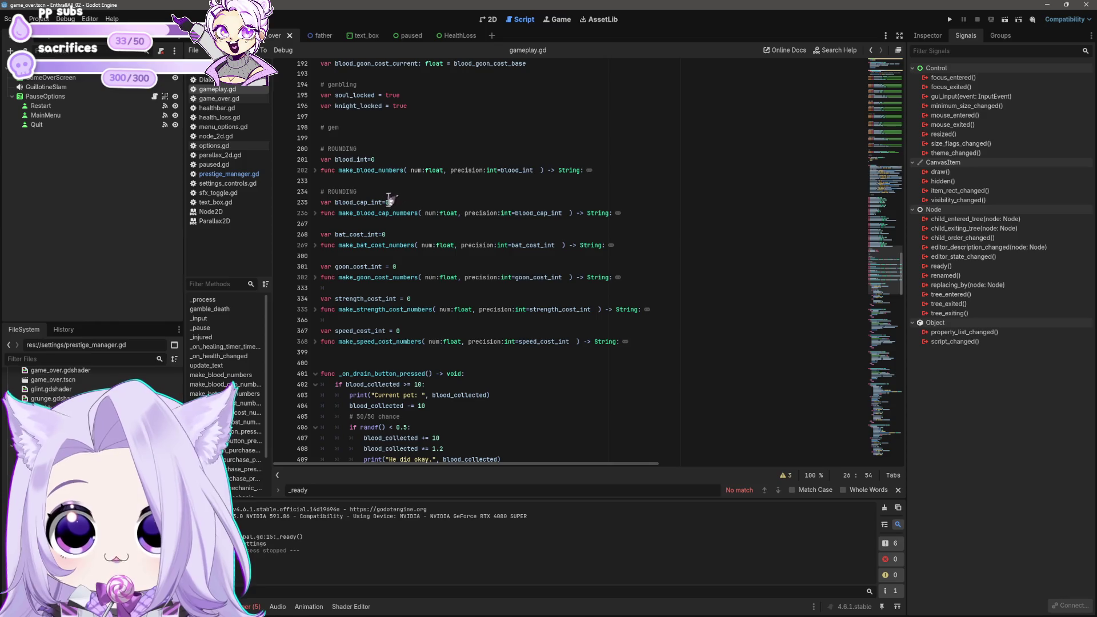
click(316, 171)
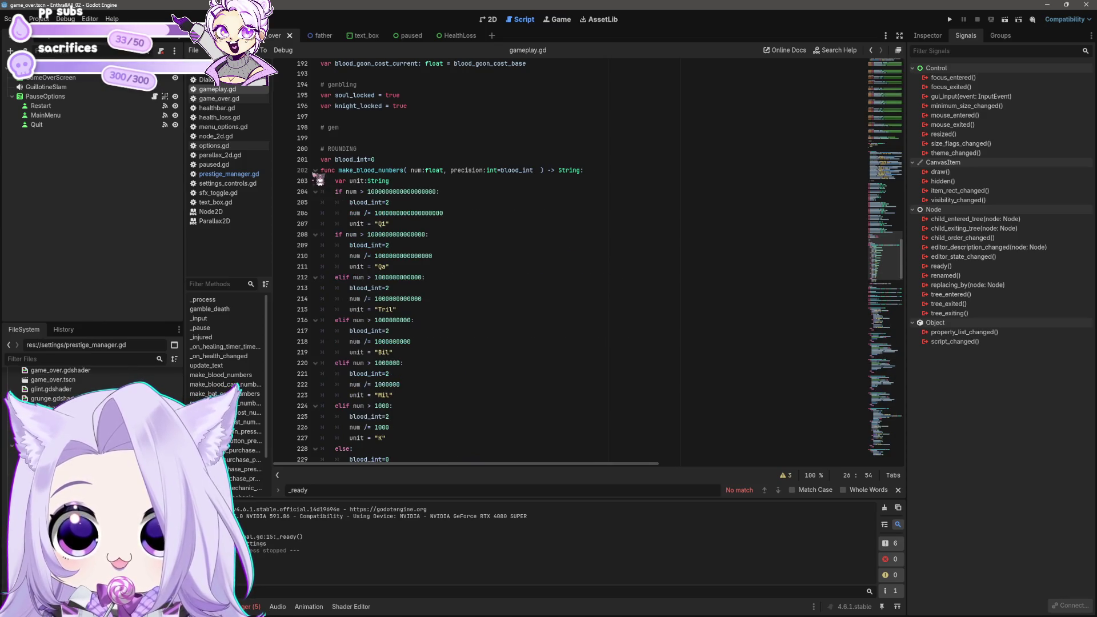
click(316, 170)
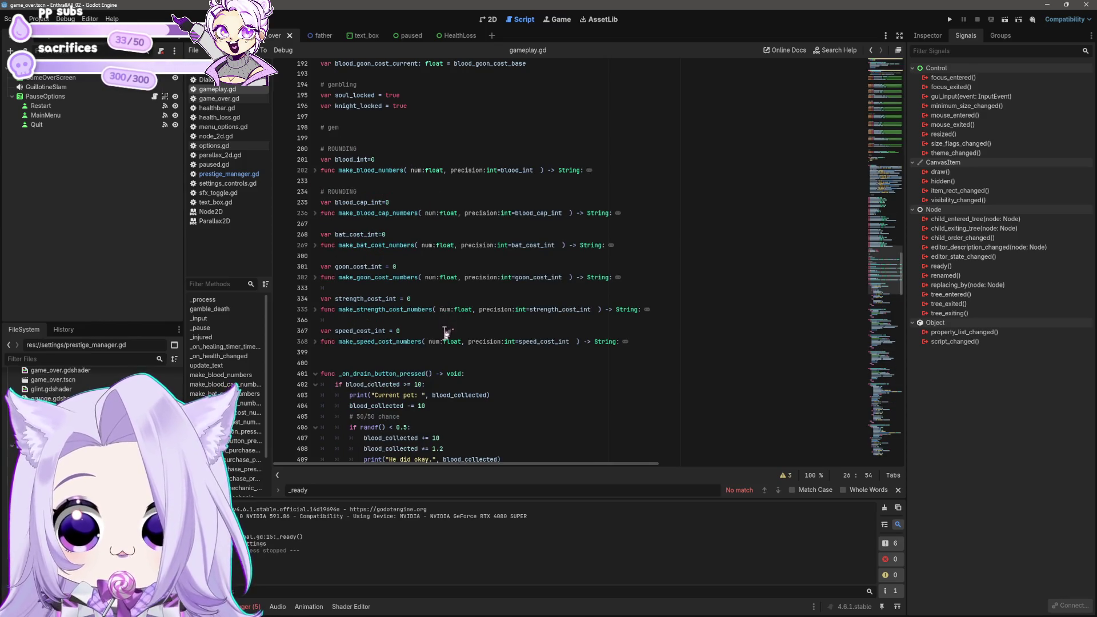
scroll(502, 157, up, 8)
scroll(503, 246, up, 14)
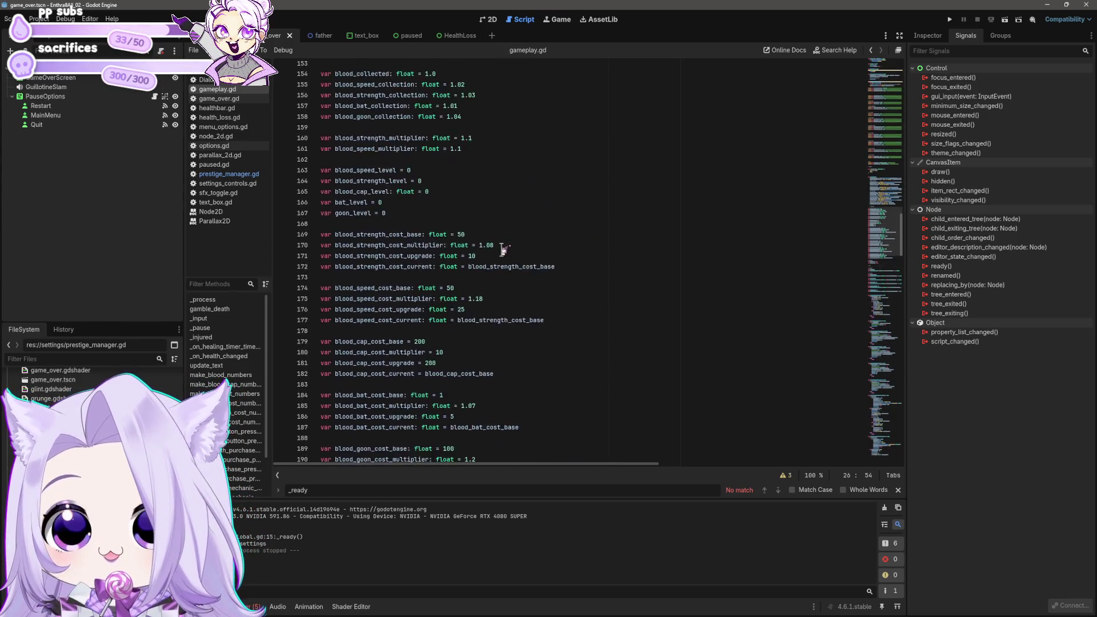
scroll(902, 188, up, 11)
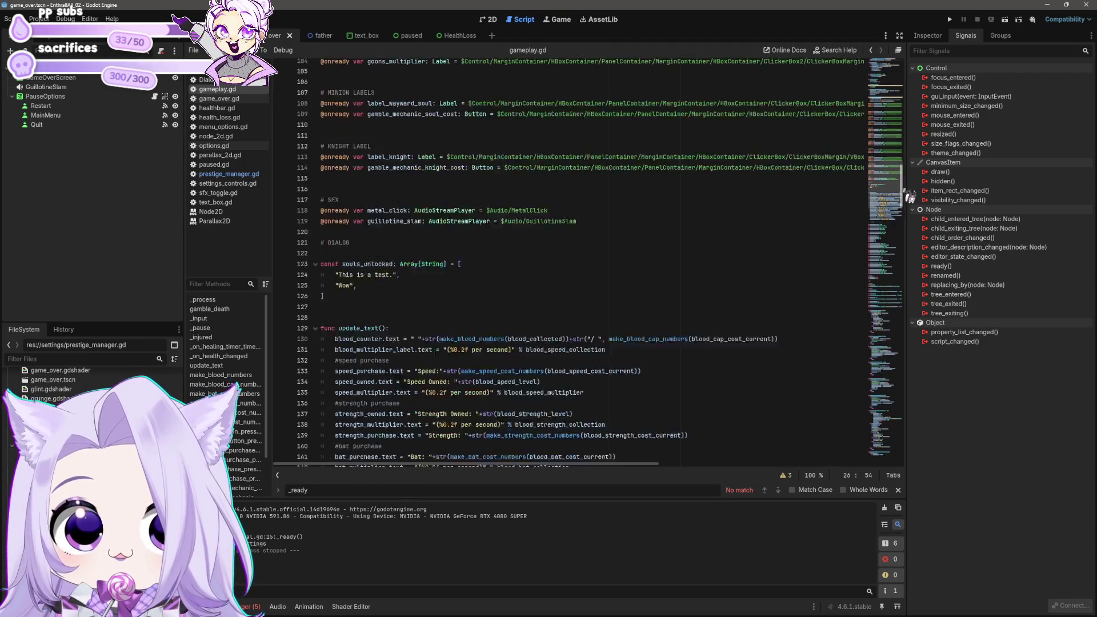
Add a new empty line 400 after the make_speed_cost_numbers function
drag(910, 185, 914, 114)
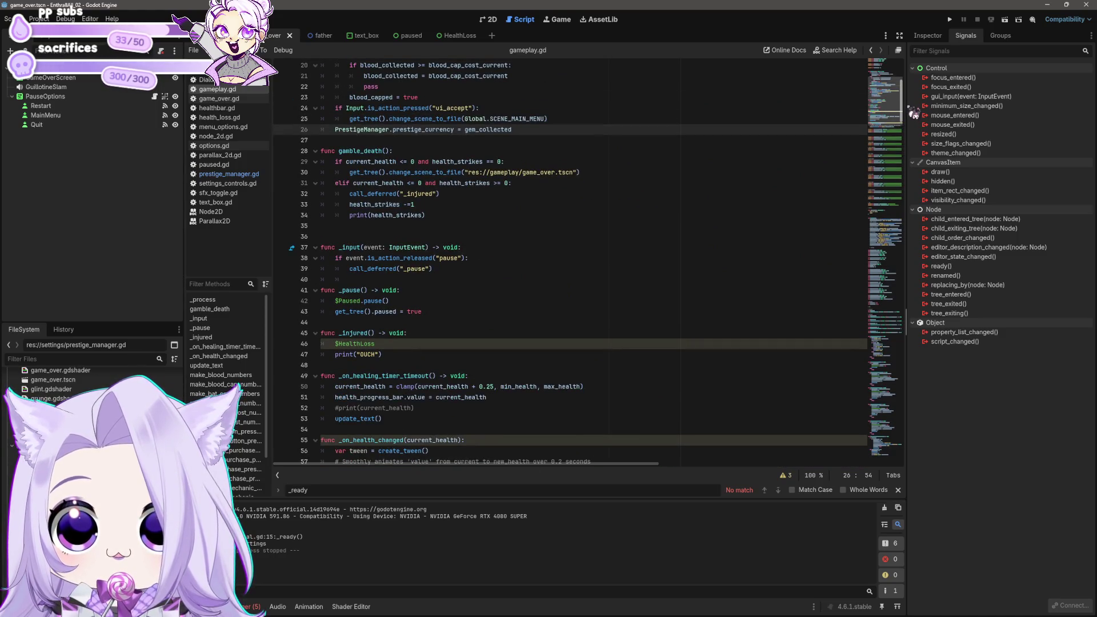
drag(914, 114, 924, 324)
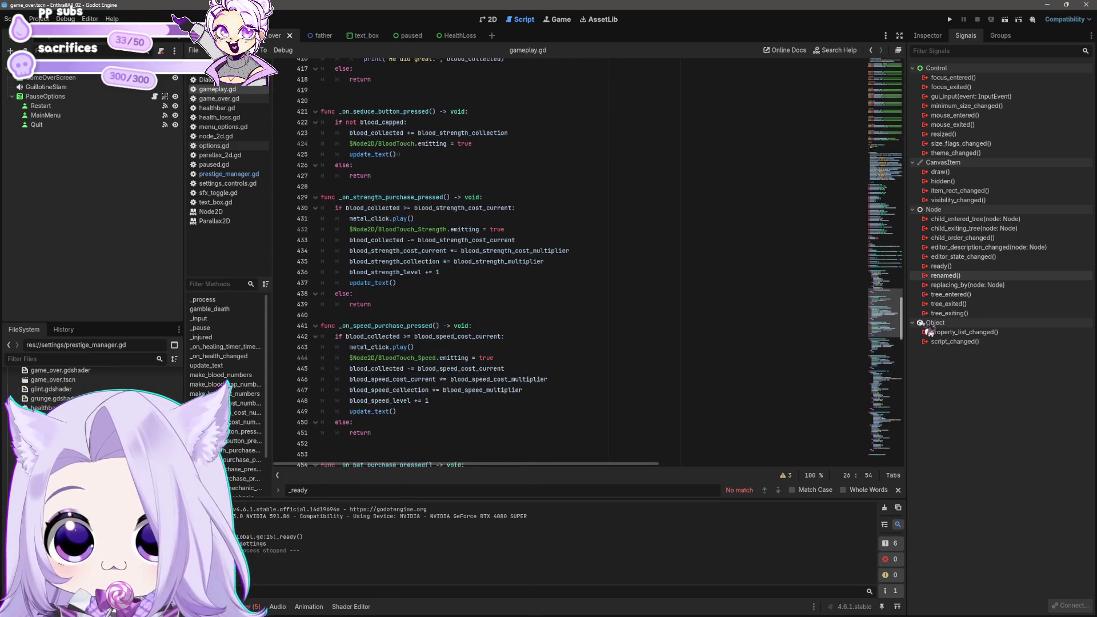
click(686, 326)
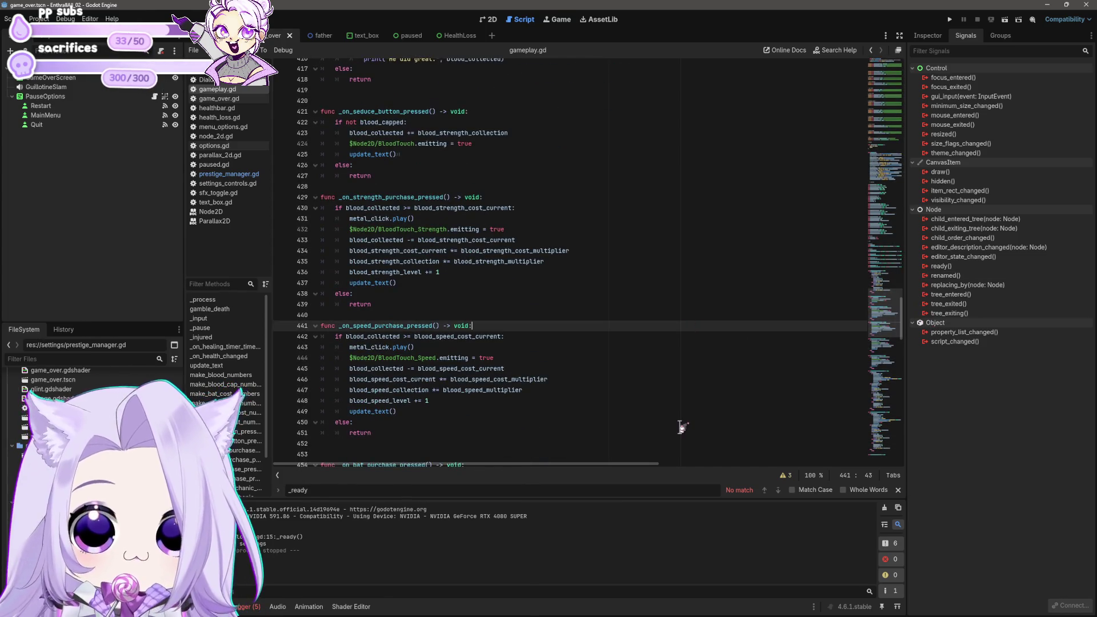
click(432, 283)
scroll(415, 211, up, 10)
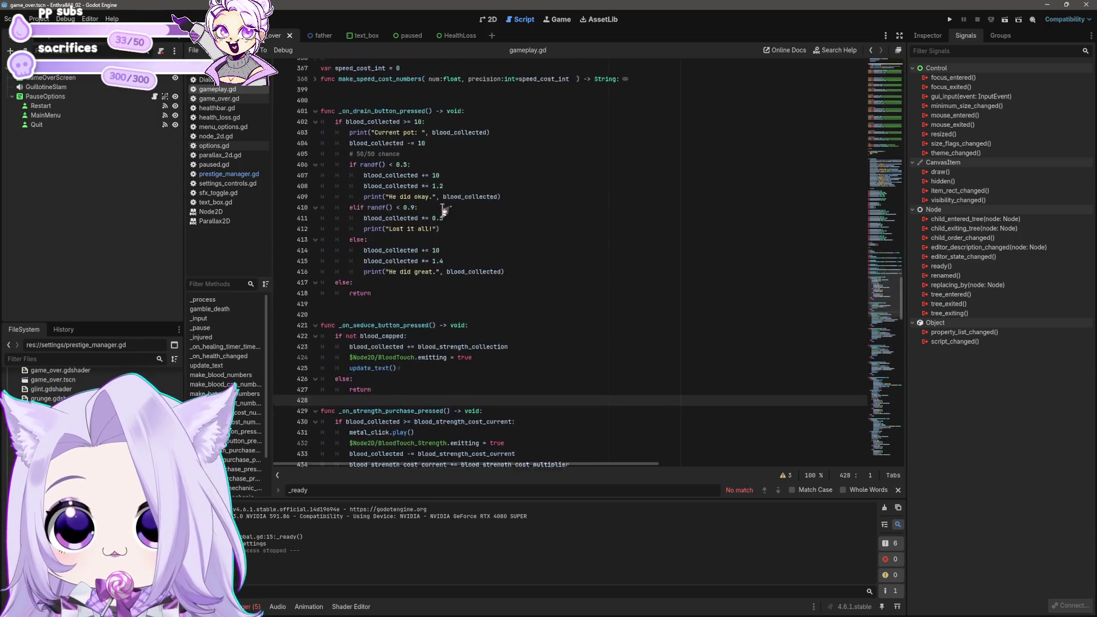
click(425, 229)
key(Return)
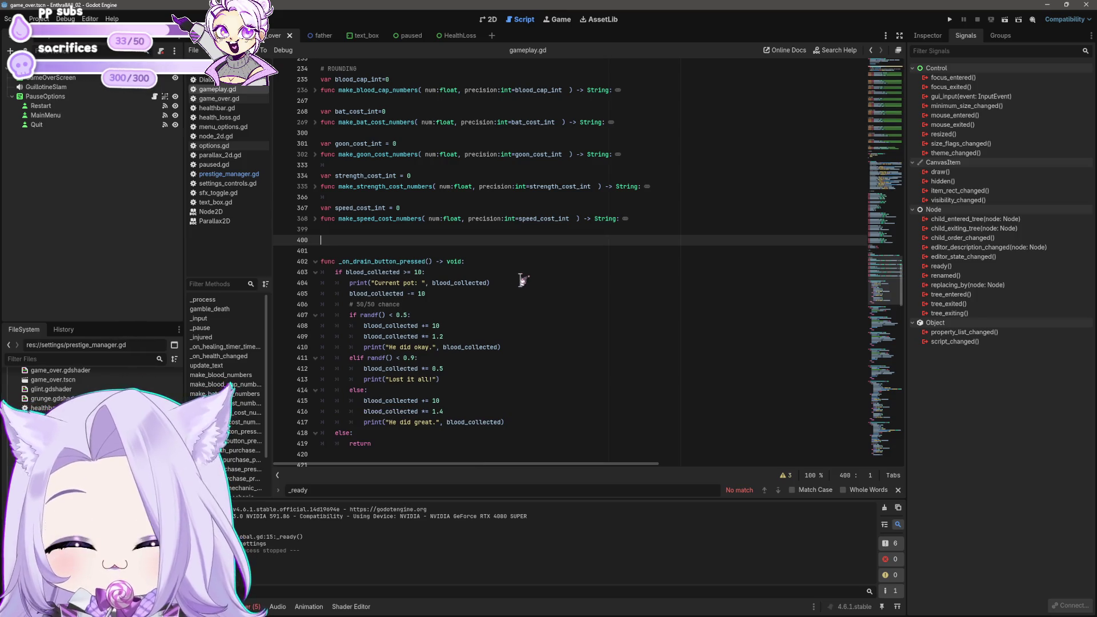
Declare func prestige_modifier(): on line 400 without a leading underscore
text(unc _prestige_modifier())
key(Left)
key(Left)
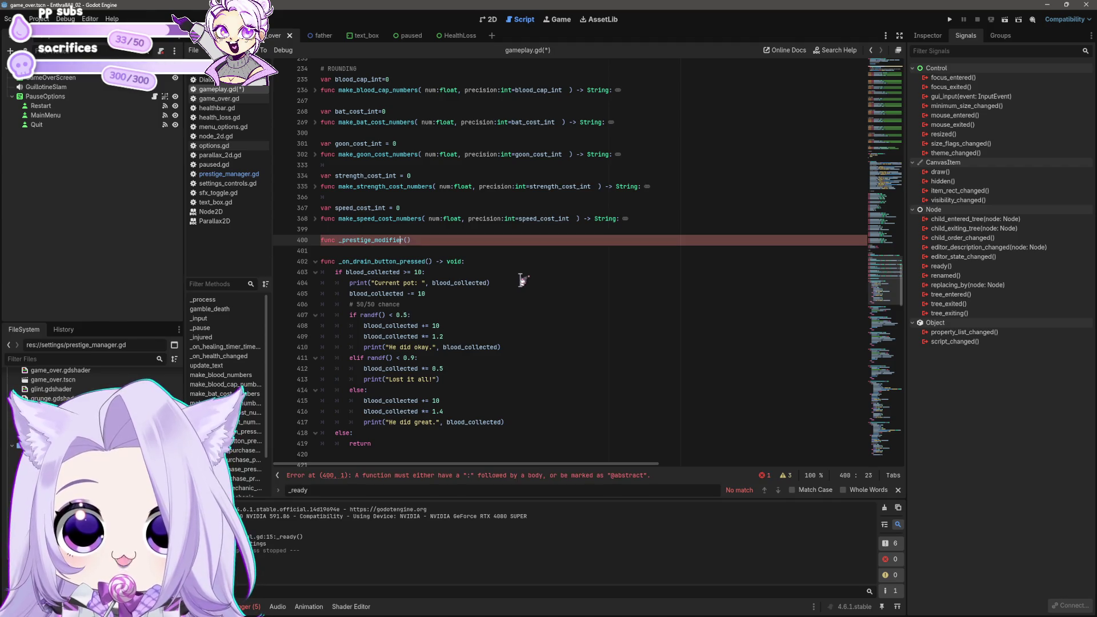
key(Left)
key(BackSpace)
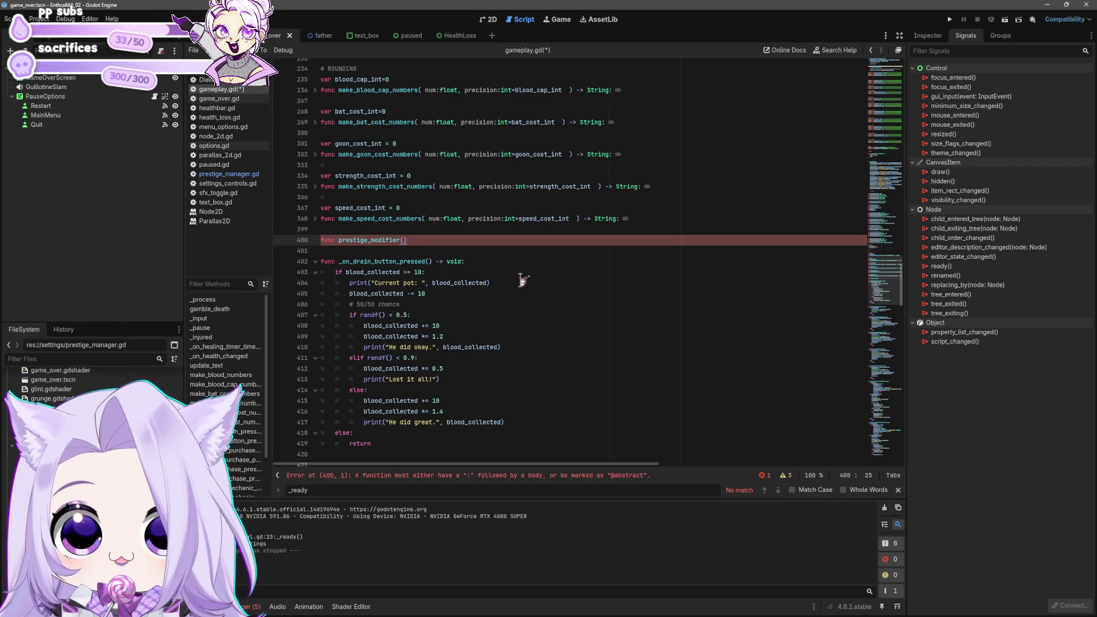
text(:)
key(Return)
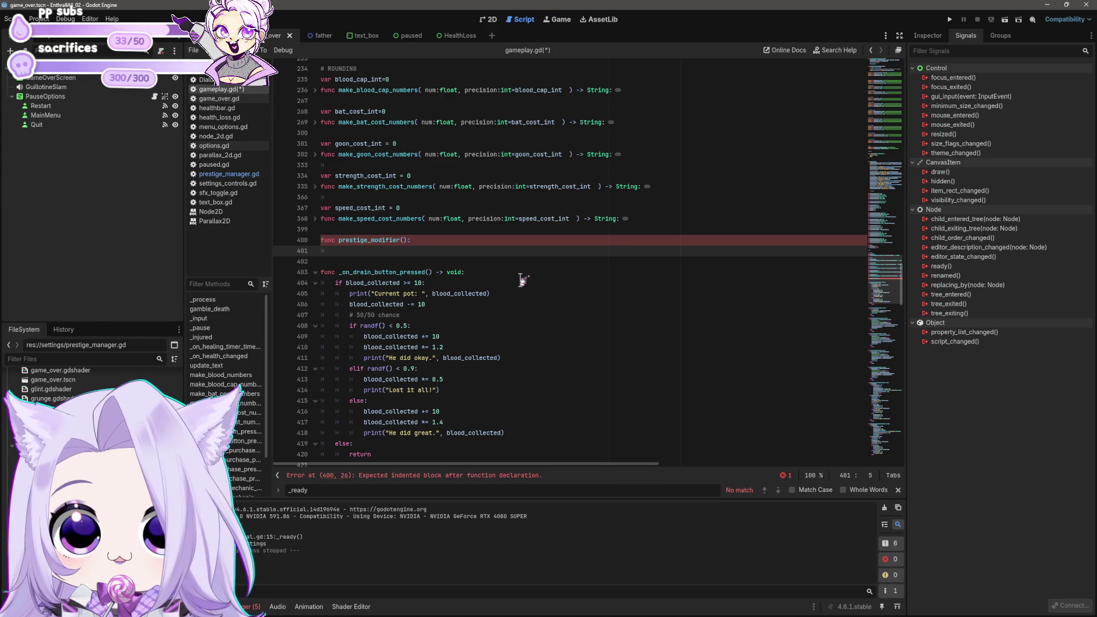
Give prestige_modifier() the body line PrestigeManager.prestige_level, followed by an empty indented line
scroll(521, 281, down, 6)
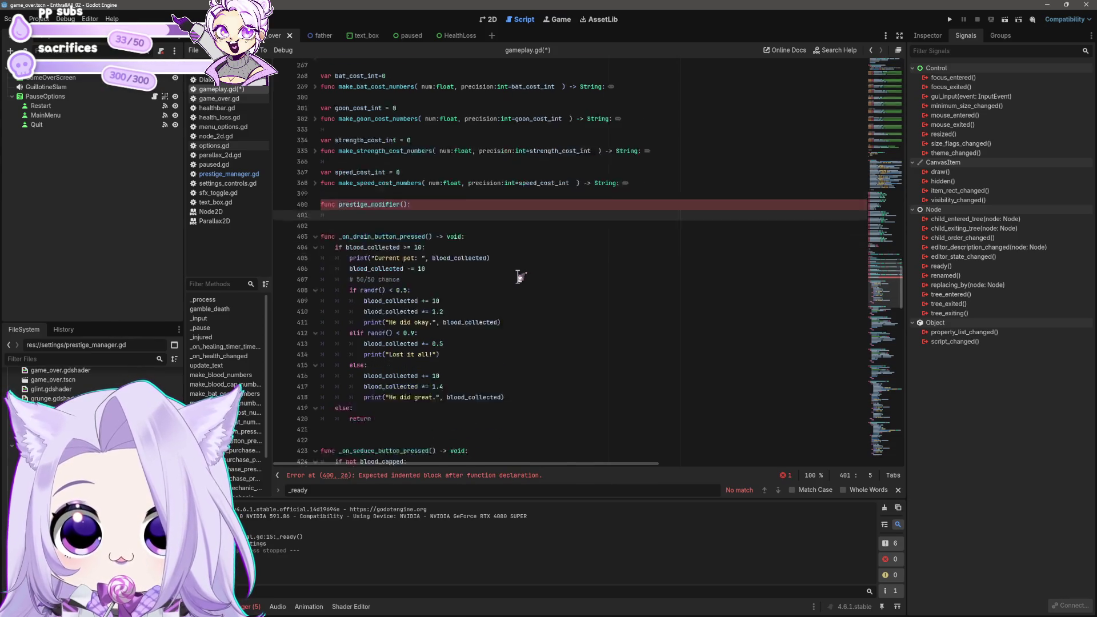
mouse_move(901, 300)
mouse_down()
mouse_move(912, 429)
mouse_move(901, 237)
mouse_move(902, 257)
mouse_up()
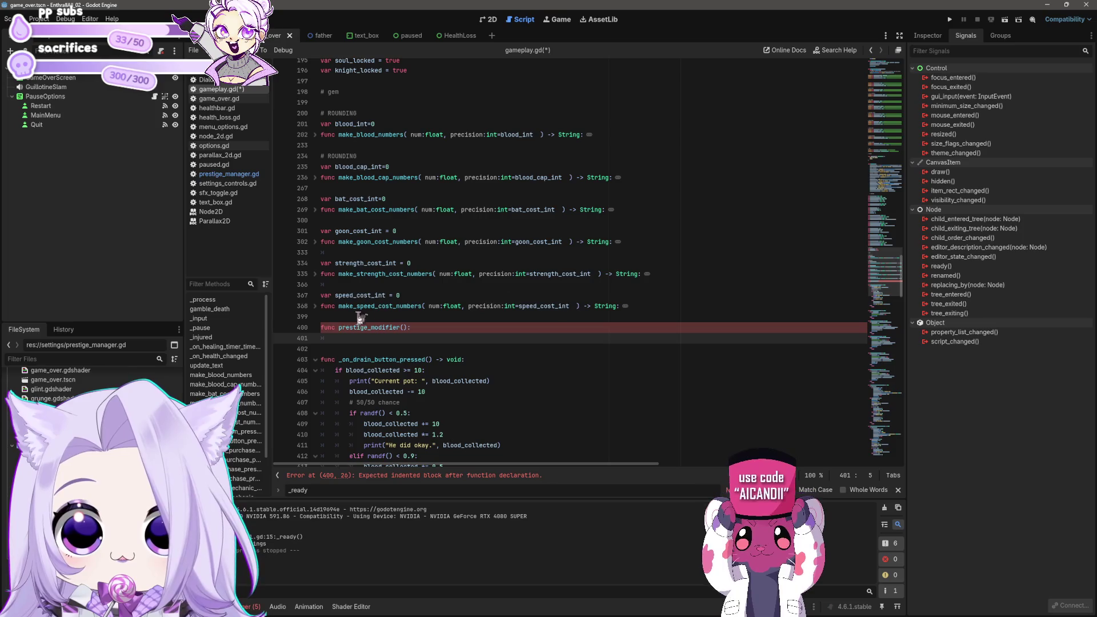
click(339, 327)
text(_)
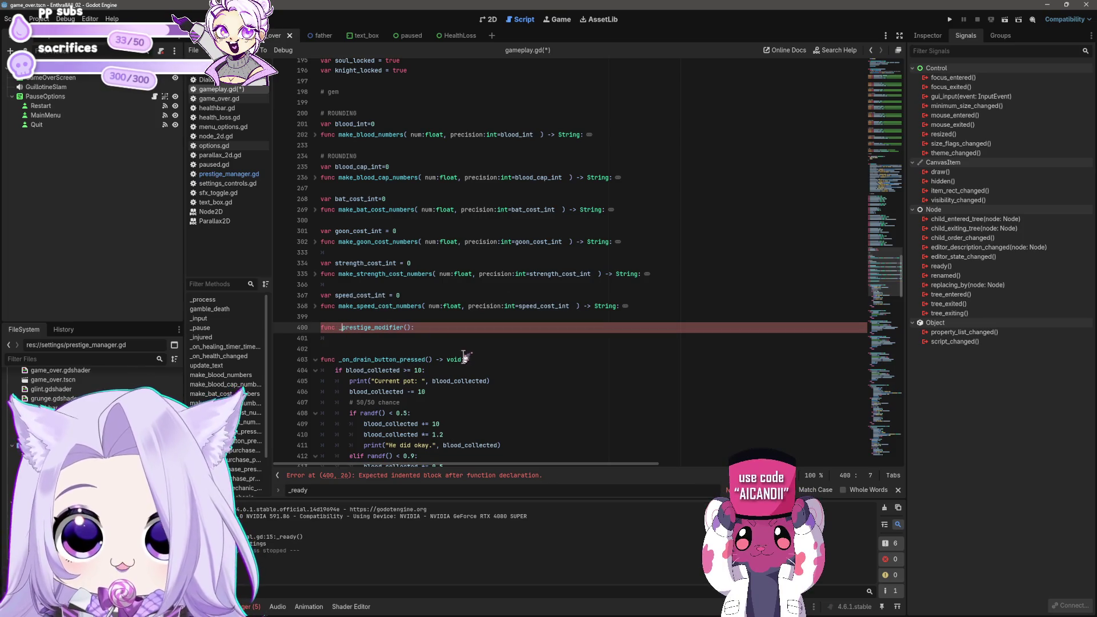
key(Return)
text(PrestigeManager.prestige_level)
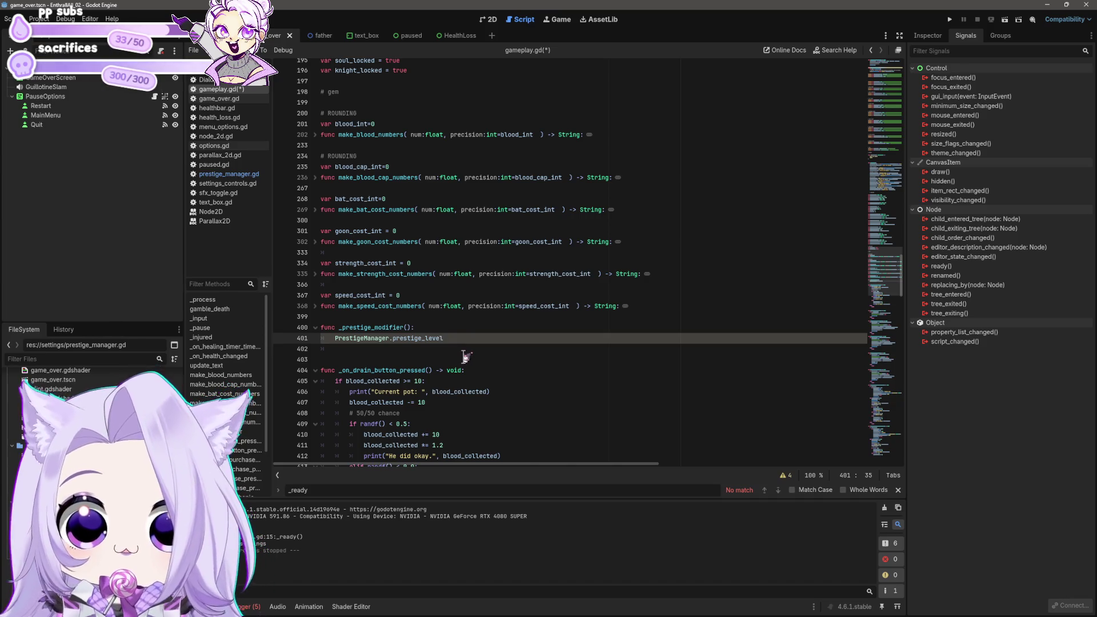
key(Up)
key(Home)
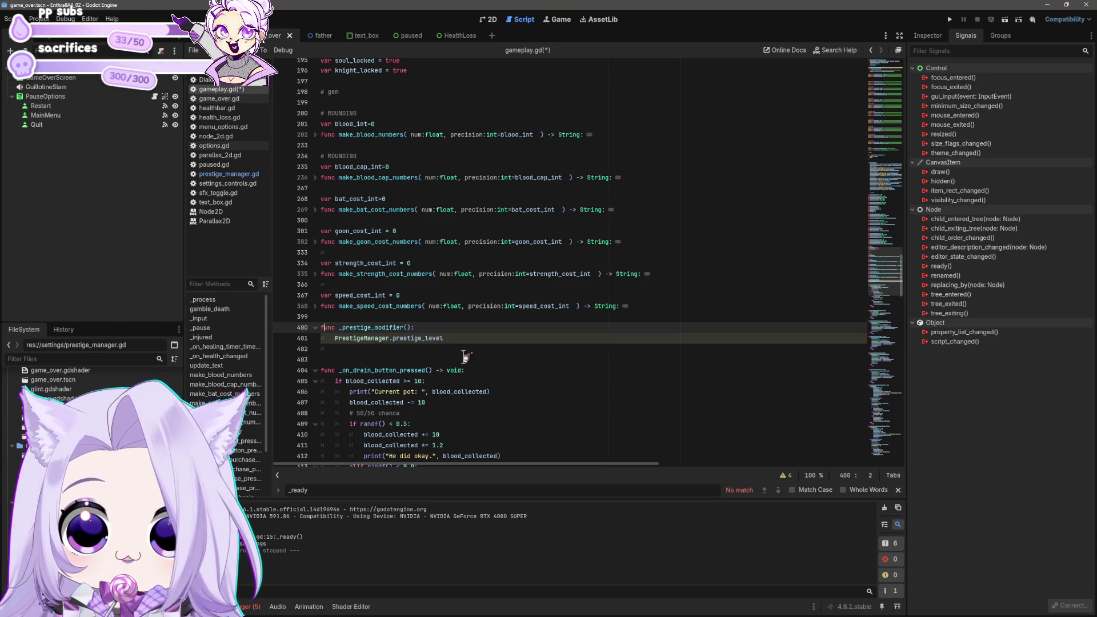
key(Delete)
key(Down)
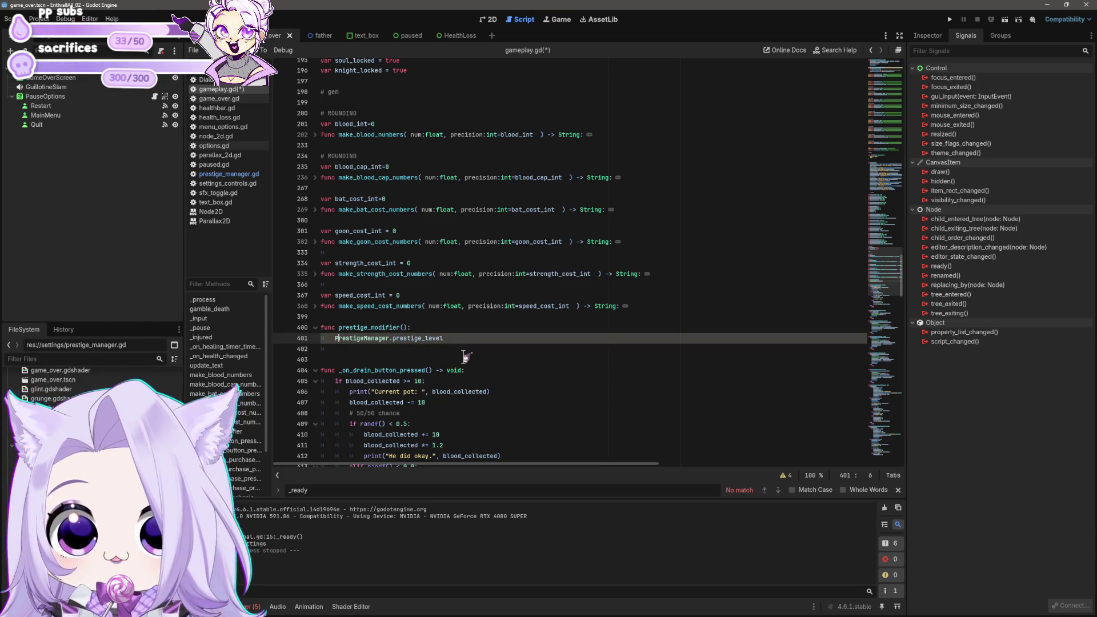
key(Return)
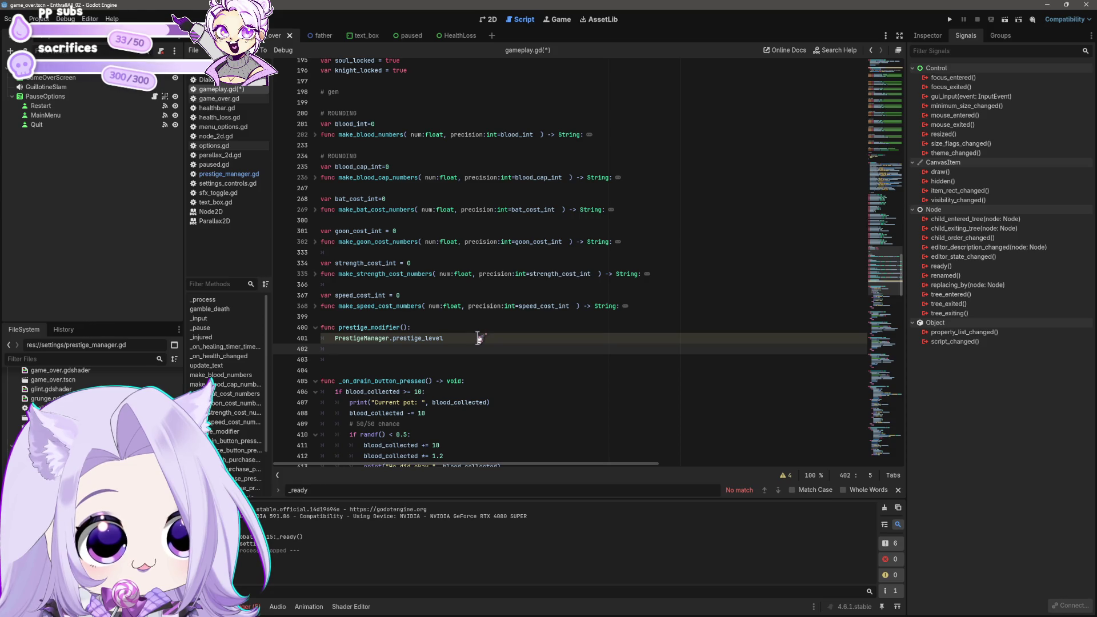
Rename the function from prestige_modifier() to on_prestige_gained()
click(340, 329)
text(on_)
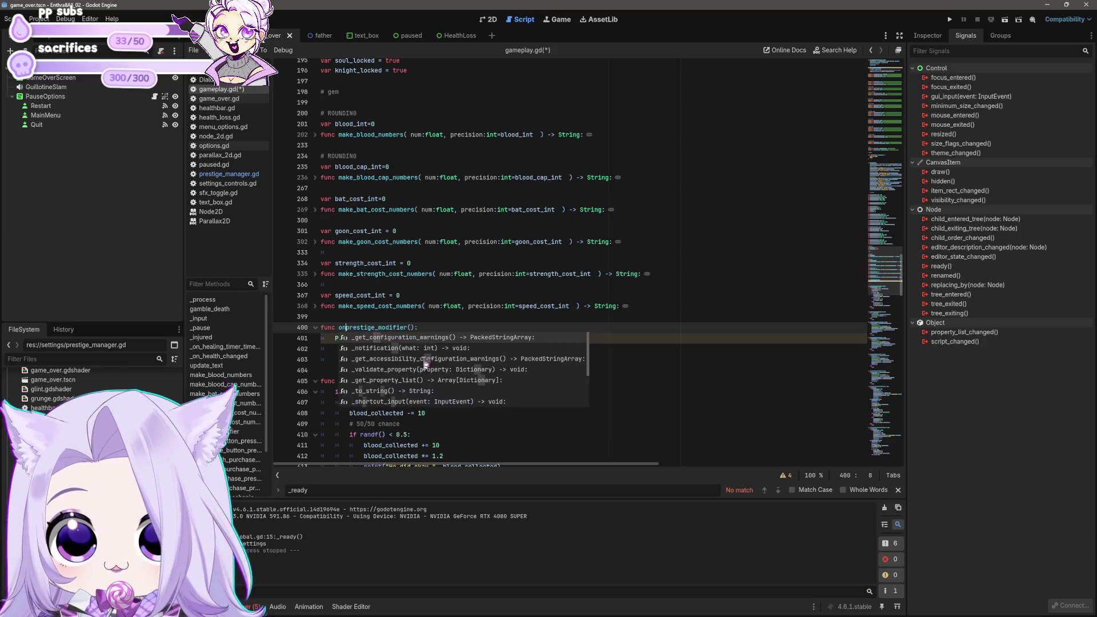
key(Right)
key(Right)
key(Right)
text(ained)
key(shift+Right)
key(shift+Right)
key(shift+Right)
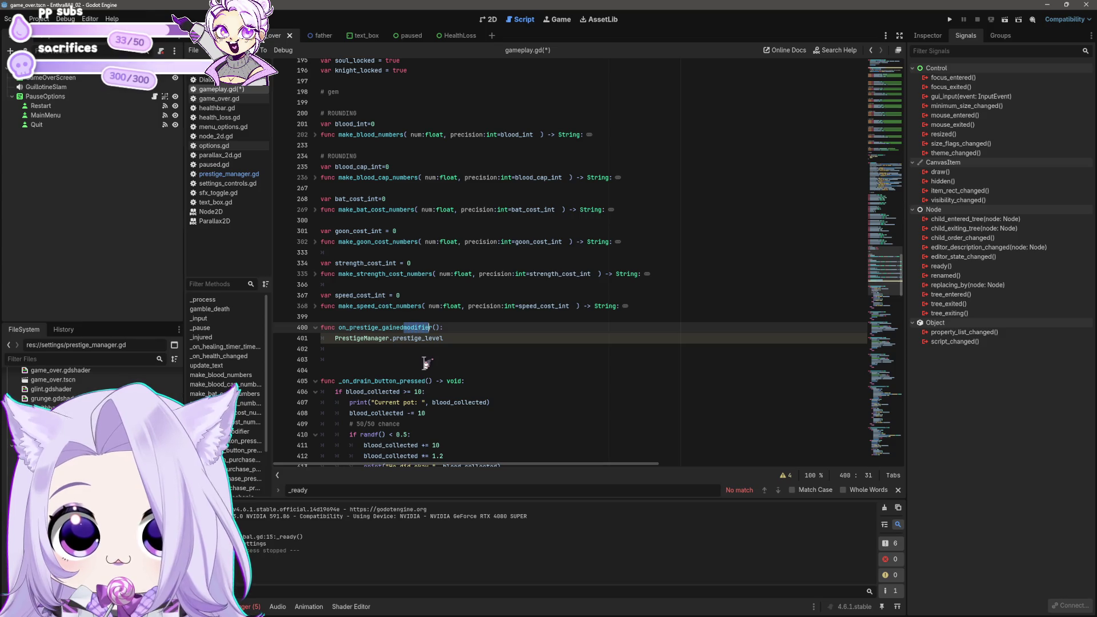
key(BackSpace)
key(Down)
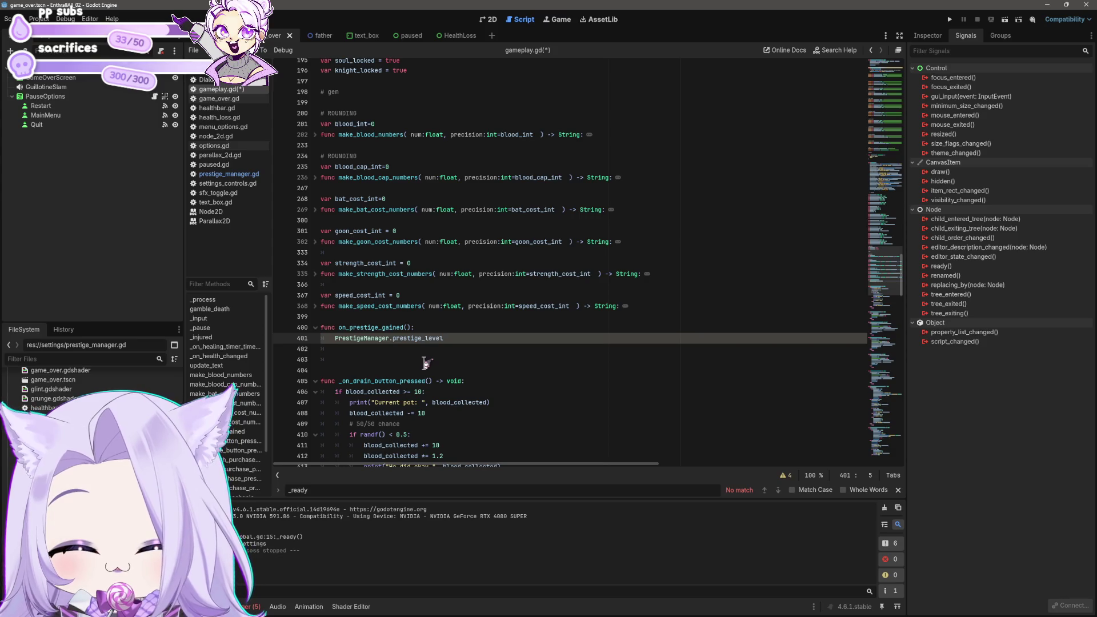
Write a body line adding PrestigeManager.prestige_level to blood_speed_collection
text(blood_speed_)
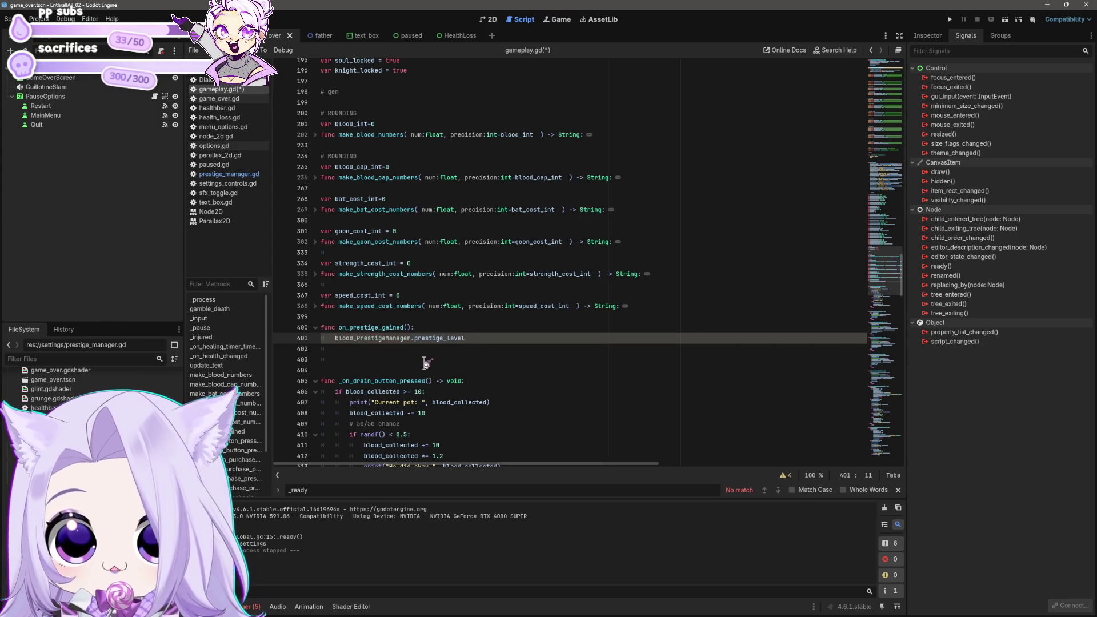
text(collection)
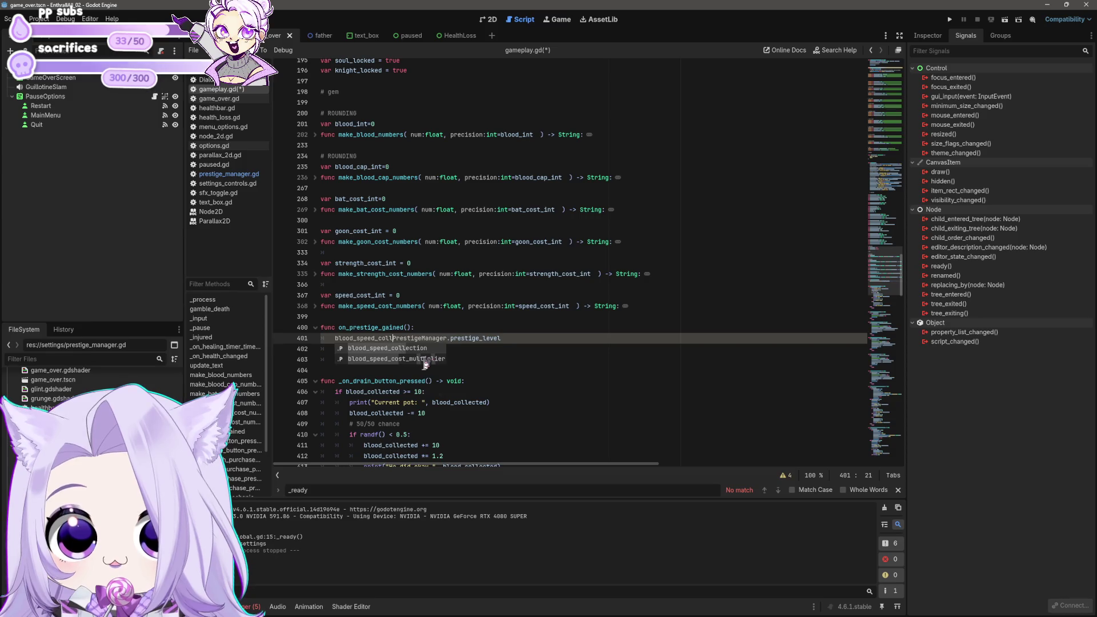
key(Tab)
key(BackSpace)
key(BackSpace)
key(BackSpace)
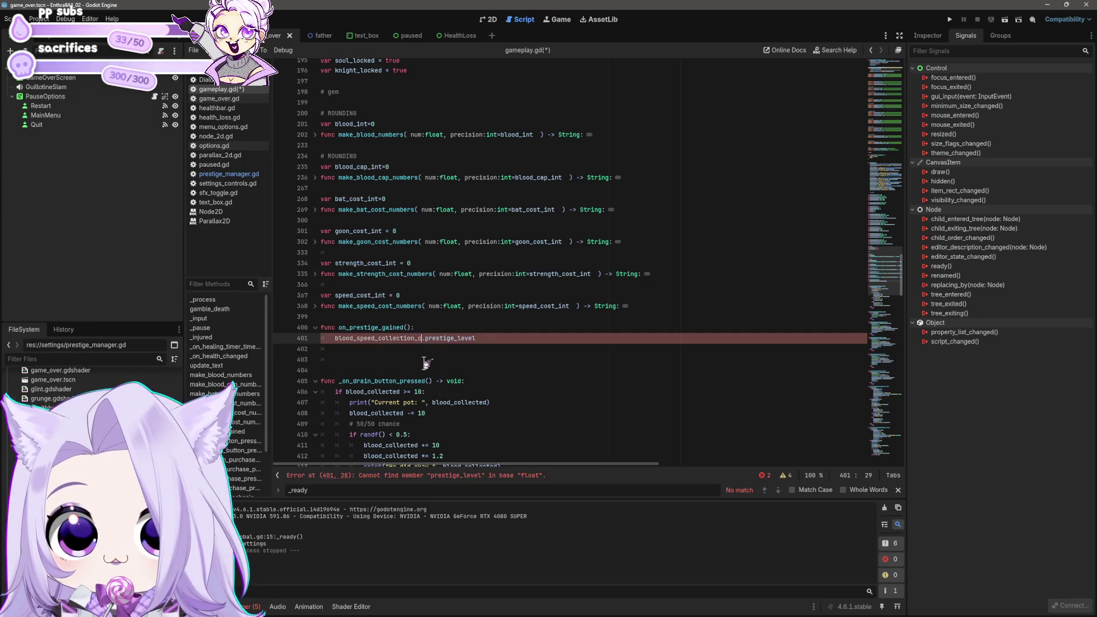
text(cu)
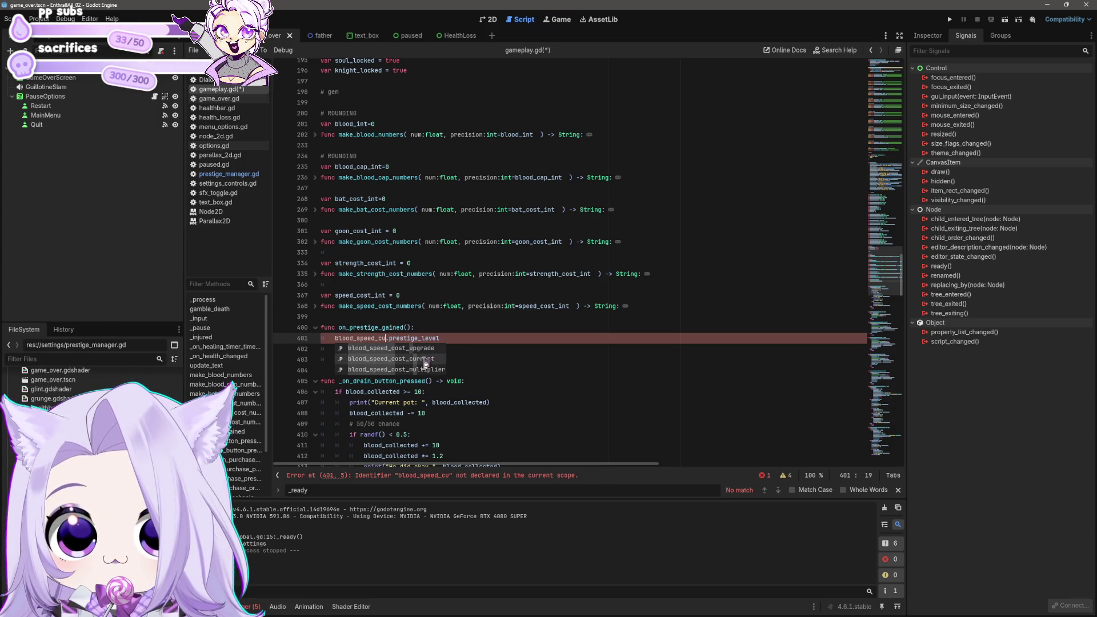
key(BackSpace)
key(BackSpace)
key(BackSpace)
text(co)
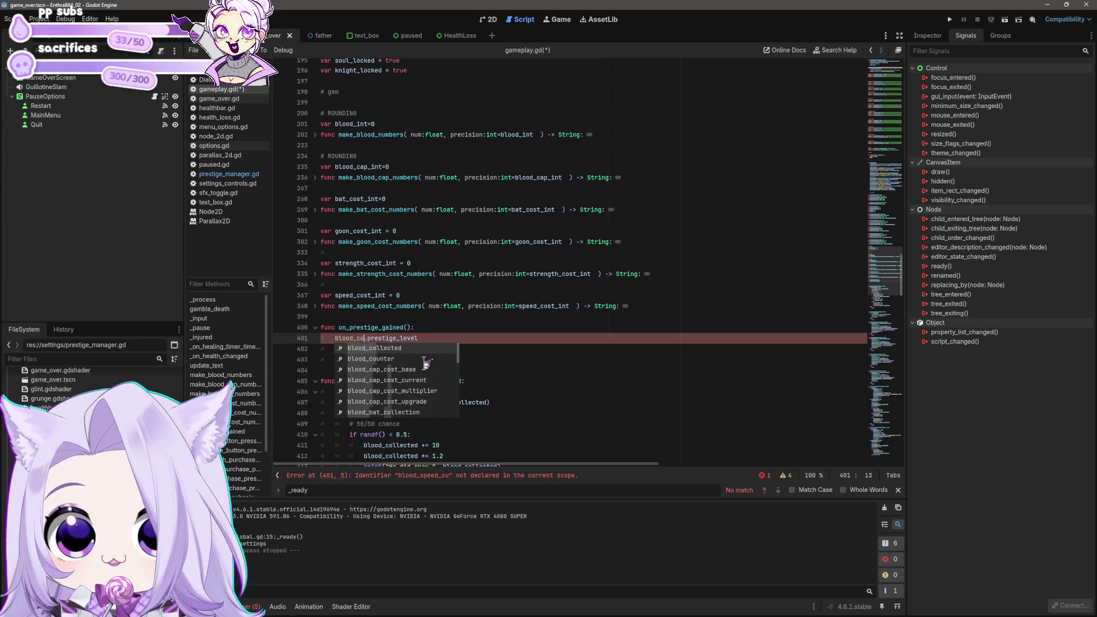
text(llec)
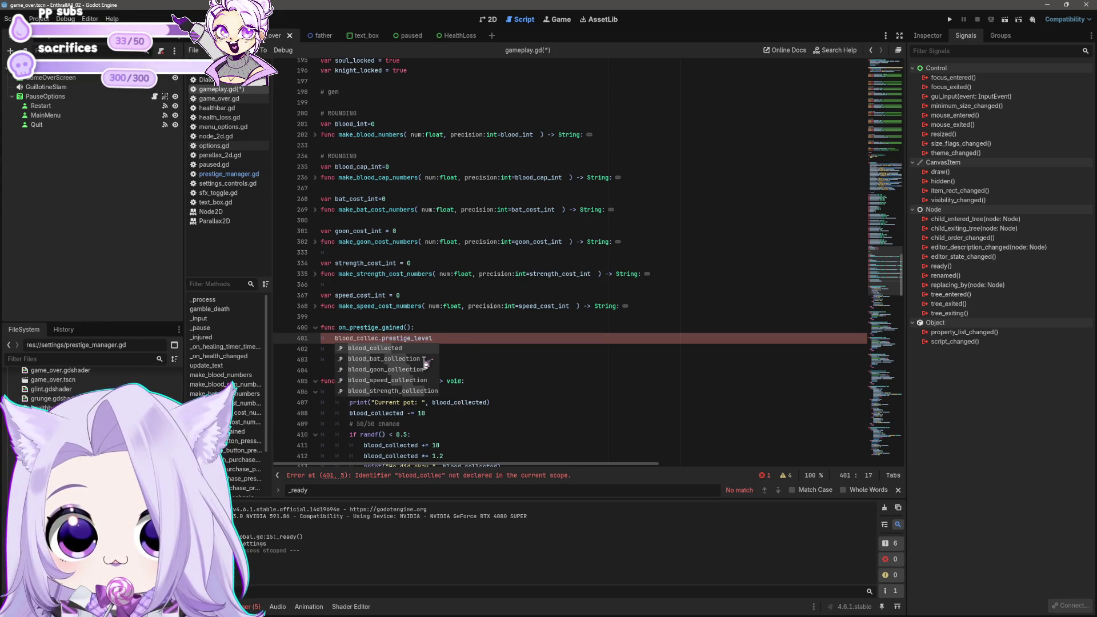
key(Down)
key(Down)
key(Down)
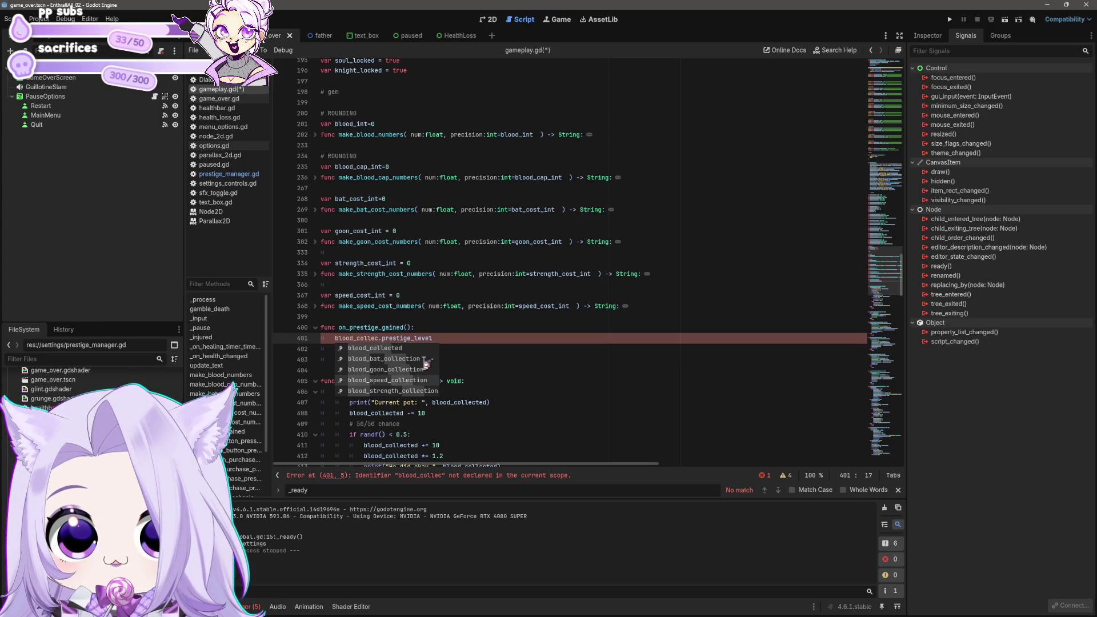
key(Return)
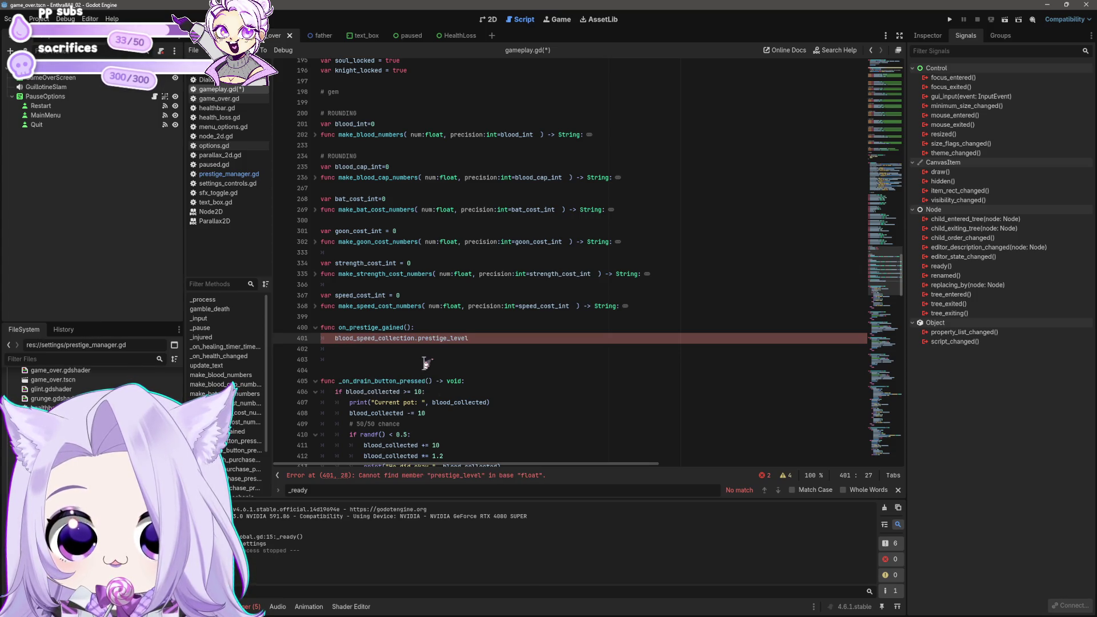
key(Delete)
text(+ )
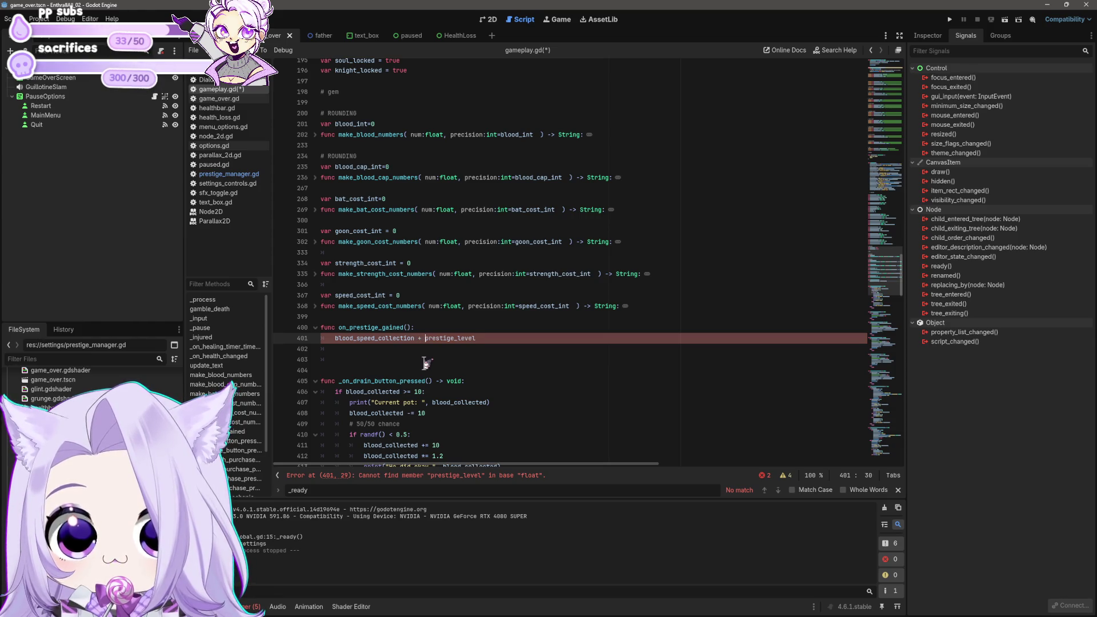
text(Presto)
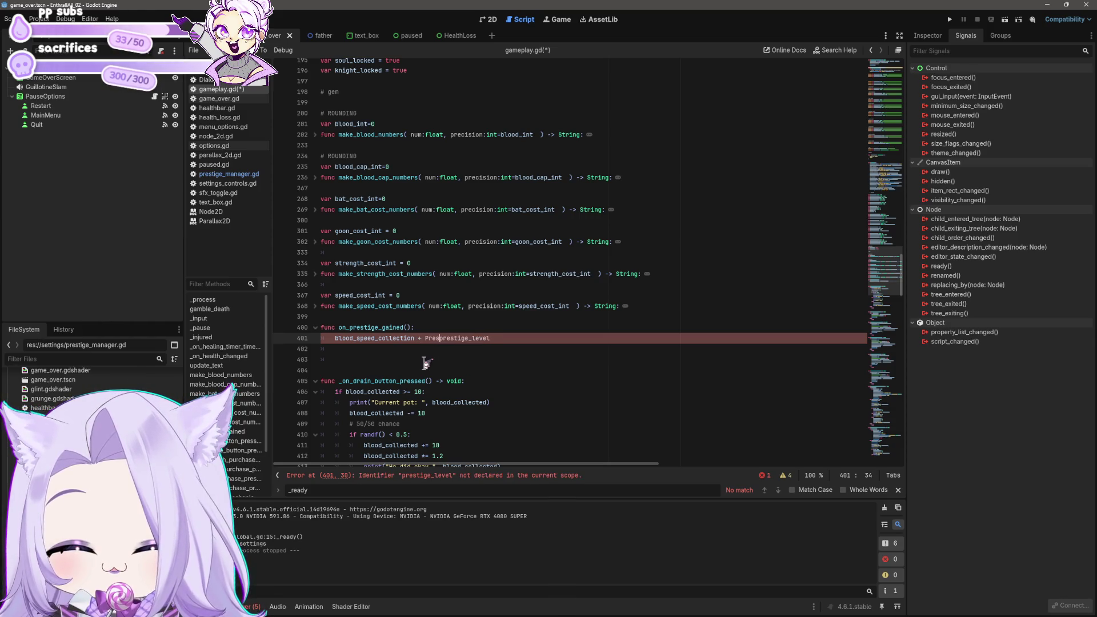
text(ige)
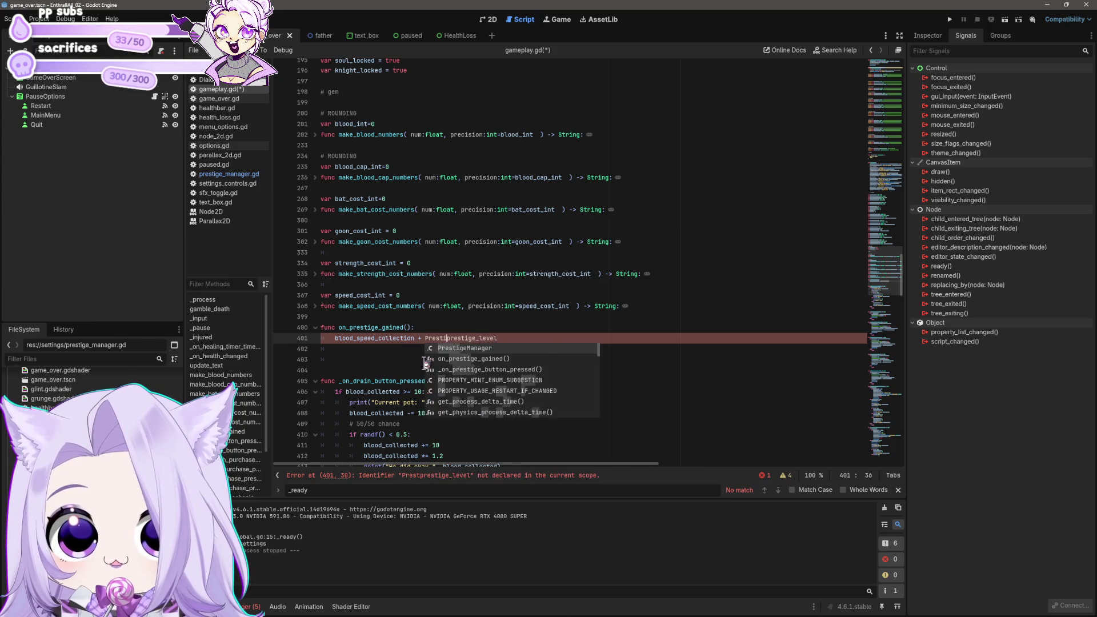
key(Tab)
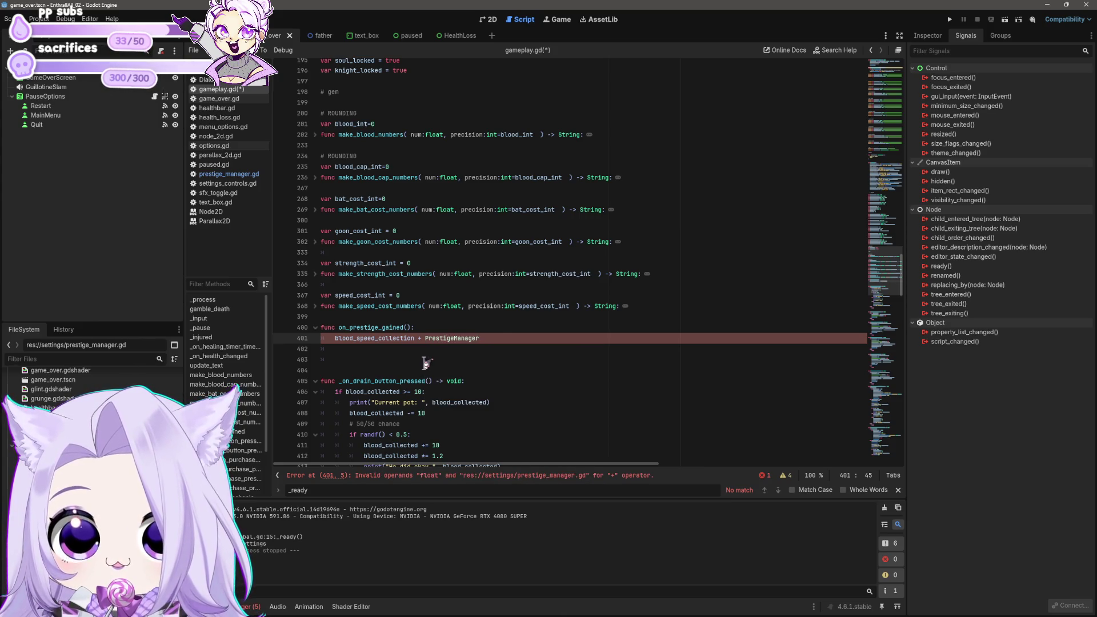
text(.prestige_l)
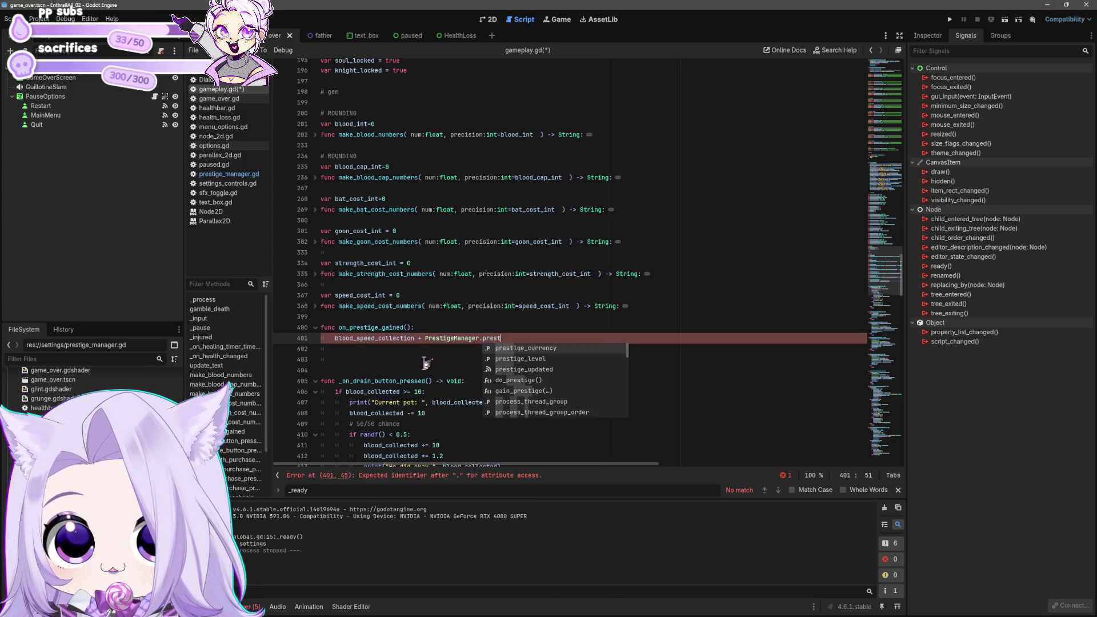
key(Tab)
key(Return)
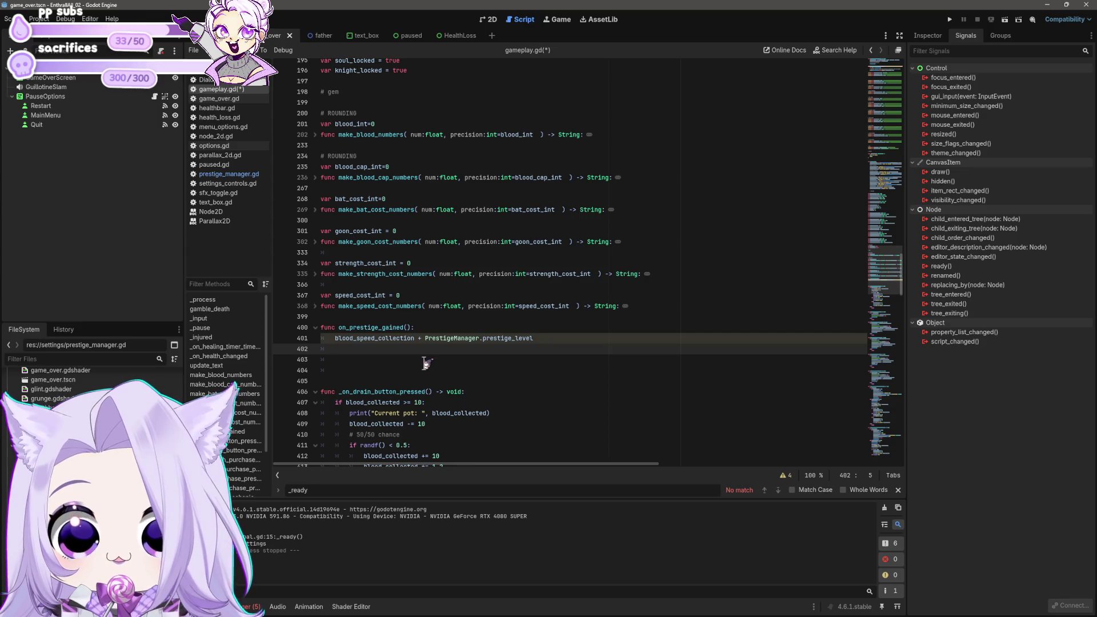
Add a matching blood_strength_collection line using PrestigeManager.prestige_level
key(Up)
key(shift+End)
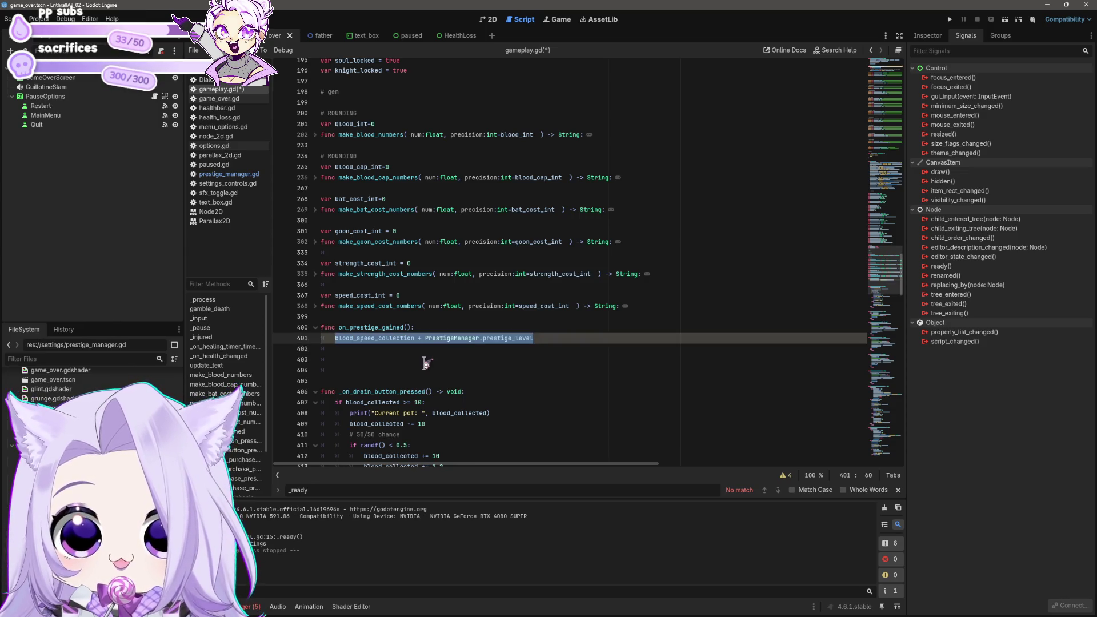
key(Down)
text(_strength)
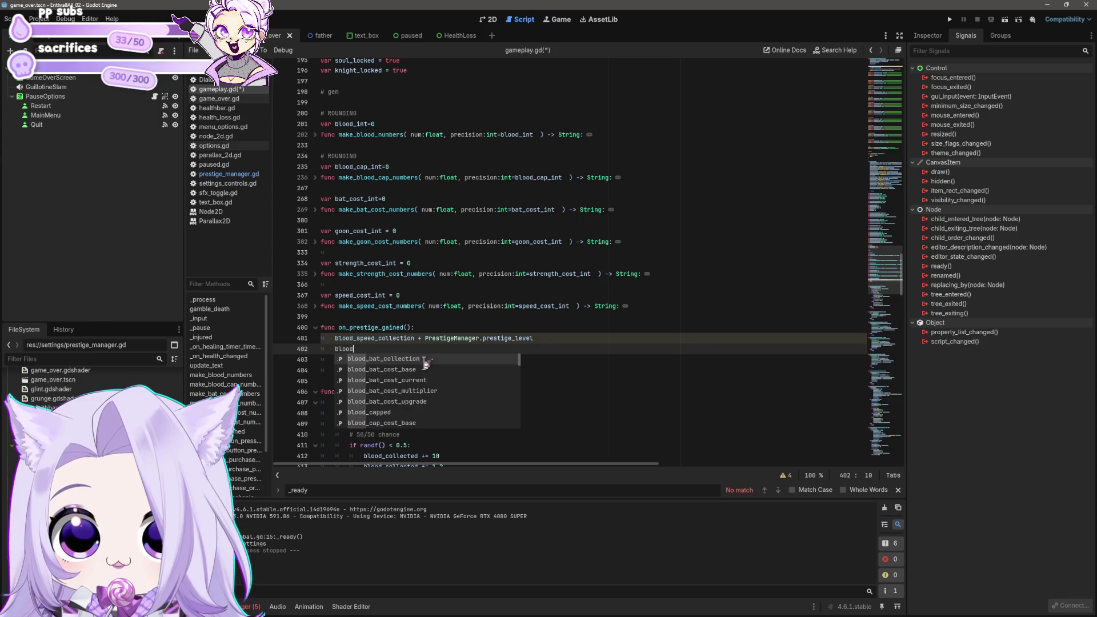
key(Return)
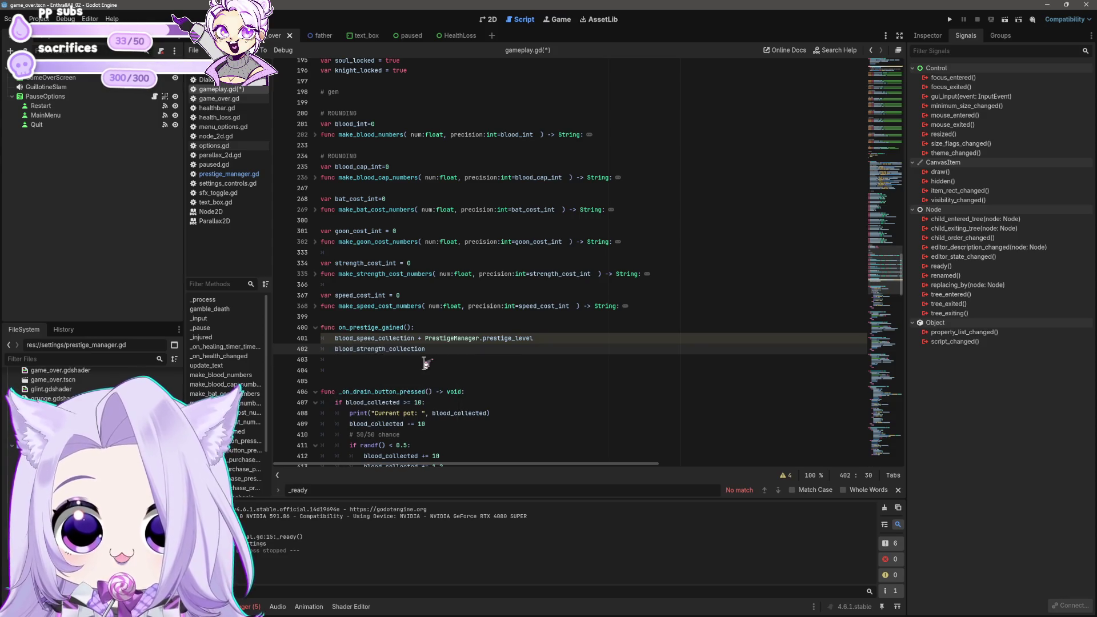
text(stigeMa)
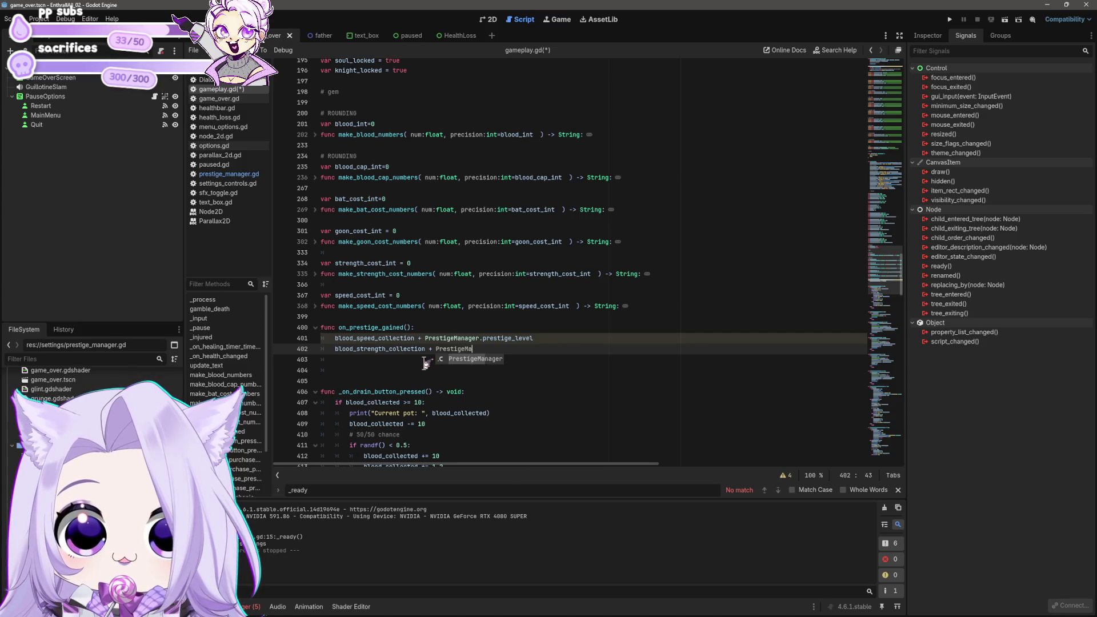
key(Return)
text(.prestig)
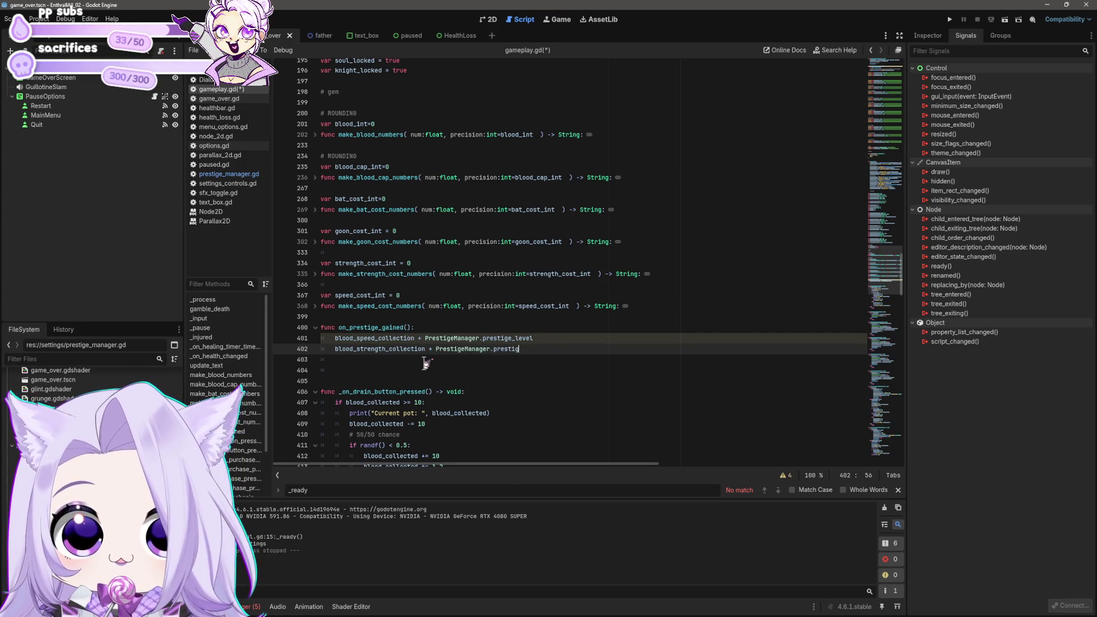
text(e_lev)
key(Return)
key(Return)
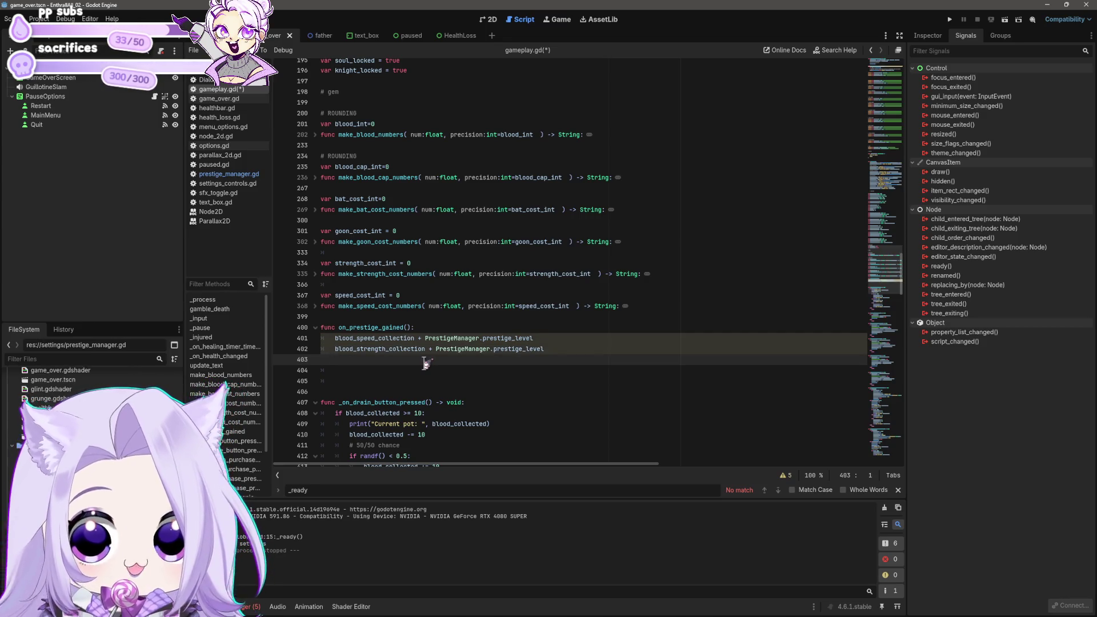
Change both lines' operator to += and remove the leftover empty line
click(436, 349)
text(=)
key(Up)
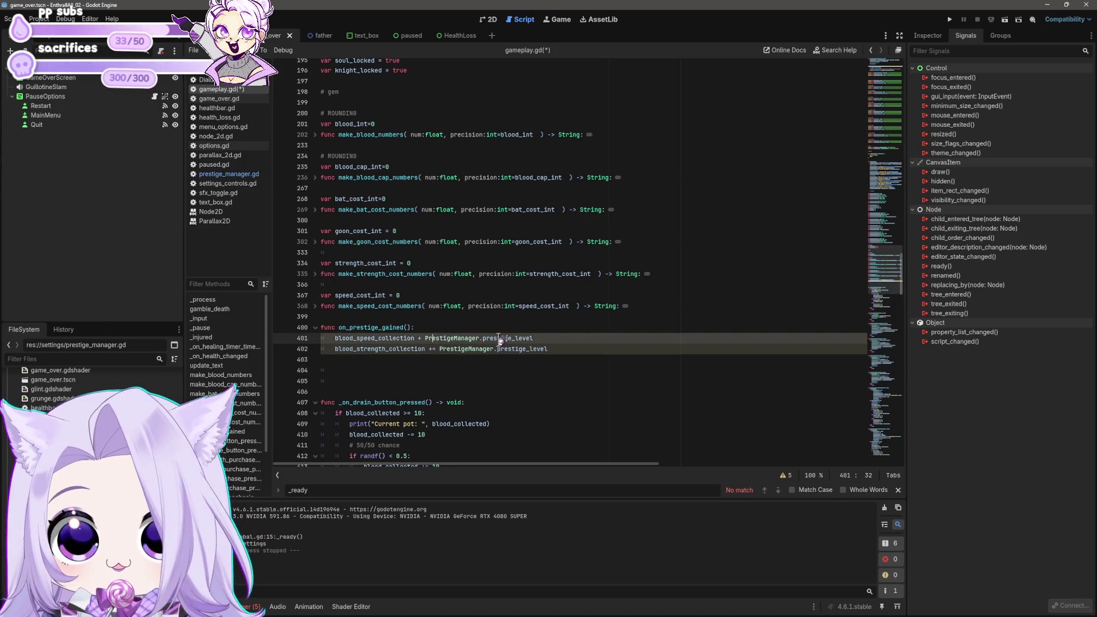
text(=)
key(Down)
key(Down)
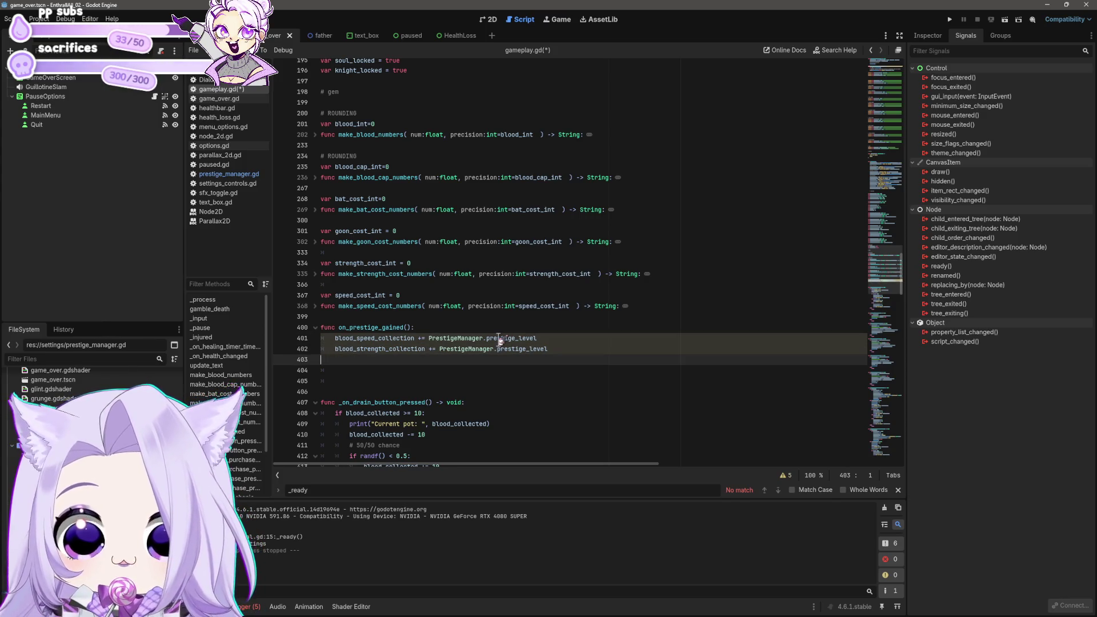
key(BackSpace)
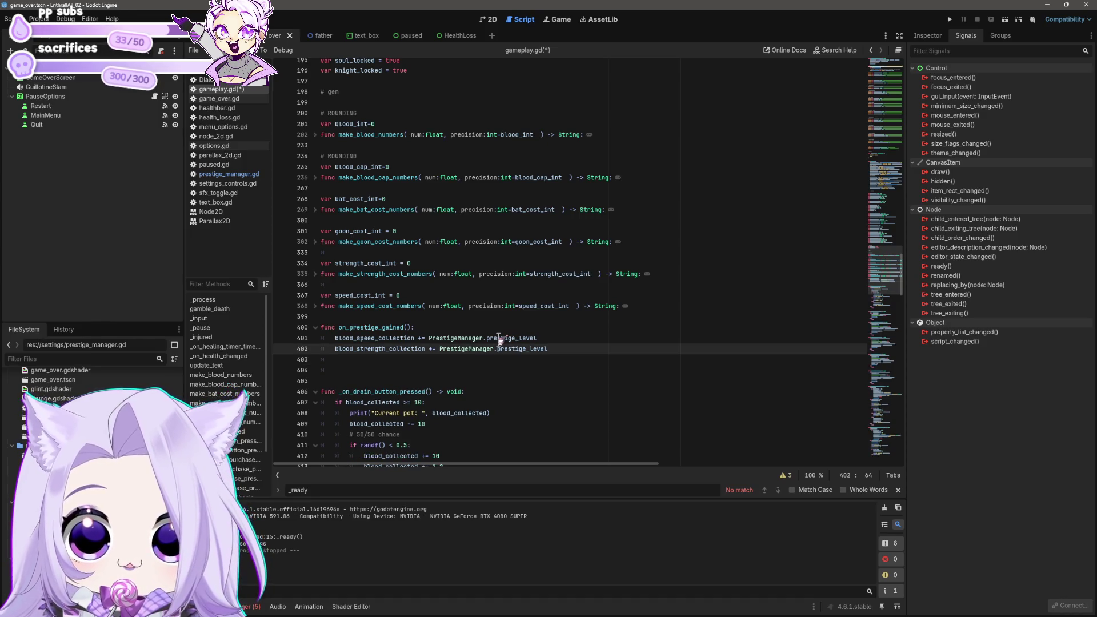
Insert an on_prestige_gained call on a new line after line 570 in _on_prestige_button_pressed
drag(340, 328, 410, 327)
scroll(572, 342, down, 20)
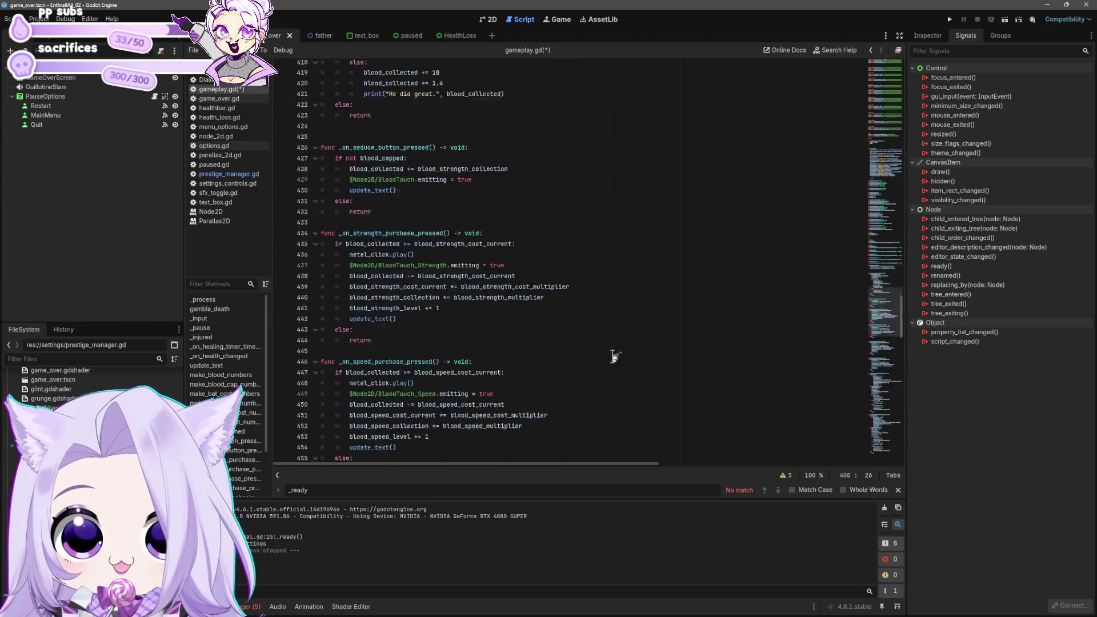
scroll(624, 358, down, 15)
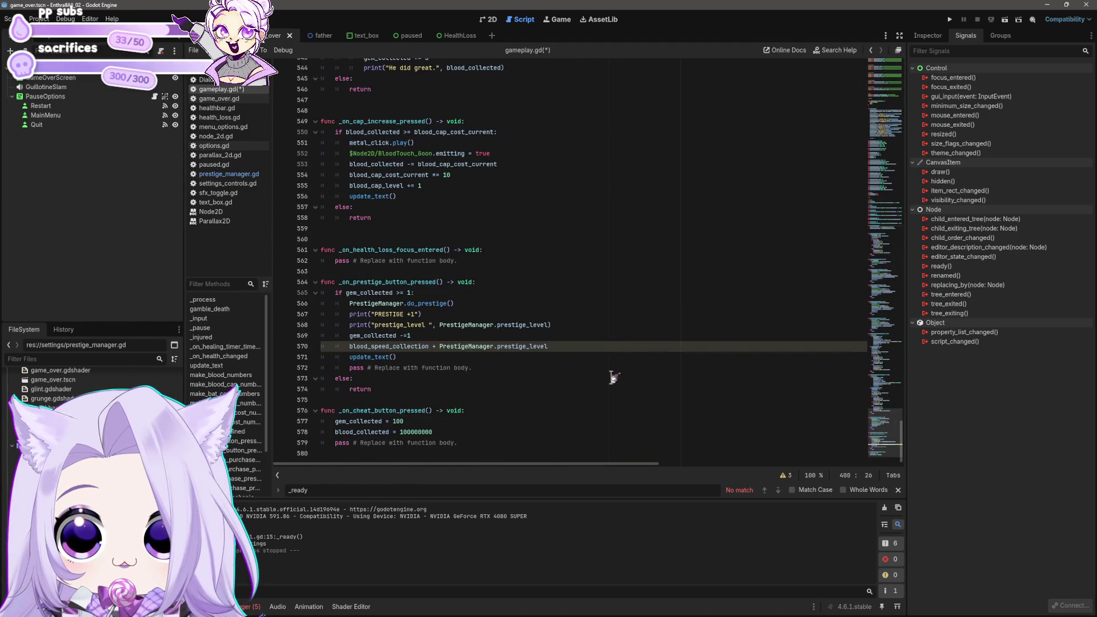
click(561, 346)
key(Return)
text(on_prestige_gained())
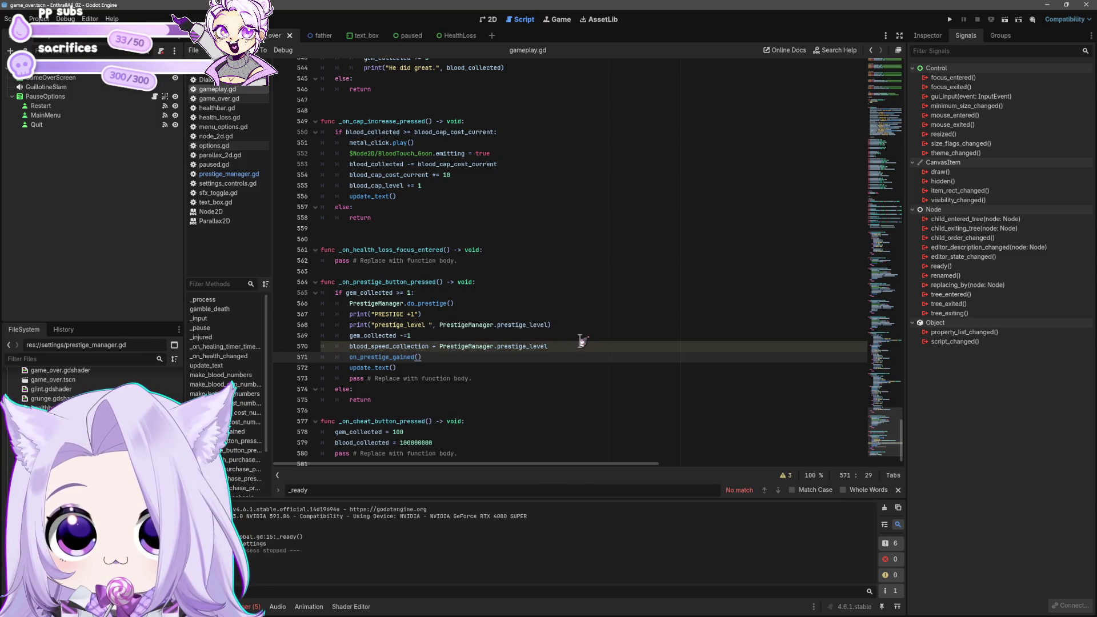
click(950, 19)
click(532, 331)
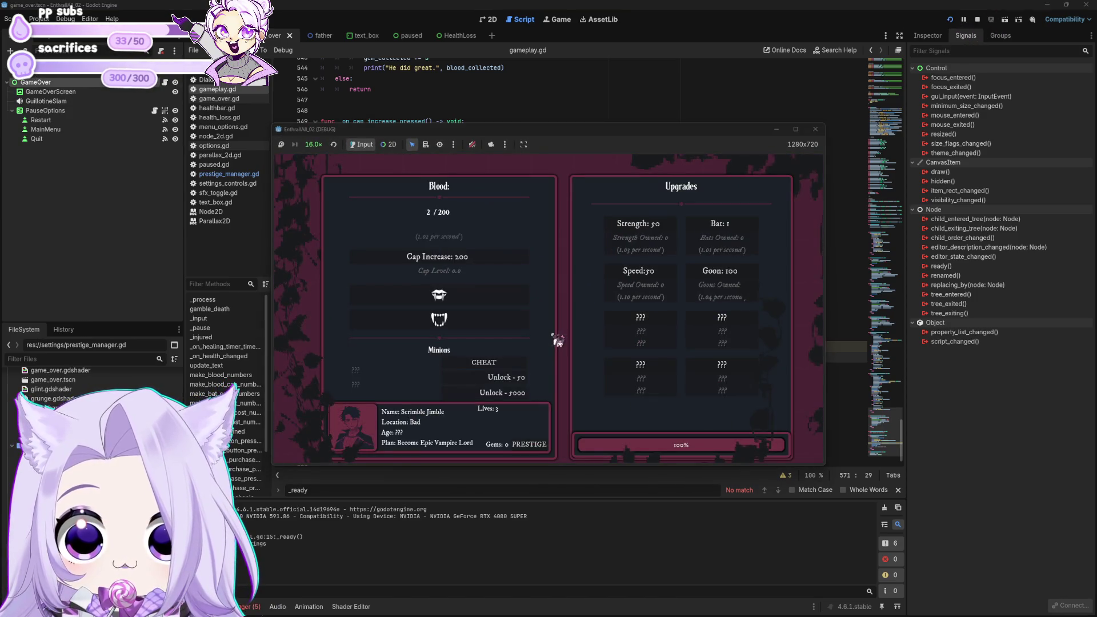
click(537, 448)
click(537, 447)
click(537, 448)
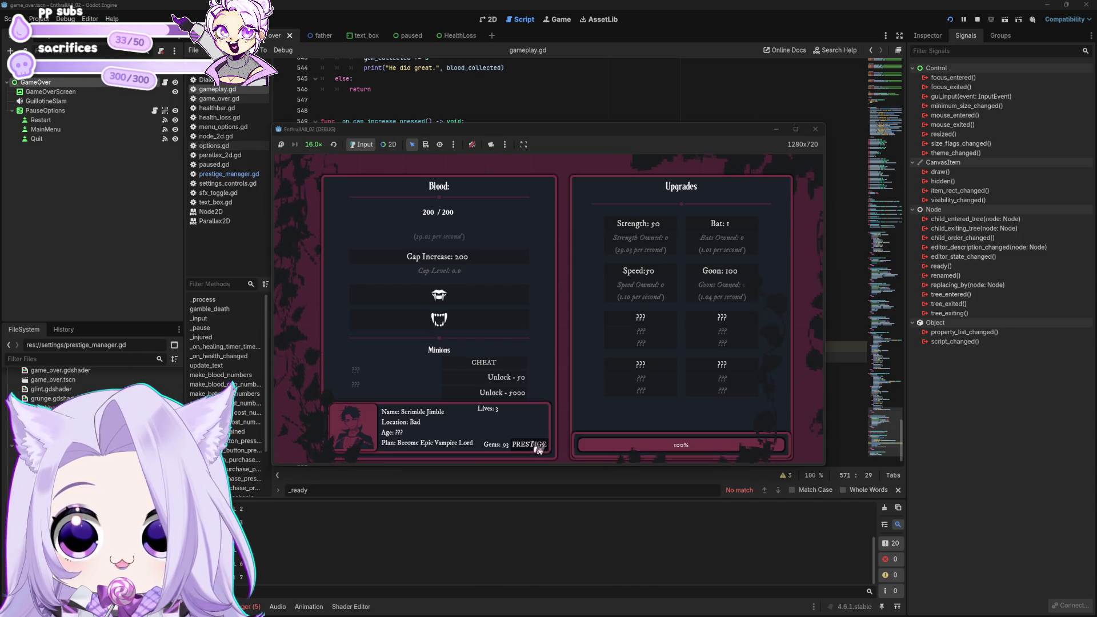
click(537, 447)
click(537, 447)
click(537, 448)
click(537, 447)
click(537, 448)
click(537, 448)
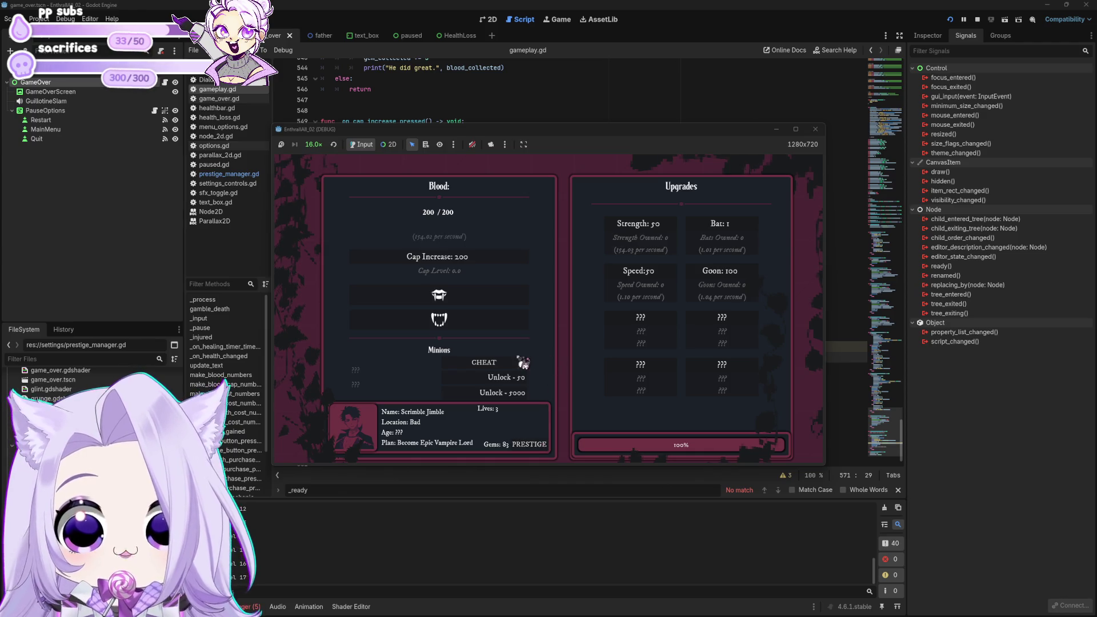
click(480, 275)
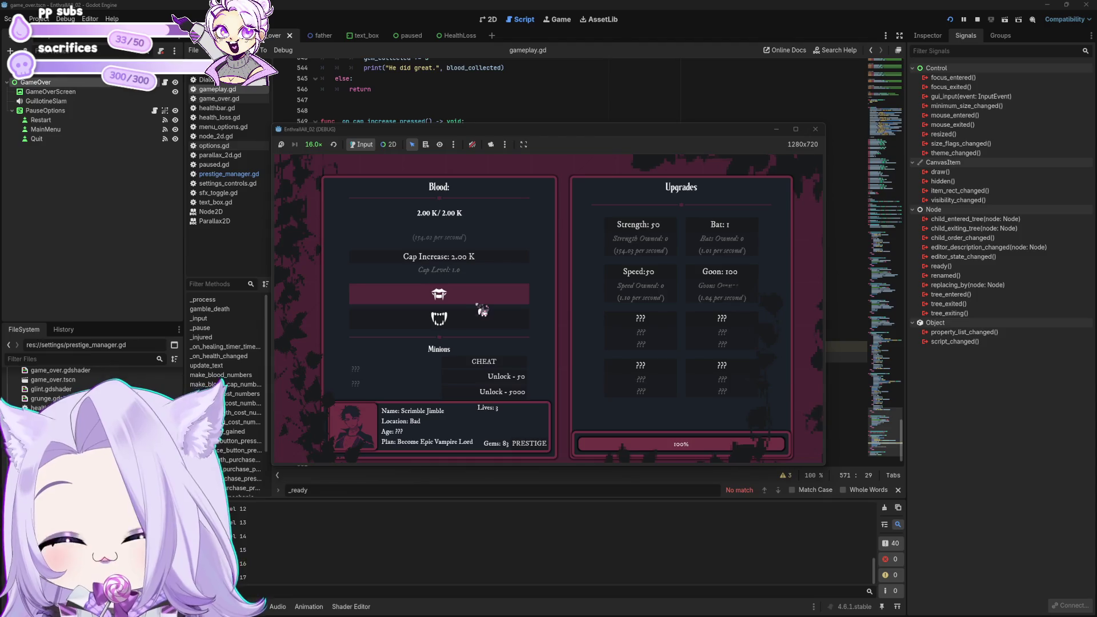
key(Escape)
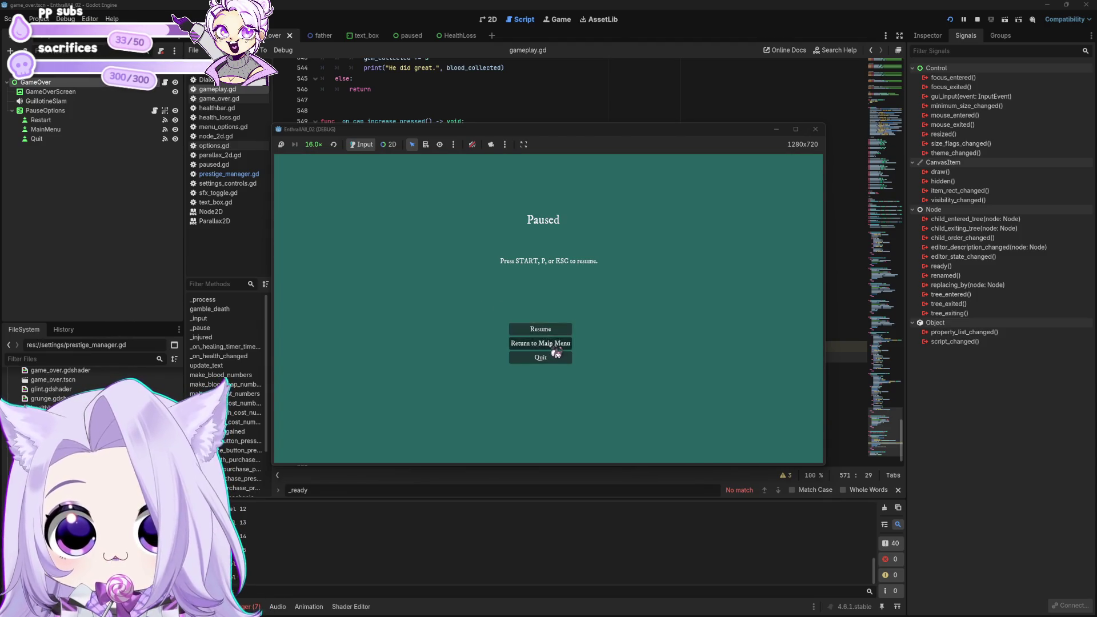
click(545, 341)
click(545, 337)
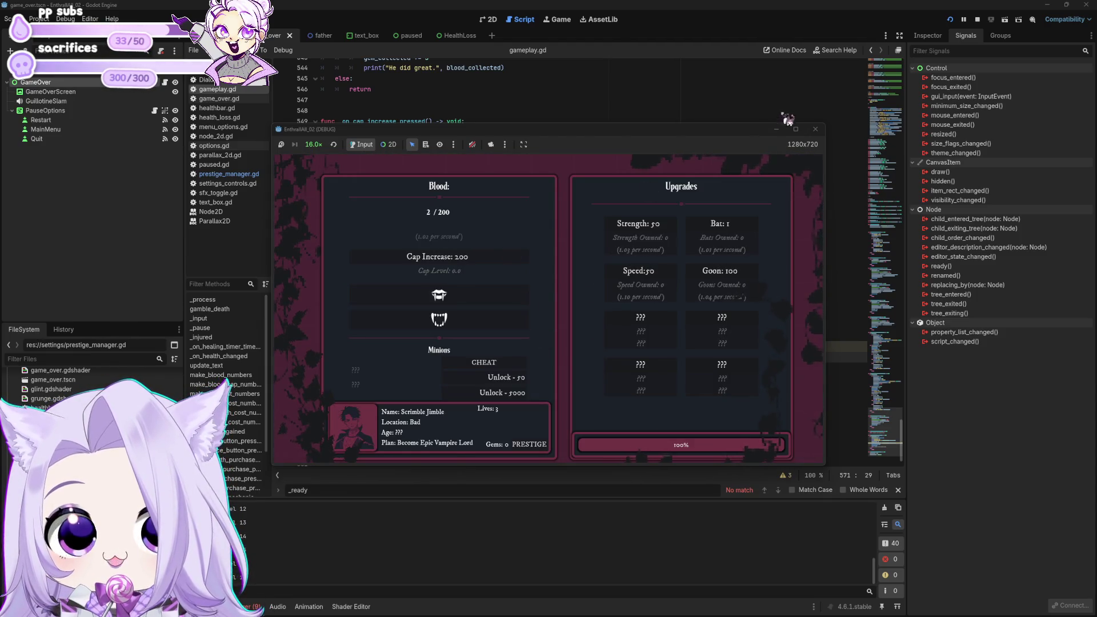
click(815, 129)
click(563, 282)
scroll(563, 286, down, 1)
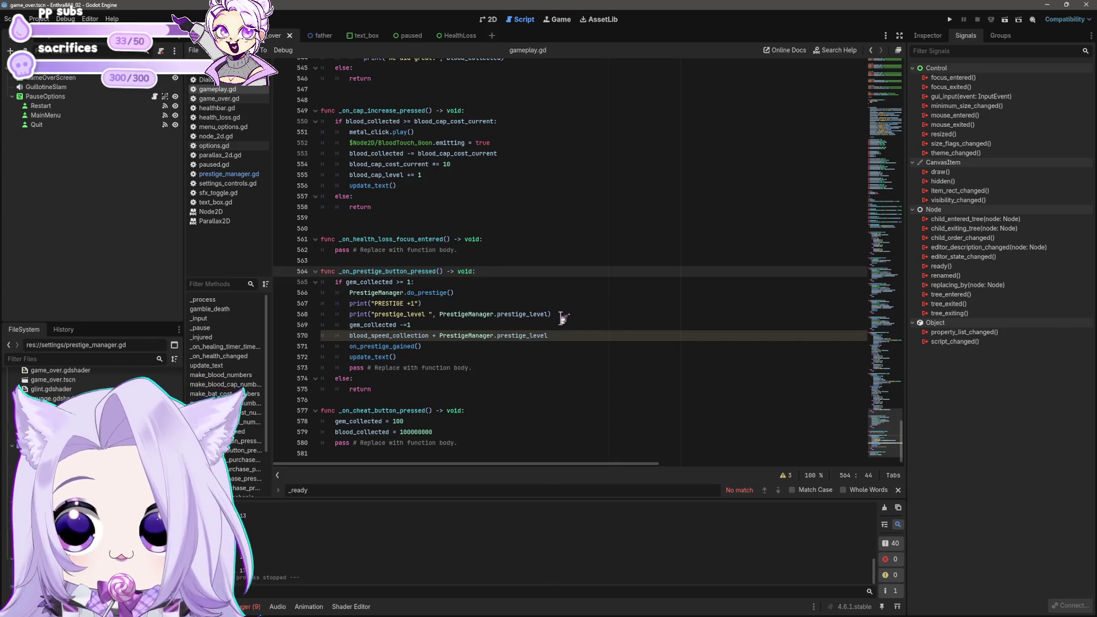
click(489, 19)
click(520, 21)
click(240, 36)
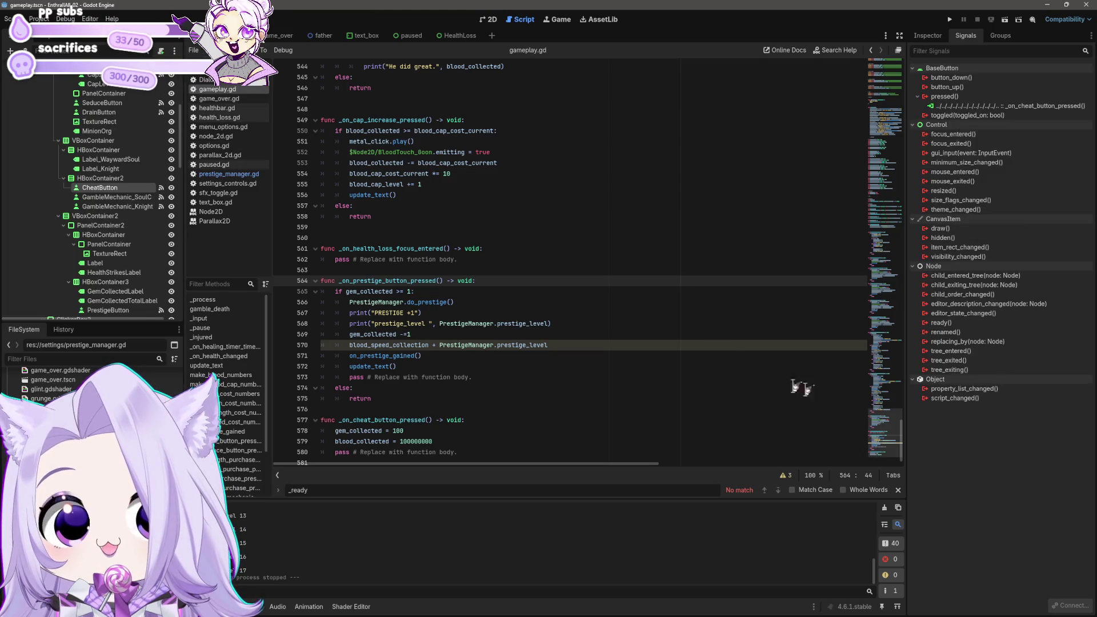
scroll(909, 442, down, 1)
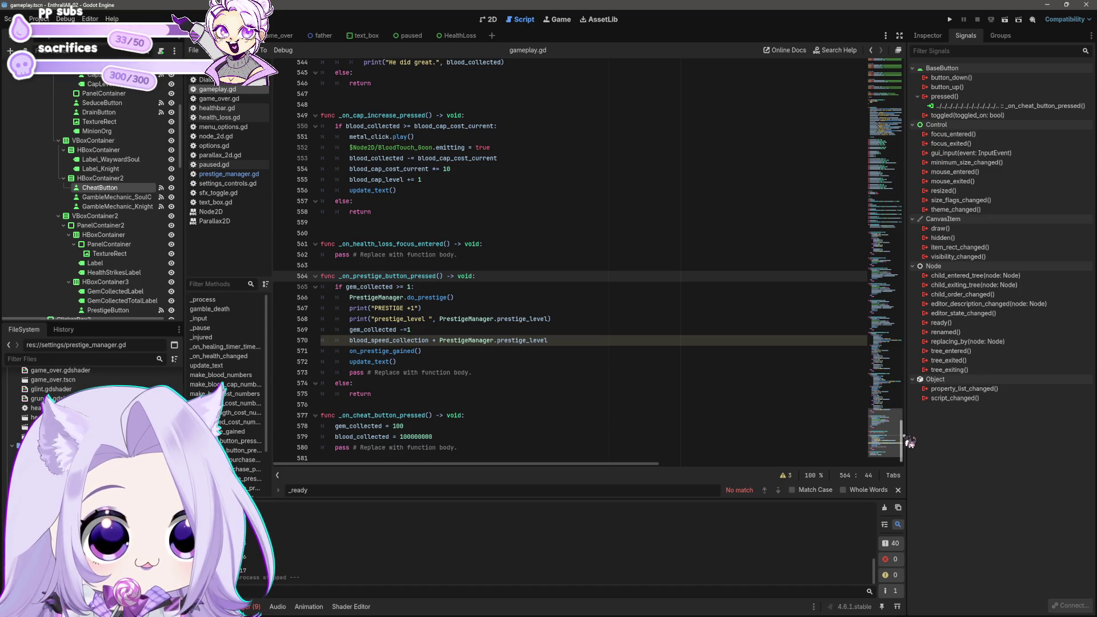
mouse_move(377, 186)
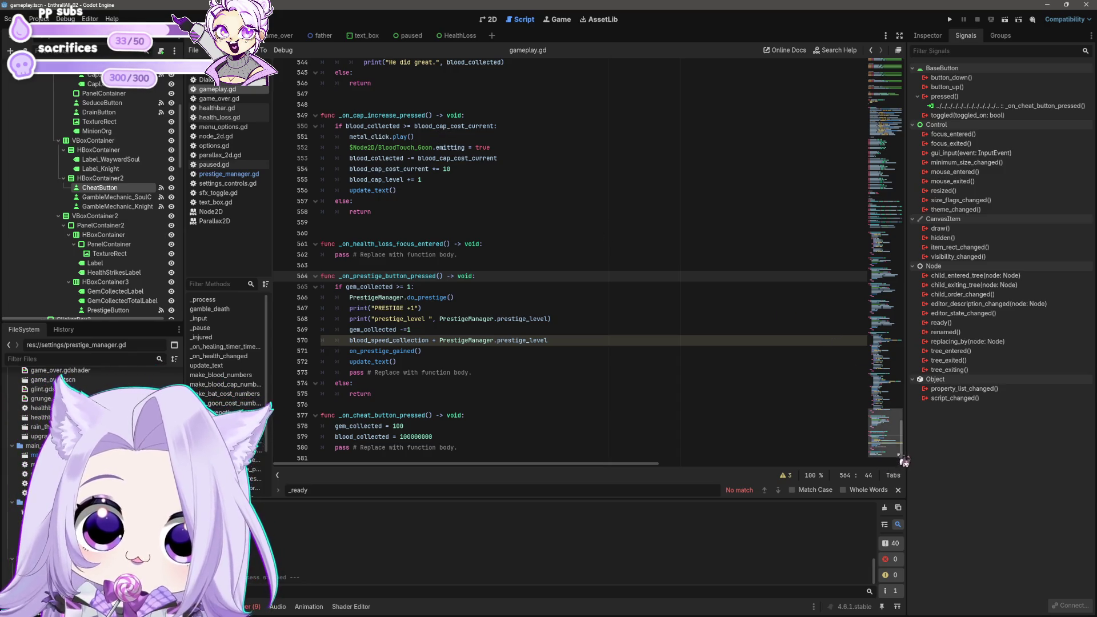
scroll(907, 458, up, 1)
mouse_move(907, 457)
mouse_down()
mouse_move(923, 234)
mouse_move(921, 264)
mouse_up()
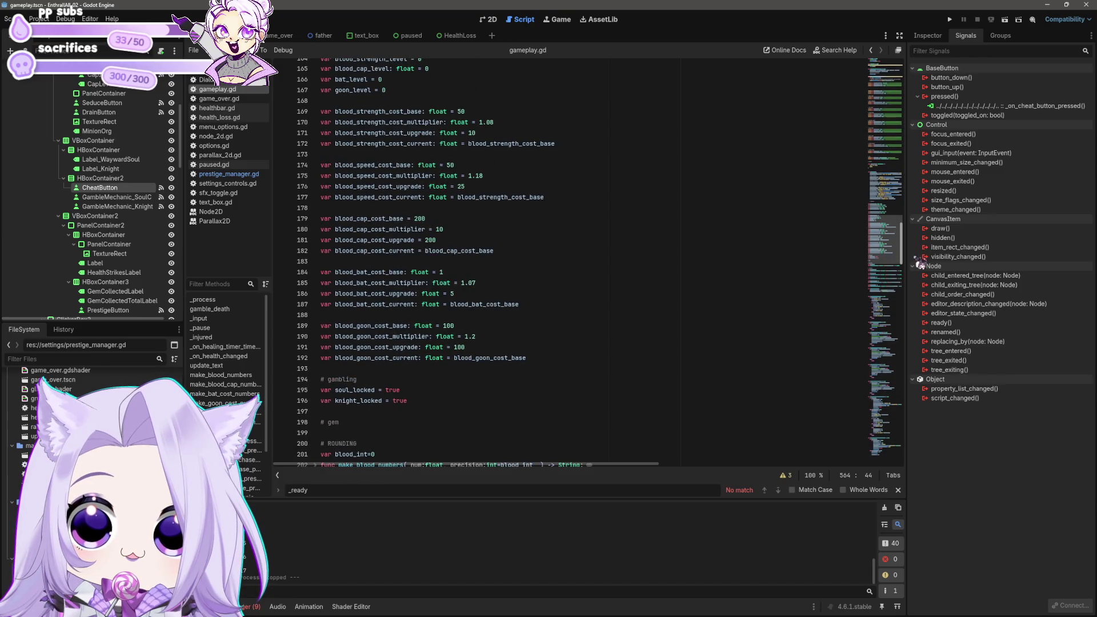
click(574, 366)
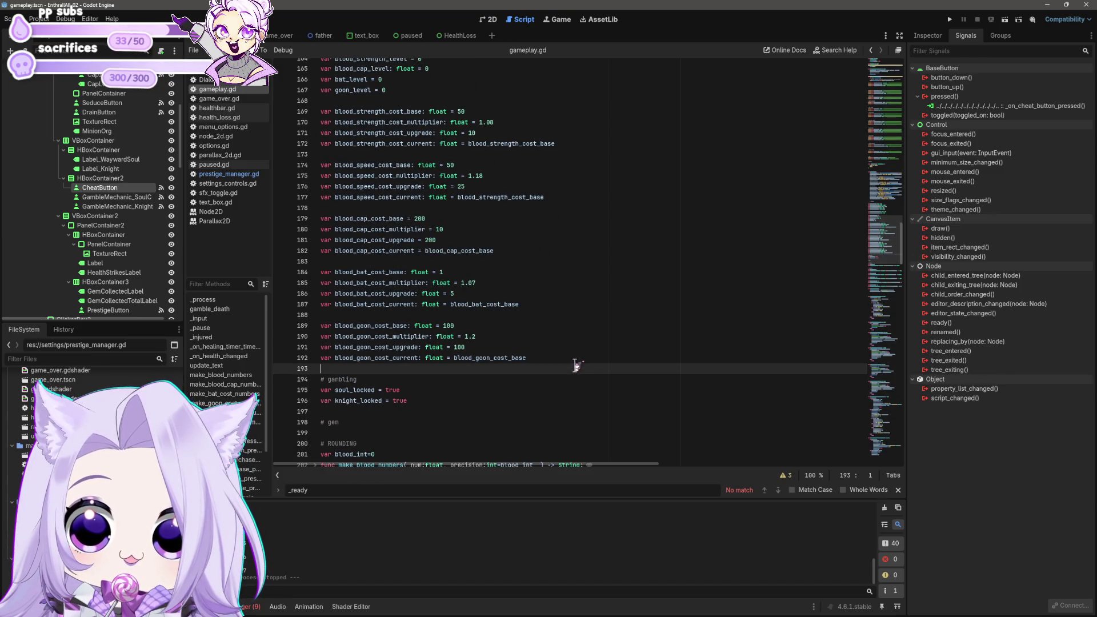
click(573, 359)
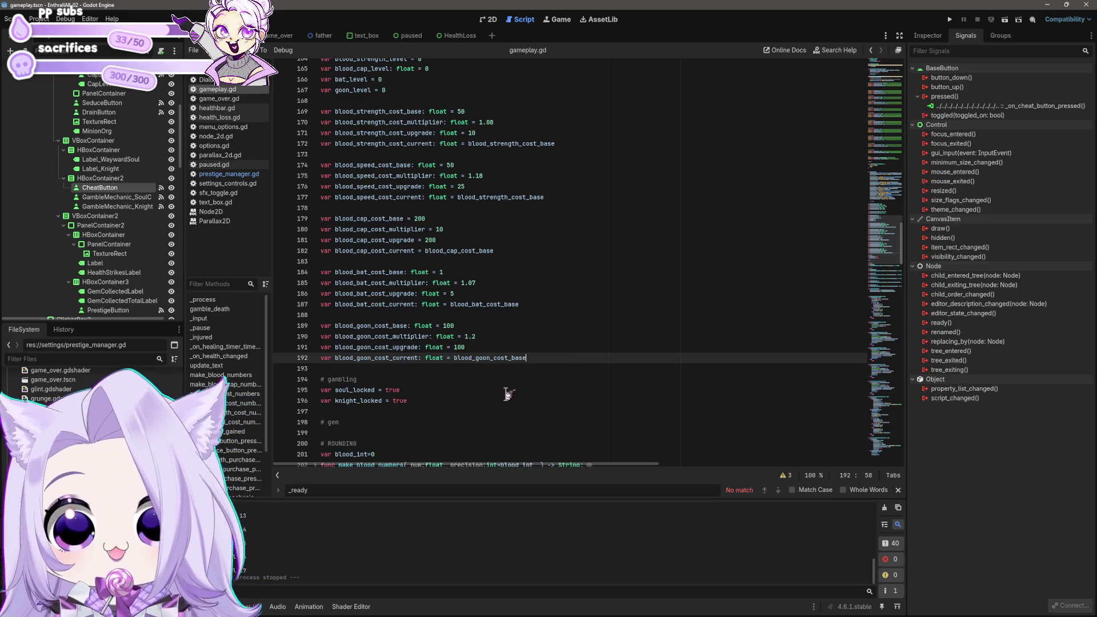
click(490, 401)
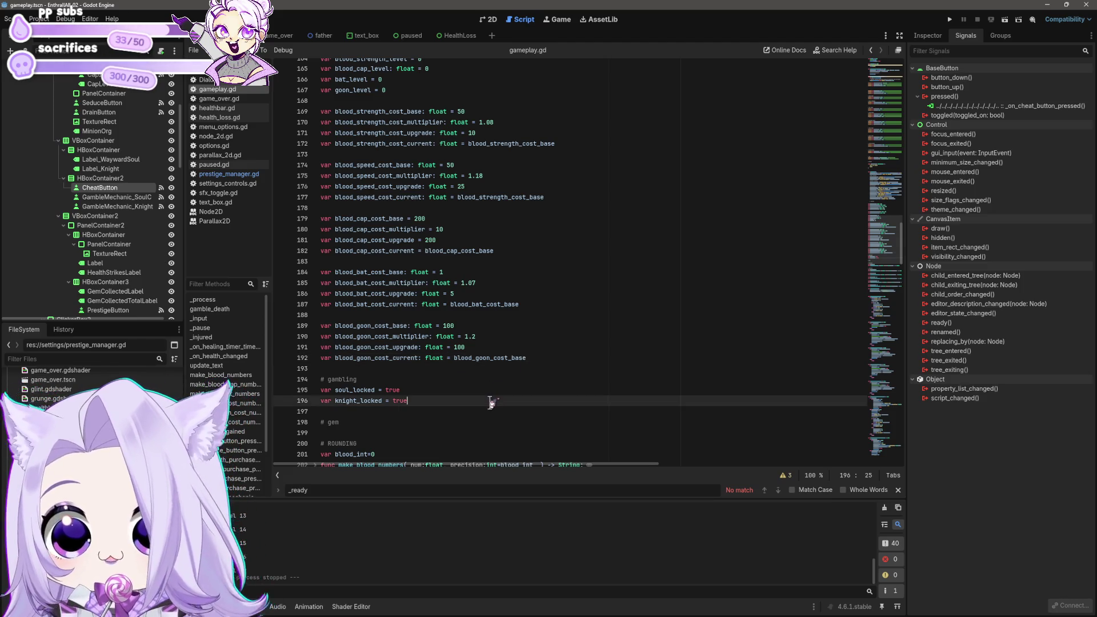
mouse_move(490, 401)
mouse_down()
mouse_move(342, 246)
mouse_move(319, 62)
mouse_move(322, 80)
mouse_up()
scroll(322, 80, up, 8)
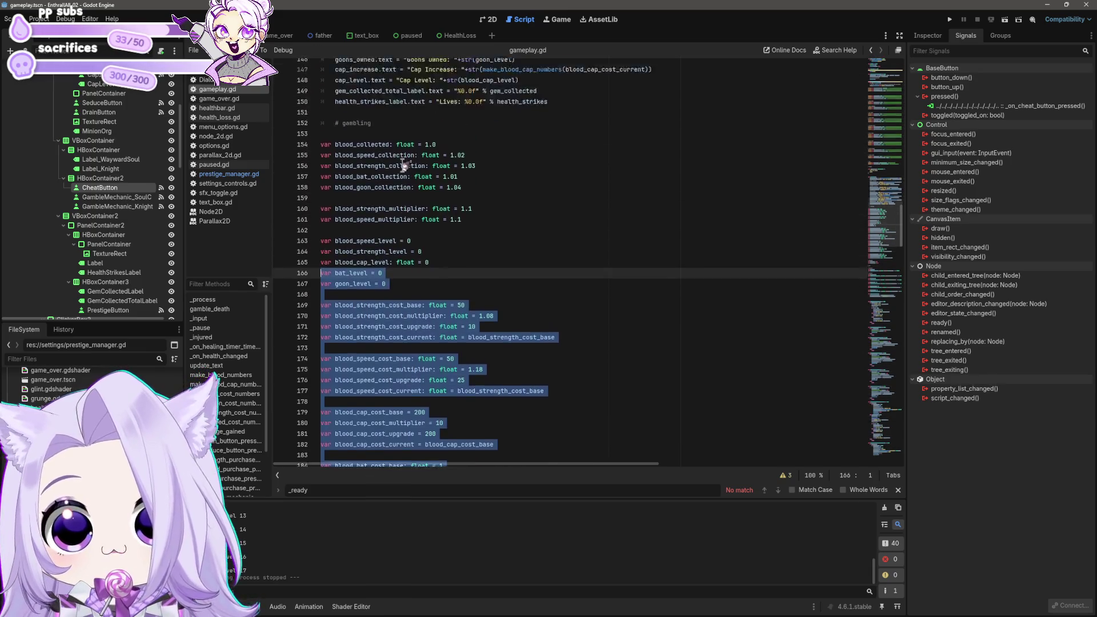
drag(326, 203, 323, 206)
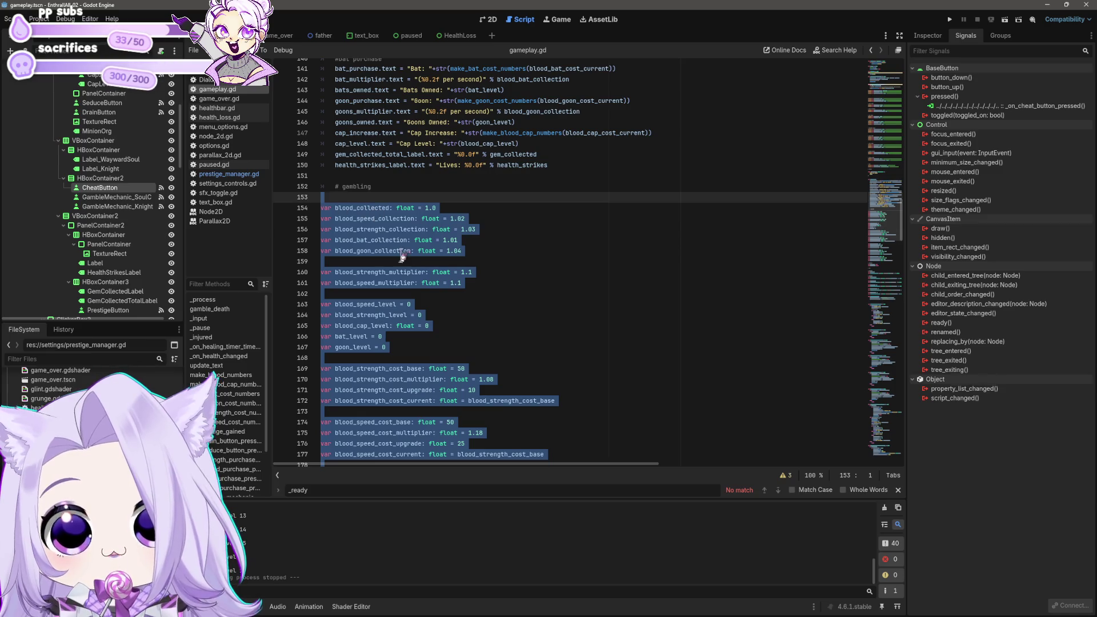
scroll(539, 234, down, 15)
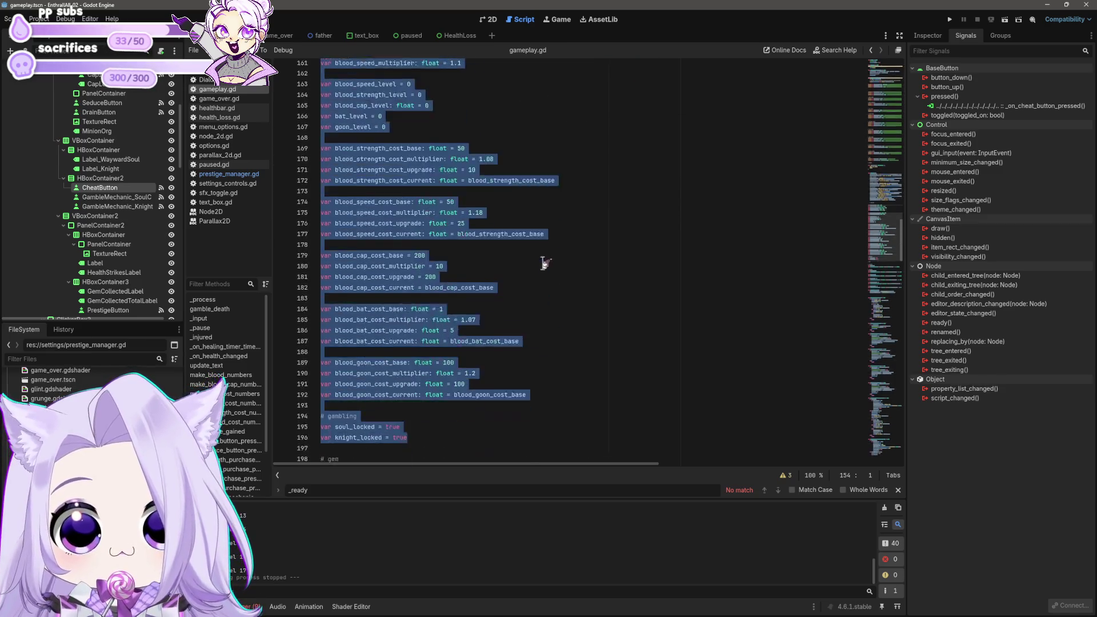
scroll(550, 296, down, 6)
scroll(550, 296, up, 3)
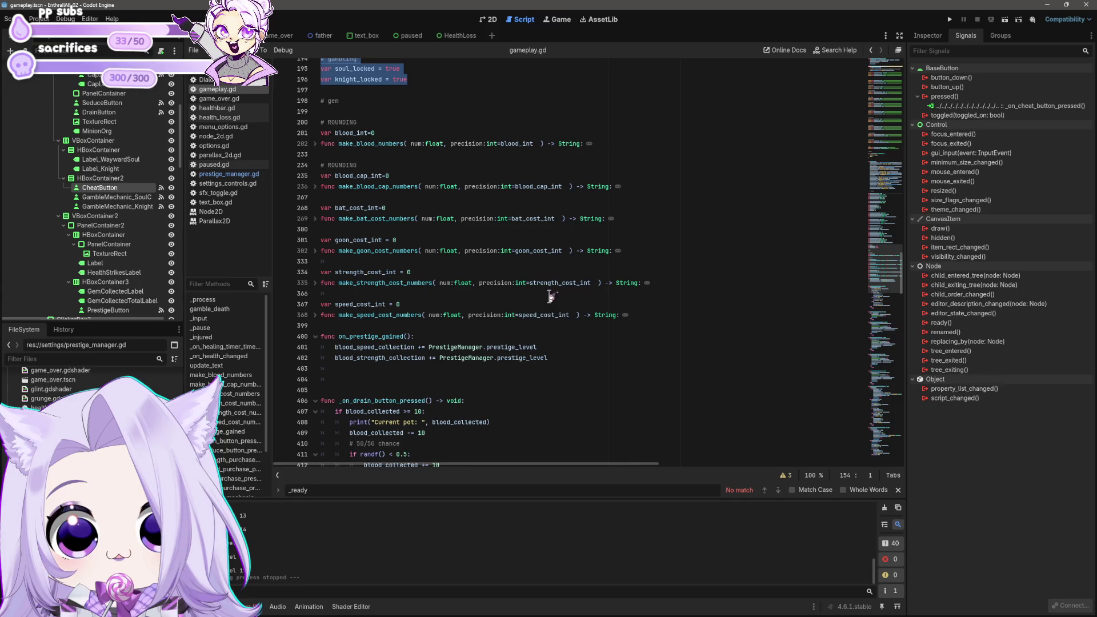
scroll(902, 280, up, 7)
scroll(908, 279, up, 19)
scroll(913, 221, up, 20)
scroll(914, 111, up, 3)
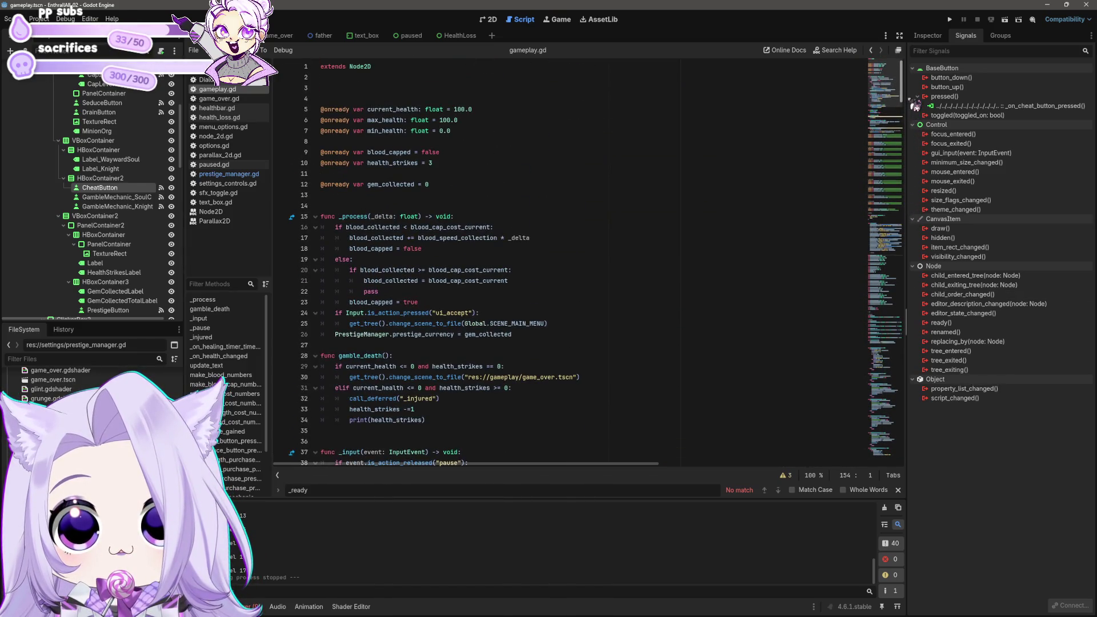
drag(914, 105, 907, 475)
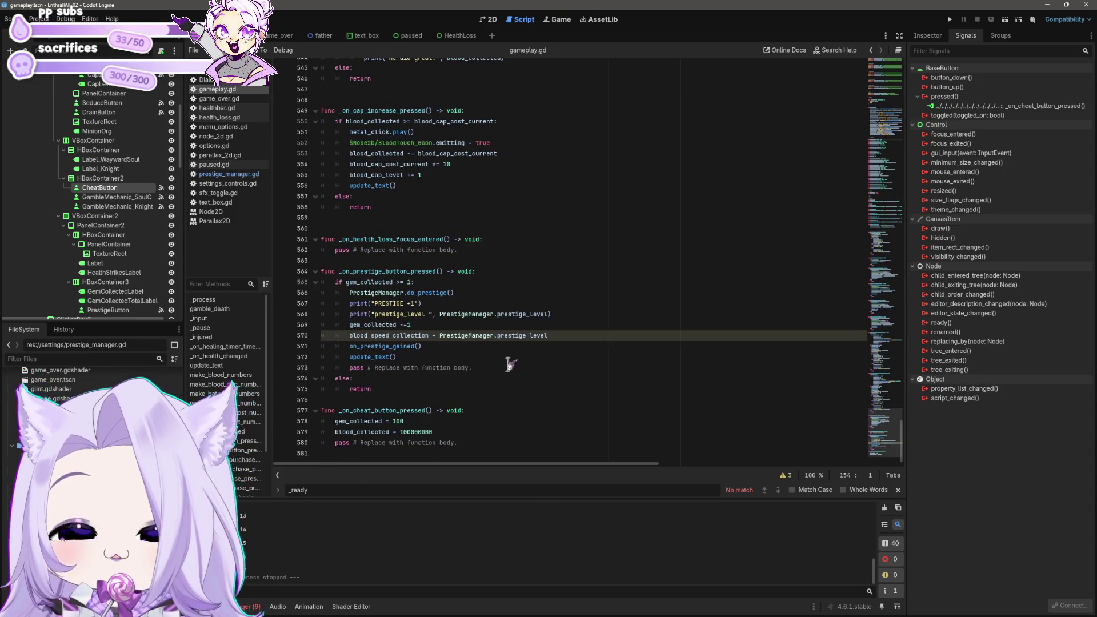
Add health_strikes += 1 below gem_collected -= 1 in the prestige handler
click(475, 332)
key(Return)
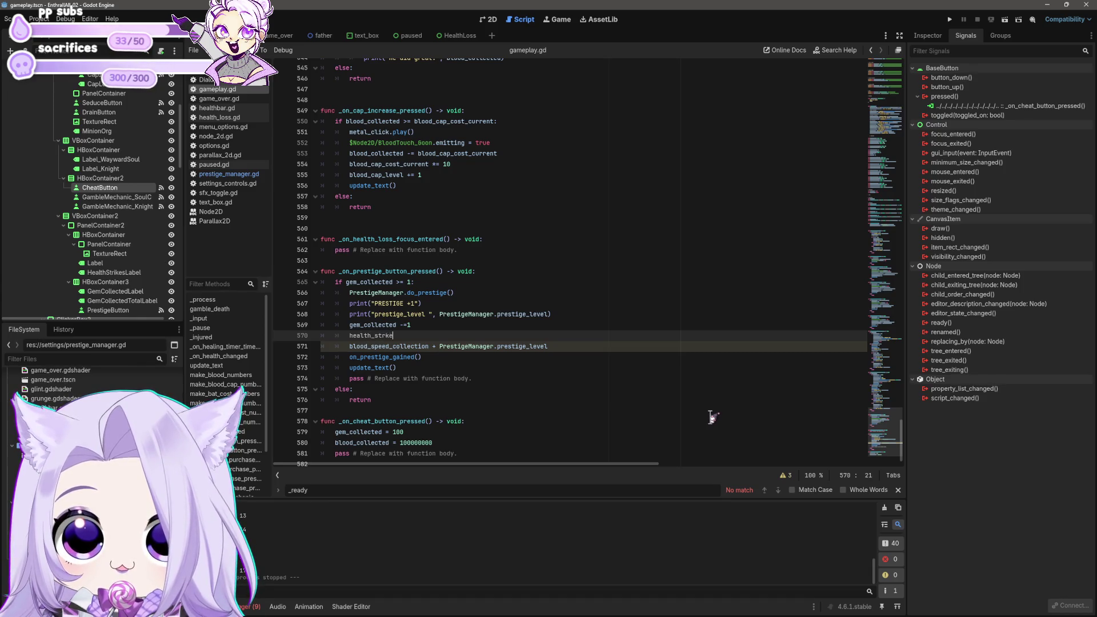
text(s += 1)
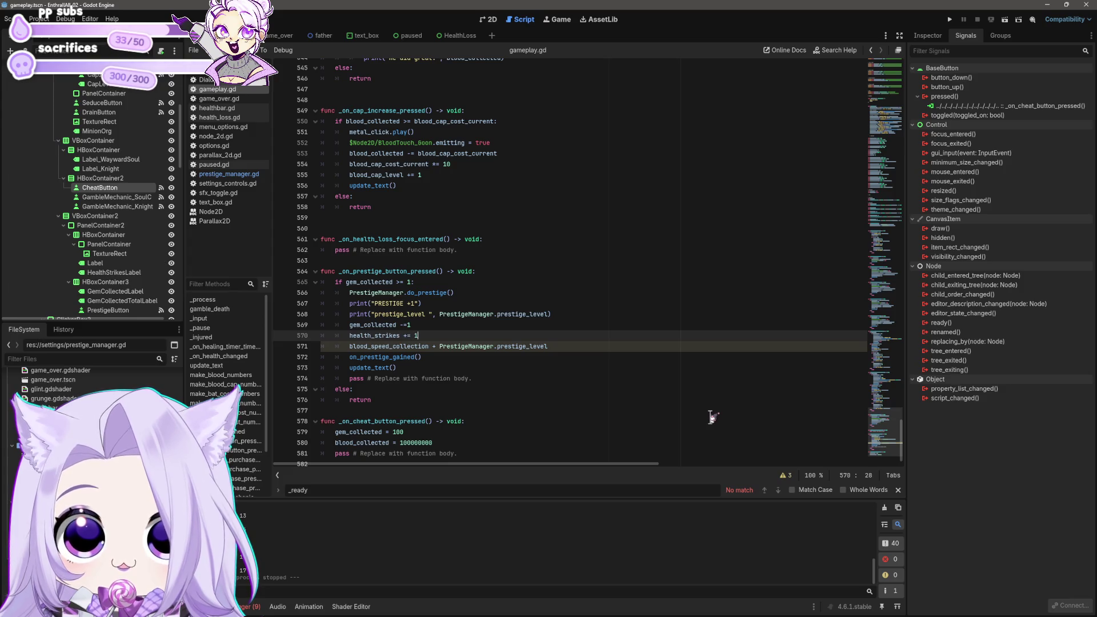
click(949, 19)
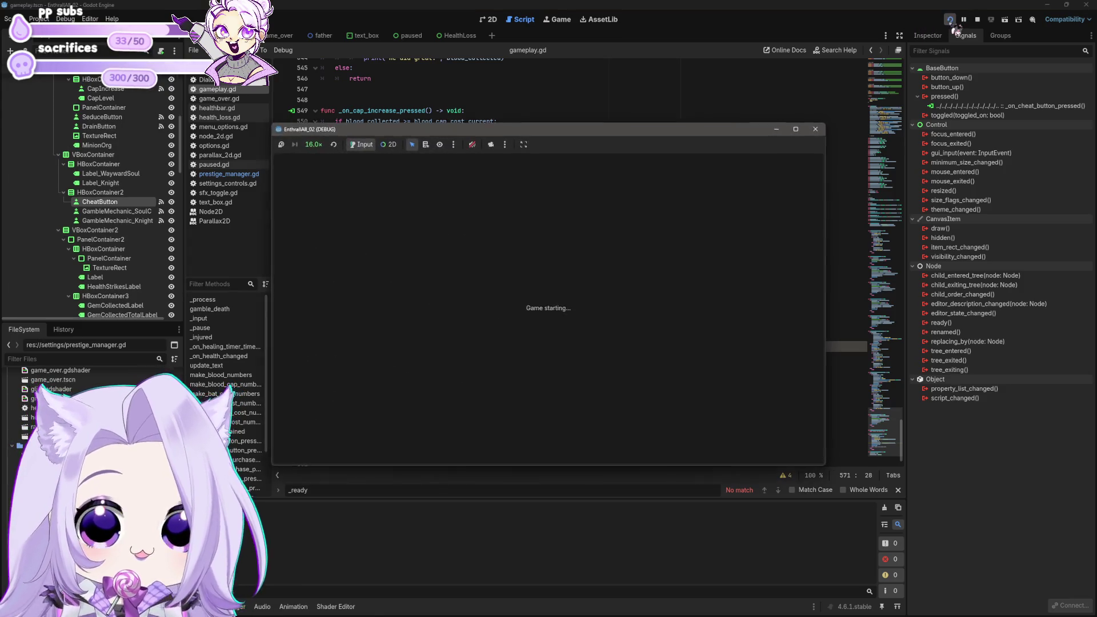
Start a game, cheat resources, prestige once, then buy Cap Increase, several Bats and Speed
click(544, 334)
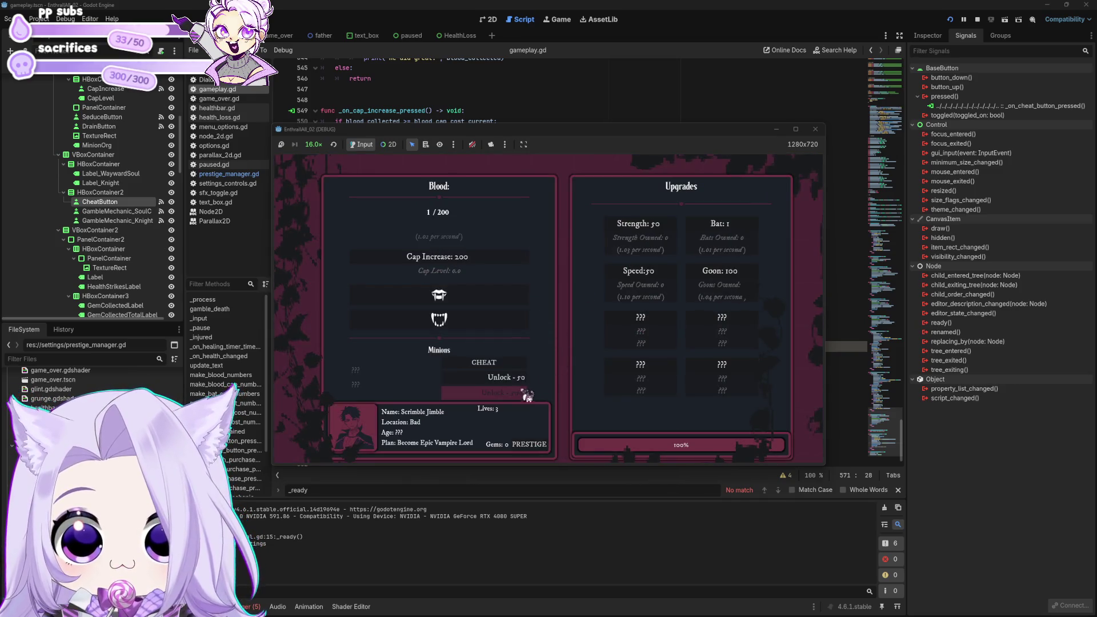
click(517, 363)
click(540, 451)
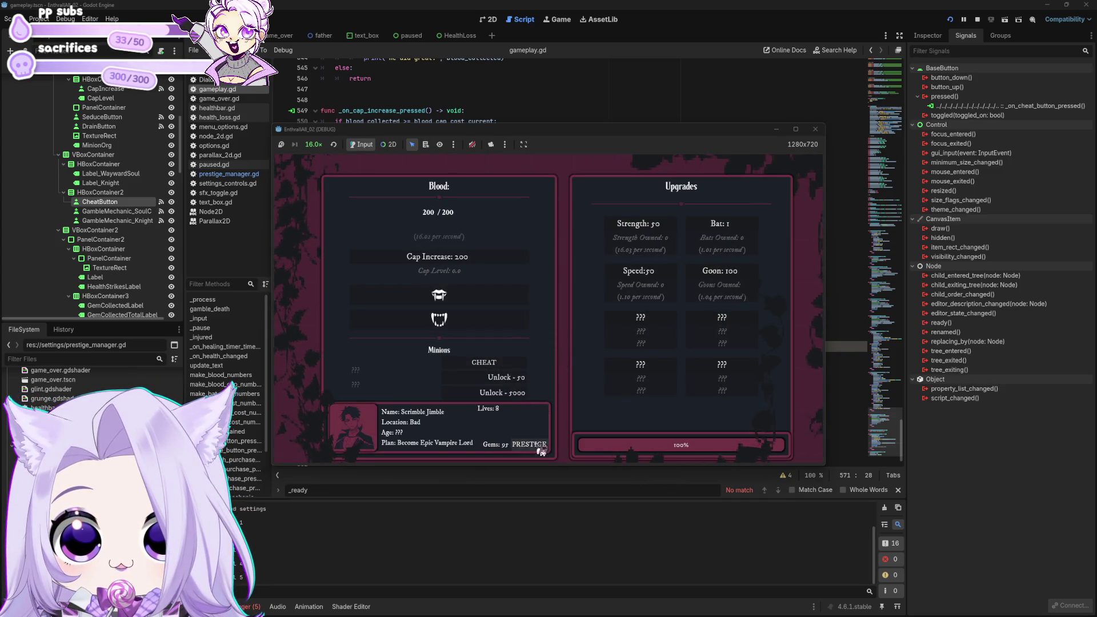
click(507, 261)
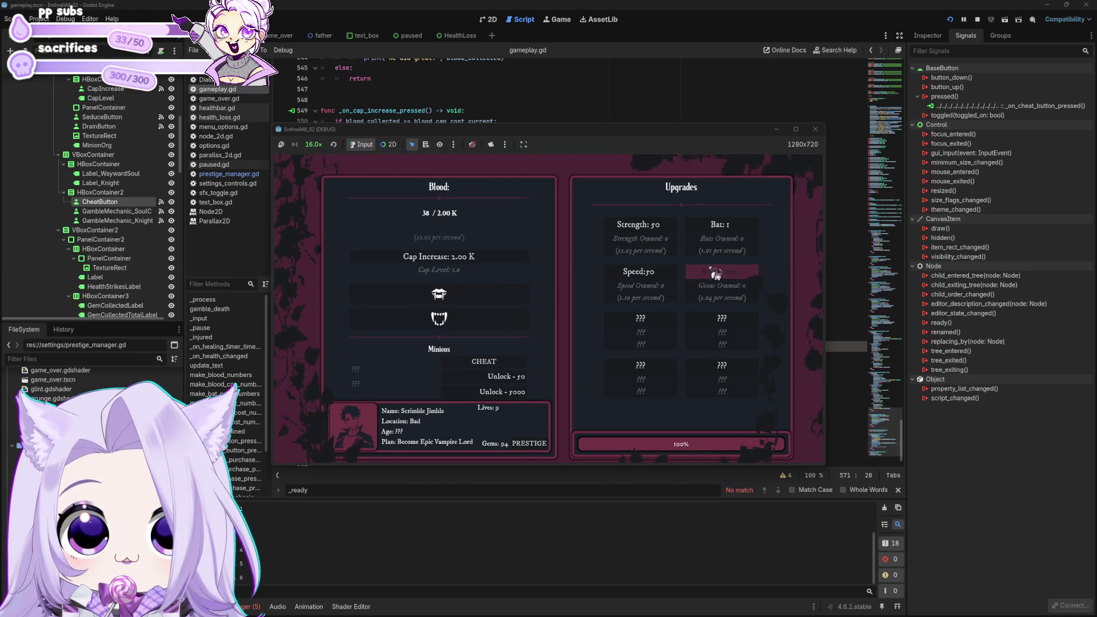
click(739, 229)
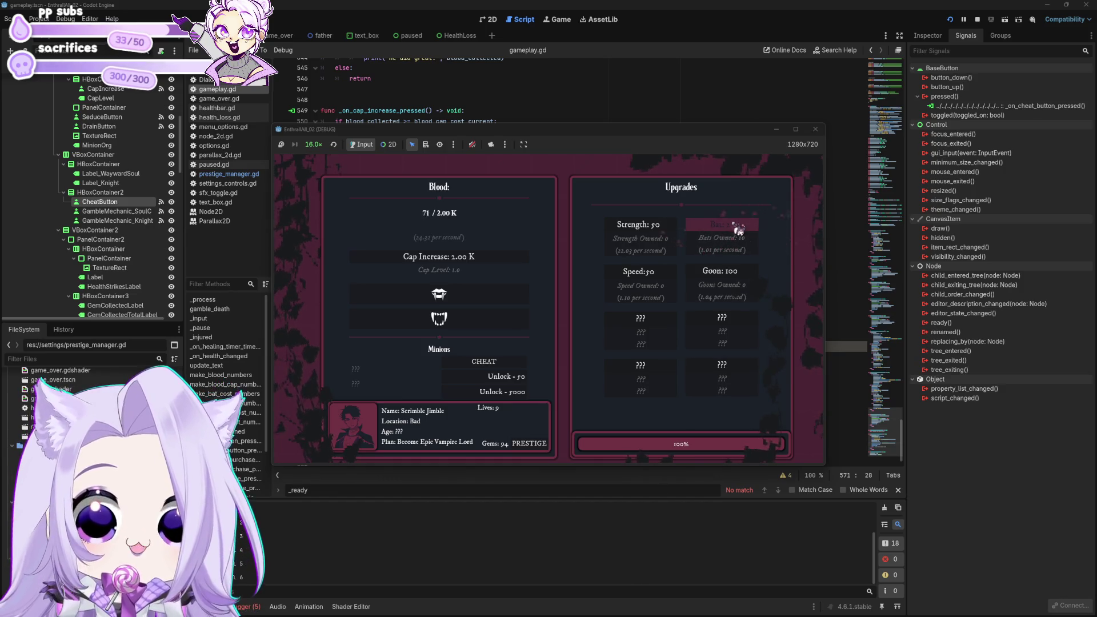
click(739, 229)
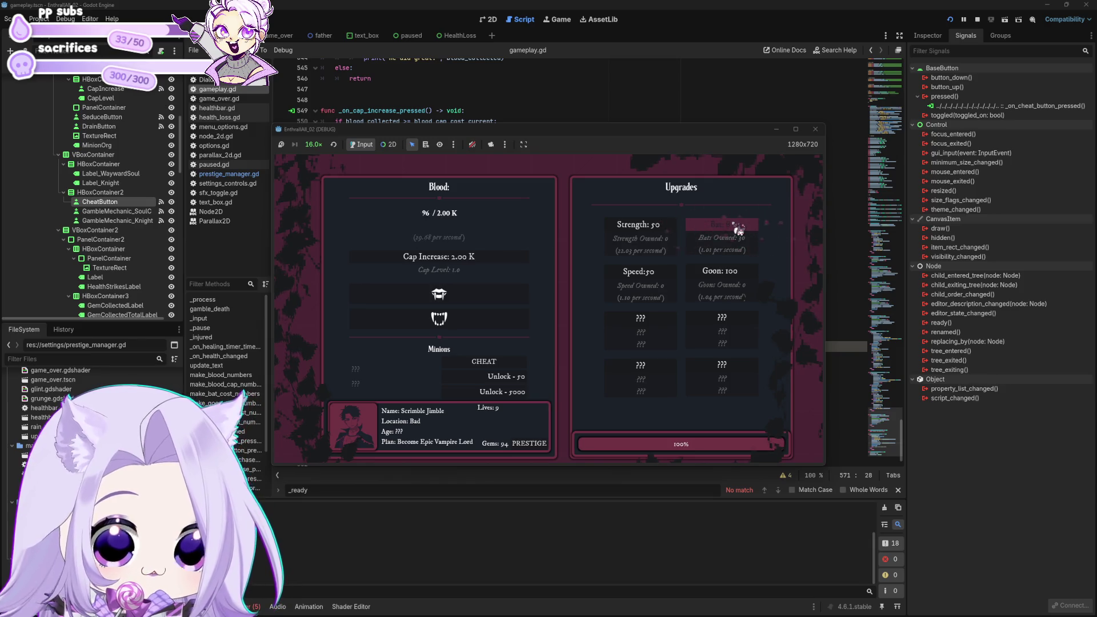
click(737, 234)
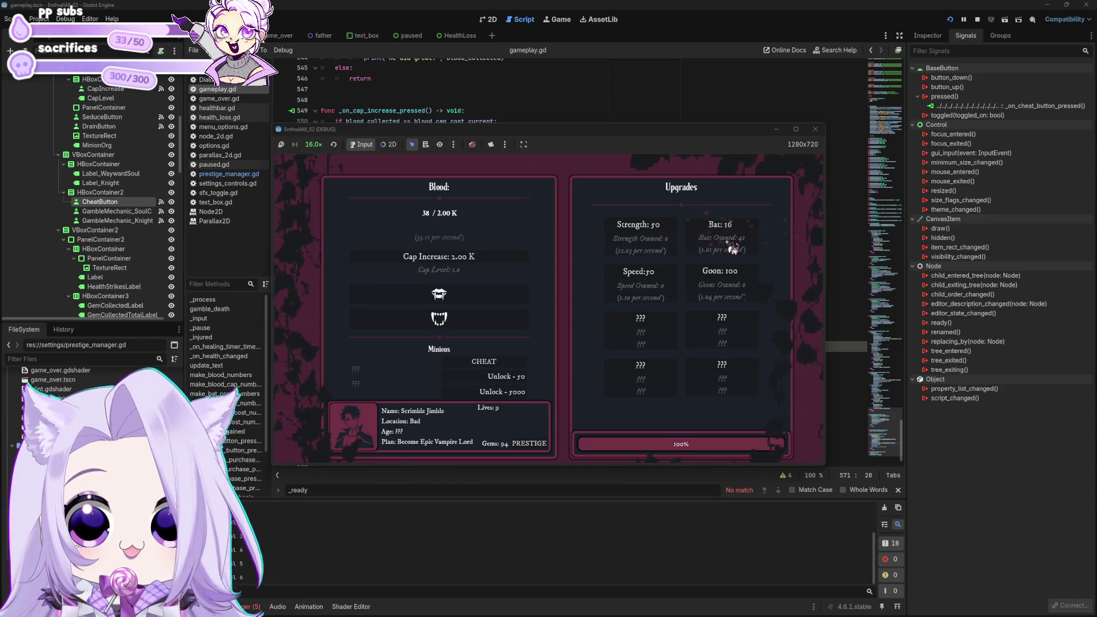
click(735, 239)
click(722, 228)
click(717, 231)
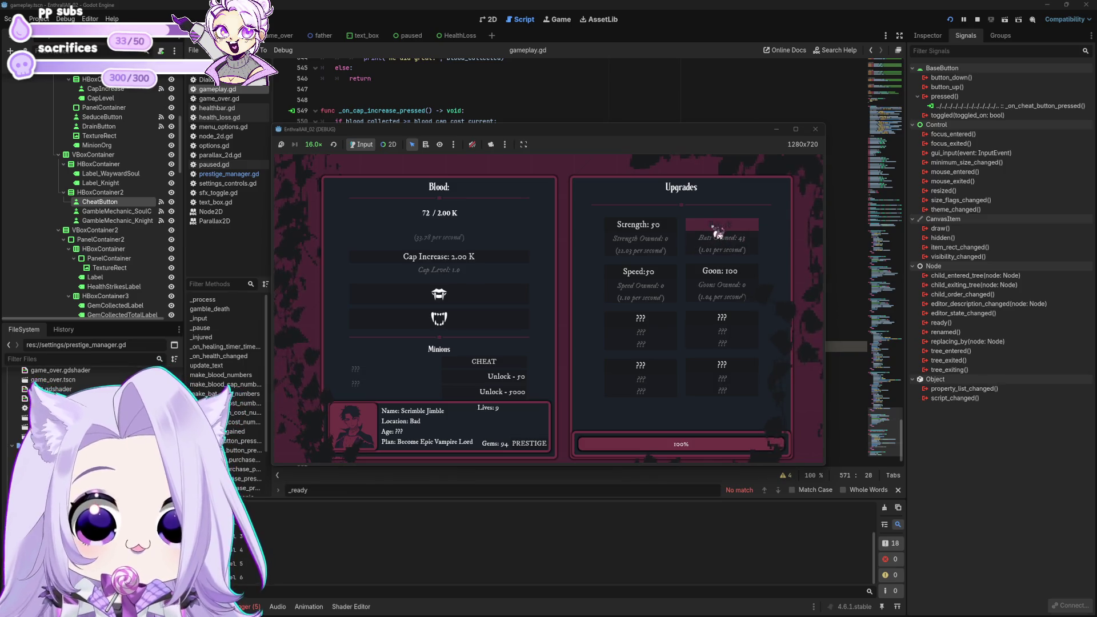
click(640, 283)
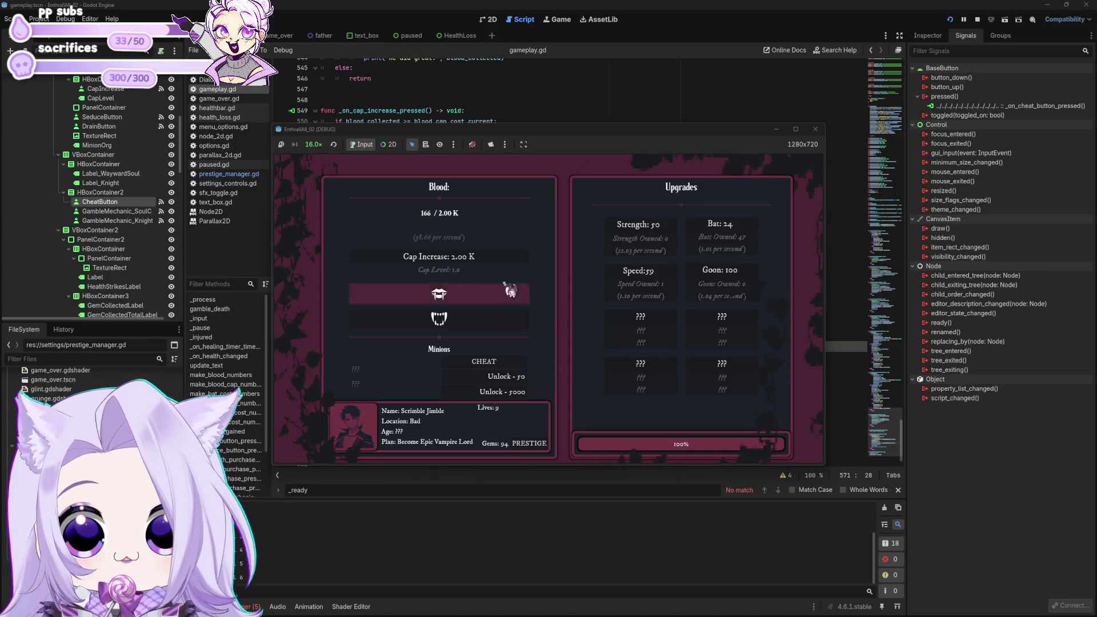
click(494, 296)
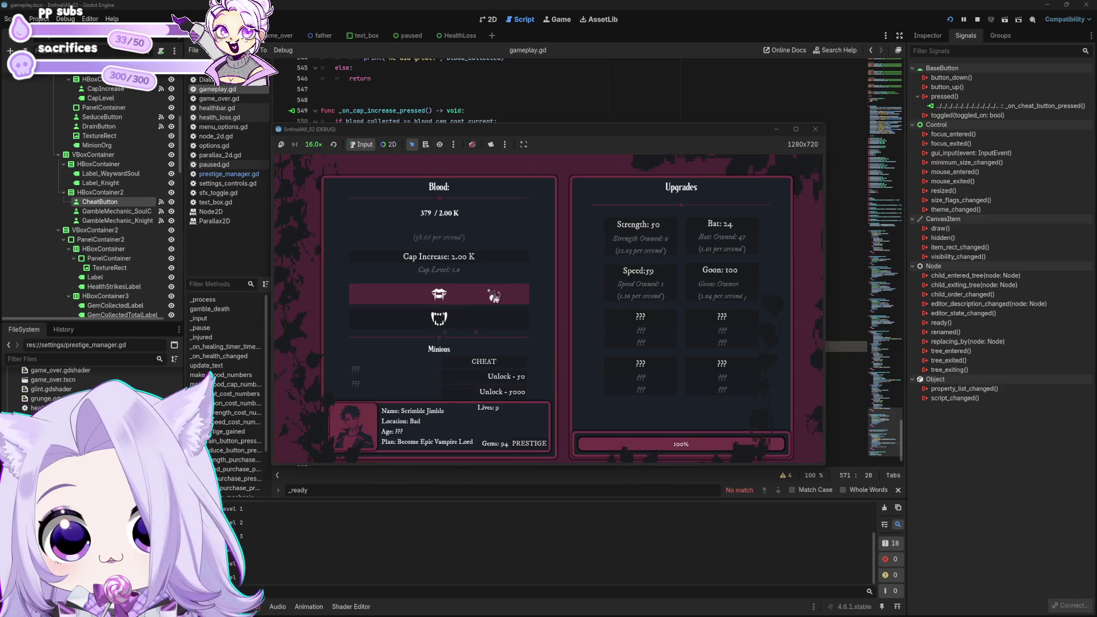
Prestige repeatedly, buy Cap Increase, Strength, Speed and Goon upgrades, then close the game window
click(542, 452)
click(541, 451)
click(541, 452)
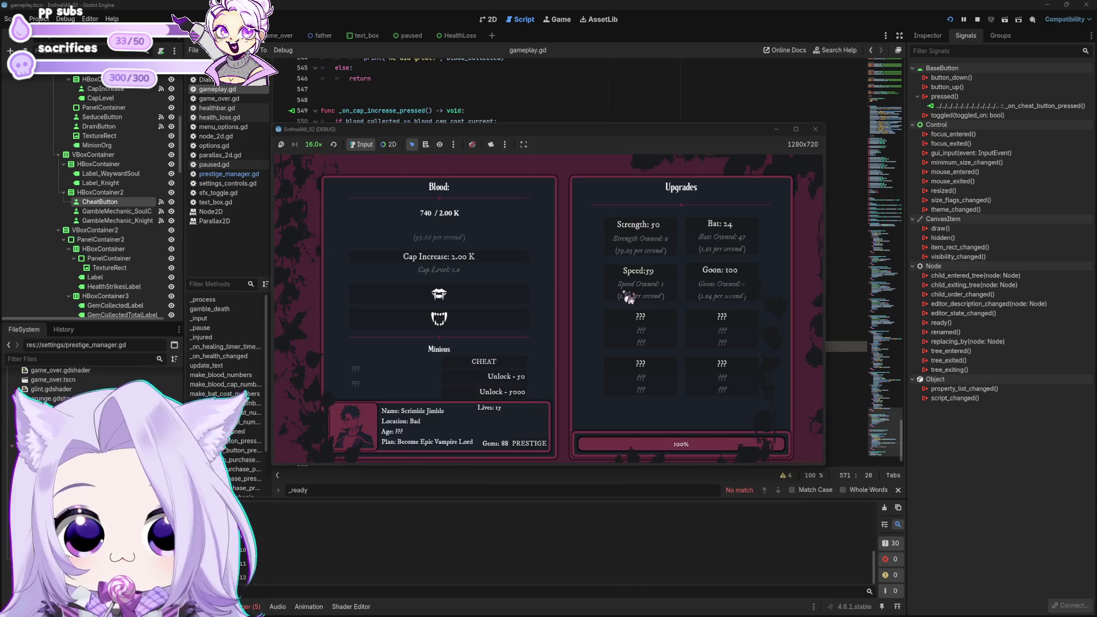
click(521, 362)
click(539, 452)
click(540, 451)
click(540, 451)
click(539, 452)
click(539, 451)
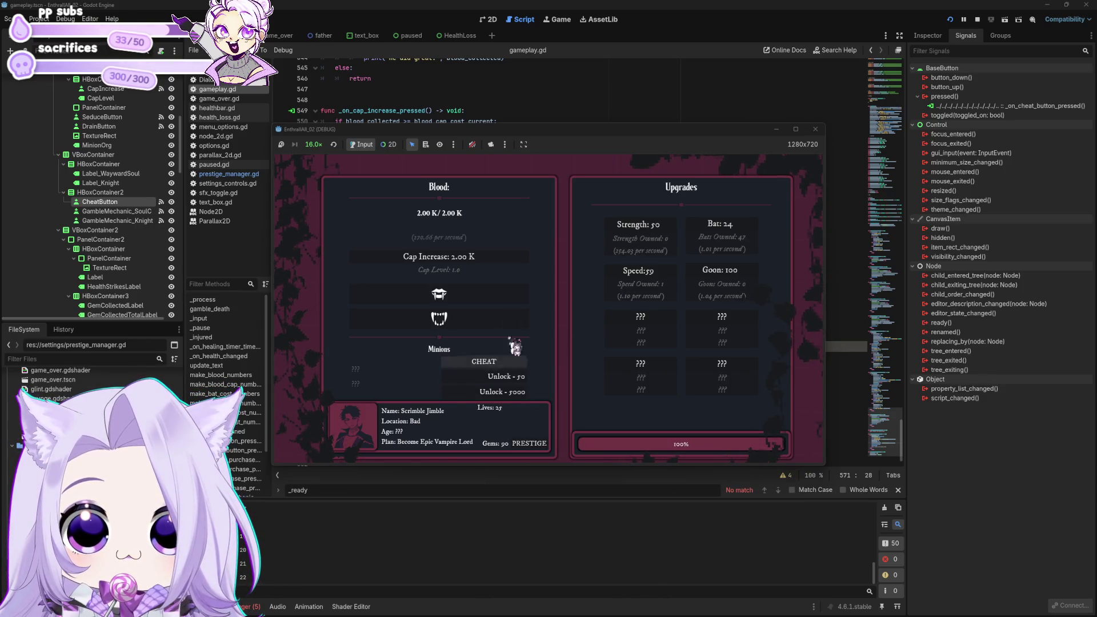
click(493, 258)
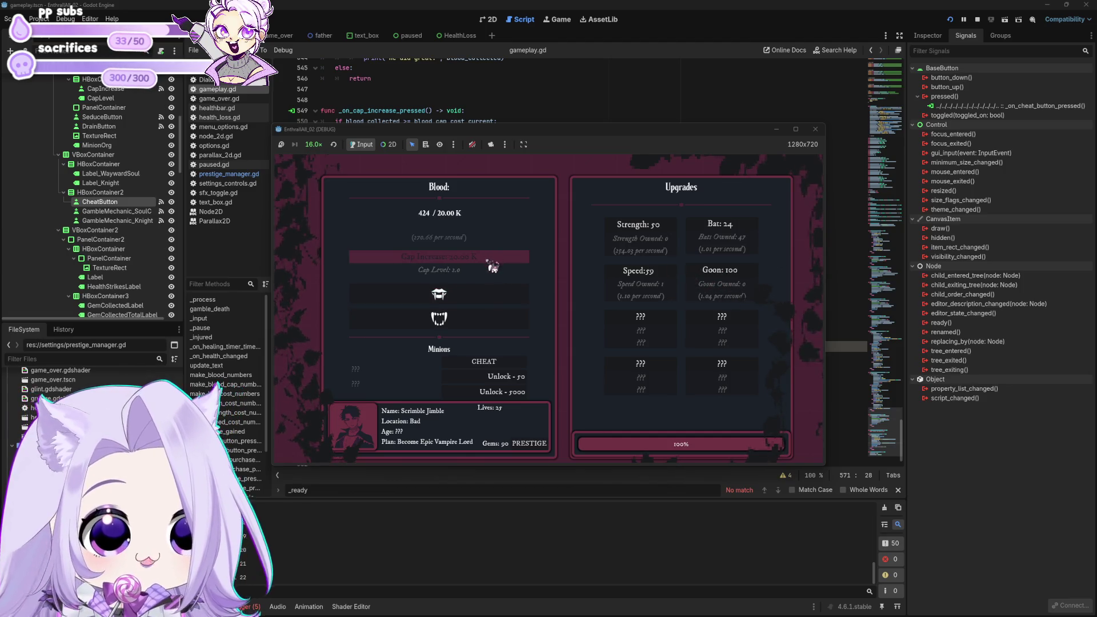
click(670, 231)
click(669, 277)
click(760, 280)
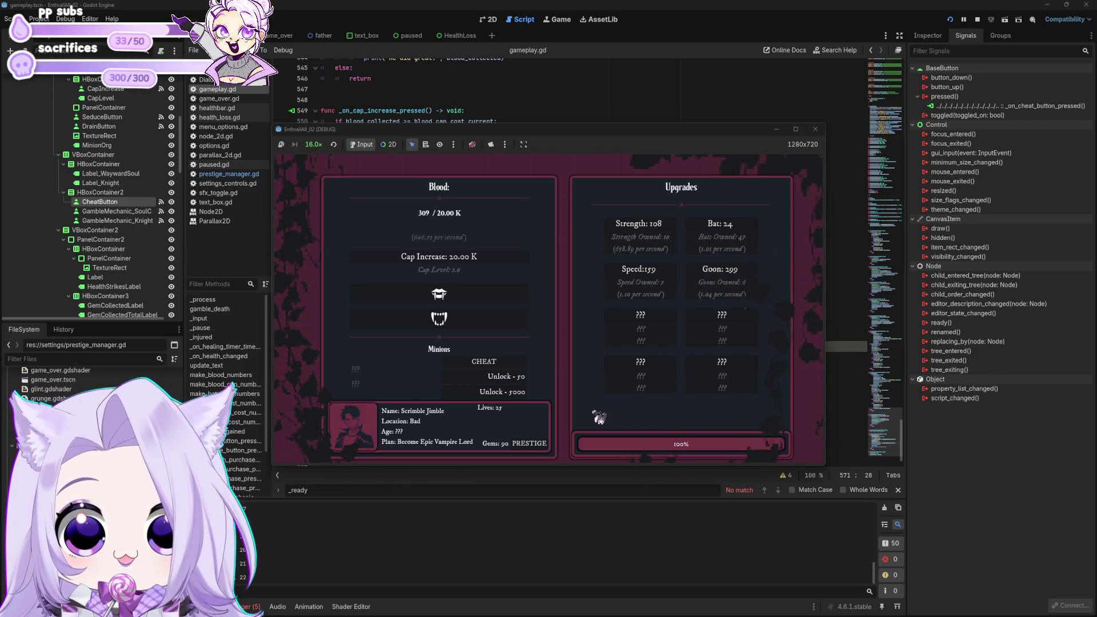
click(541, 447)
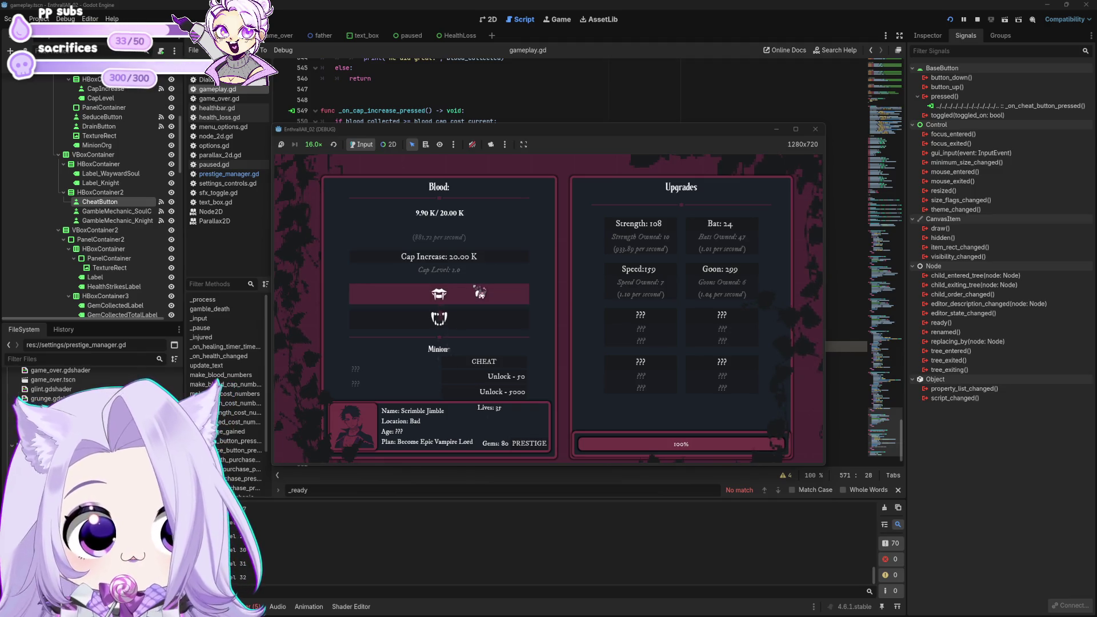
click(819, 137)
click(580, 260)
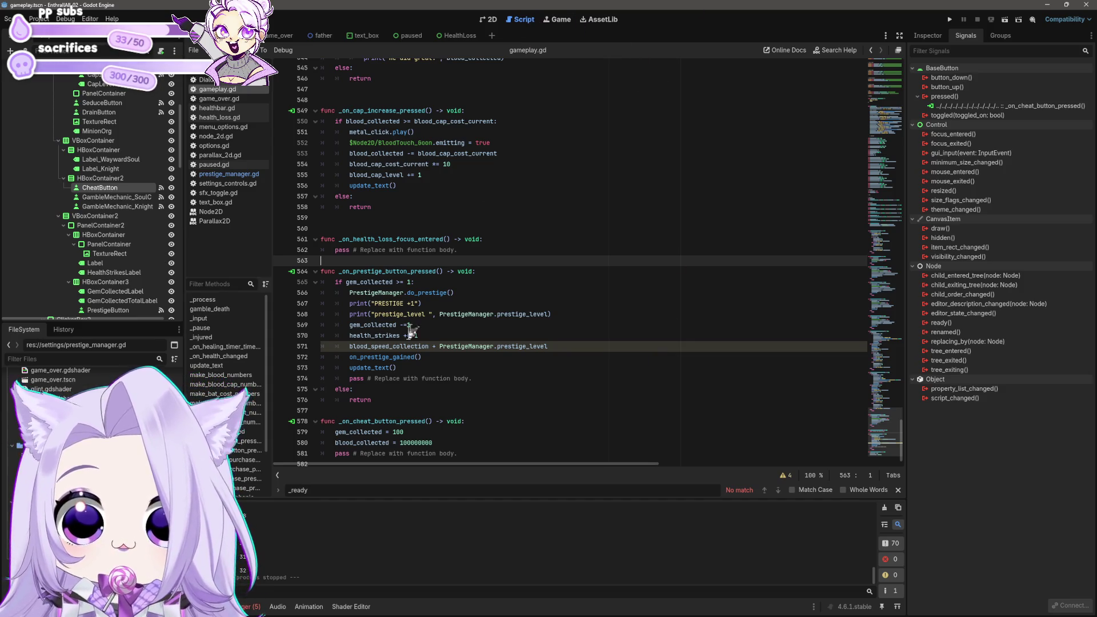
Switch between the Script and 2D workspaces, ending on the gameplay scene's UI in 2D
scroll(403, 317, down, 1)
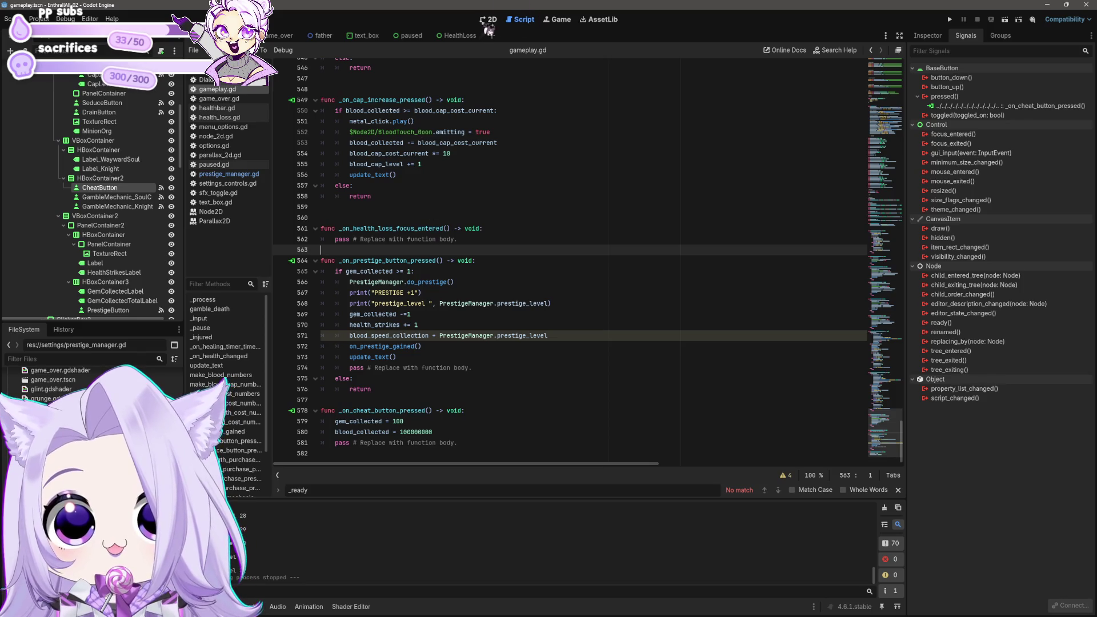
click(489, 20)
mouse_move(755, 337)
mouse_down()
mouse_move(605, 299)
mouse_move(617, 307)
mouse_up()
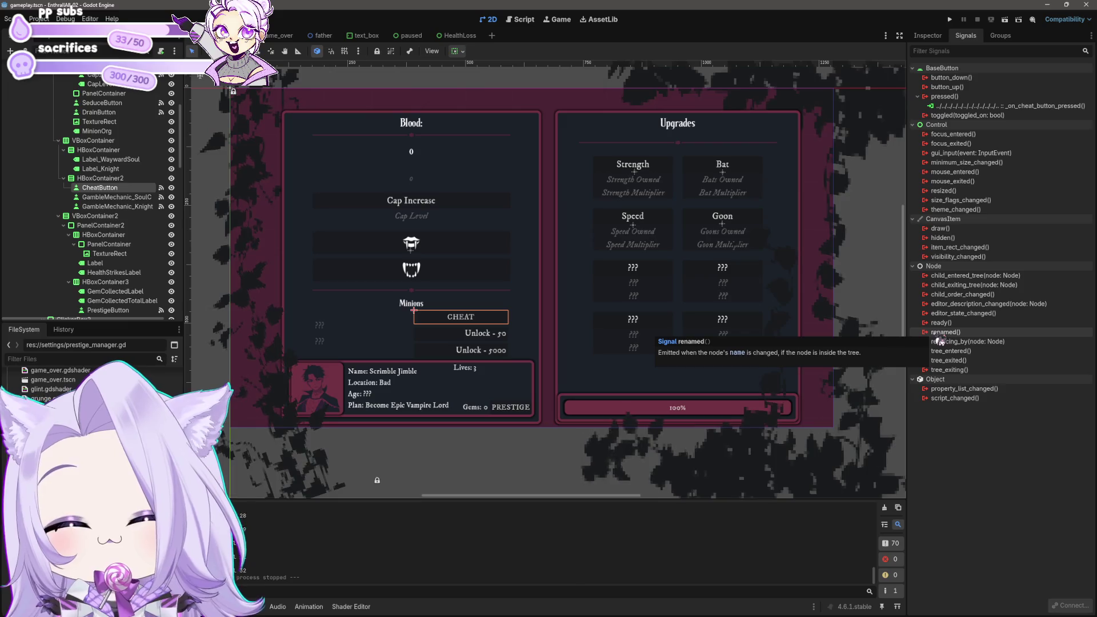
click(523, 20)
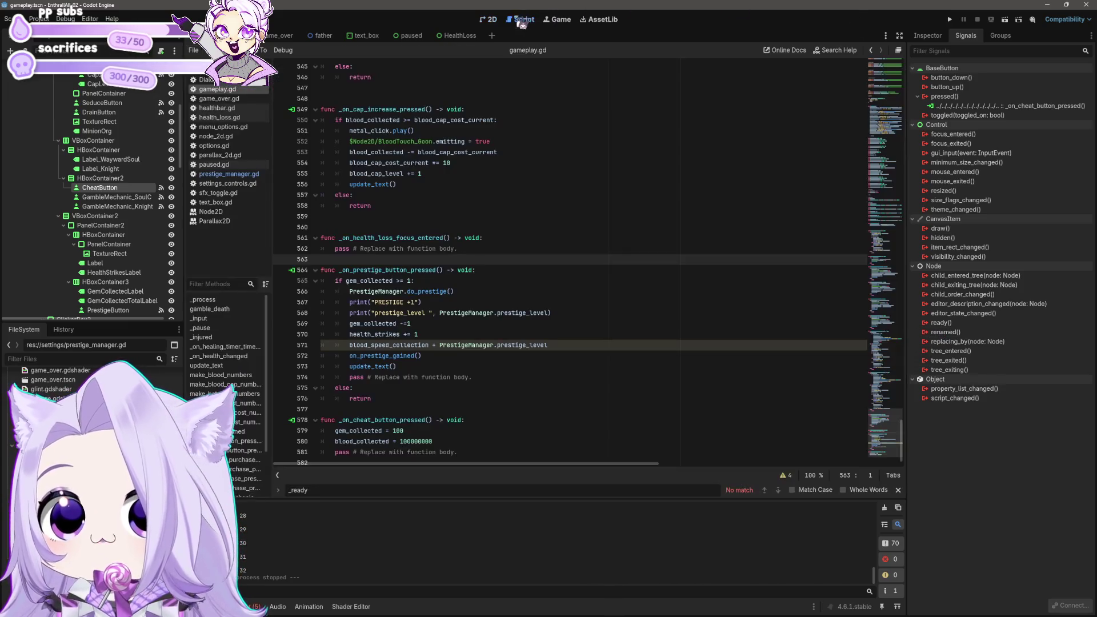
click(492, 20)
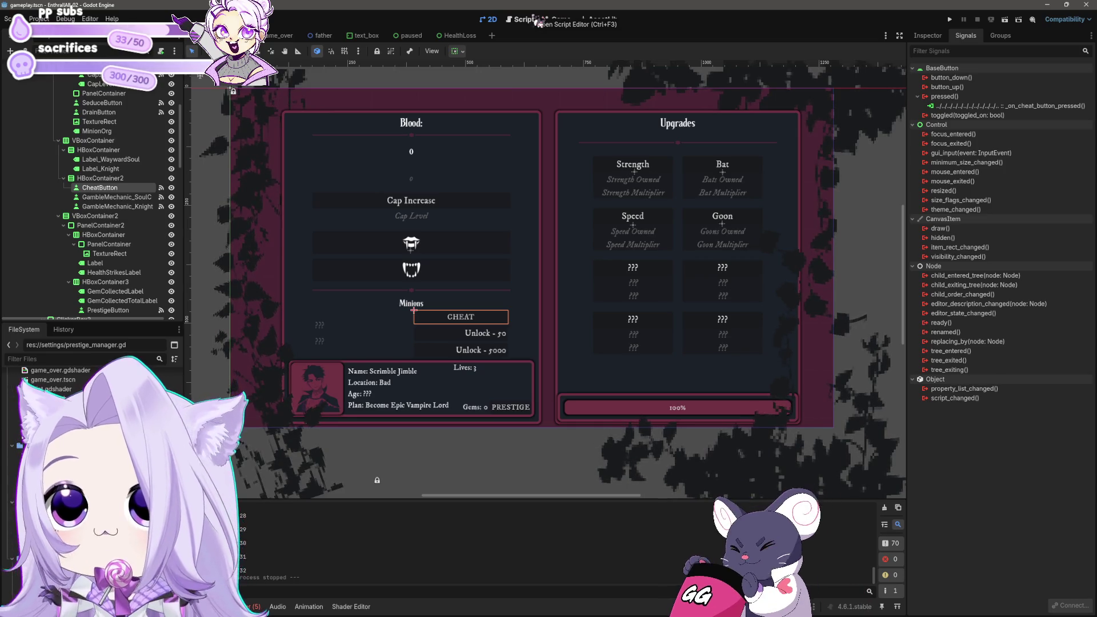
click(537, 22)
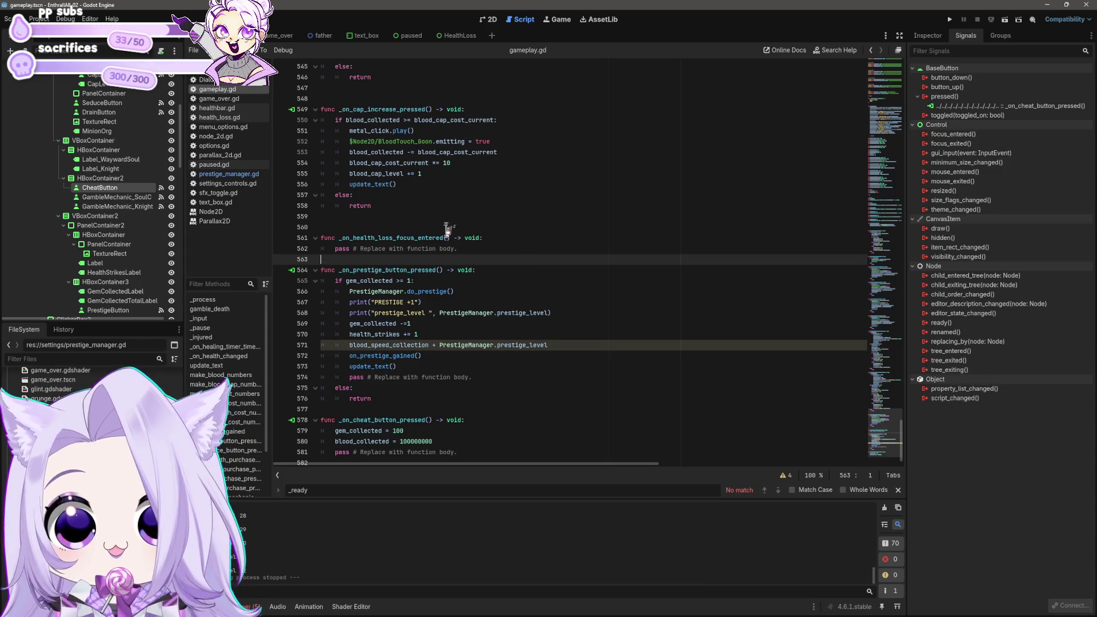
click(495, 20)
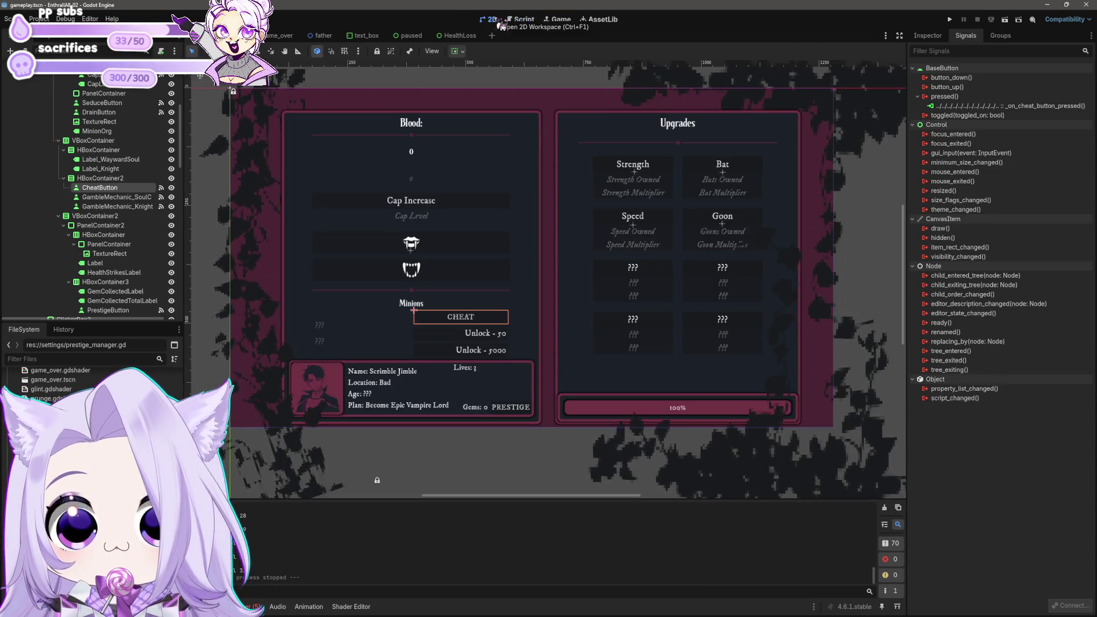
scroll(120, 149, up, 5)
scroll(120, 150, up, 1)
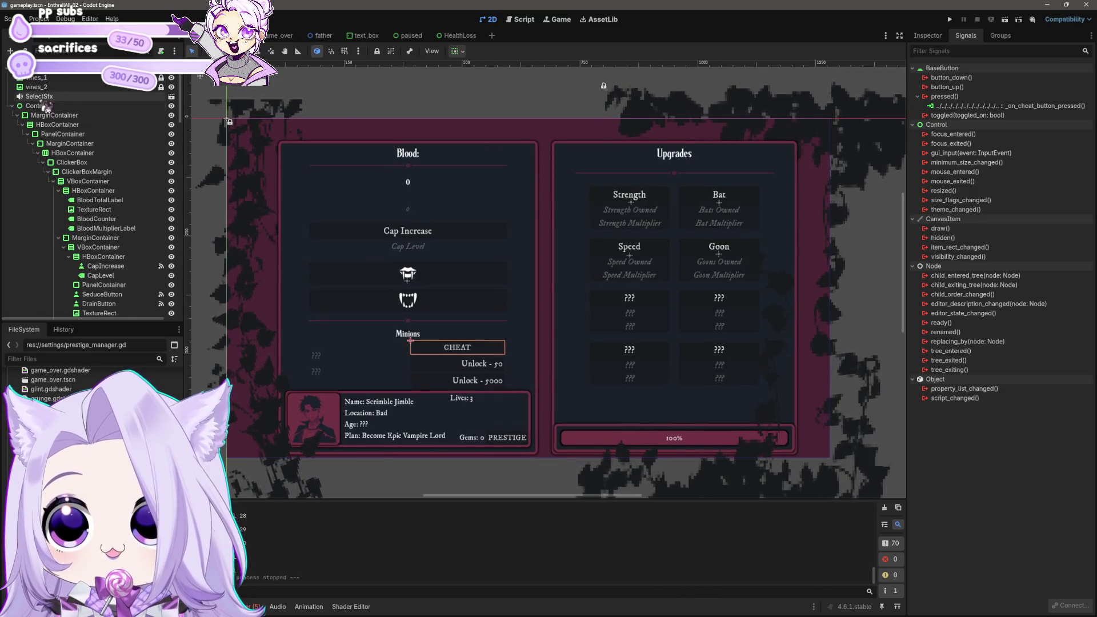
Add a ProgressBar node as a child of the root Control node
click(35, 106)
right_click(46, 108)
click(47, 114)
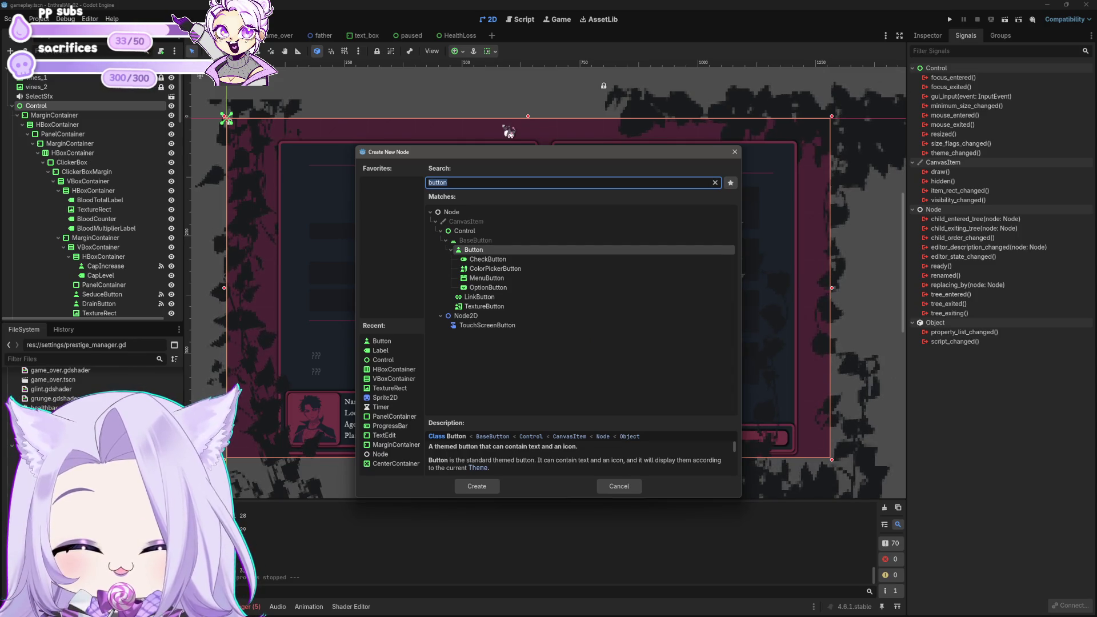
text(progress)
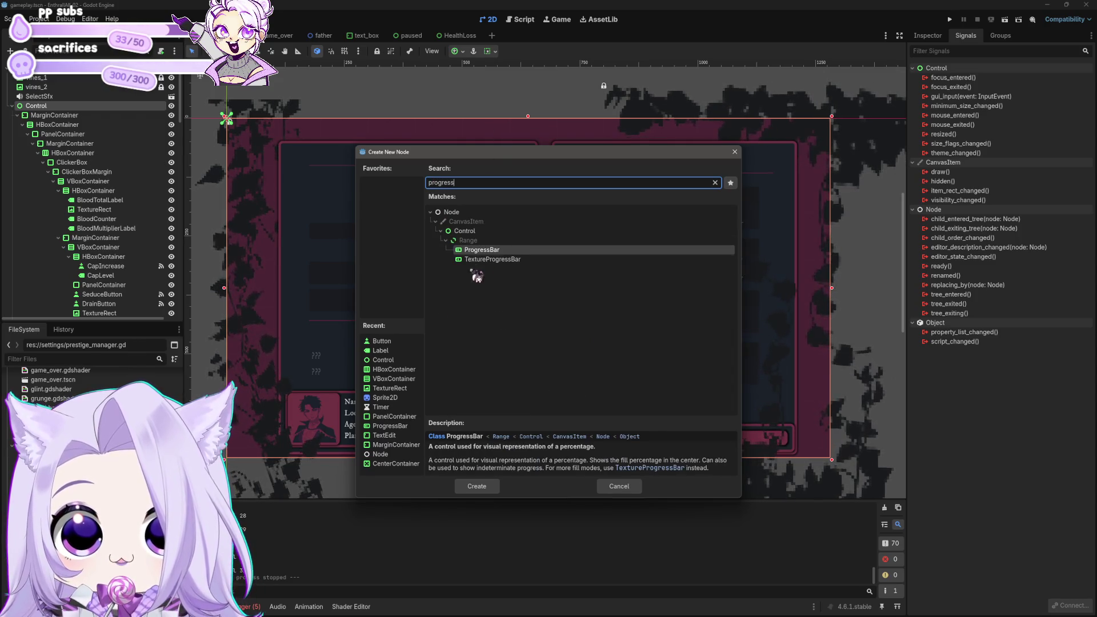
click(487, 487)
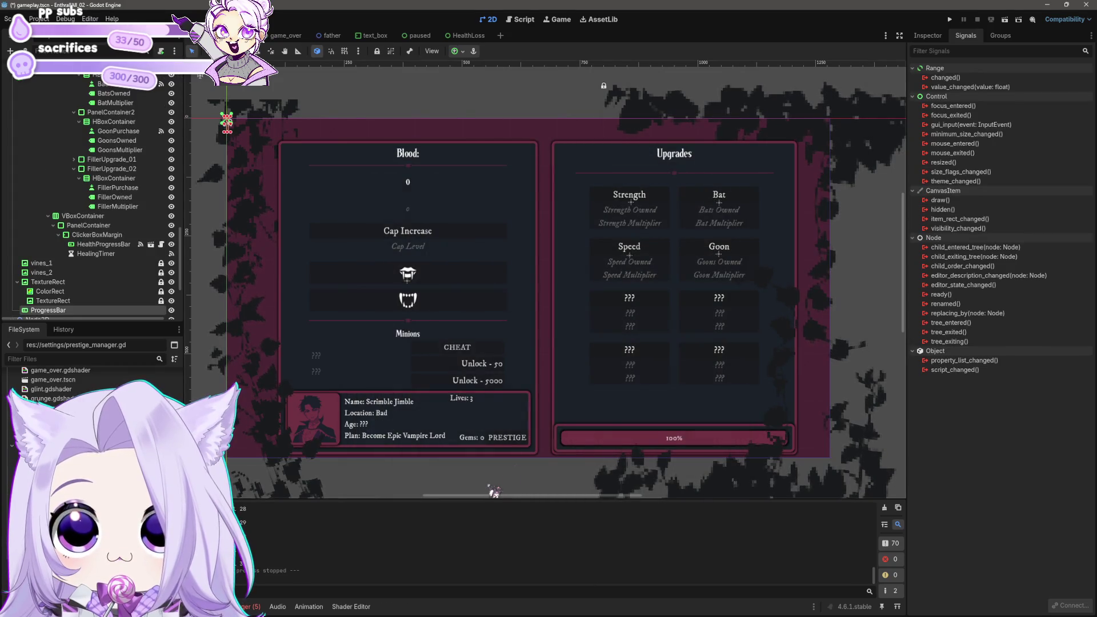
Anchor the ProgressBar with the Top Wide preset and view its properties in the Inspector
click(455, 51)
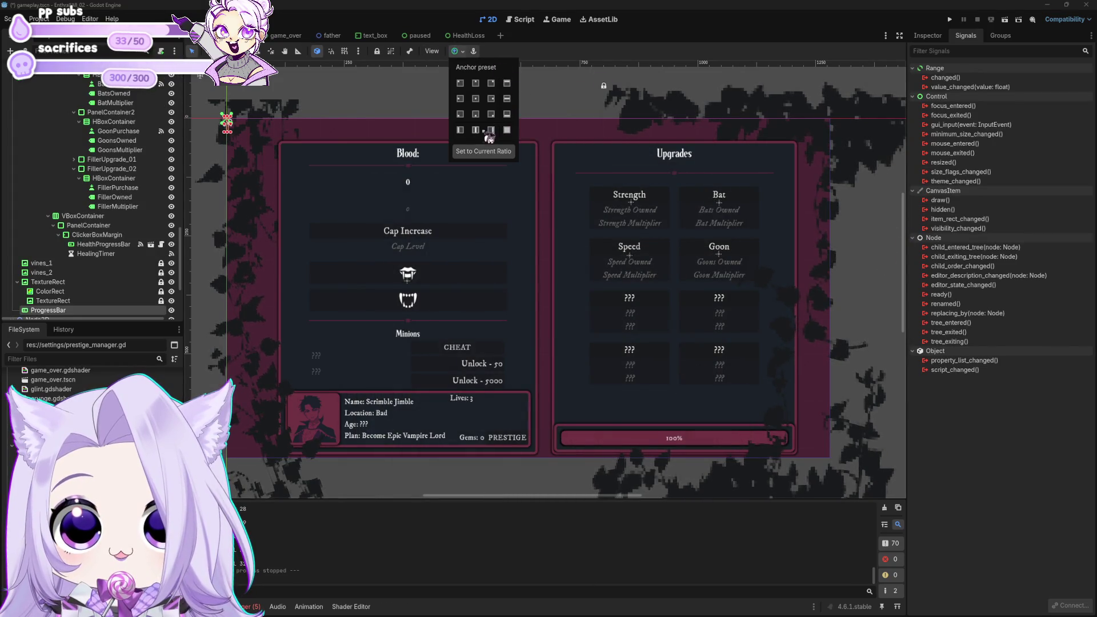
click(507, 84)
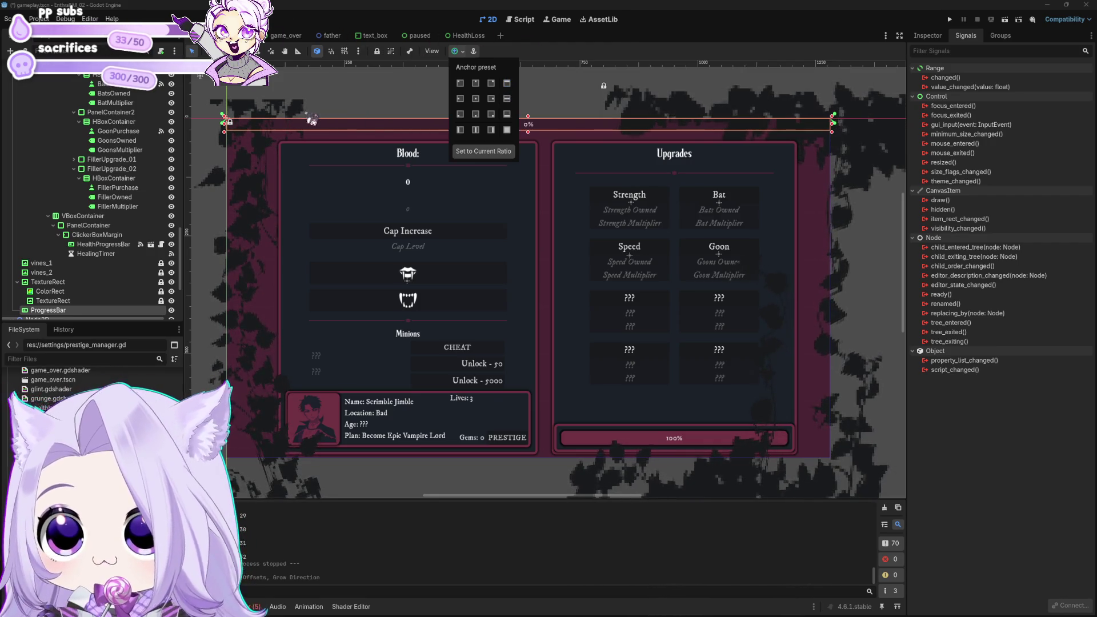
click(928, 35)
click(929, 35)
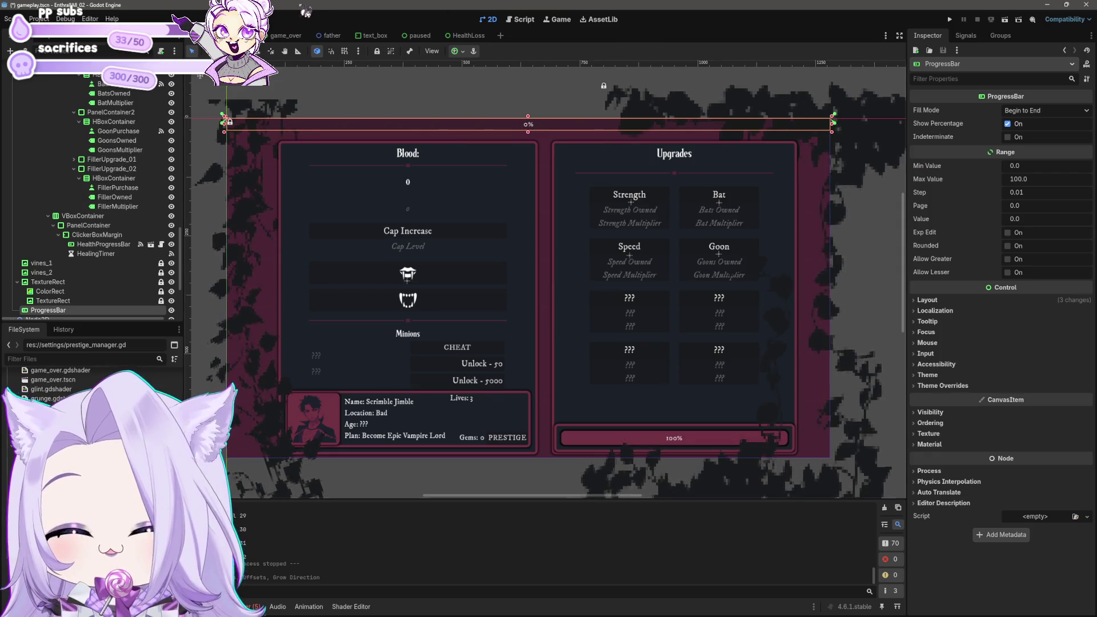
scroll(97, 251, down, 2)
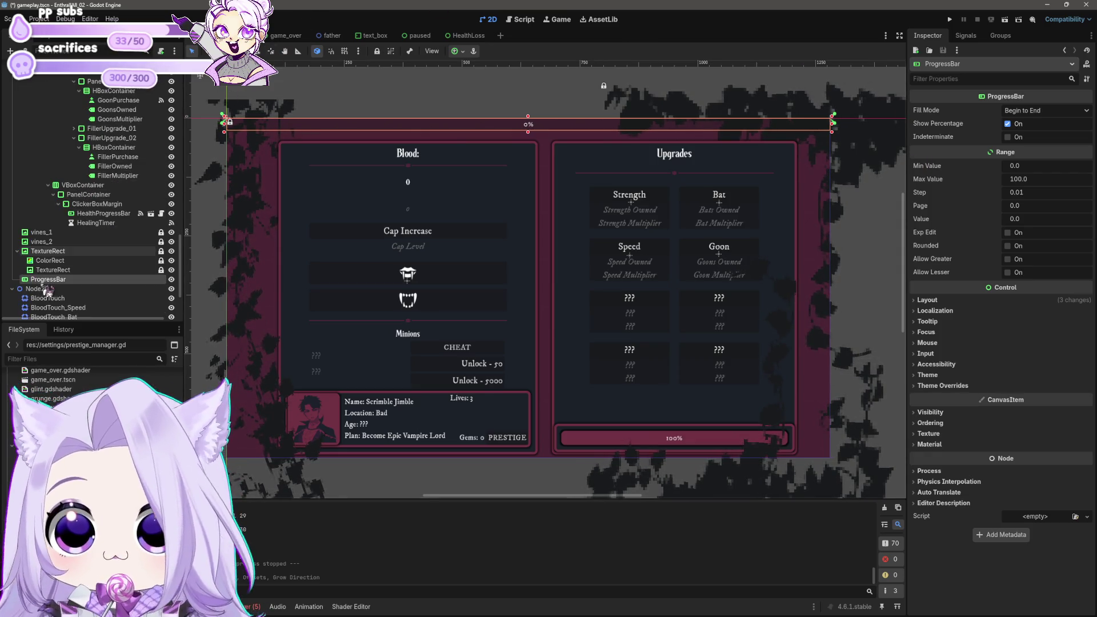
right_click(61, 283)
click(86, 287)
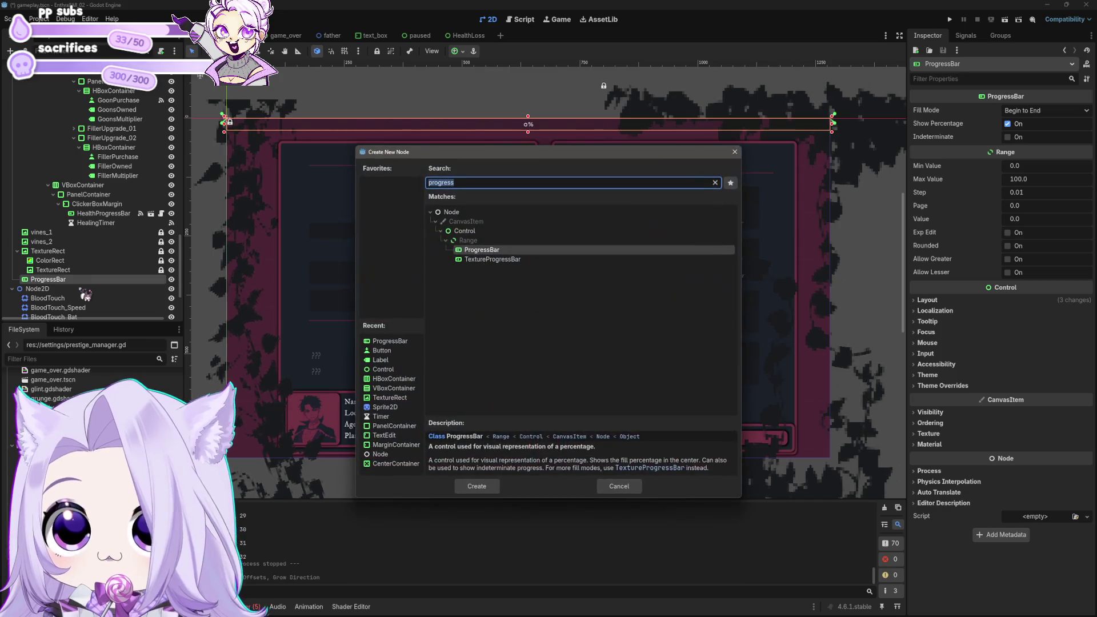
Add a Timer node as a child of the ProgressBar
text(timer)
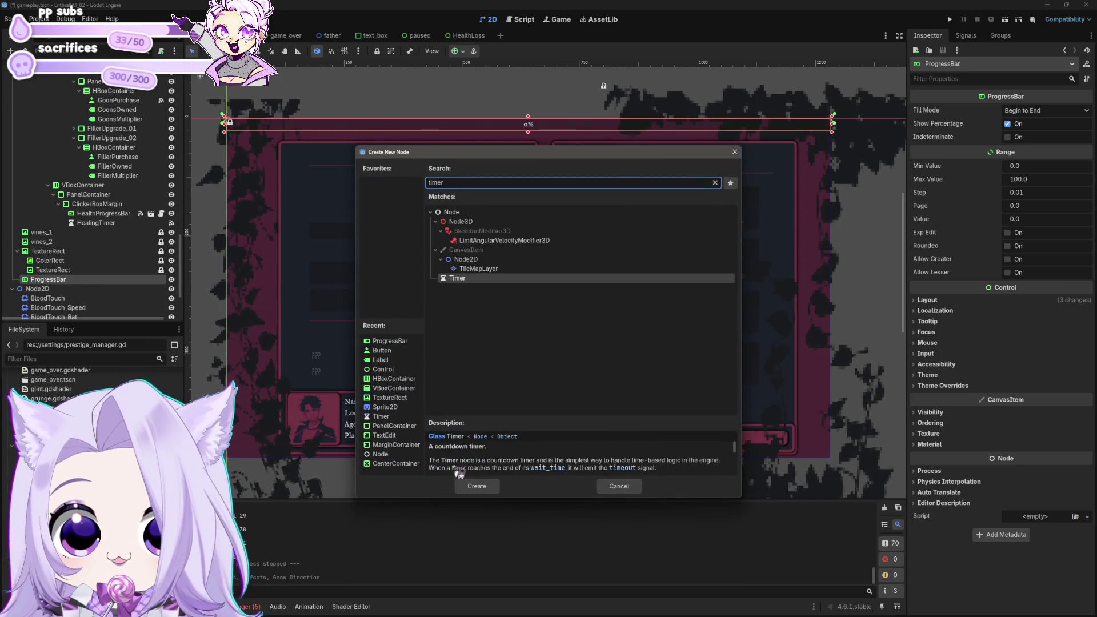
click(476, 487)
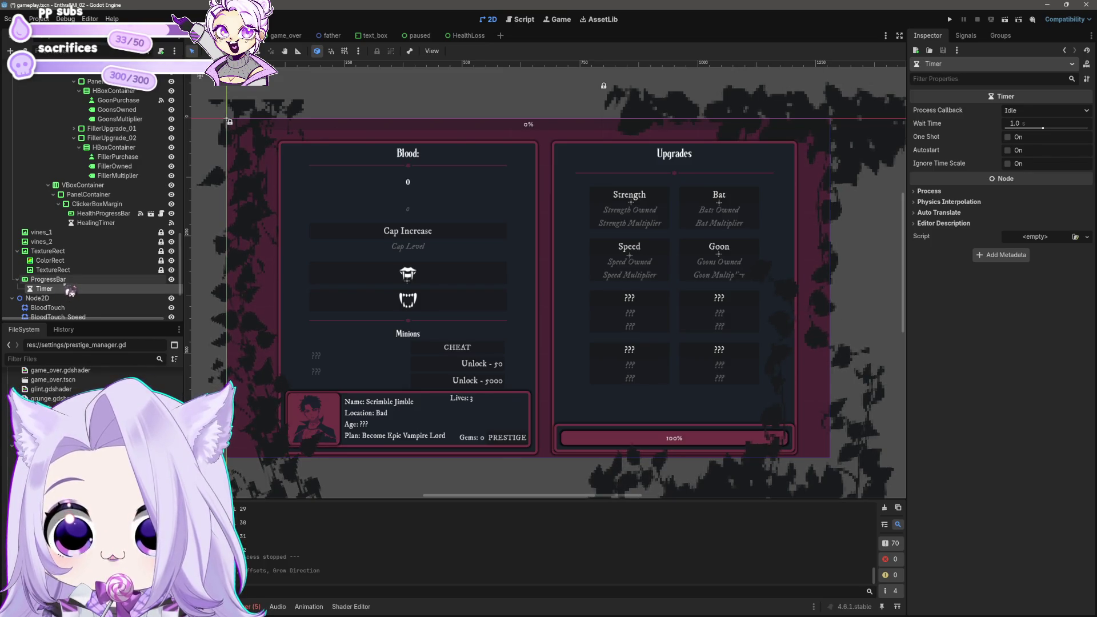
click(964, 43)
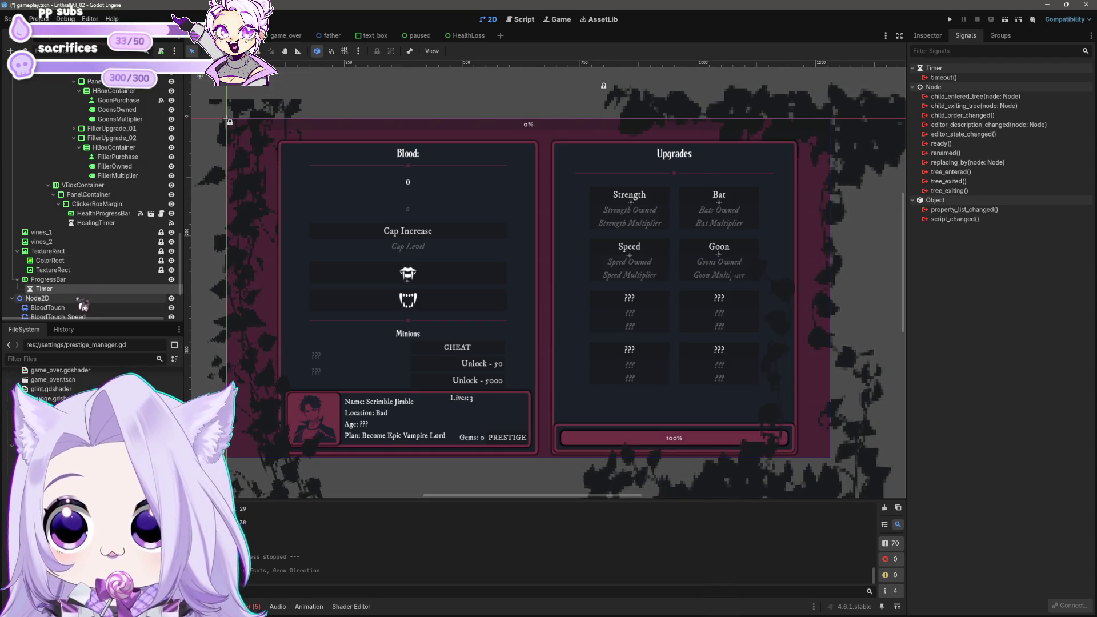
Rename the Timer to DayLengthTimer and the ProgressBar to DayProgressBar
double_click(153, 288)
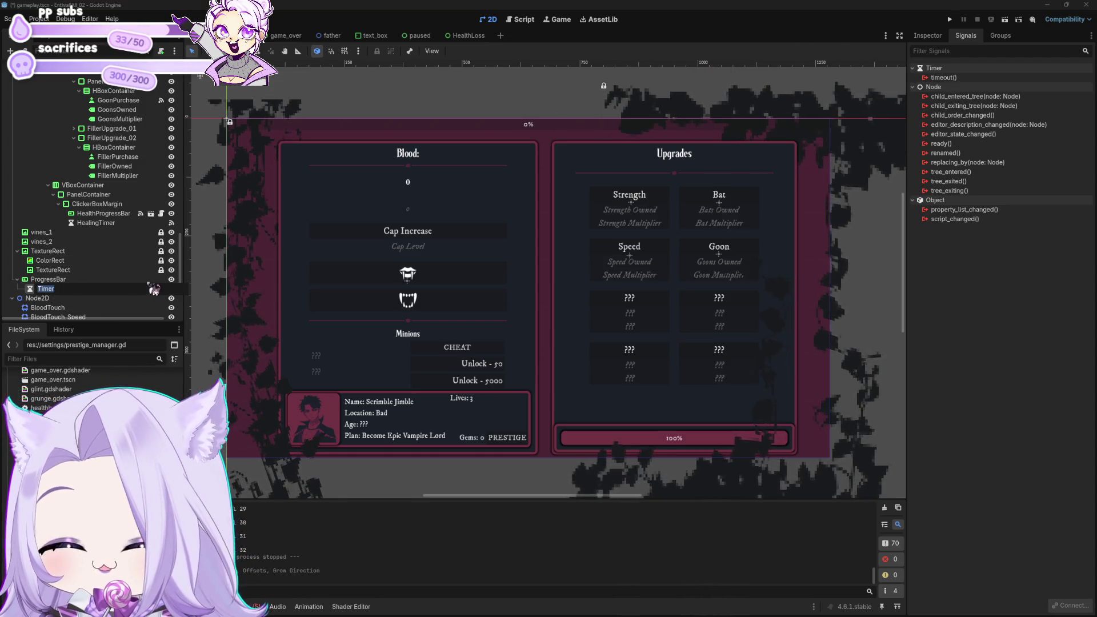
key(Escape)
text(Length)
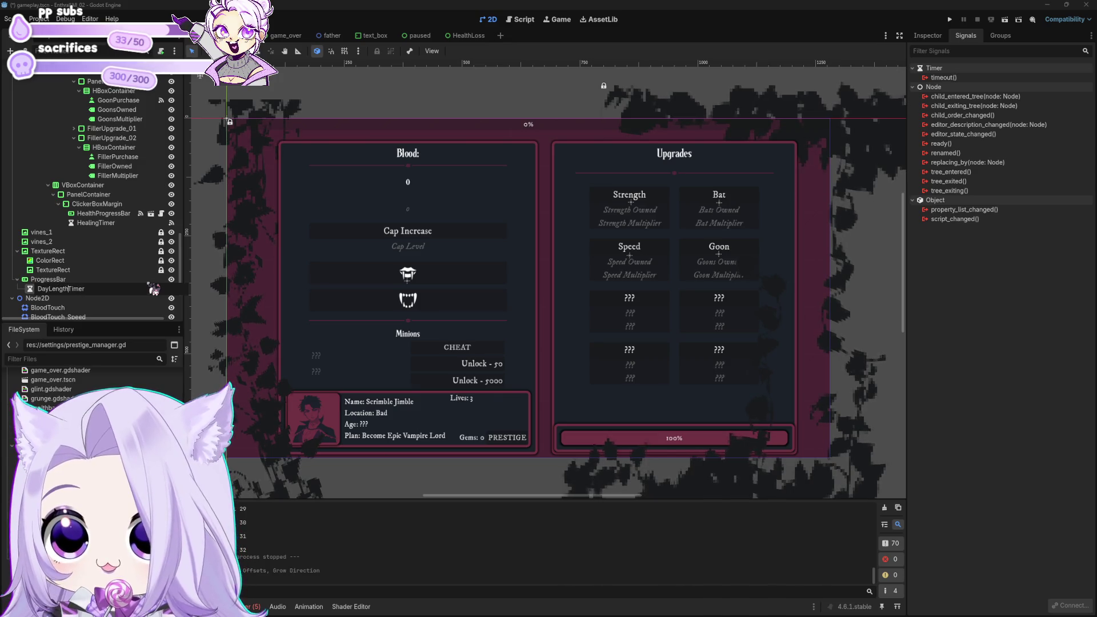
key(Return)
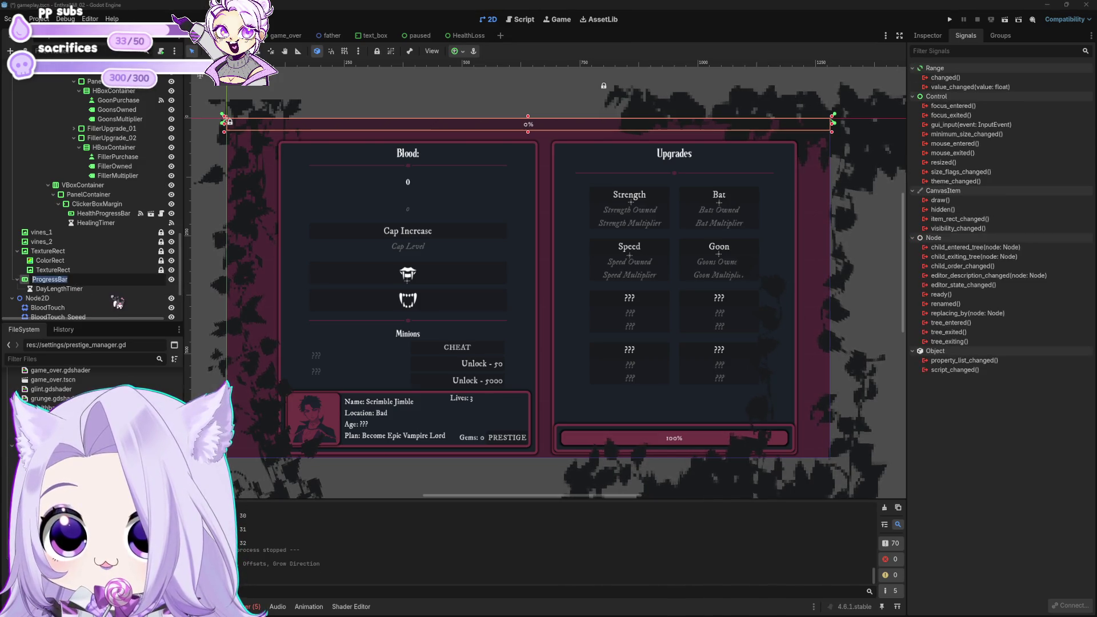
key(F2)
key(Home)
text(Day)
key(Return)
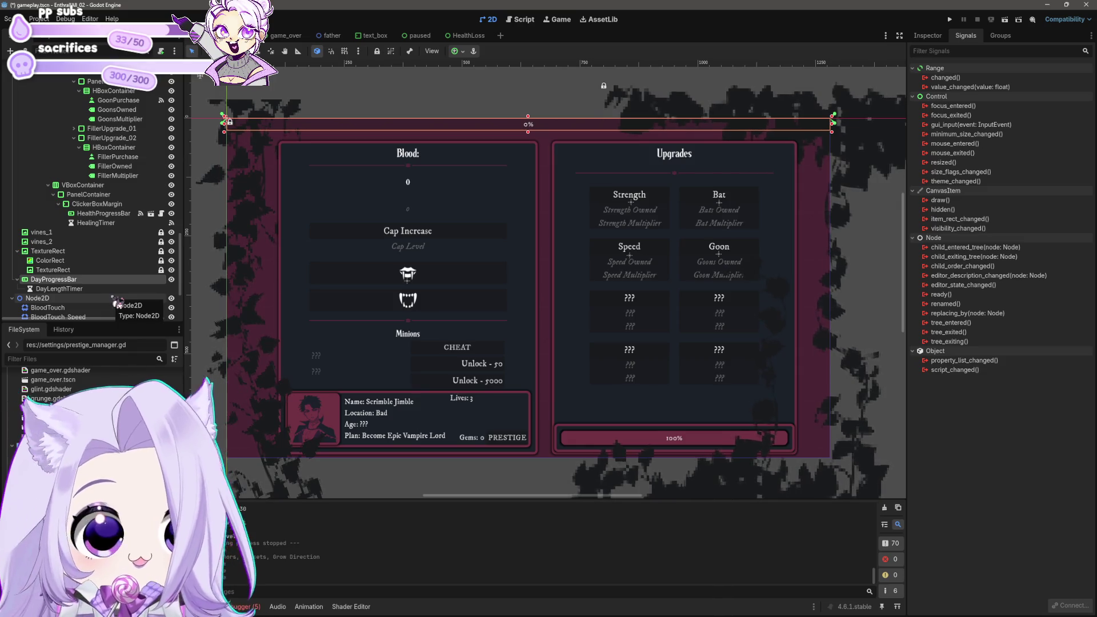
click(64, 288)
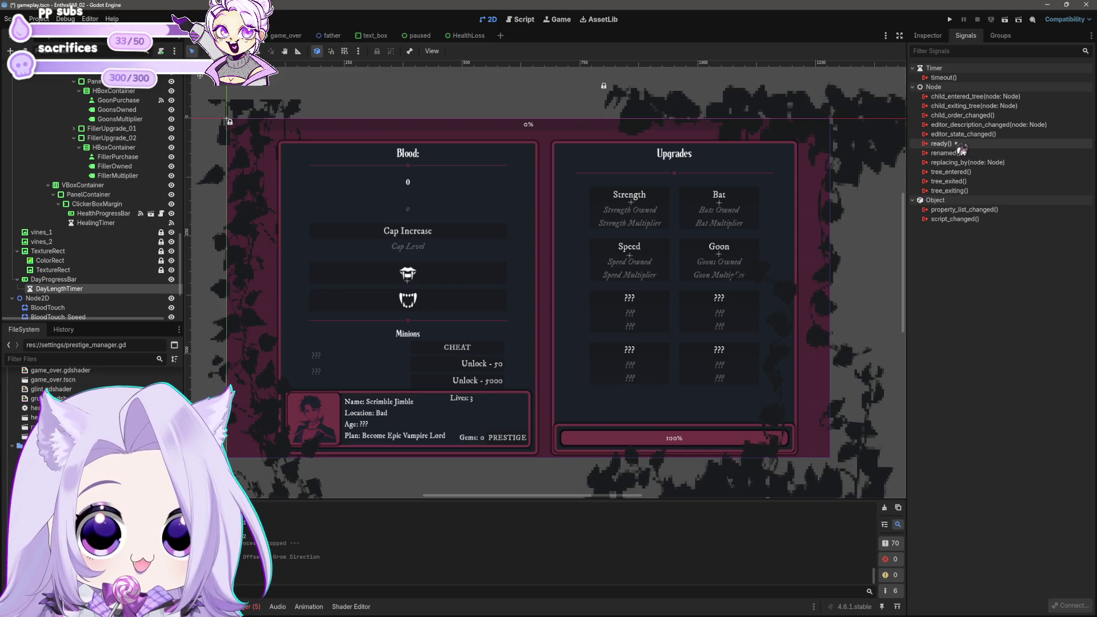
Connect DayLengthTimer's timeout() to a new _on_day_length_timer_timeout() and add a blank line in it
mouse_move(962, 150)
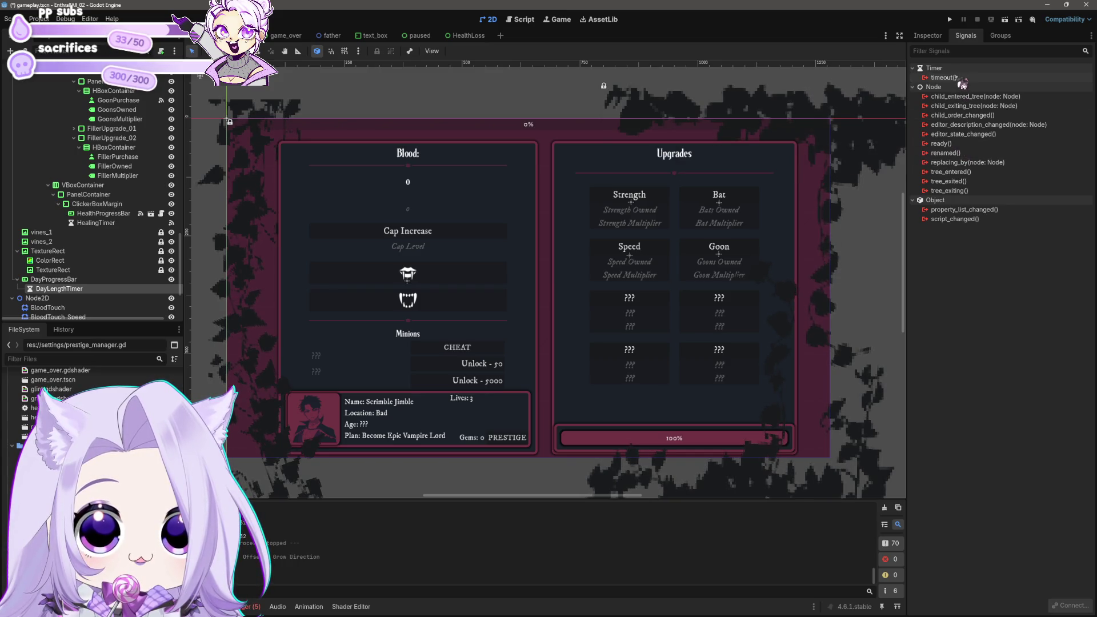
mouse_move(963, 84)
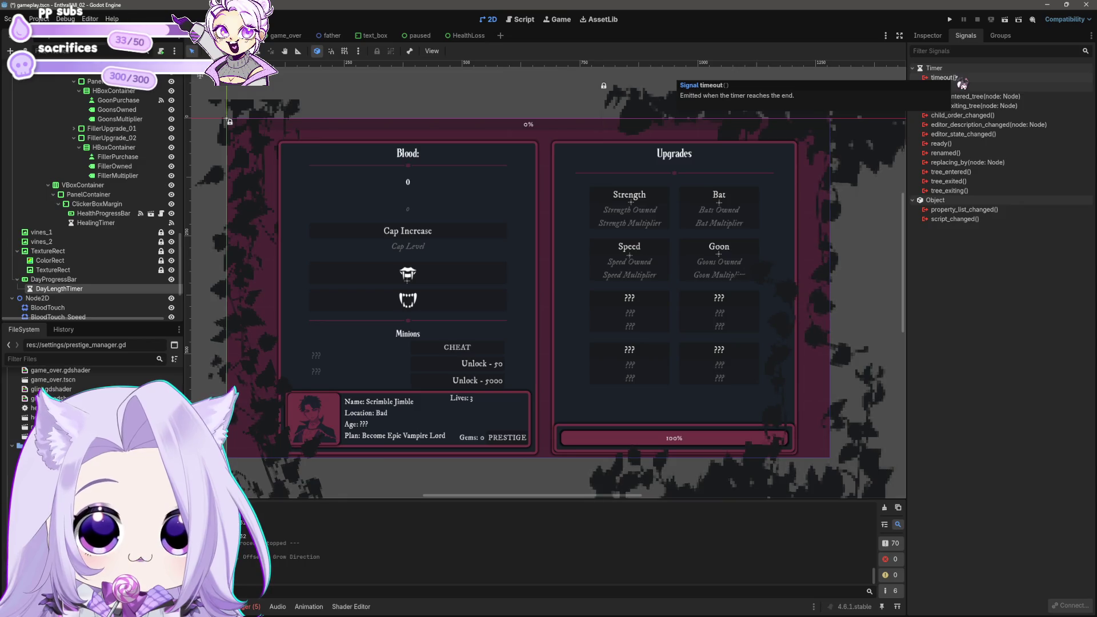
right_click(958, 77)
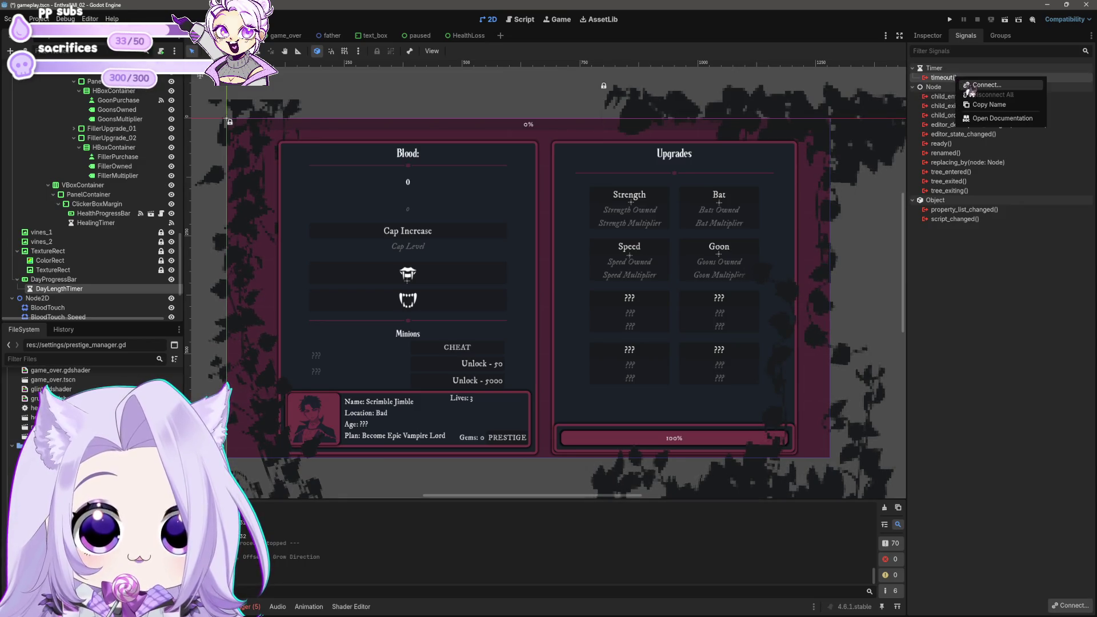
click(975, 83)
click(513, 406)
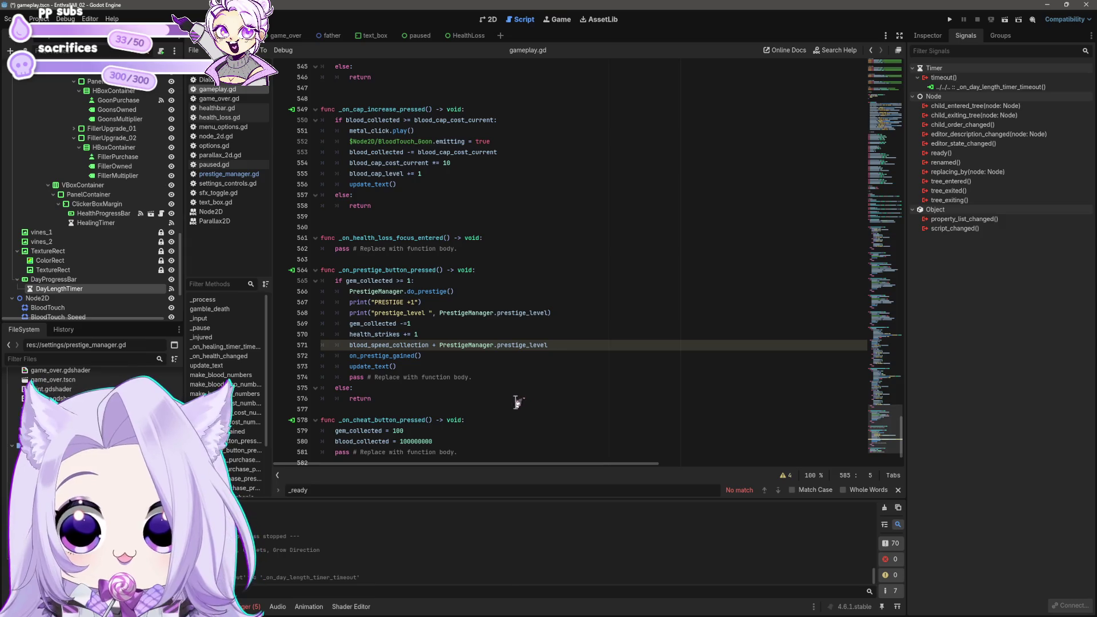
scroll(480, 360, down, 1)
key(Return)
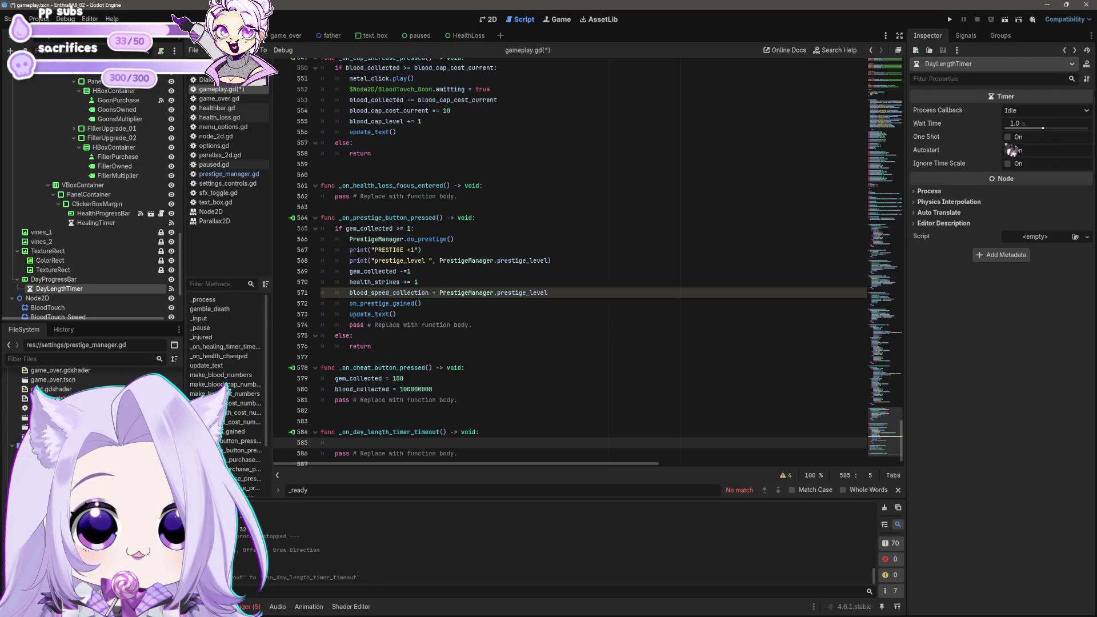
Turn on One Shot and Autostart for DayLengthTimer and expand its Inspector sections
click(1015, 137)
click(1016, 150)
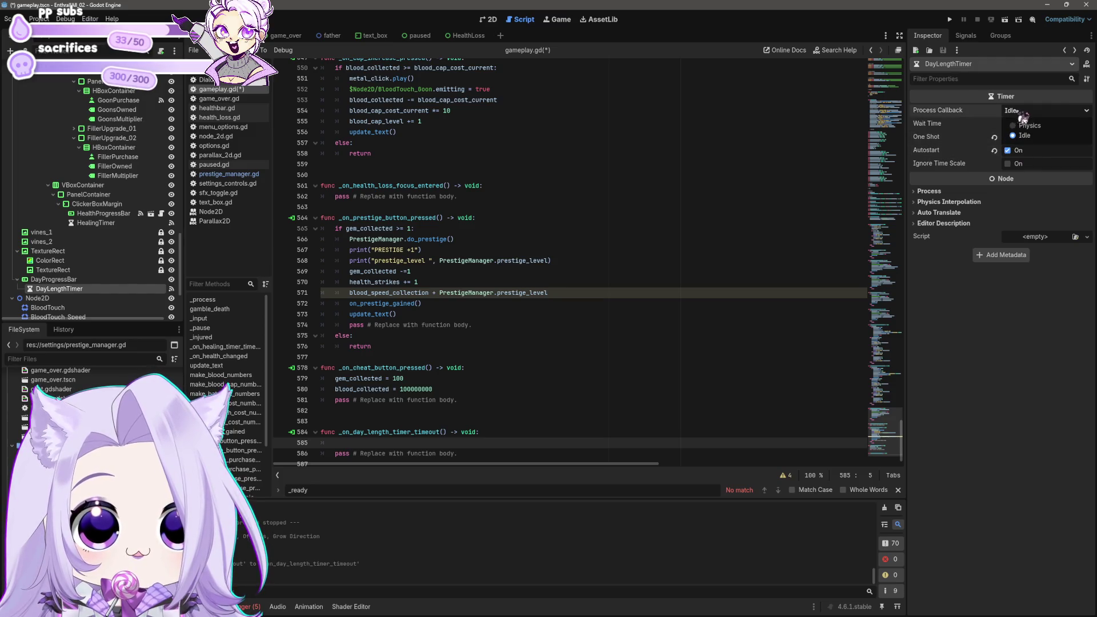
click(967, 192)
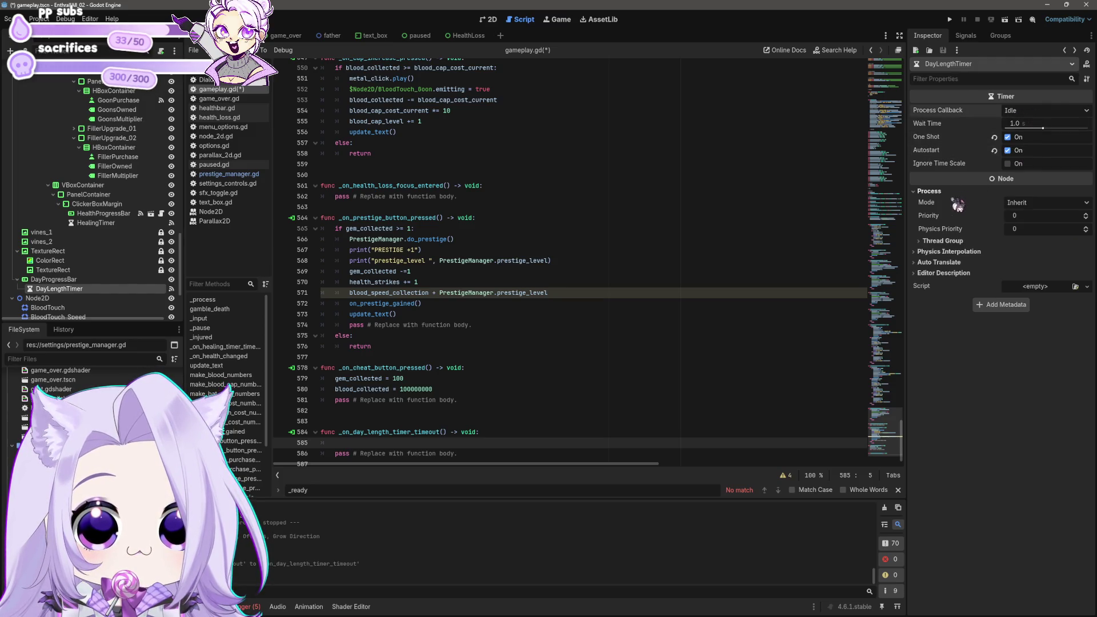
click(966, 252)
click(966, 275)
click(969, 296)
Set the timer's Wait Time to 60 seconds and save gameplay.gd
drag(1043, 128, 1065, 128)
click(1053, 127)
text(60)
key(Return)
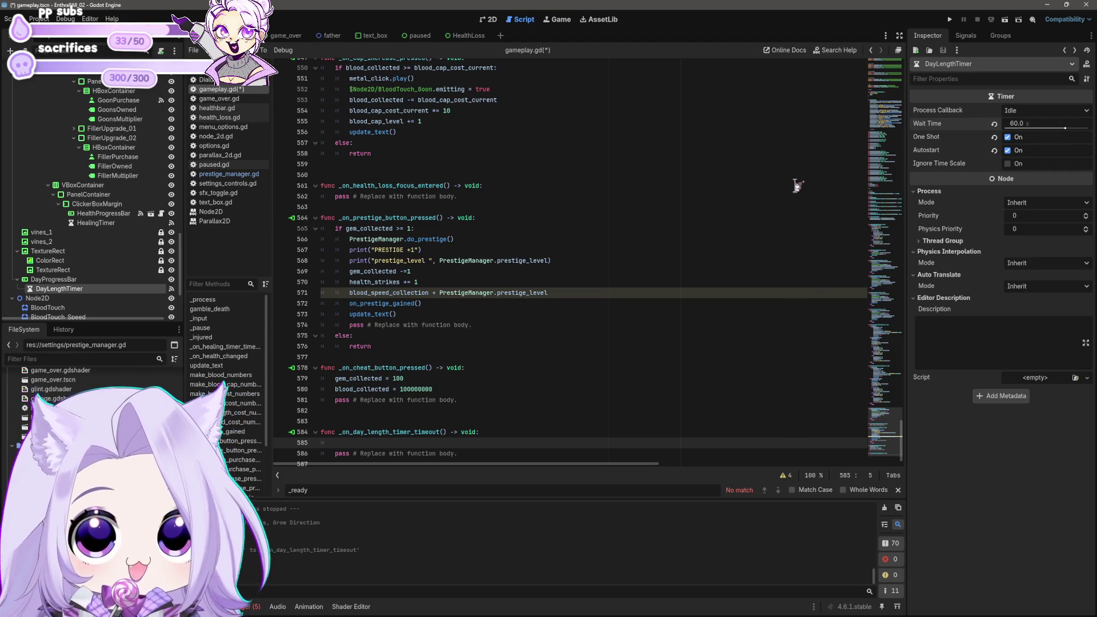
scroll(451, 357, down, 1)
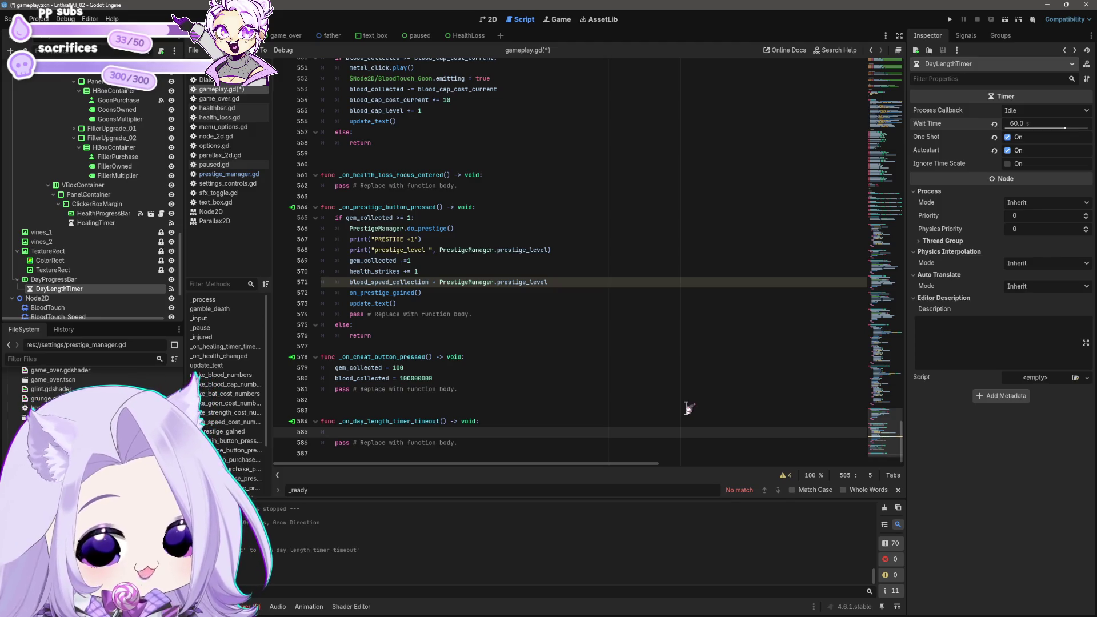
key(ctrl+s)
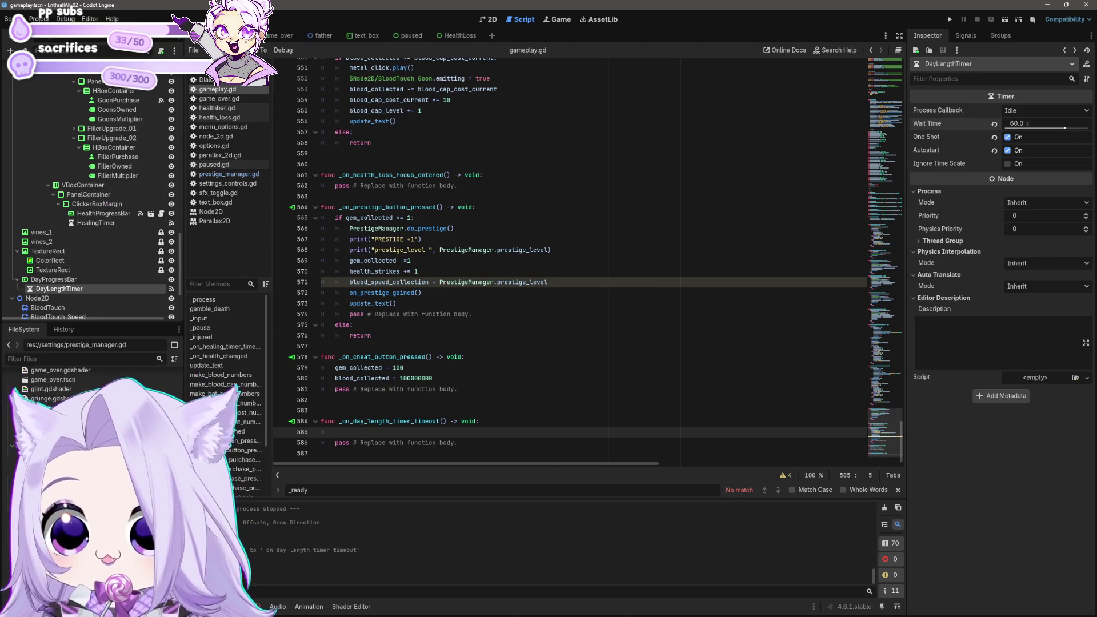
Return to the 2D workspace and open the Create New Scene dialog
click(485, 19)
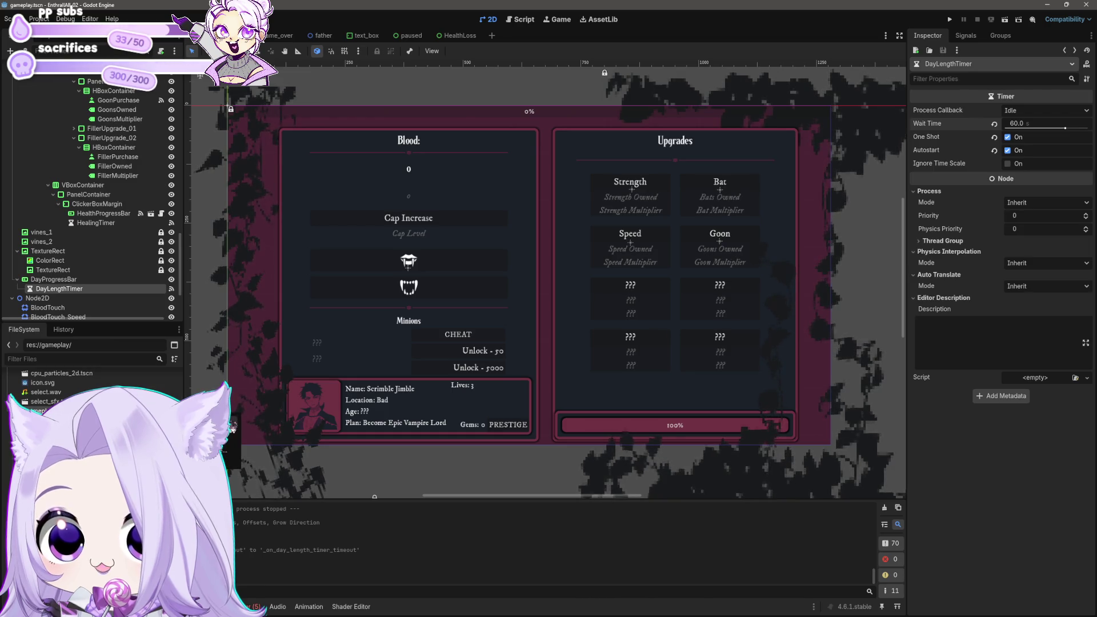
click(229, 433)
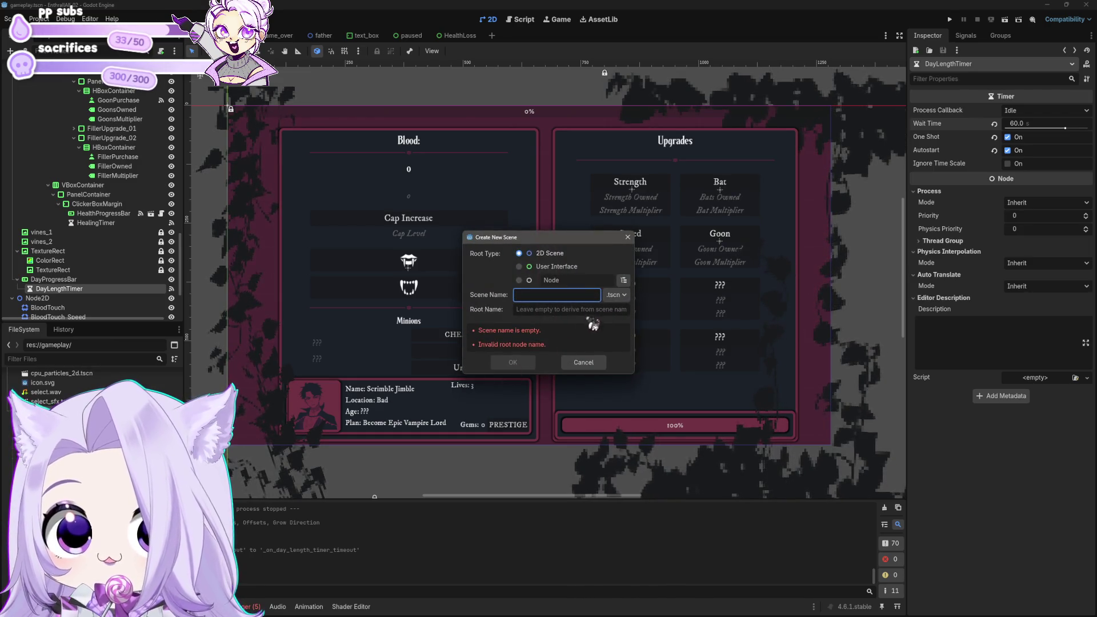
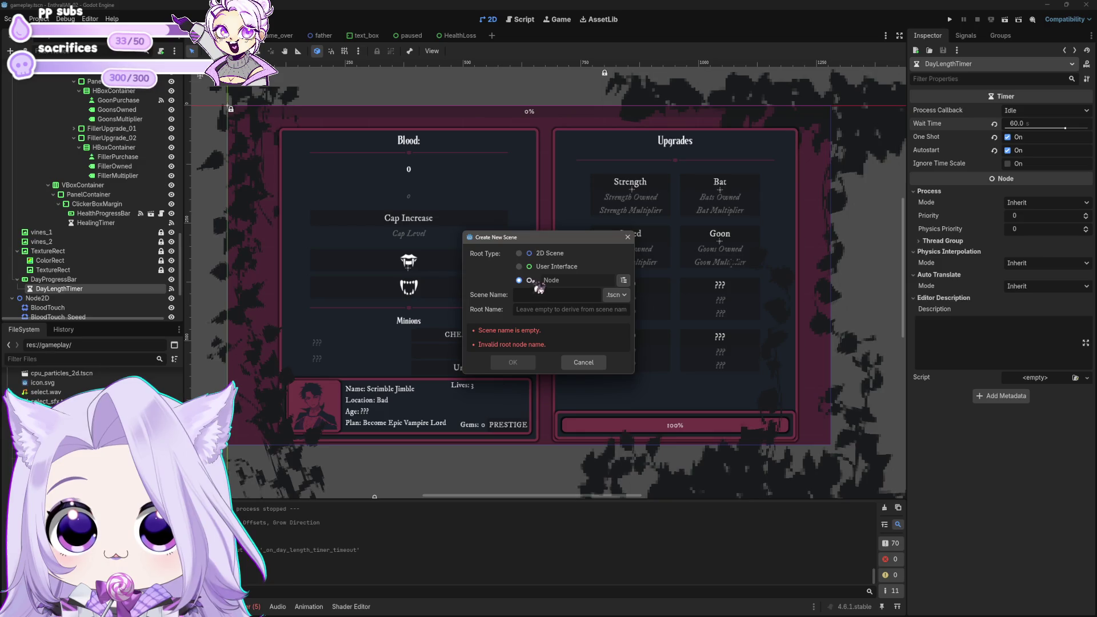
Create a new empty 2D scene named PrestigeScreen, then return to the gameplay scene
click(536, 253)
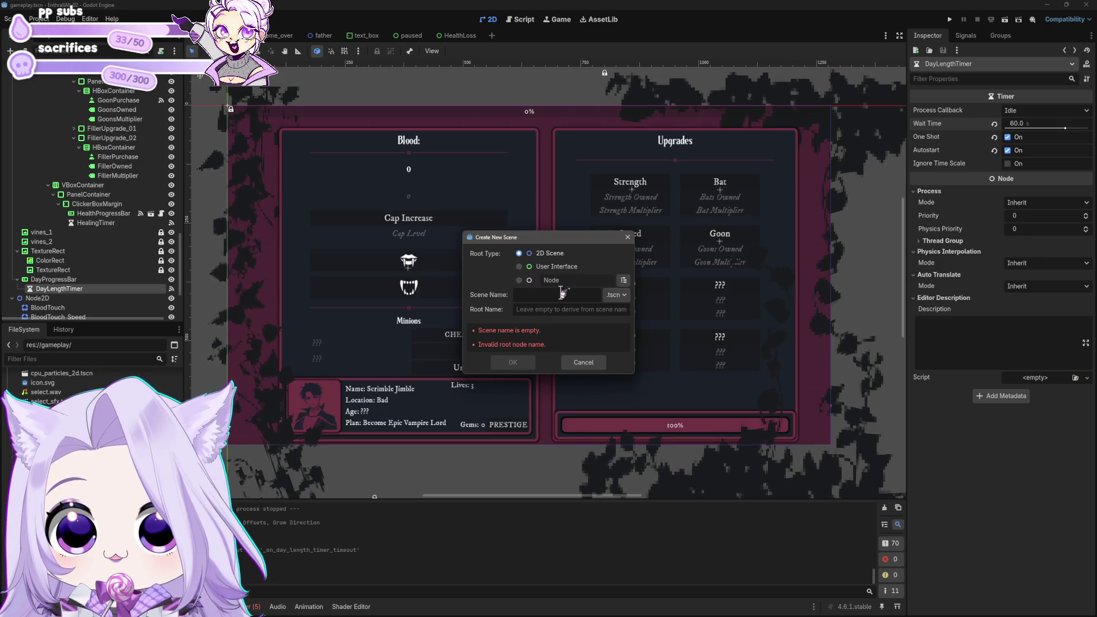
click(583, 362)
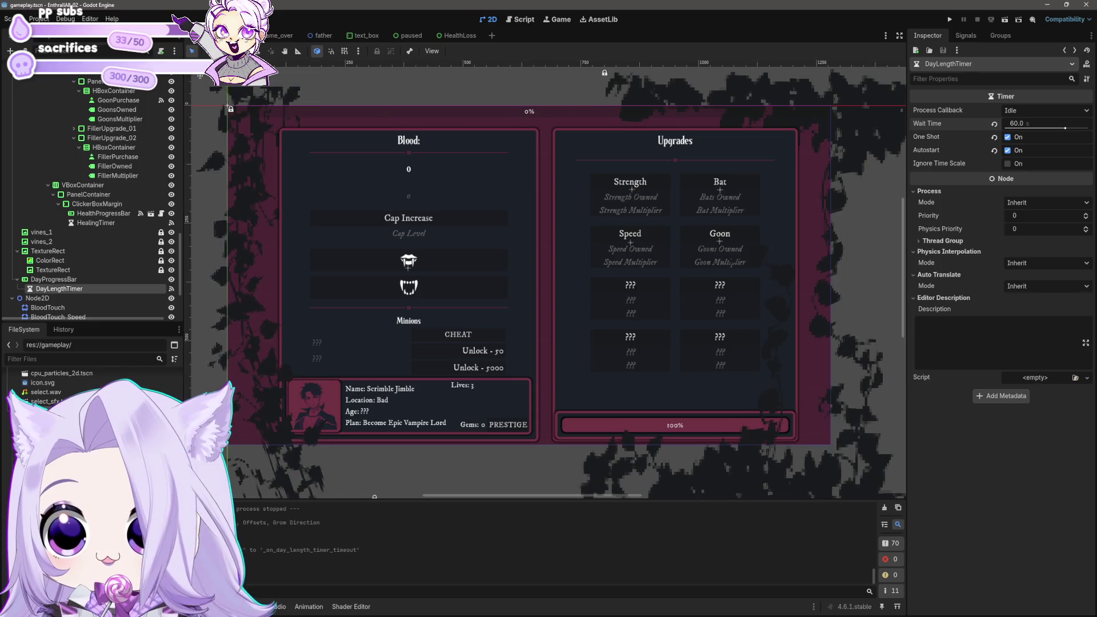
key(ctrl+n)
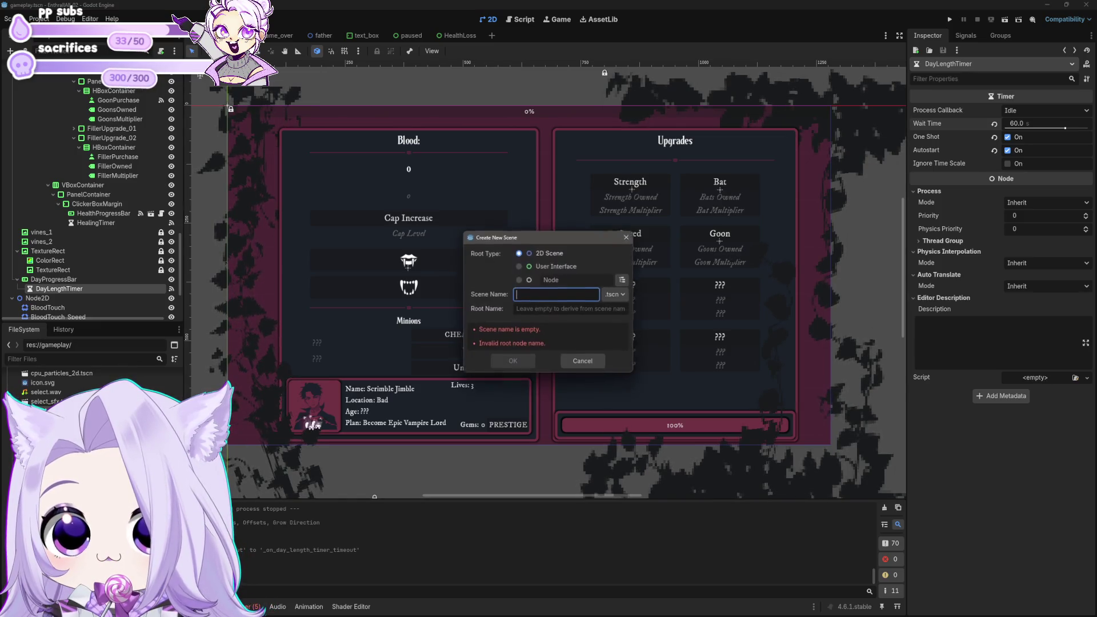
text(PrestigeScreen)
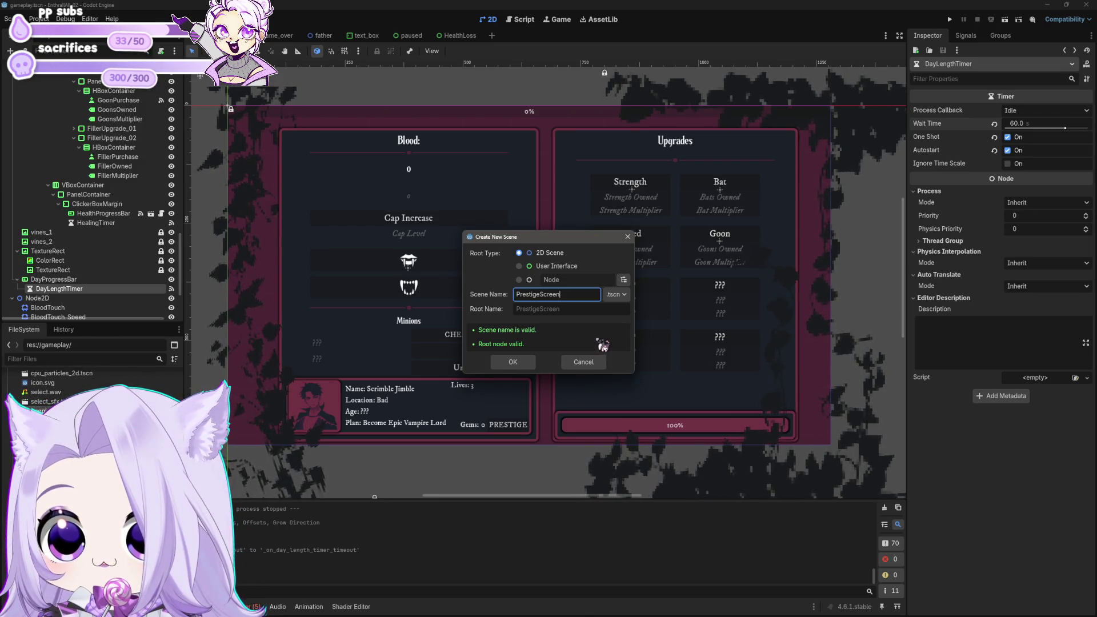
click(526, 363)
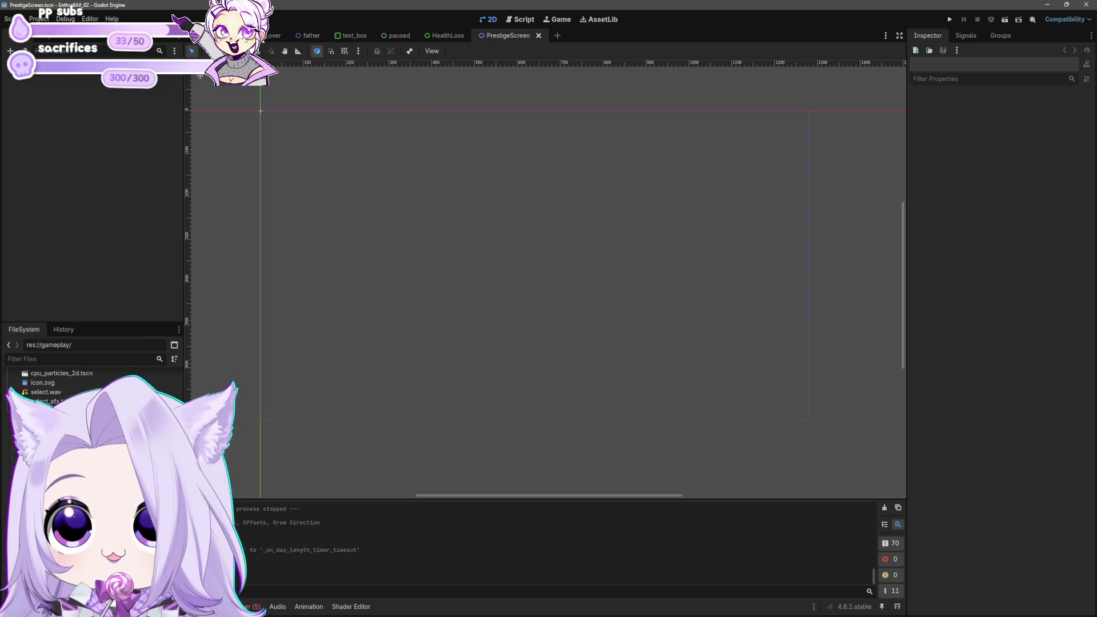
click(196, 38)
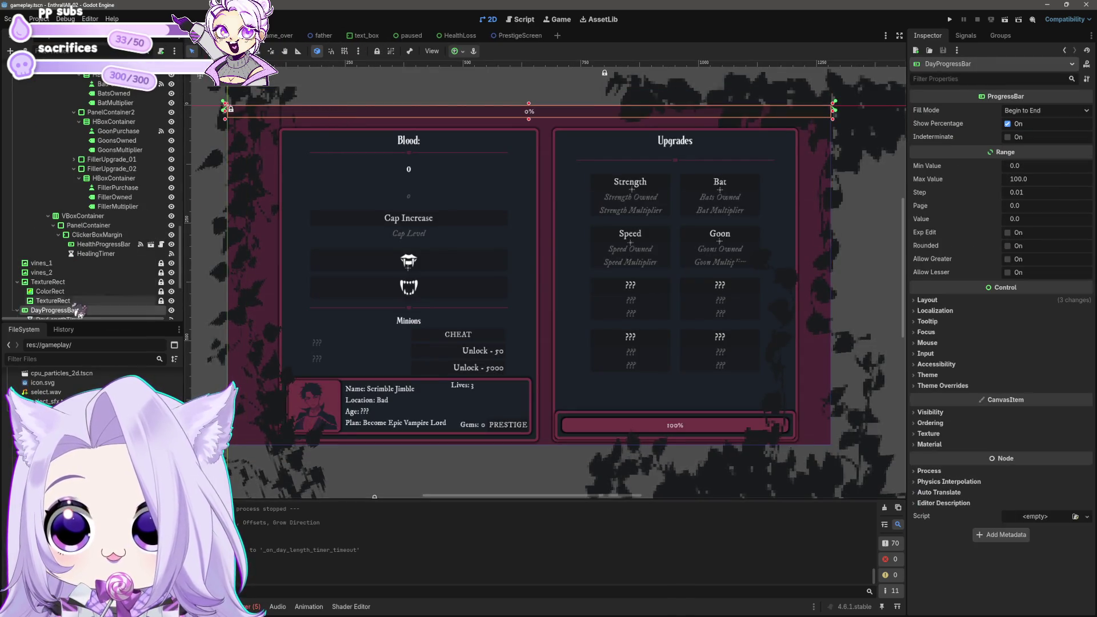
Select the TextureRect background group and its ColorRect and TextureRect children in gameplay.tscn
scroll(69, 297, down, 5)
click(41, 146)
shift+click(41, 156)
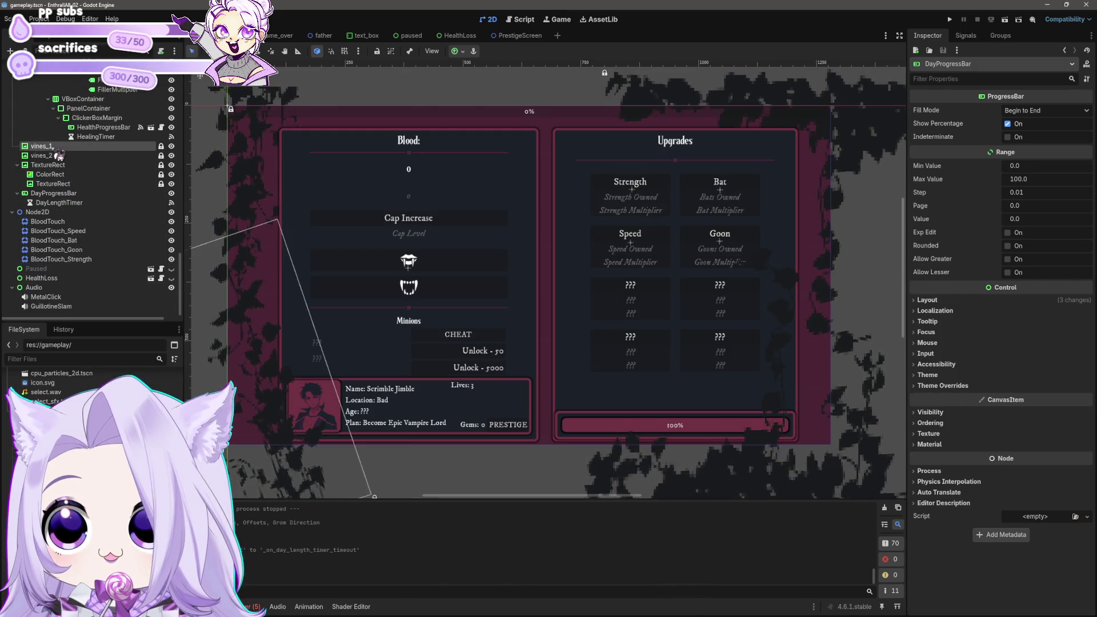
click(65, 184)
click(66, 174)
shift+click(48, 165)
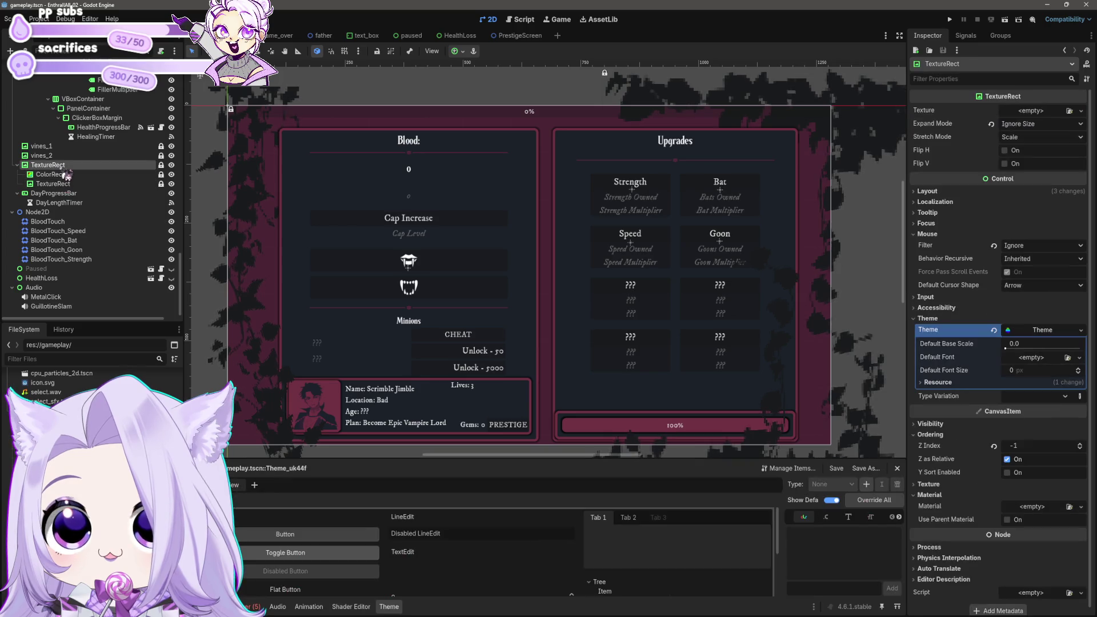
ctrl+click(53, 184)
click(515, 35)
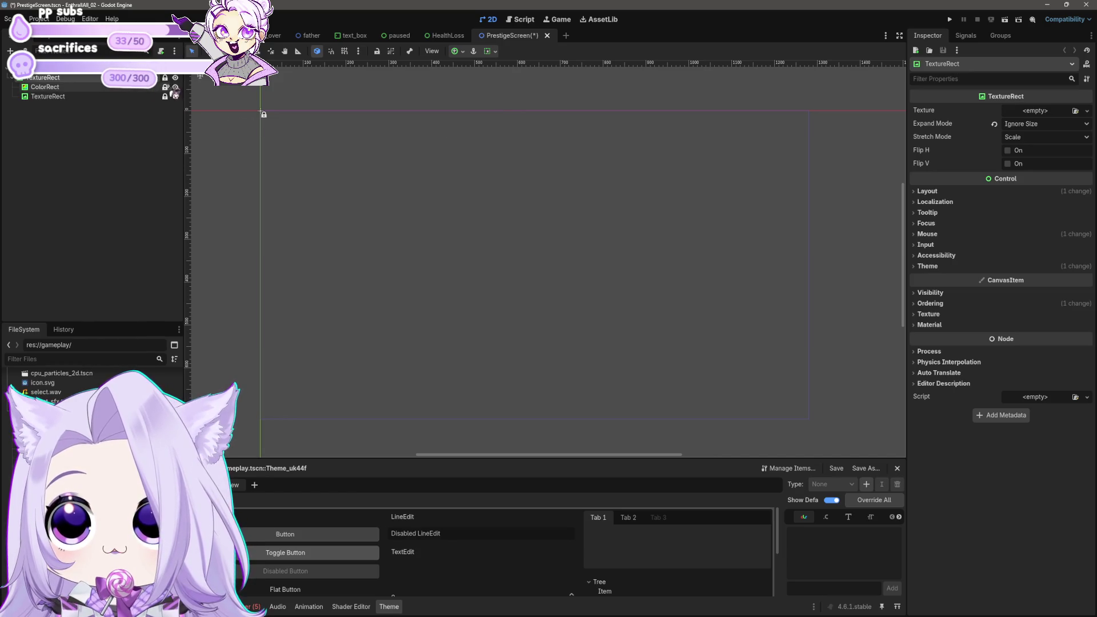
Unlock the pasted background nodes in PrestigeScreen and review their anchor and alignment options
key(ctrl+shift+l)
click(102, 88)
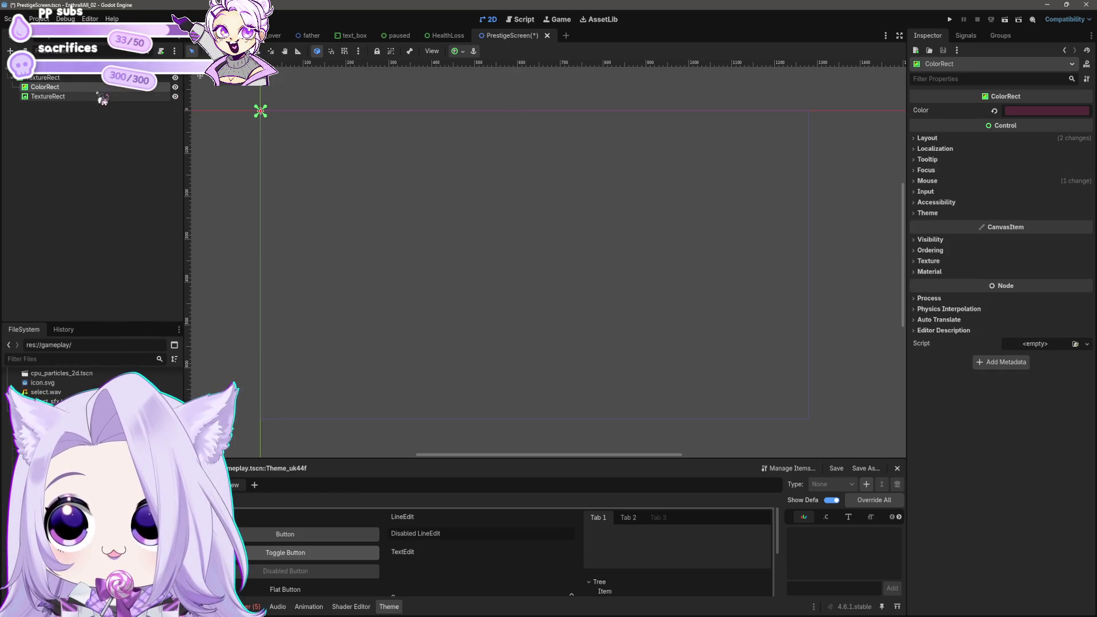
click(103, 97)
key(Up)
key(Up)
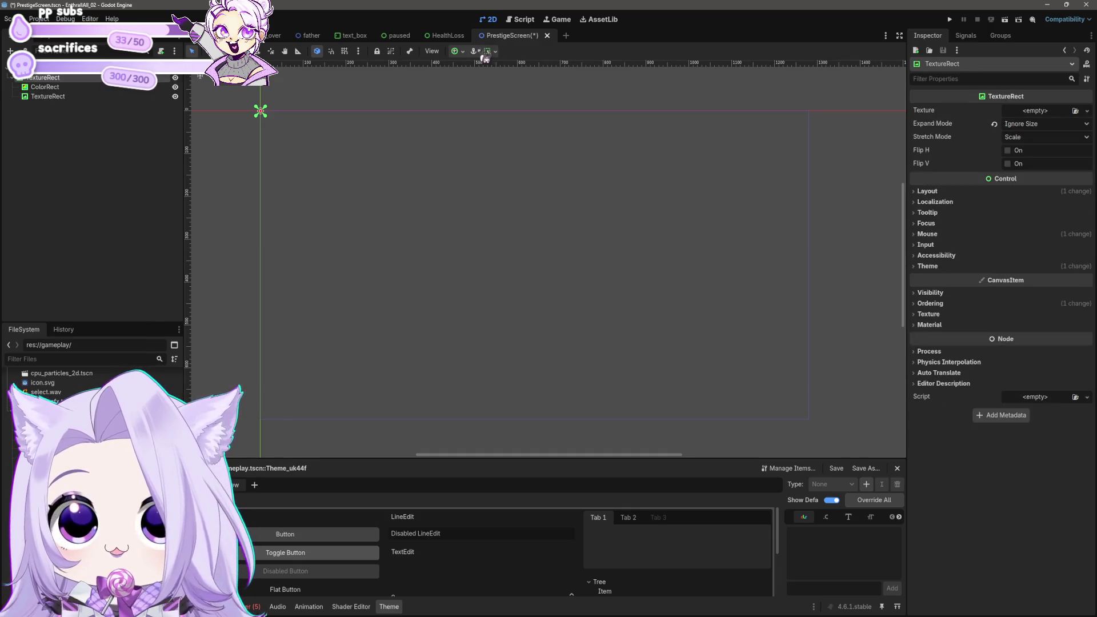
click(461, 51)
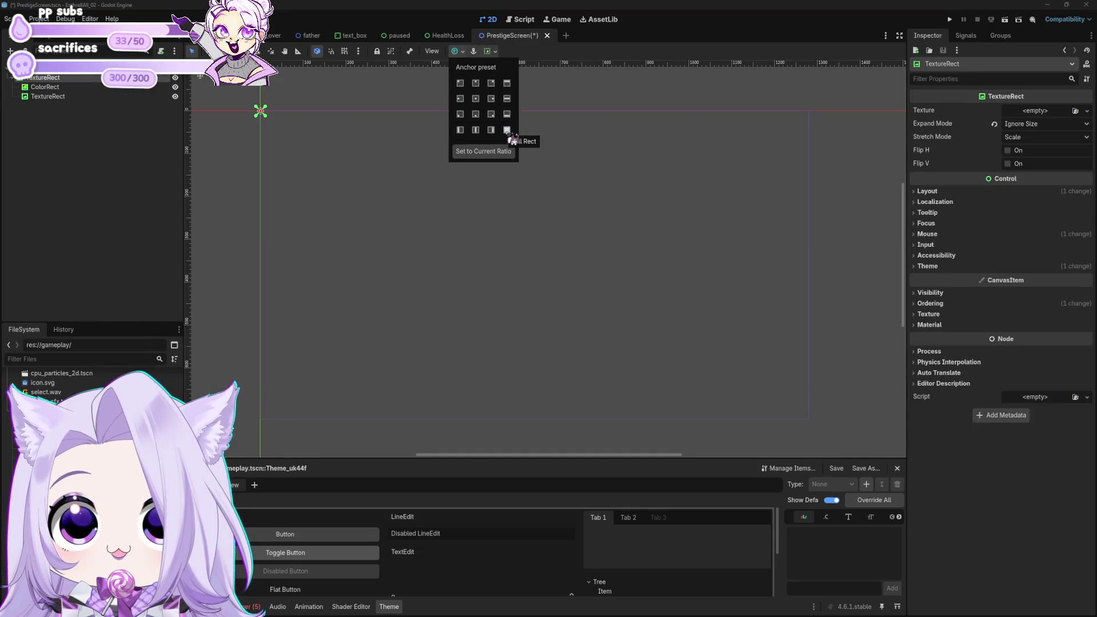
click(69, 102)
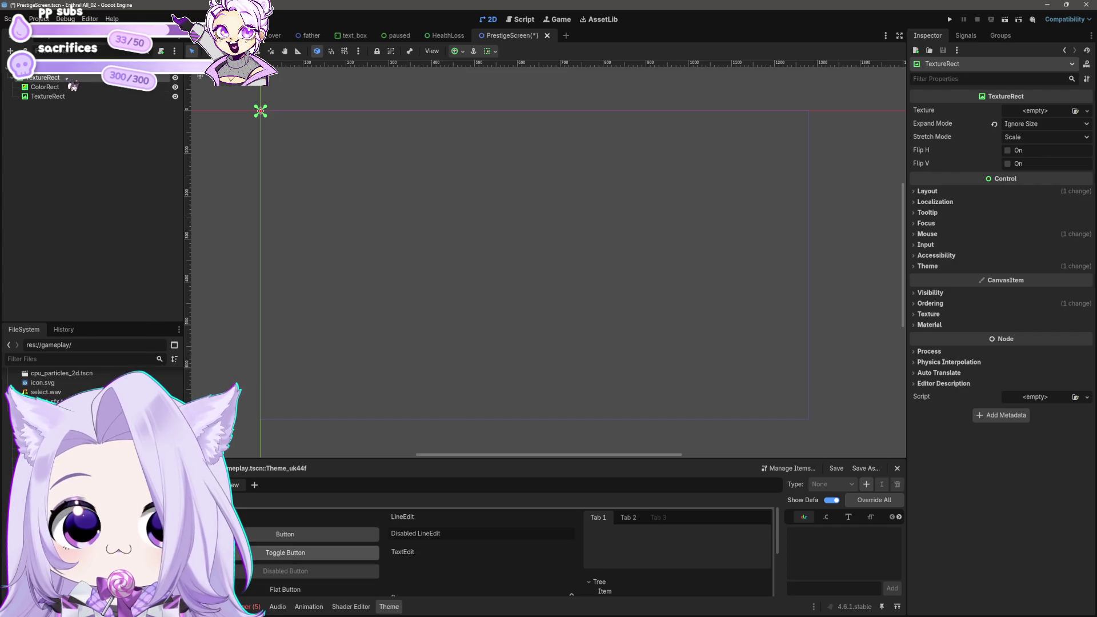
click(73, 68)
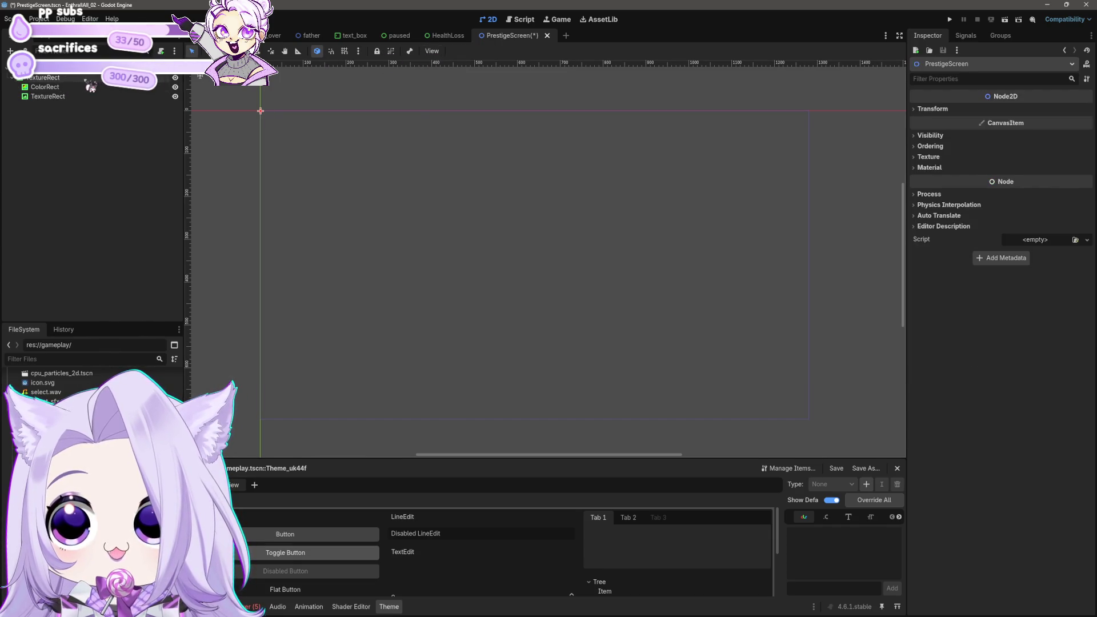
click(86, 78)
click(489, 51)
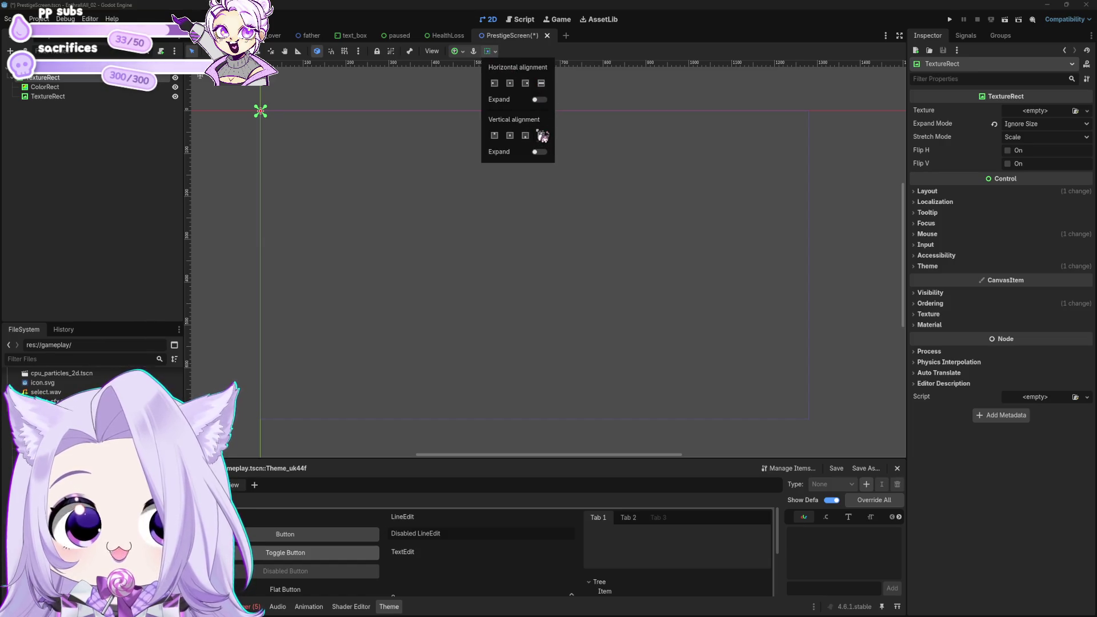
click(67, 89)
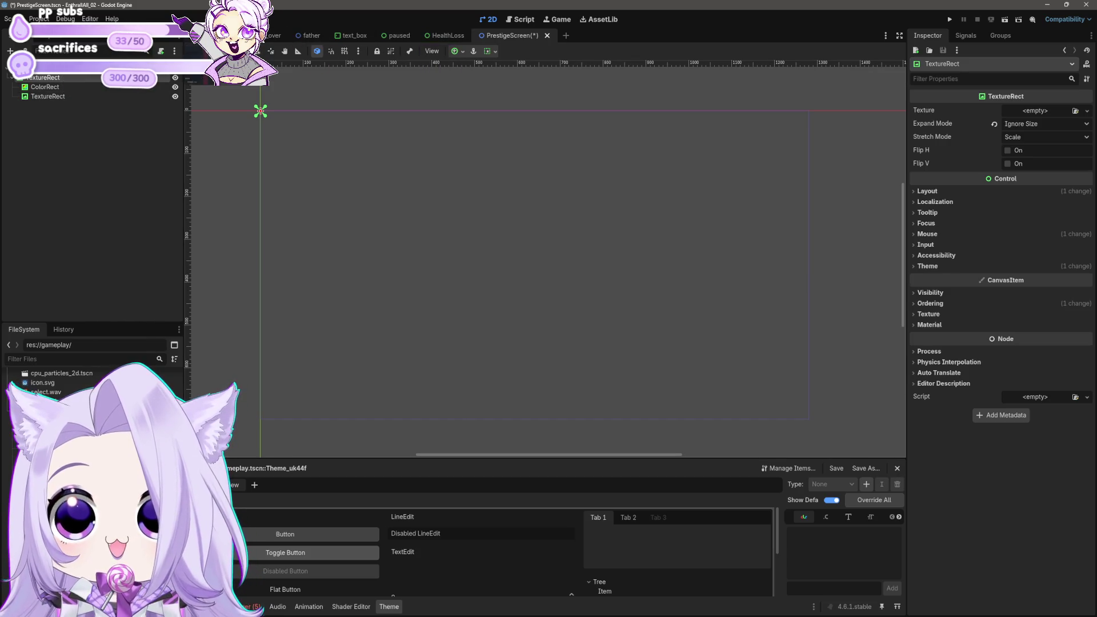
click(240, 36)
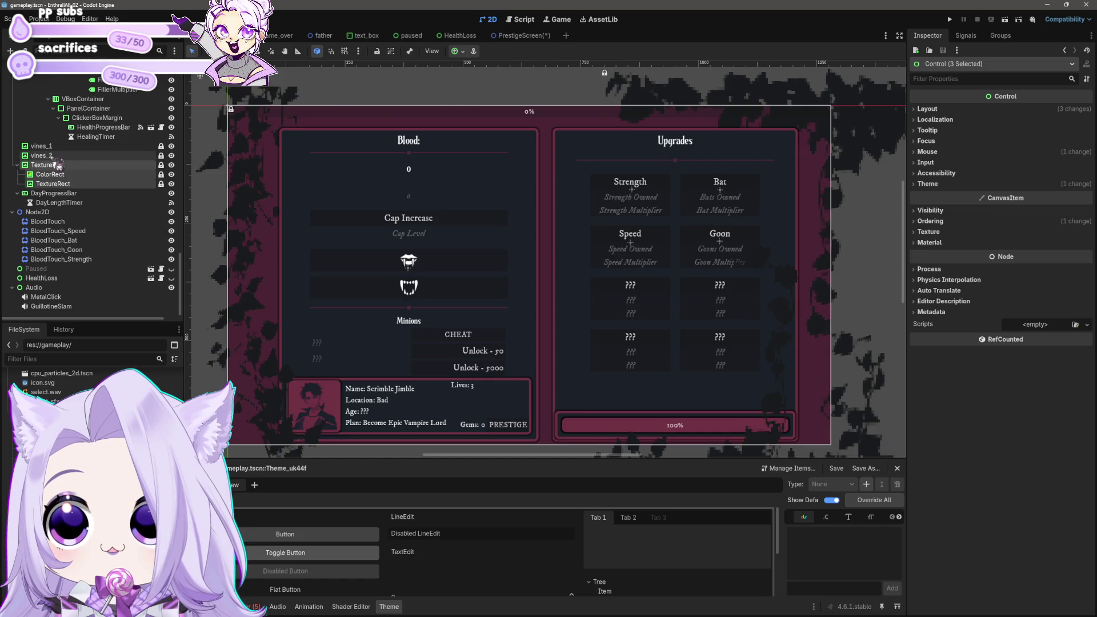
Paste vines_1 and vines_2 into PrestigeScreen above the TextureRect background
click(42, 155)
shift+click(41, 147)
click(523, 37)
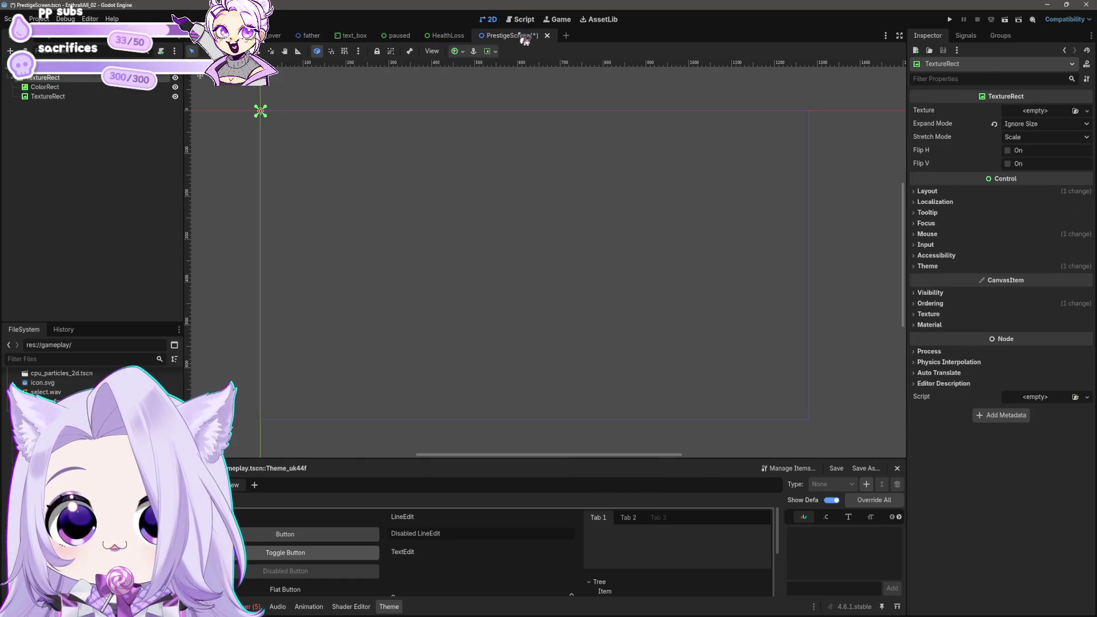
key(ctrl+v)
mouse_move(41, 110)
mouse_down()
mouse_move(58, 83)
mouse_move(47, 85)
mouse_up()
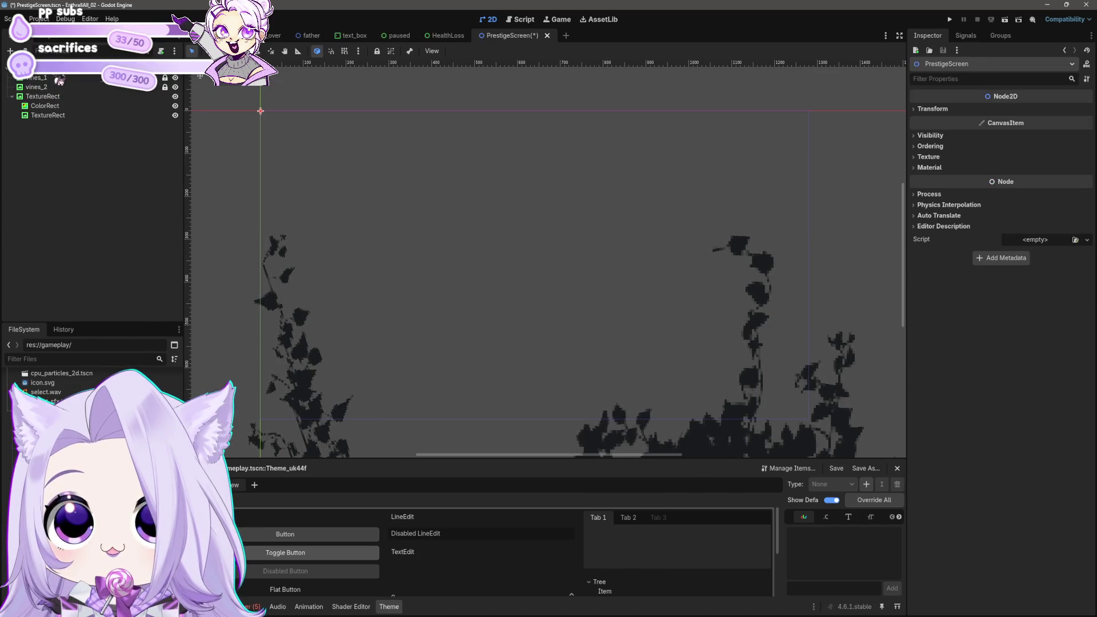
right_click(45, 82)
mouse_move(127, 87)
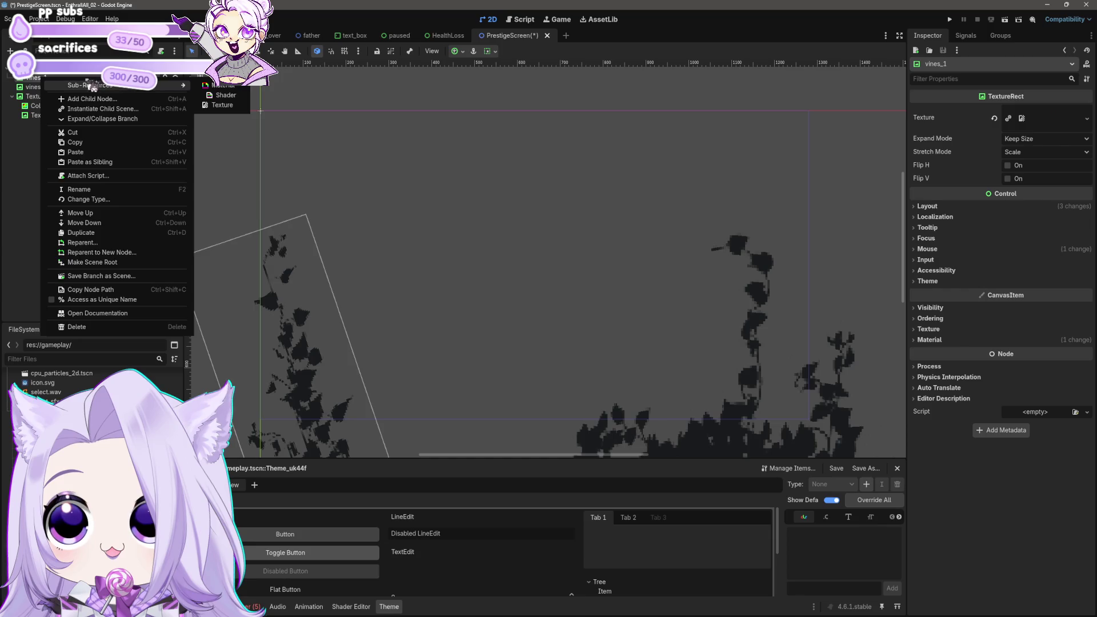
key(Escape)
Add a MarginContainer child to the root and set its anchor preset to Full Rect
right_click(54, 69)
click(85, 80)
text(cont)
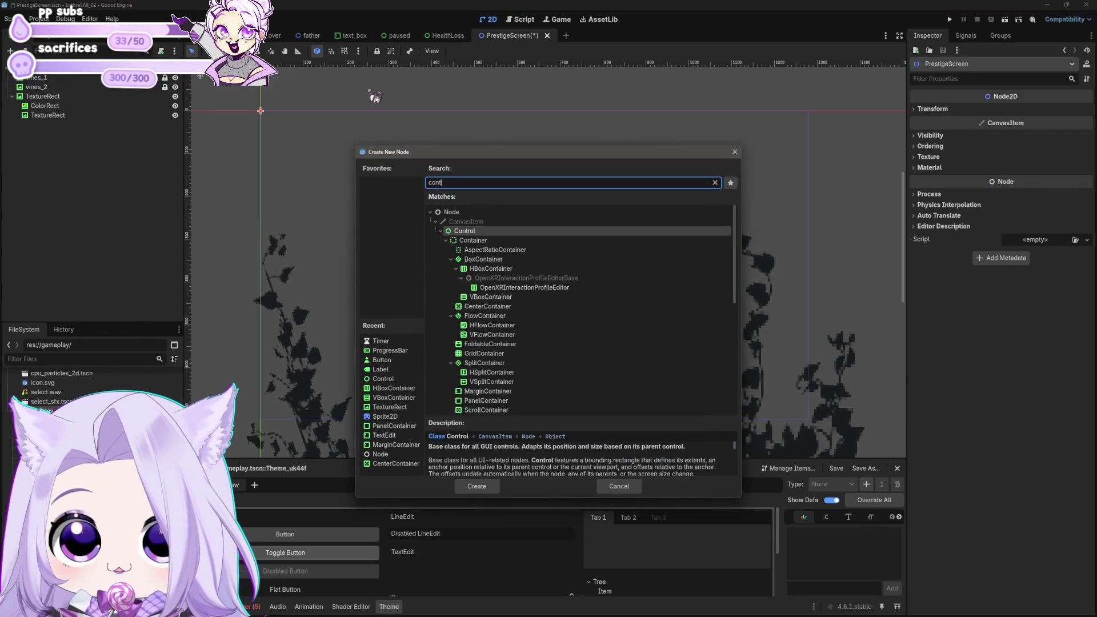
key(BackSpace)
key(BackSpace)
key(BackSpace)
text(pan)
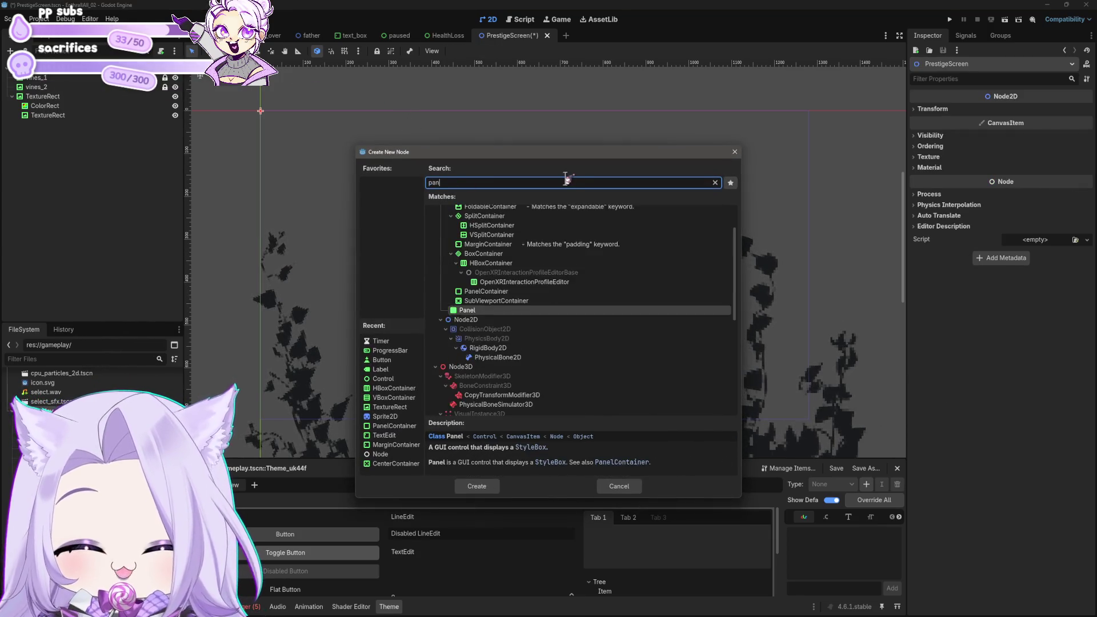
text(el)
key(BackSpace)
key(BackSpace)
key(BackSpace)
text(margin)
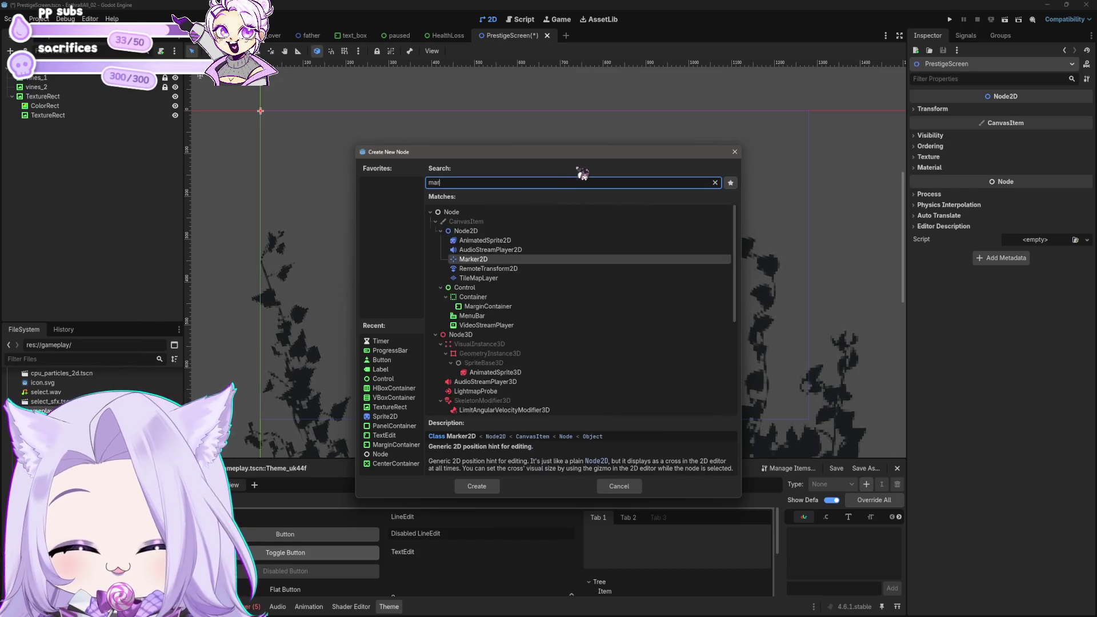
click(491, 484)
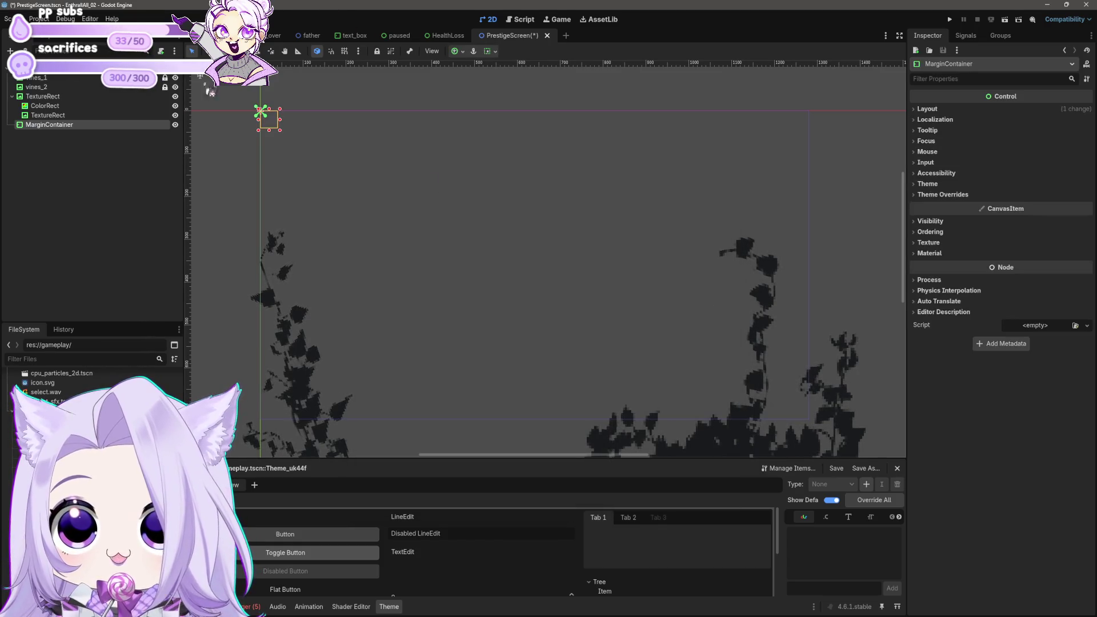
click(458, 50)
click(506, 130)
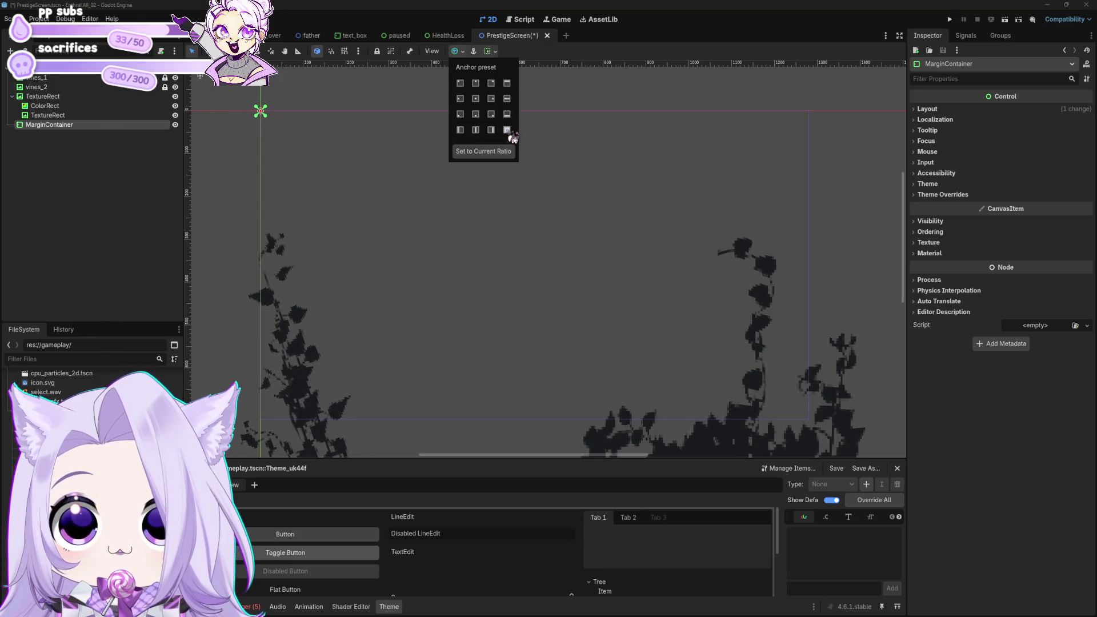
click(57, 130)
click(50, 78)
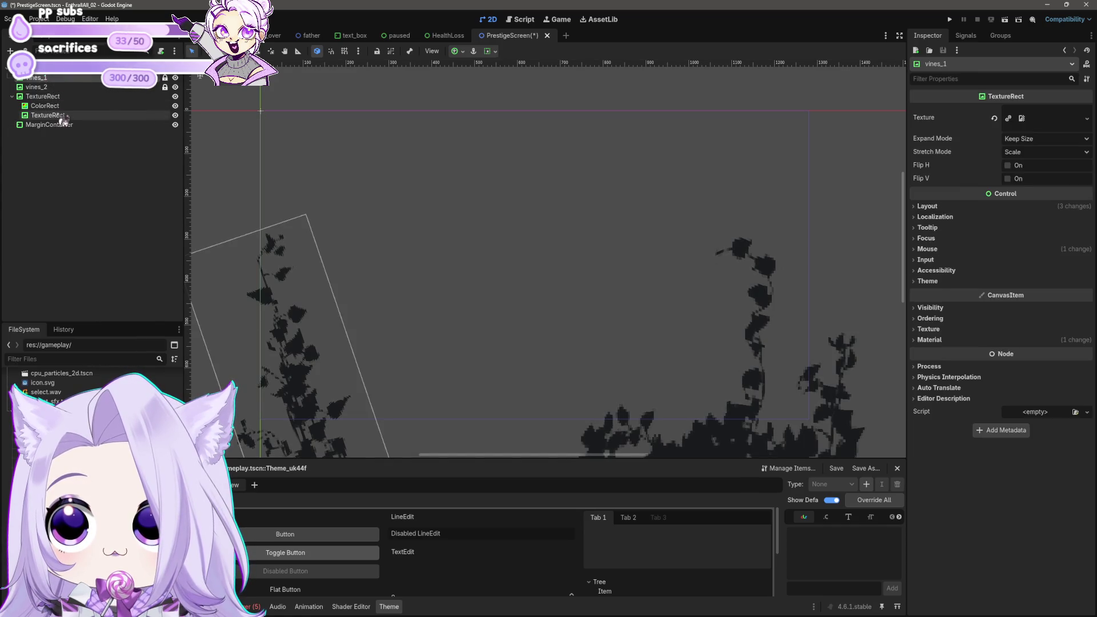
Move the five background and vines nodes inside the MarginContainer and frame them
shift+click(61, 114)
drag(54, 121, 68, 135)
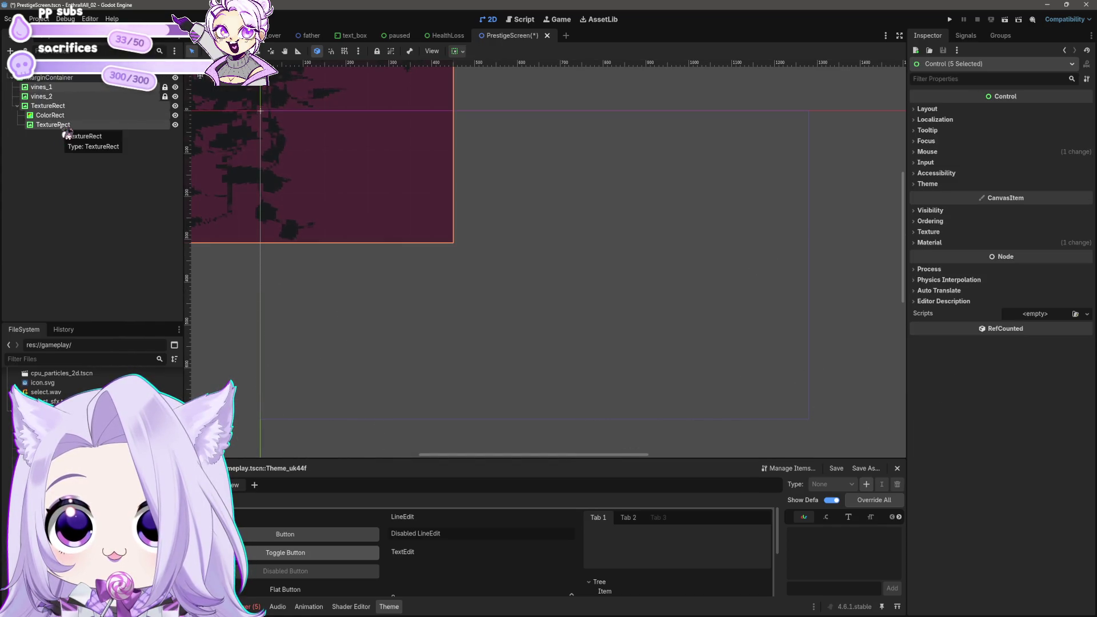
key(f)
mouse_move(756, 258)
mouse_down()
mouse_move(815, 360)
mouse_move(815, 343)
mouse_move(656, 348)
mouse_move(594, 252)
mouse_up()
Inspect the MarginContainer's layout and the root's visibility and transform properties
click(58, 78)
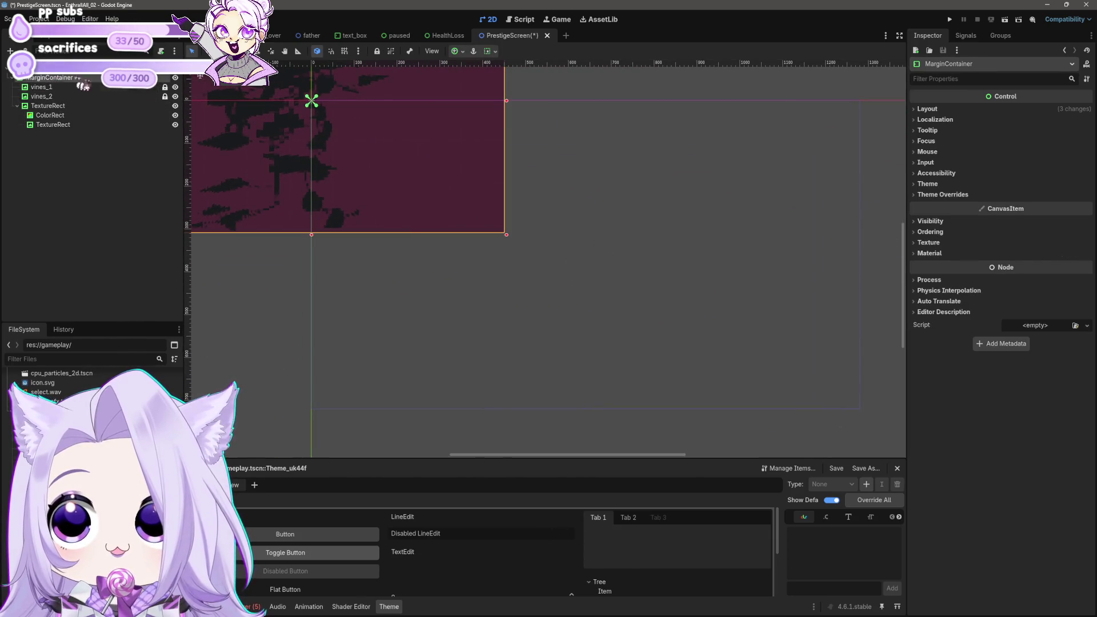
click(929, 109)
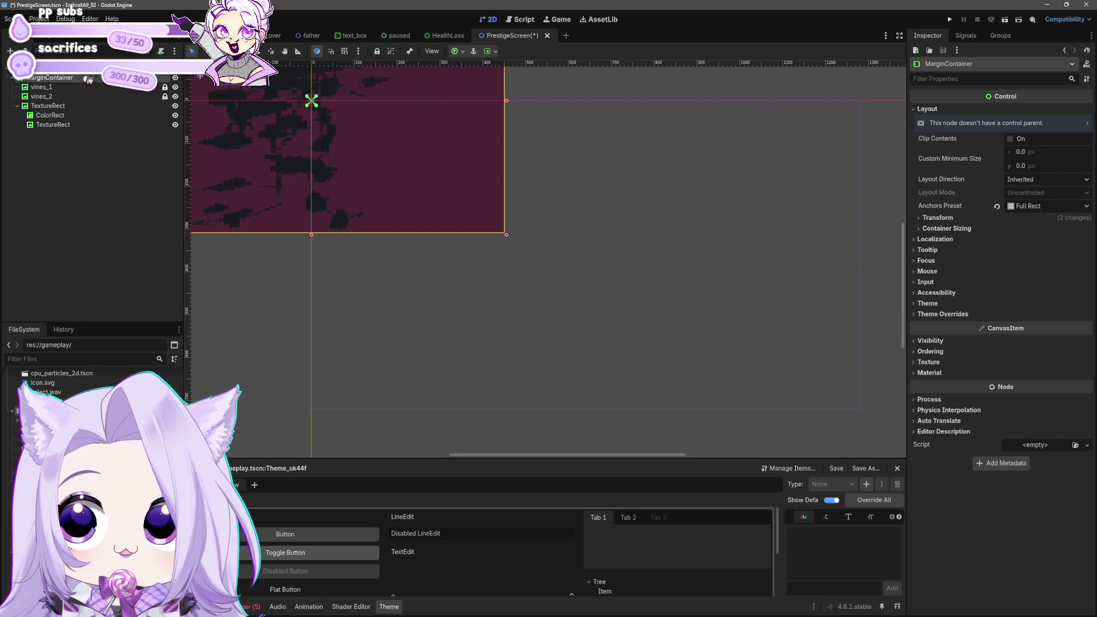
click(688, 138)
click(930, 135)
click(932, 108)
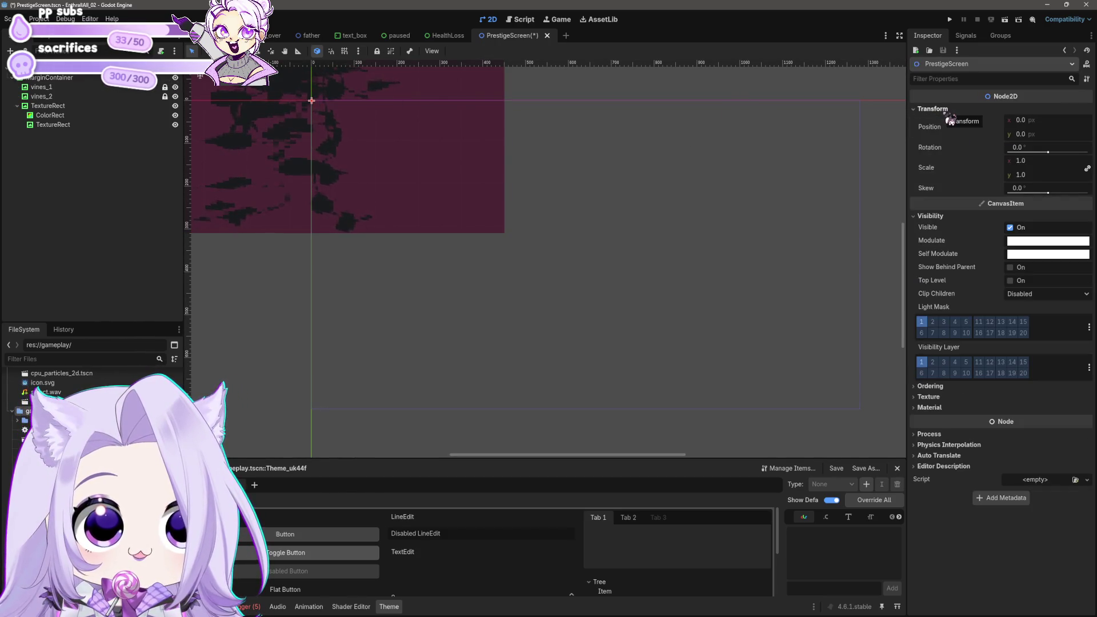
scroll(522, 245, down, 2)
mouse_move(521, 245)
mouse_down()
mouse_move(549, 337)
mouse_move(543, 311)
mouse_up()
Inspect the layout properties of vines_1, ColorRect and its TextureRect child
click(46, 87)
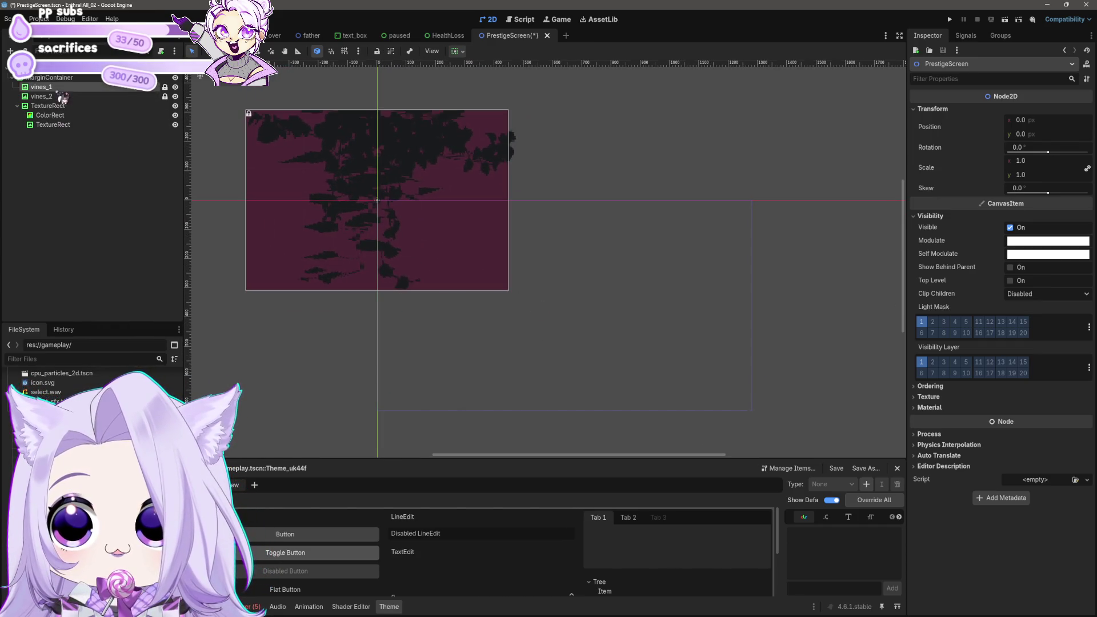
click(60, 115)
click(64, 124)
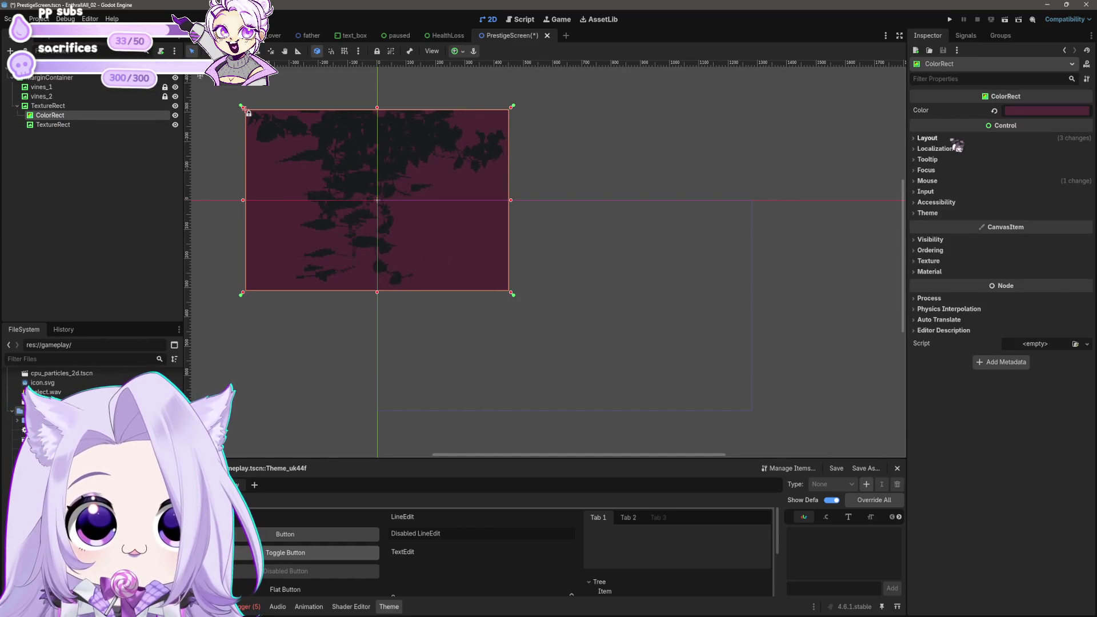
click(956, 139)
mouse_move(951, 200)
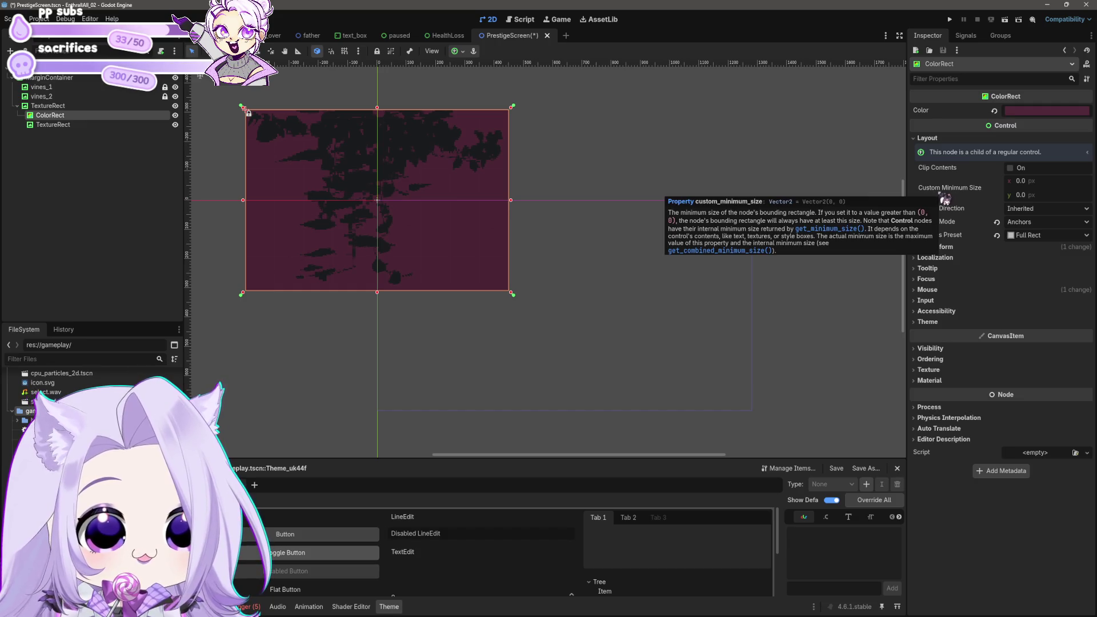
click(57, 72)
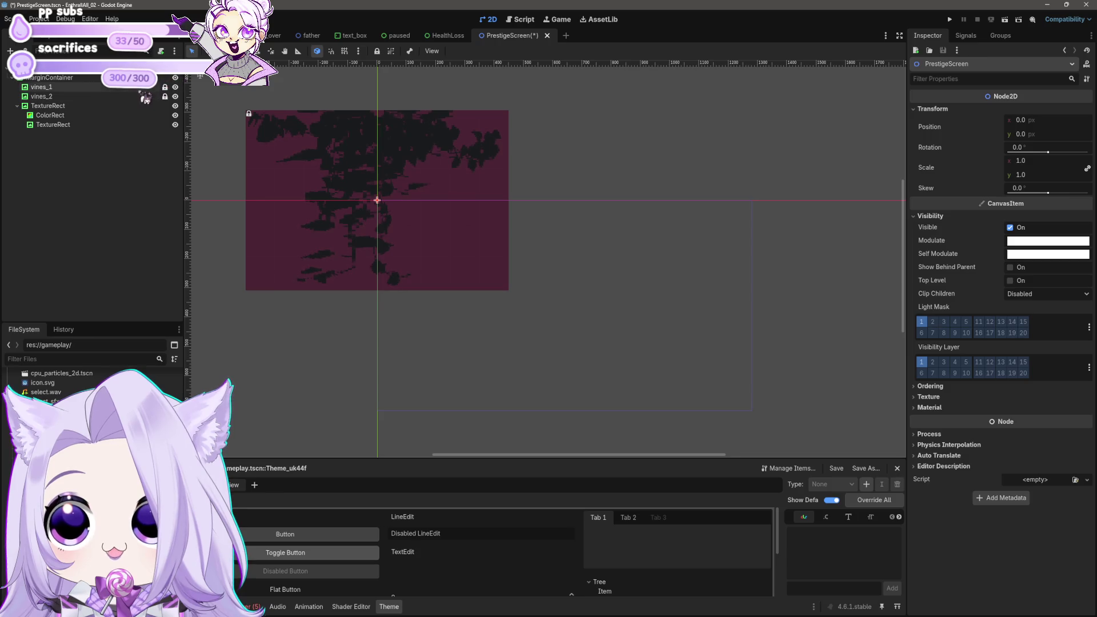
Unlock vines_1 and vines_2 and save the PrestigeScreen scene
click(81, 88)
shift+click(134, 96)
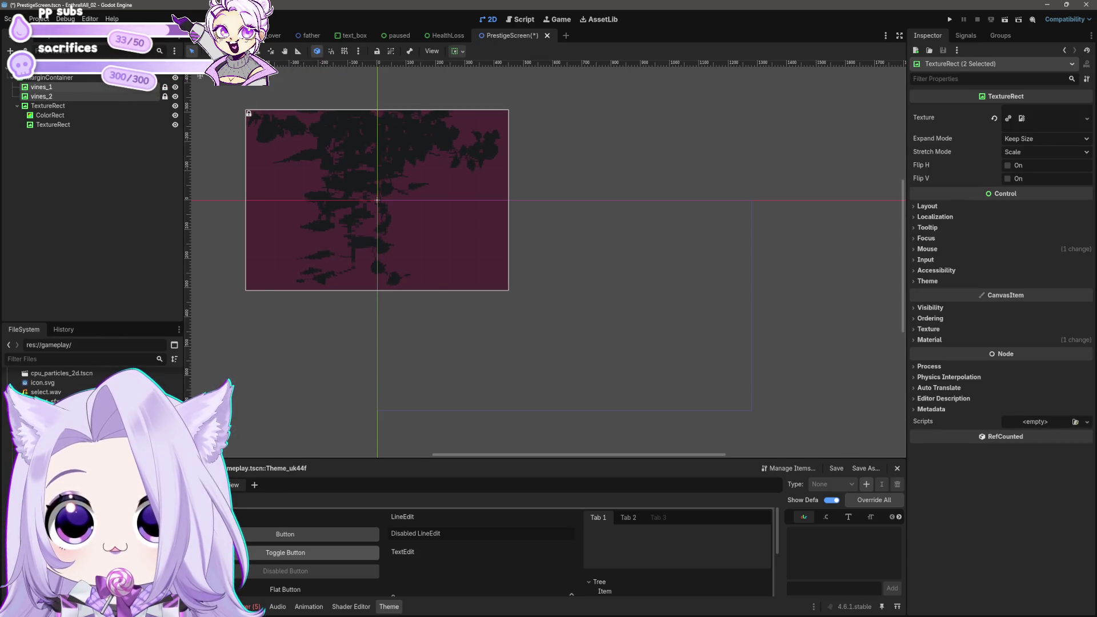
click(377, 51)
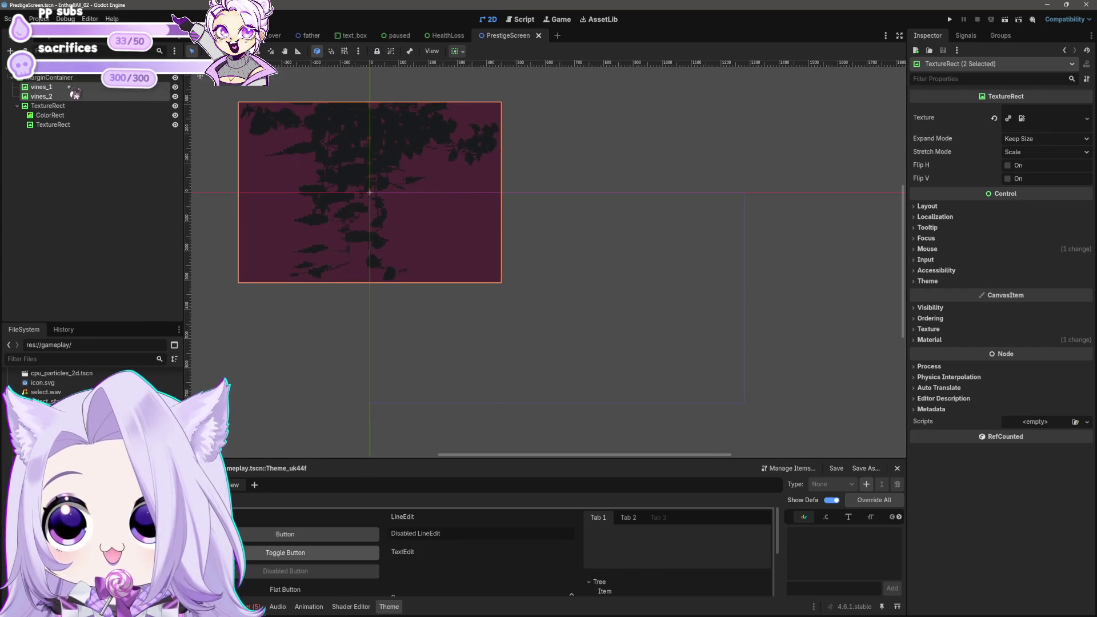
key(ctrl+s)
Try Top Left and Full Rect anchors on the MarginContainer, and undo a resize
click(73, 81)
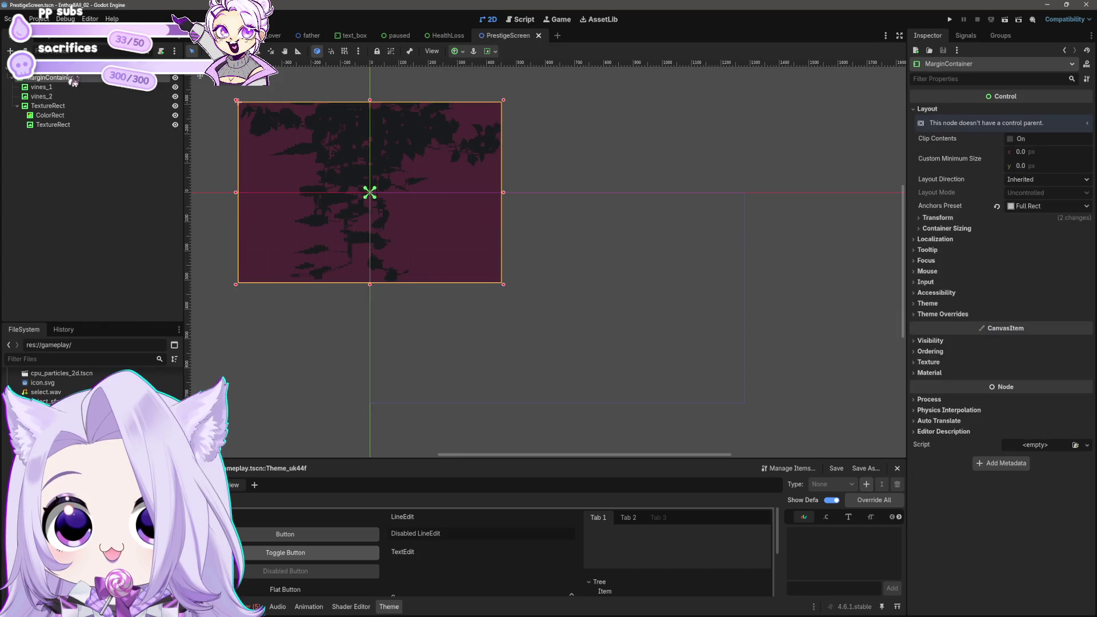
click(457, 51)
click(460, 84)
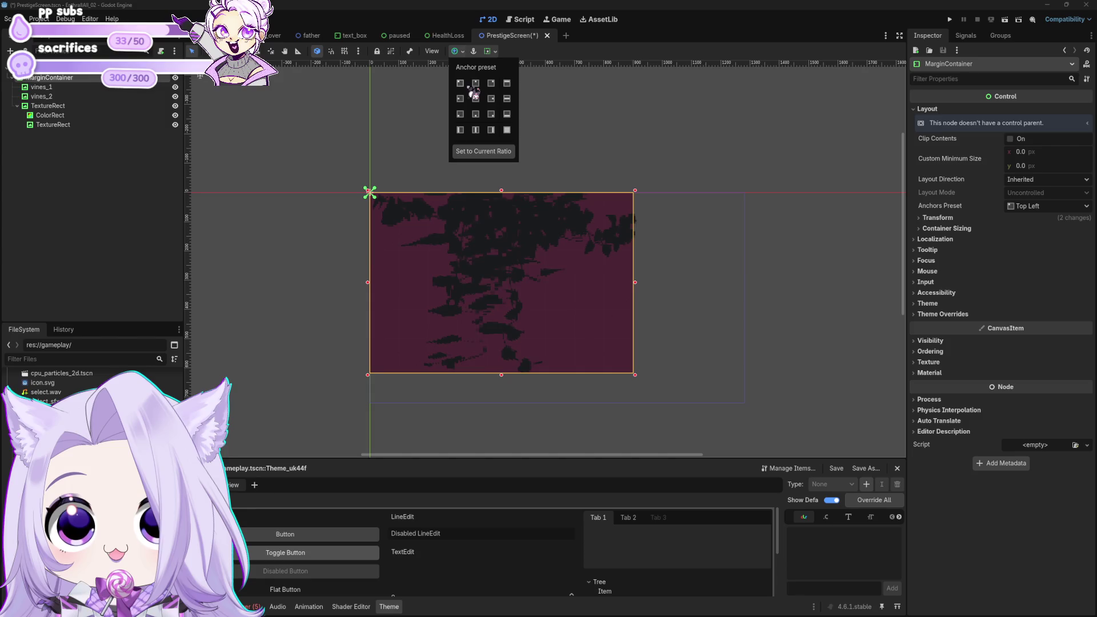
click(508, 132)
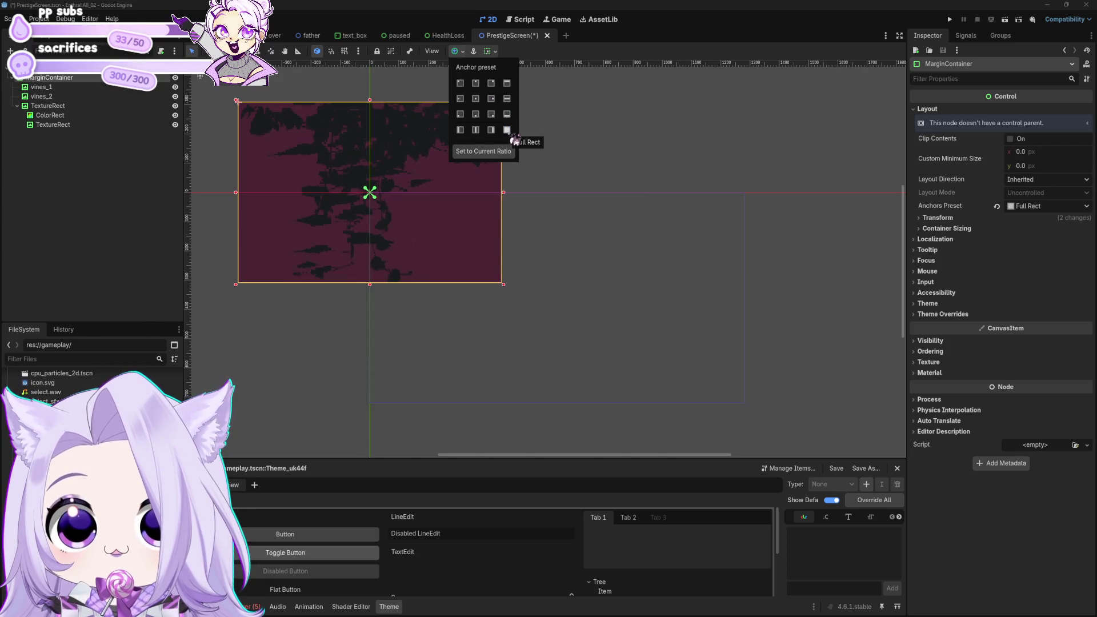
click(460, 84)
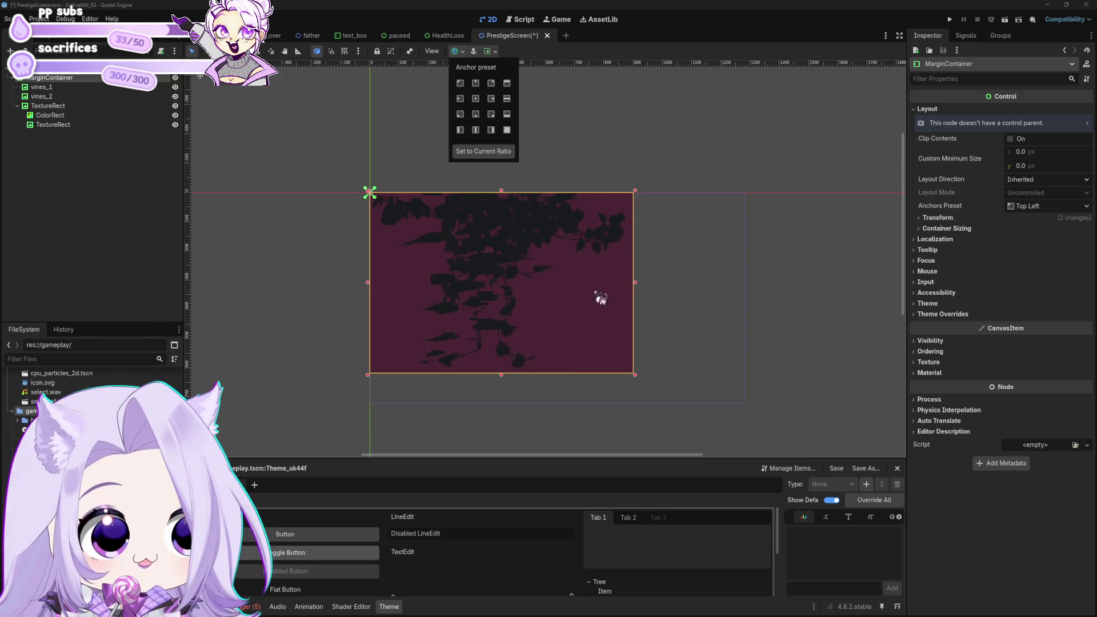
click(597, 298)
scroll(592, 257, down, 3)
scroll(576, 170, up, 2)
scroll(656, 335, up, 3)
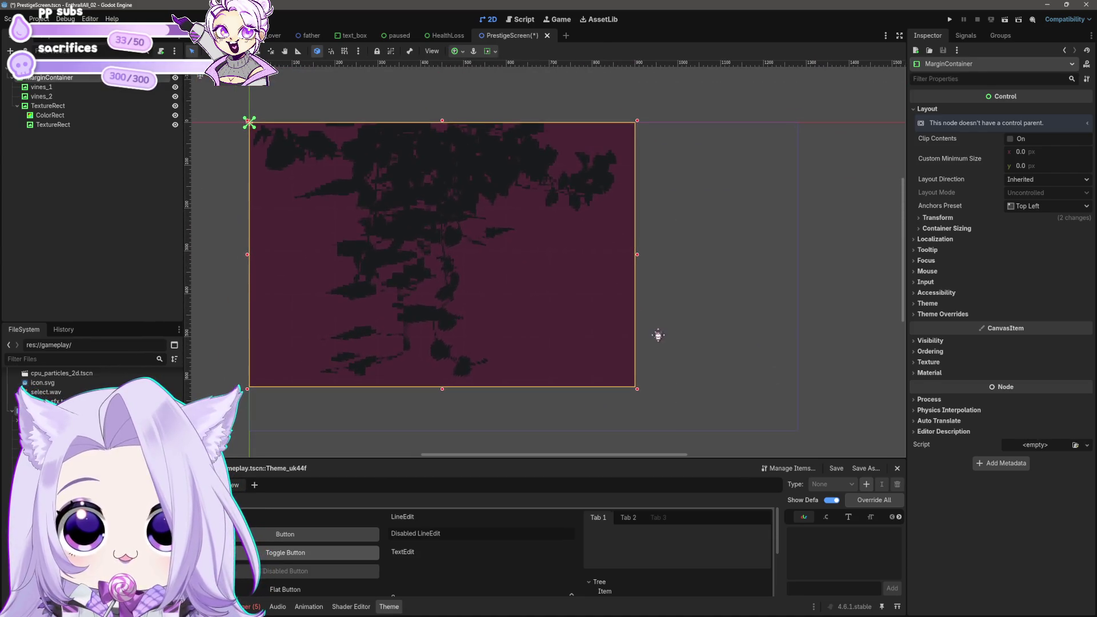
scroll(646, 316, down, 1)
mouse_move(625, 365)
mouse_down()
mouse_move(665, 393)
mouse_move(830, 433)
mouse_move(709, 423)
mouse_move(774, 460)
mouse_move(789, 484)
mouse_up()
key(ctrl+z)
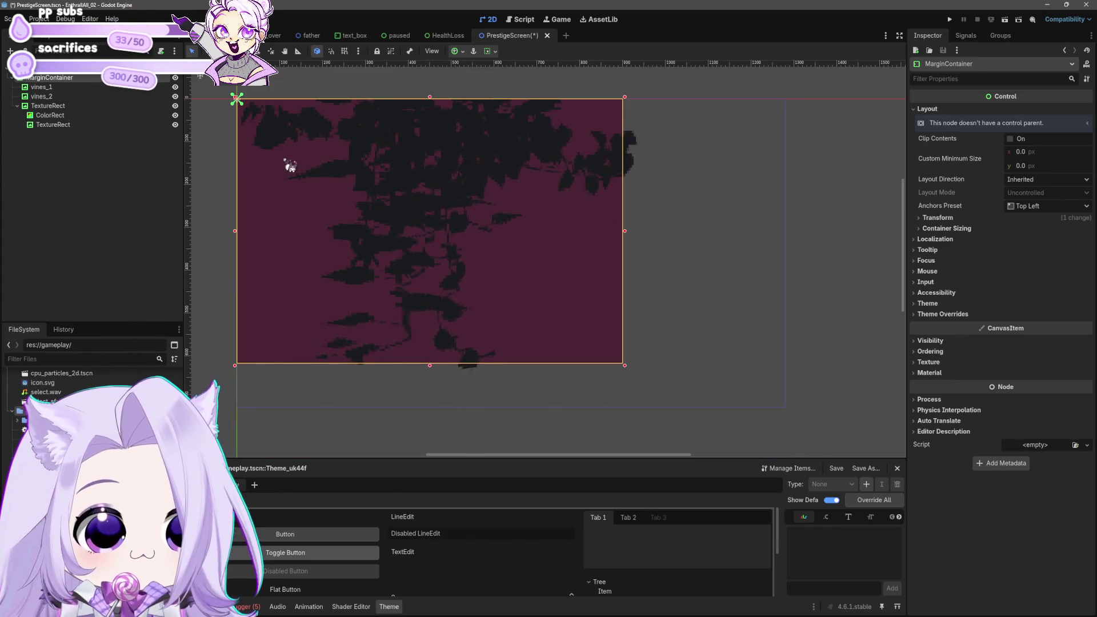
Set the MarginContainer's horizontal container sizing to centred with expand
click(489, 51)
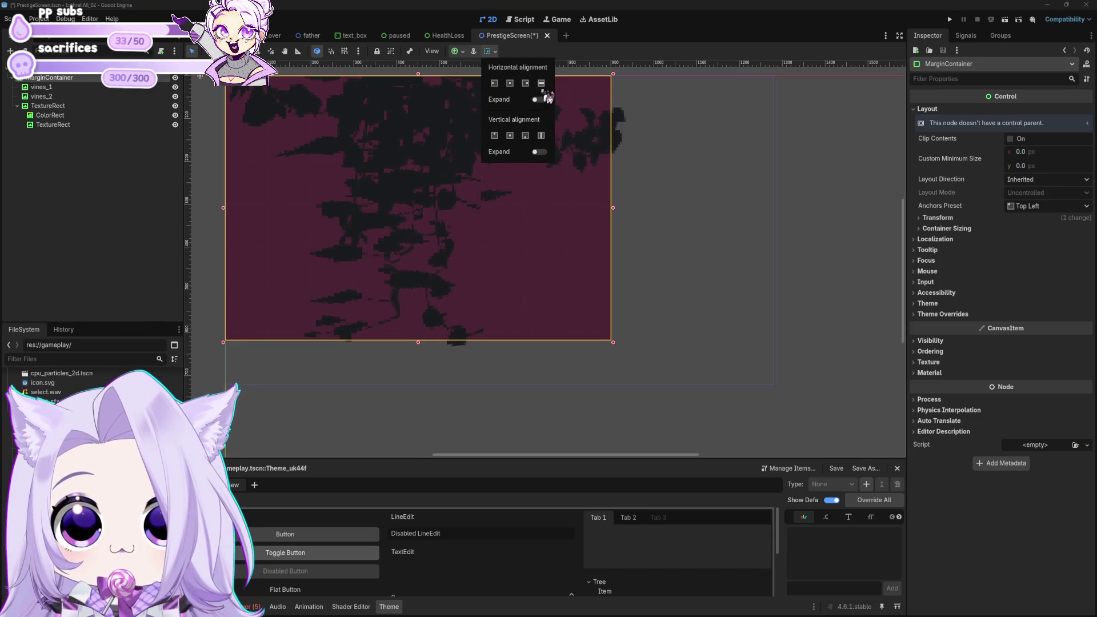
click(510, 84)
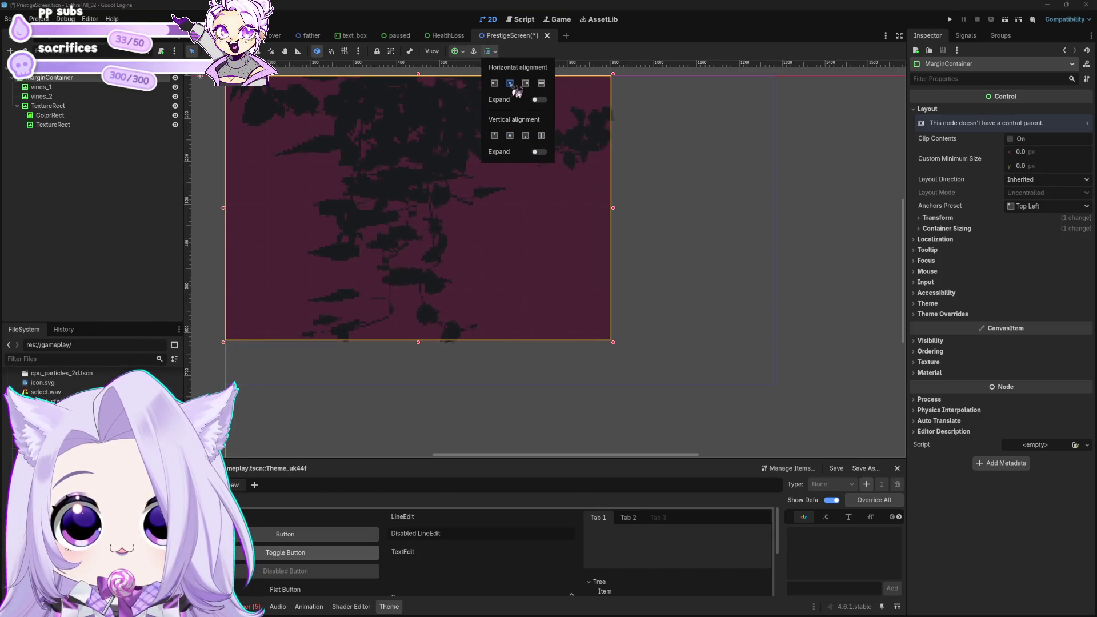
click(537, 100)
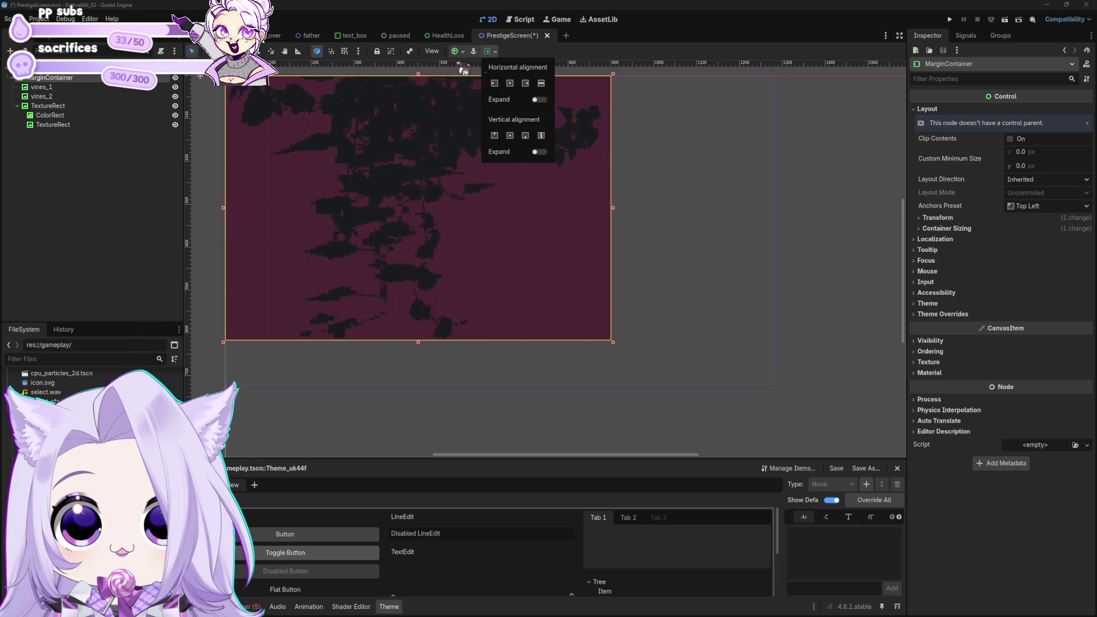
click(467, 62)
Try anchor presets on the MarginContainer: Center Top, Left Wide, HCenter Wide, Top Wide
click(463, 52)
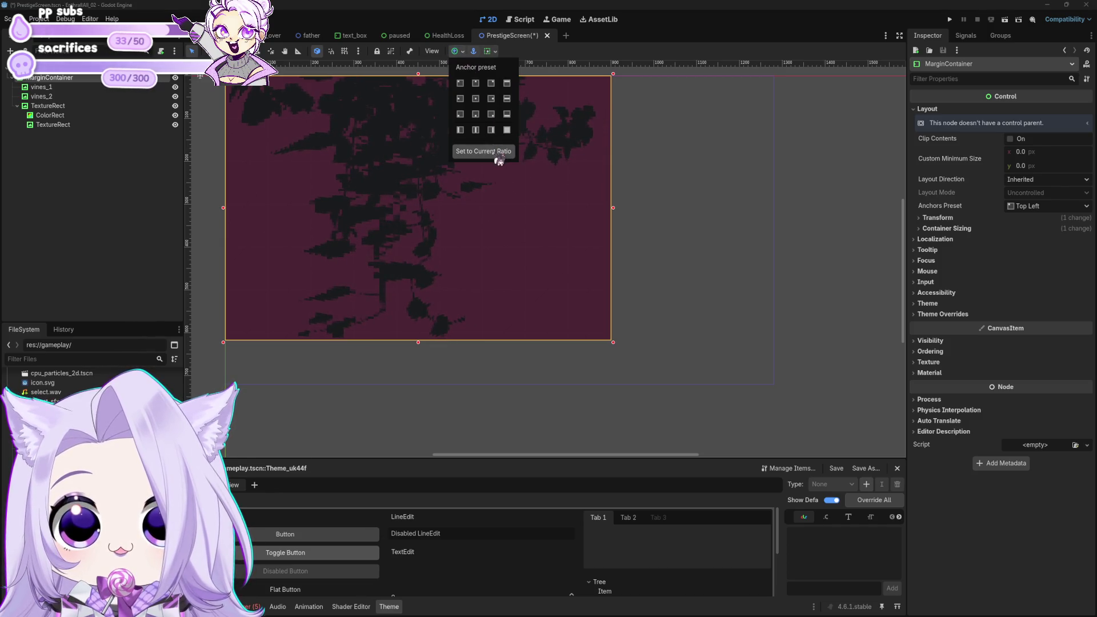
click(477, 84)
click(491, 113)
click(475, 114)
click(475, 129)
click(460, 130)
click(507, 129)
click(506, 114)
click(507, 99)
click(507, 84)
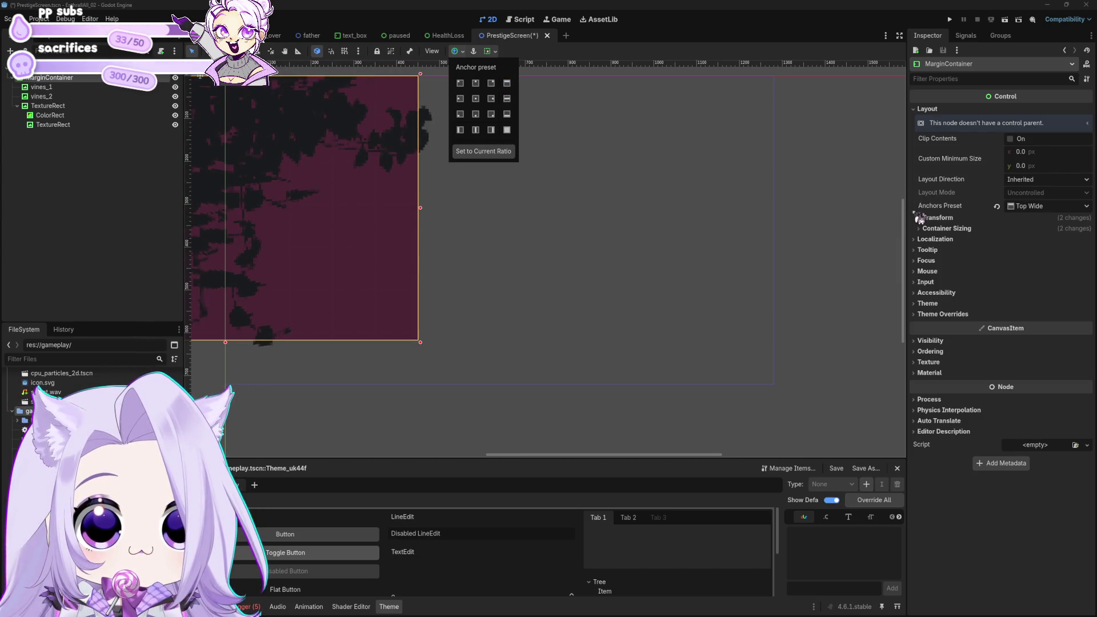
Set the MarginContainer's anchors preset to Full Rect and its position to 0, 0
click(1056, 209)
click(1058, 207)
click(1060, 237)
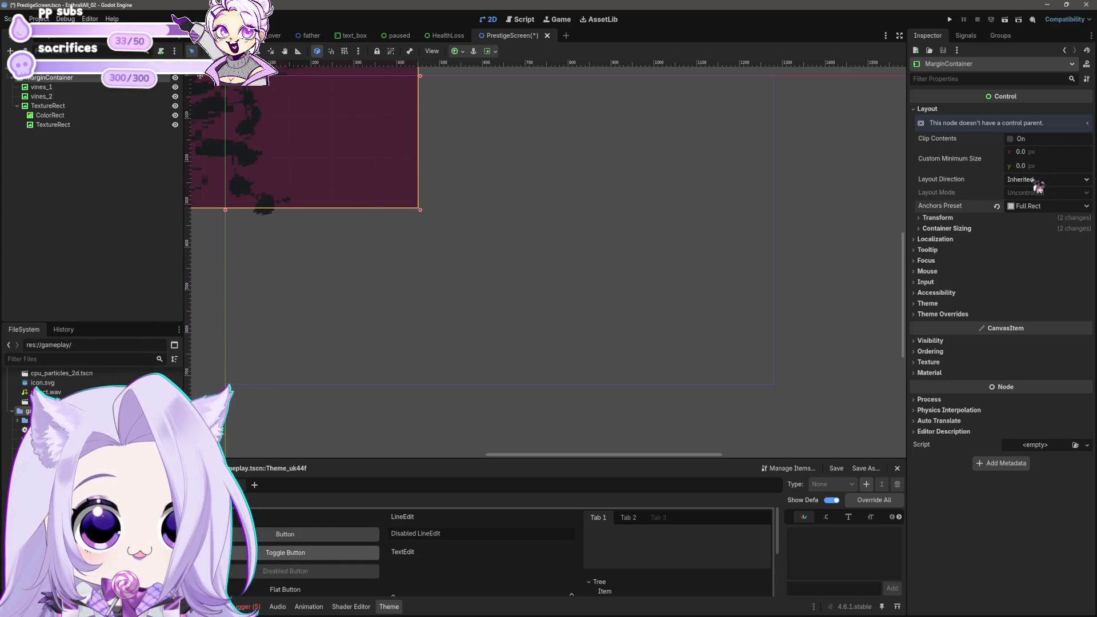
click(937, 218)
click(1028, 256)
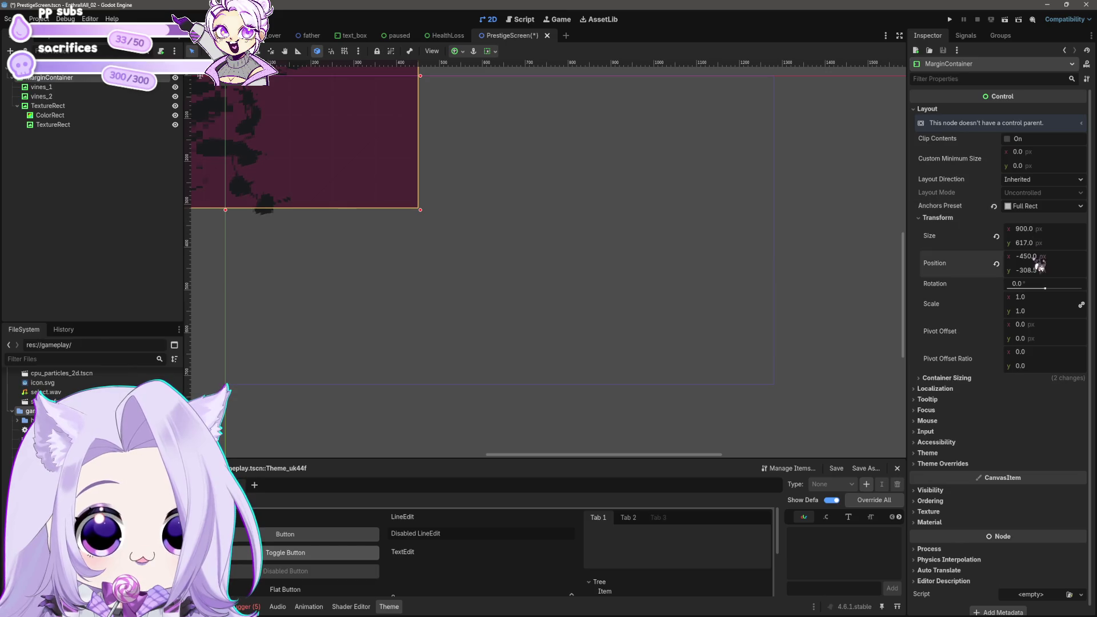
text(0)
key(Tab)
key(Return)
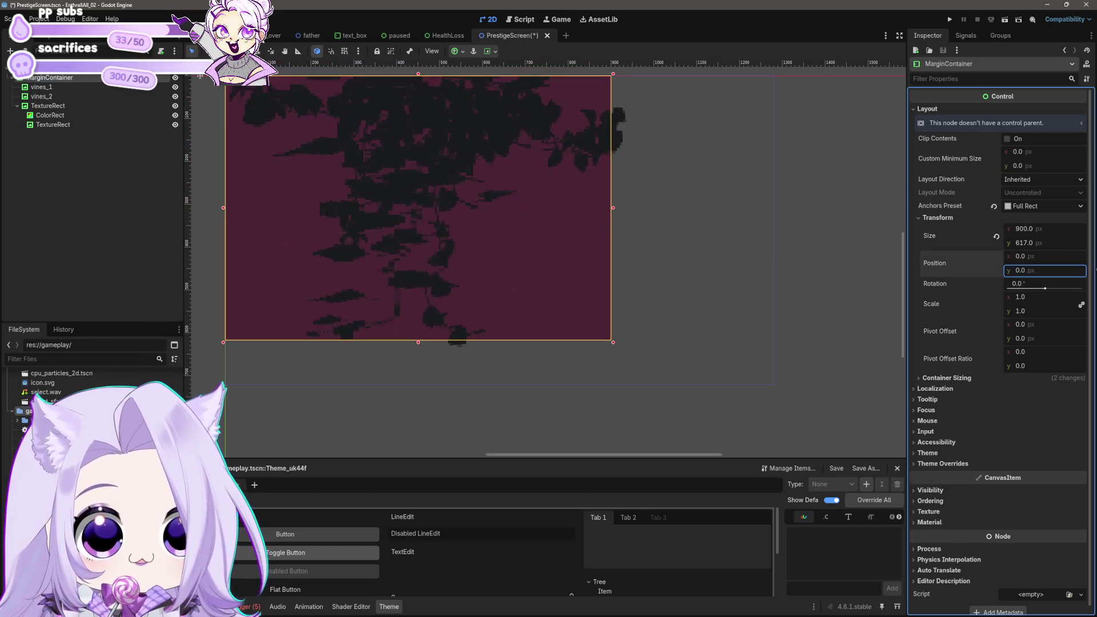
scroll(484, 204, down, 5)
drag(675, 373, 699, 390)
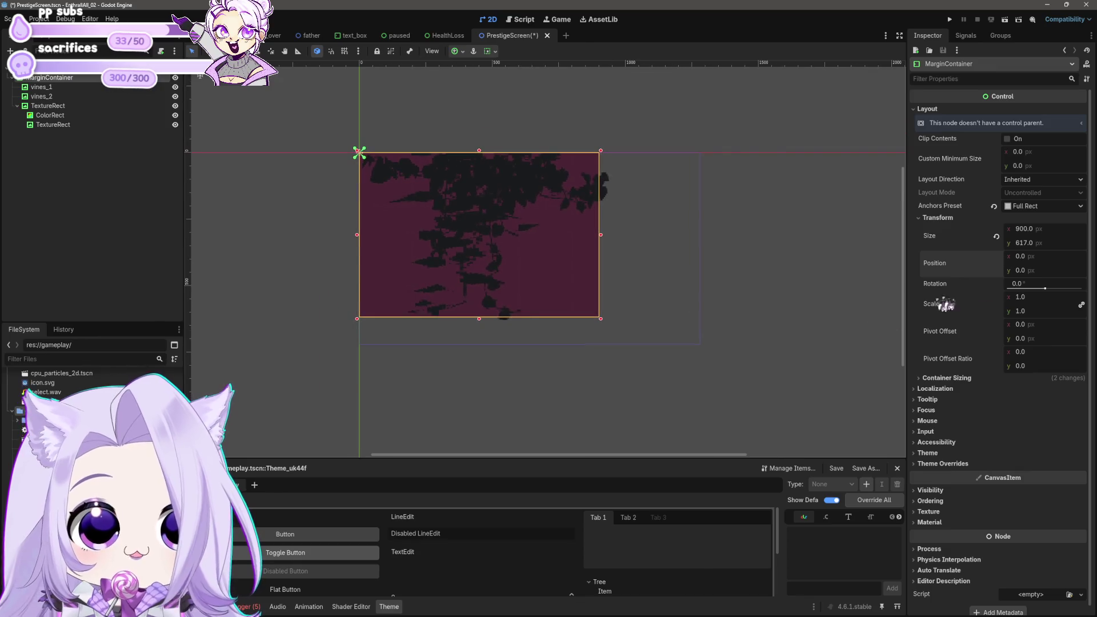
Reselect the MarginContainer and check its width in the Inspector
click(1025, 229)
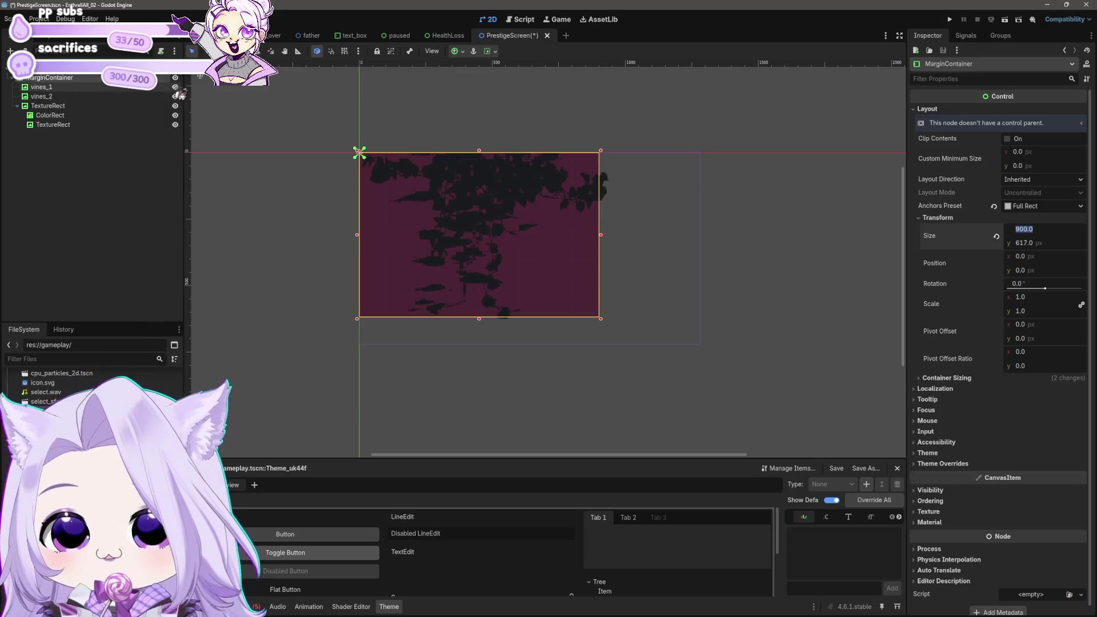
click(85, 68)
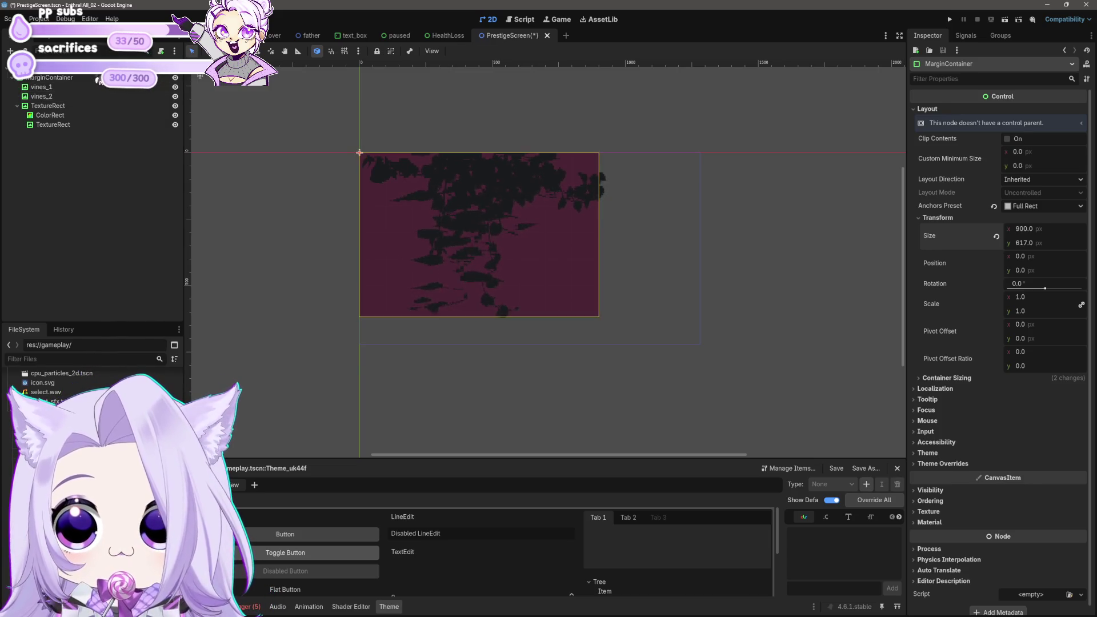
click(88, 80)
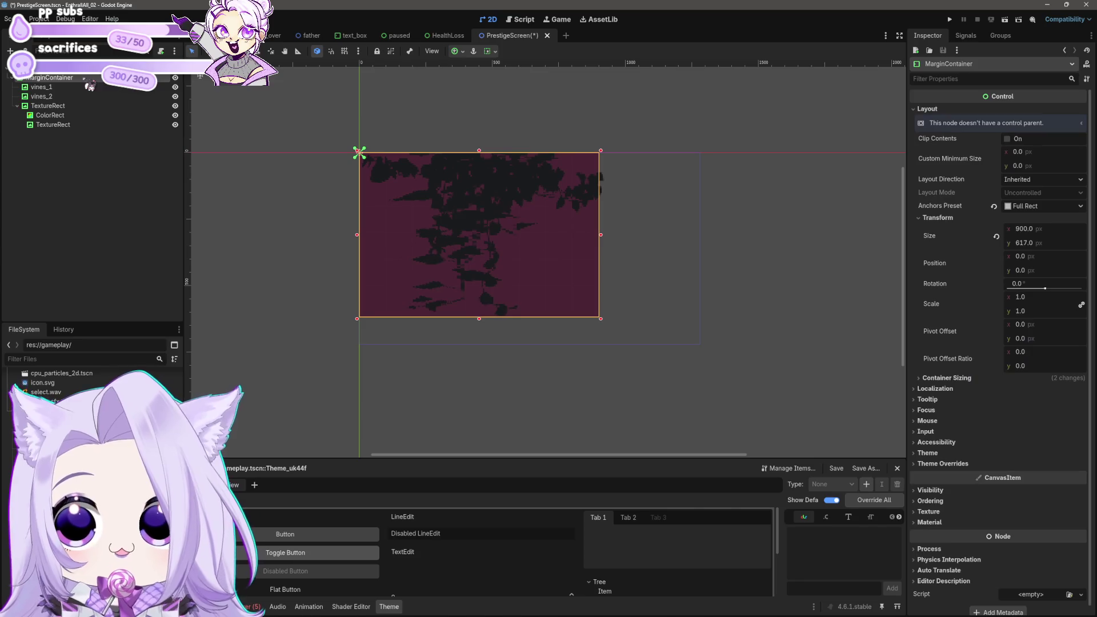
click(1023, 229)
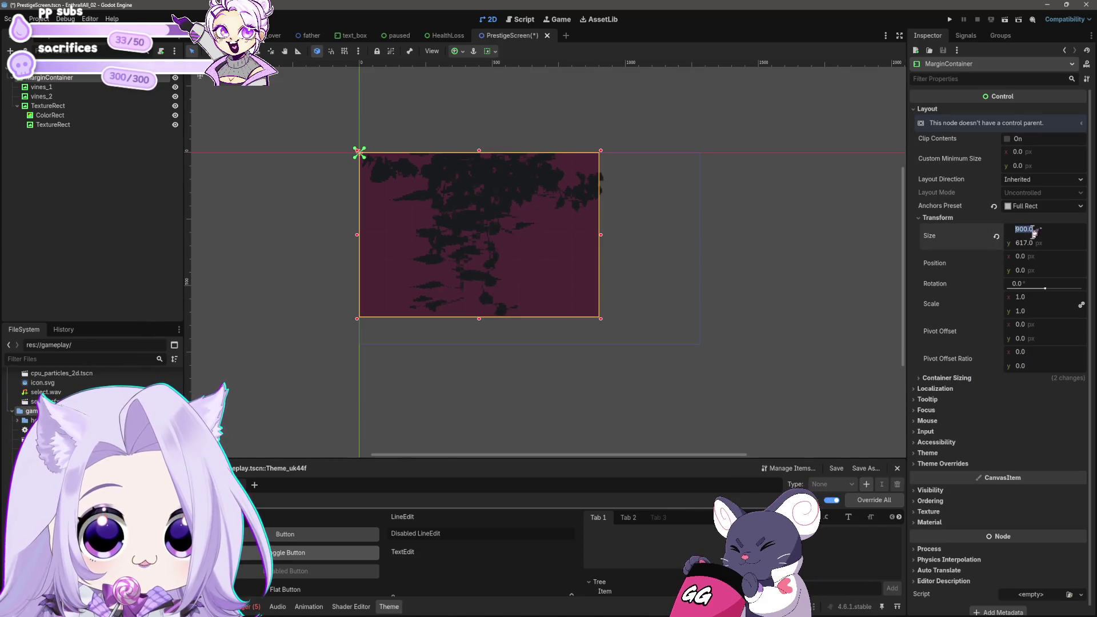
scroll(562, 313, up, 1)
scroll(562, 314, up, 1)
drag(575, 243, 594, 255)
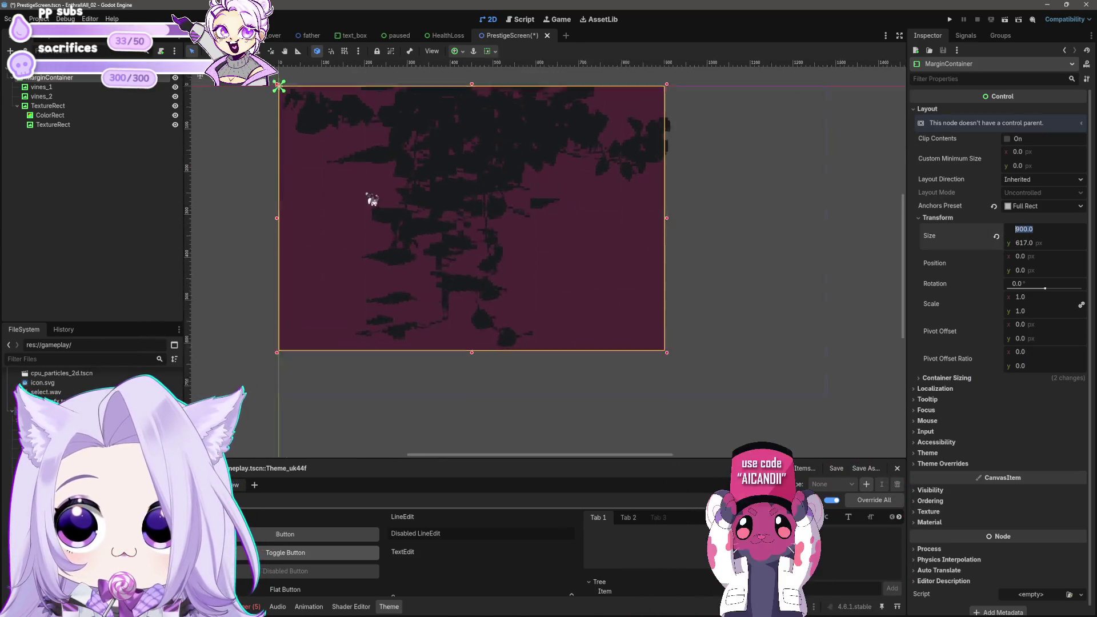
scroll(529, 379, up, 2)
Reapply Full Rect to the MarginContainer, then delete it along with its children
click(455, 51)
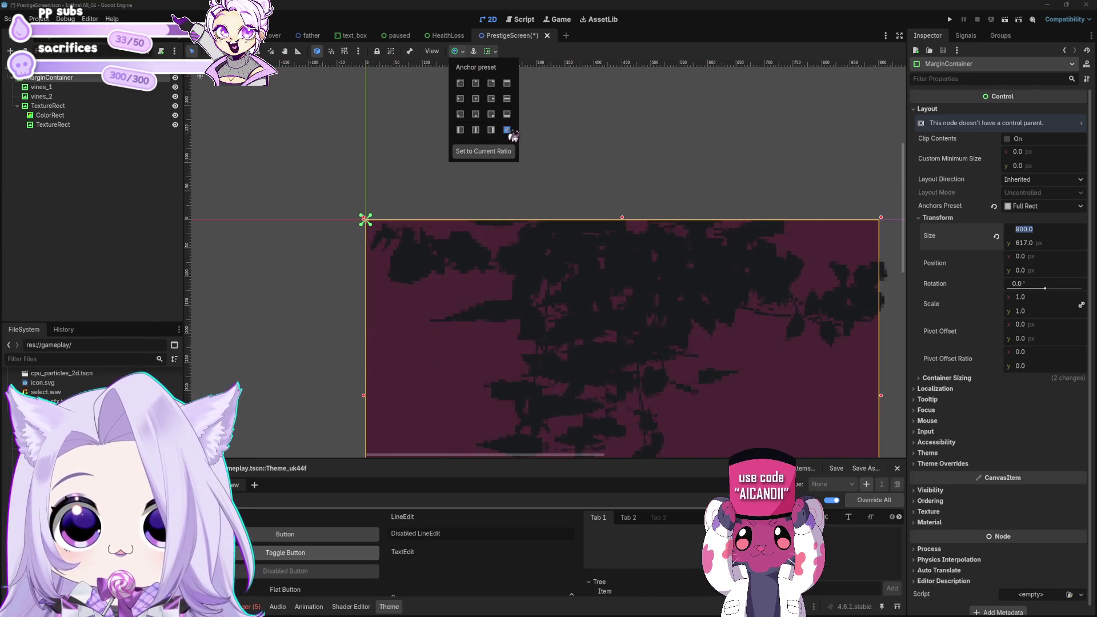
click(507, 129)
scroll(693, 279, down, 5)
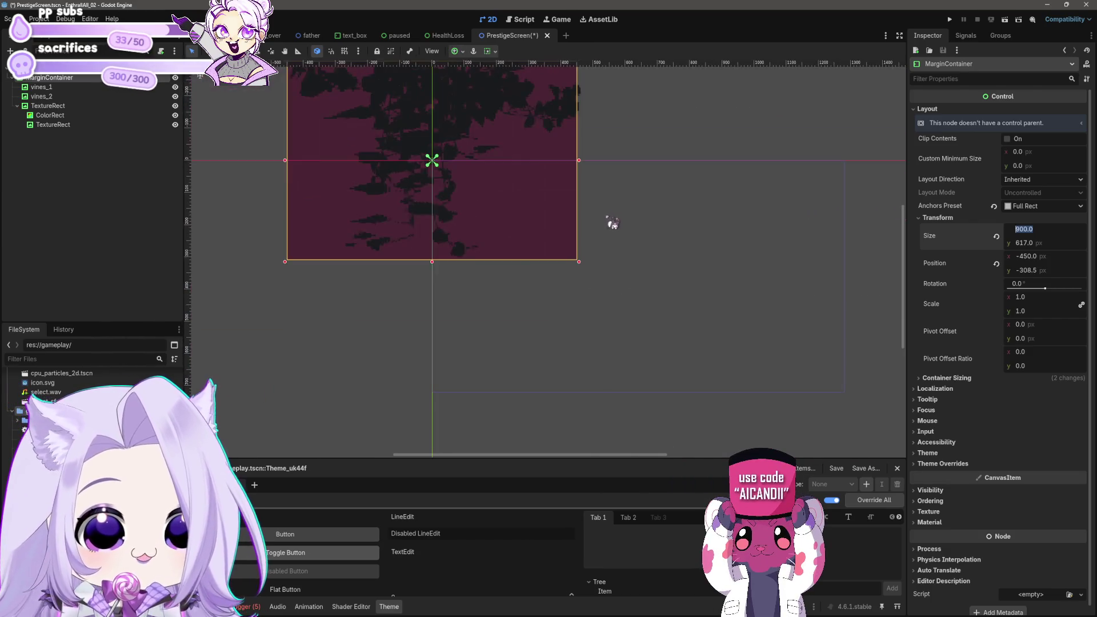
drag(674, 234, 566, 255)
key(Delete)
key(Return)
Add a new Full Rect MarginContainer, frame it and show its Layout properties
right_click(56, 80)
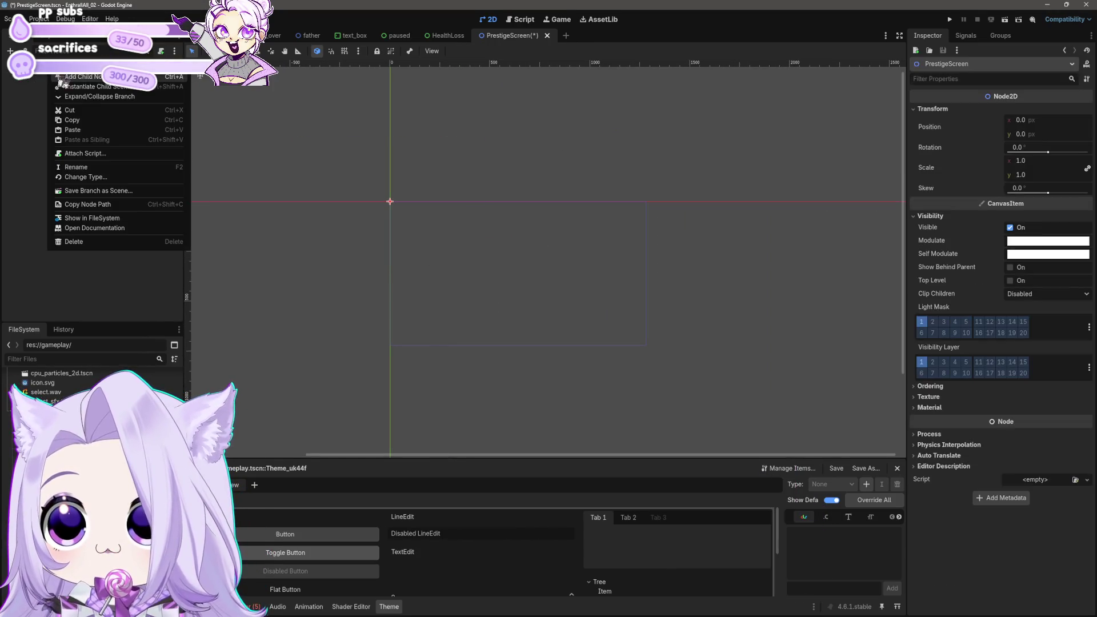
click(65, 82)
text(mar)
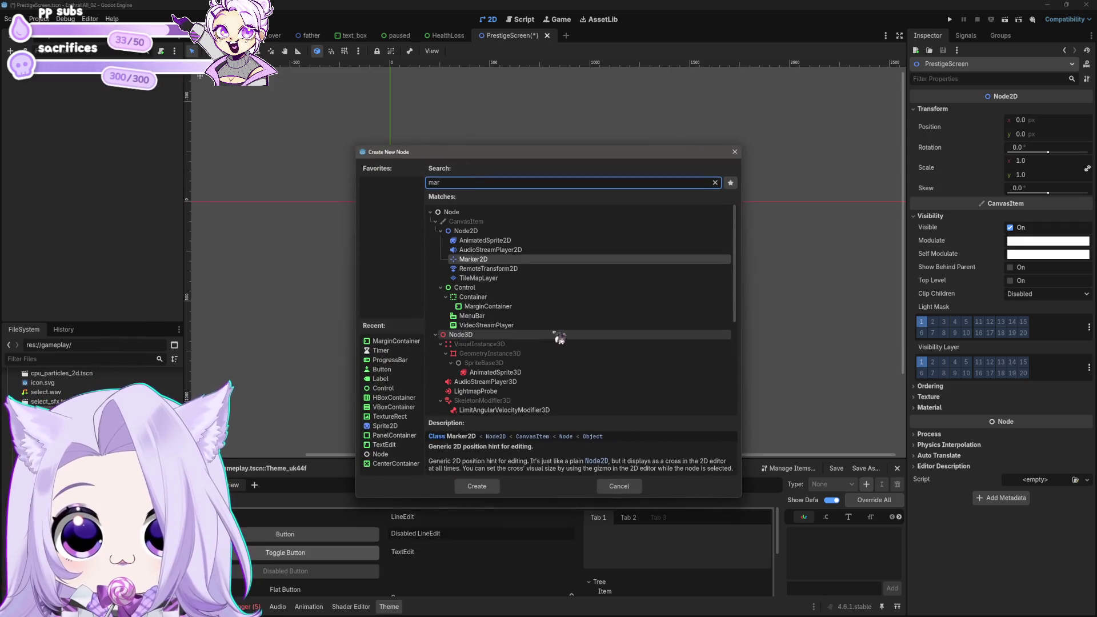
click(487, 307)
click(477, 486)
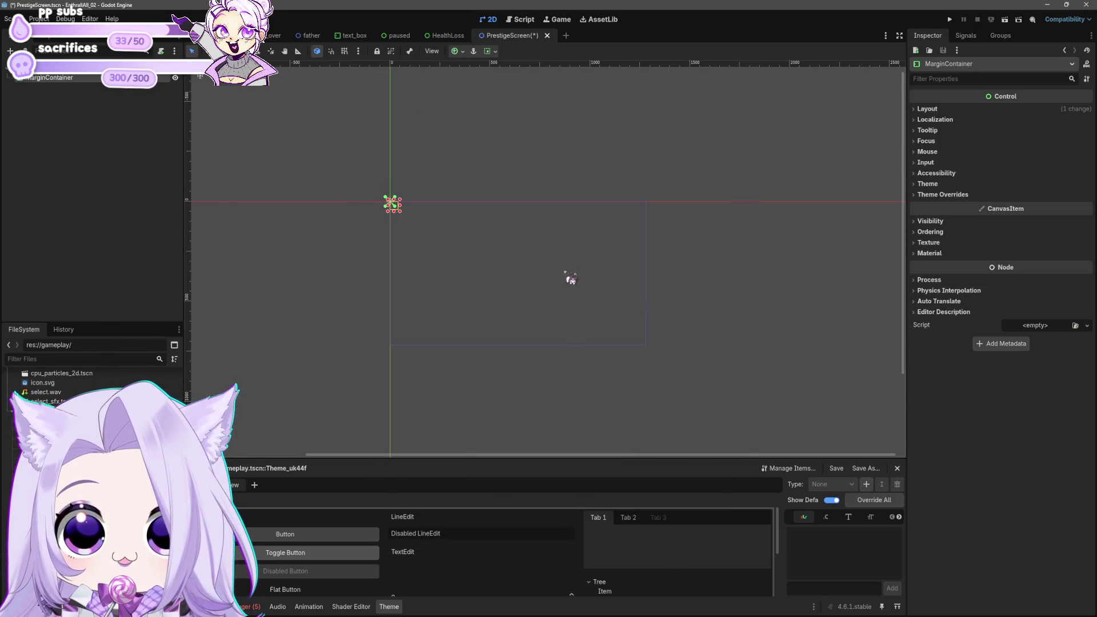
click(510, 132)
scroll(529, 303, up, 4)
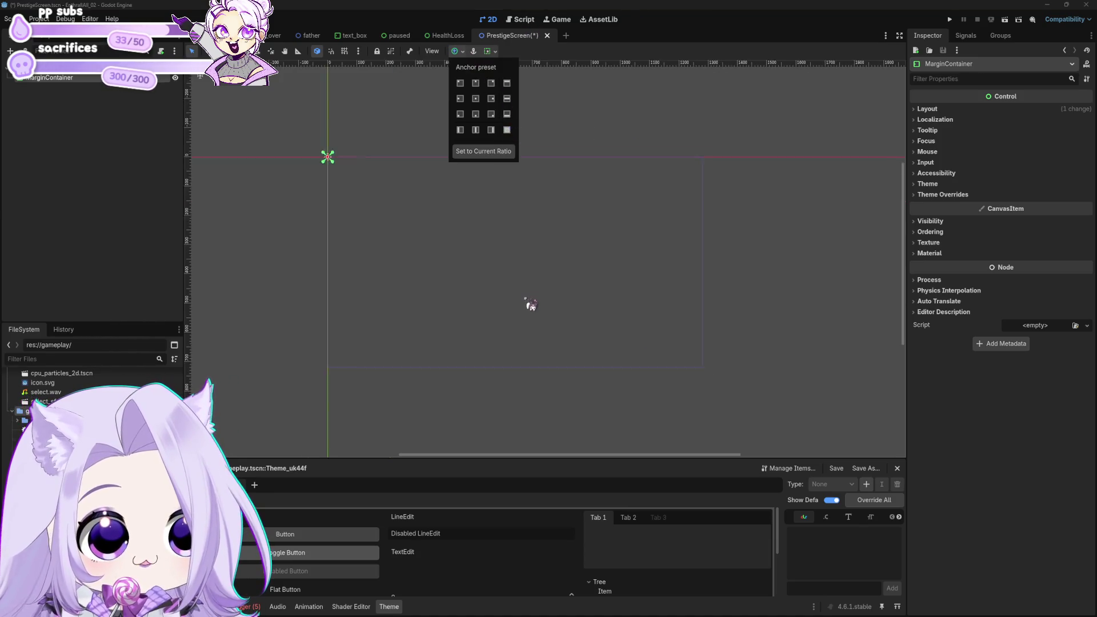
click(529, 304)
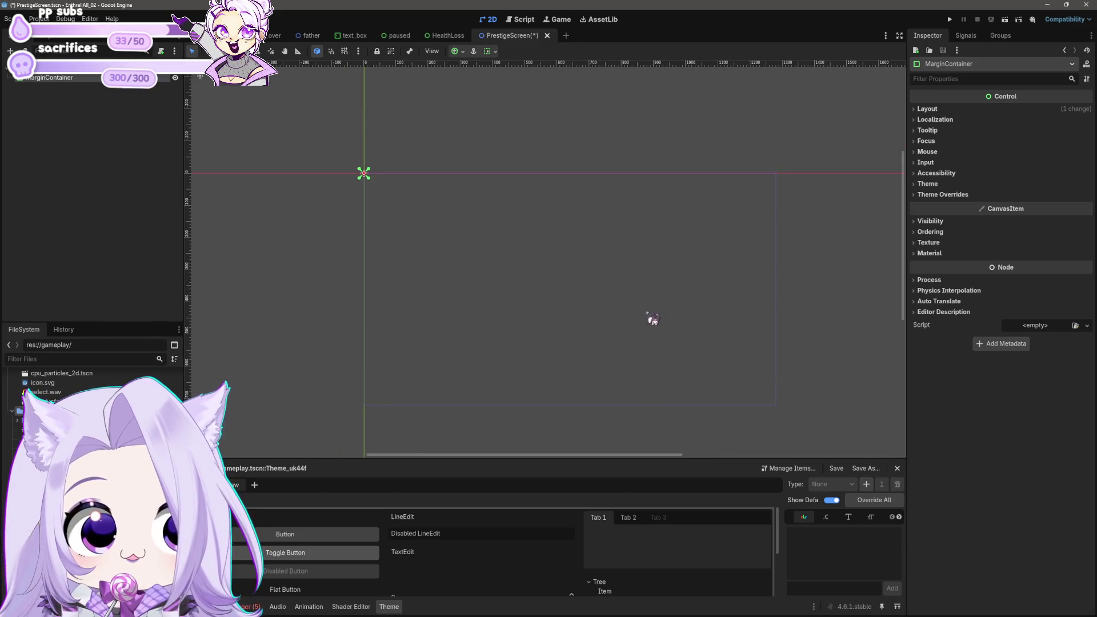
key(f)
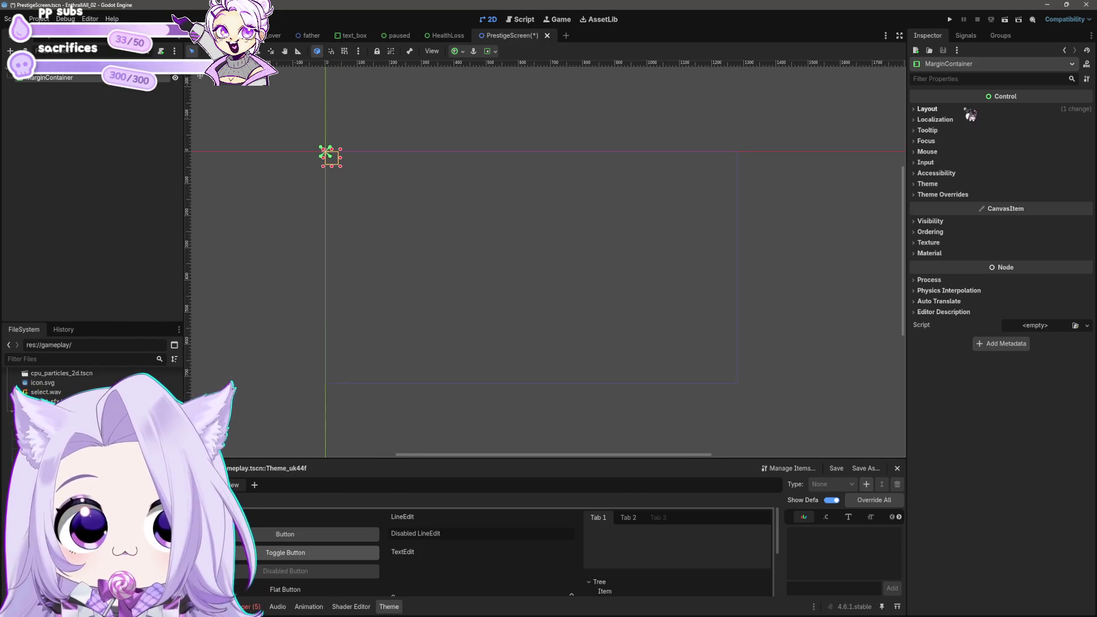
click(968, 111)
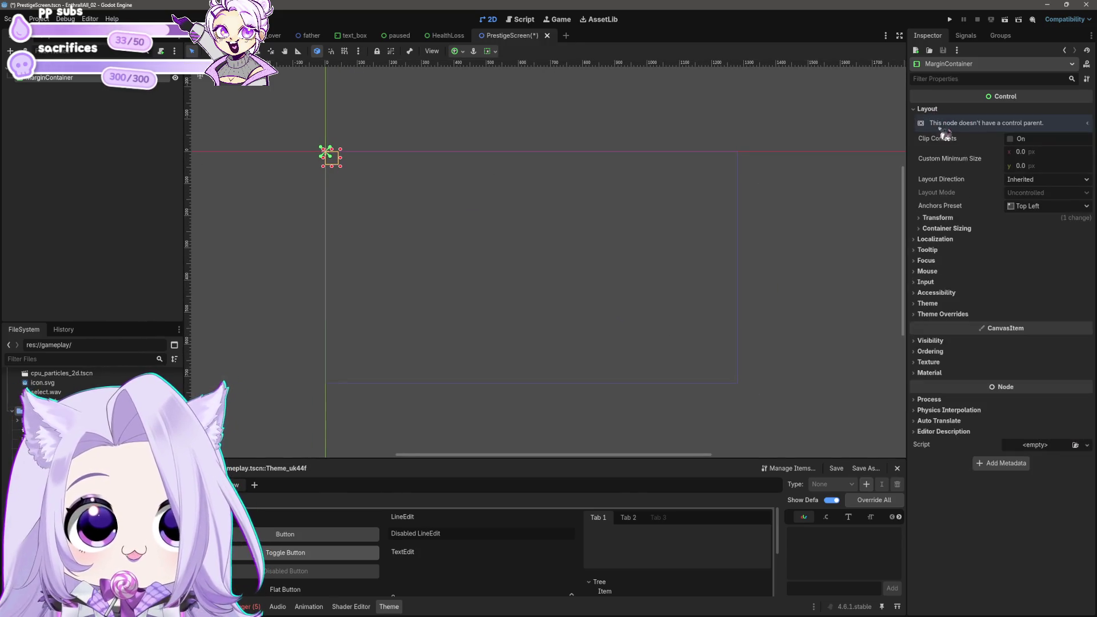
Begin adding a PanelContainer child under the MarginContainer
right_click(77, 84)
click(109, 89)
text(panelc)
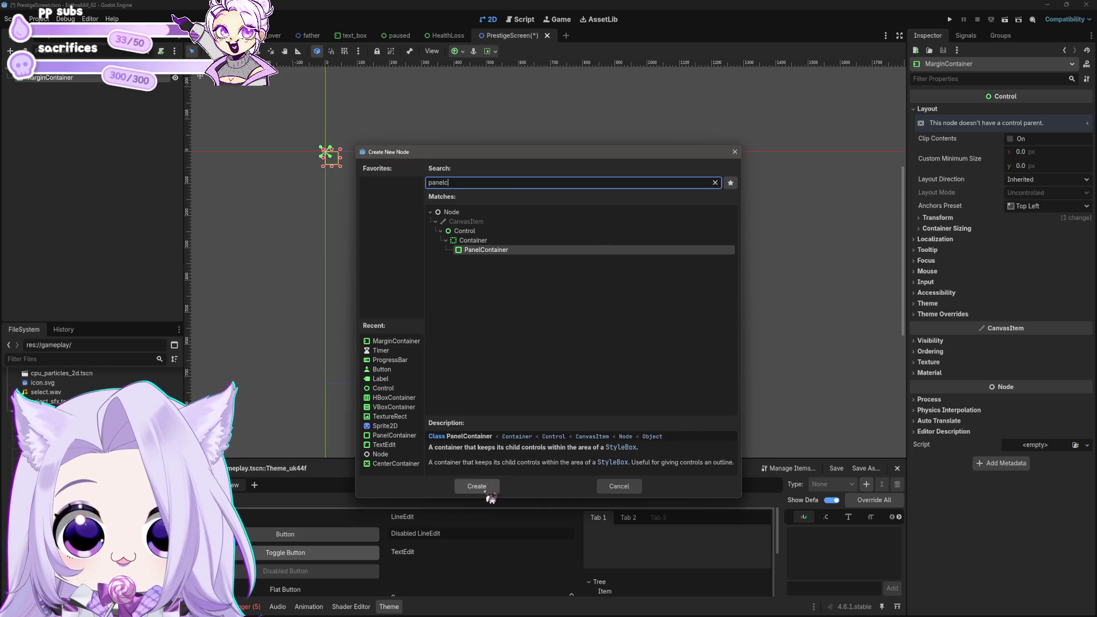
Add a trial PanelContainer child and anchor the MarginContainer to Full Rect
click(480, 486)
click(457, 51)
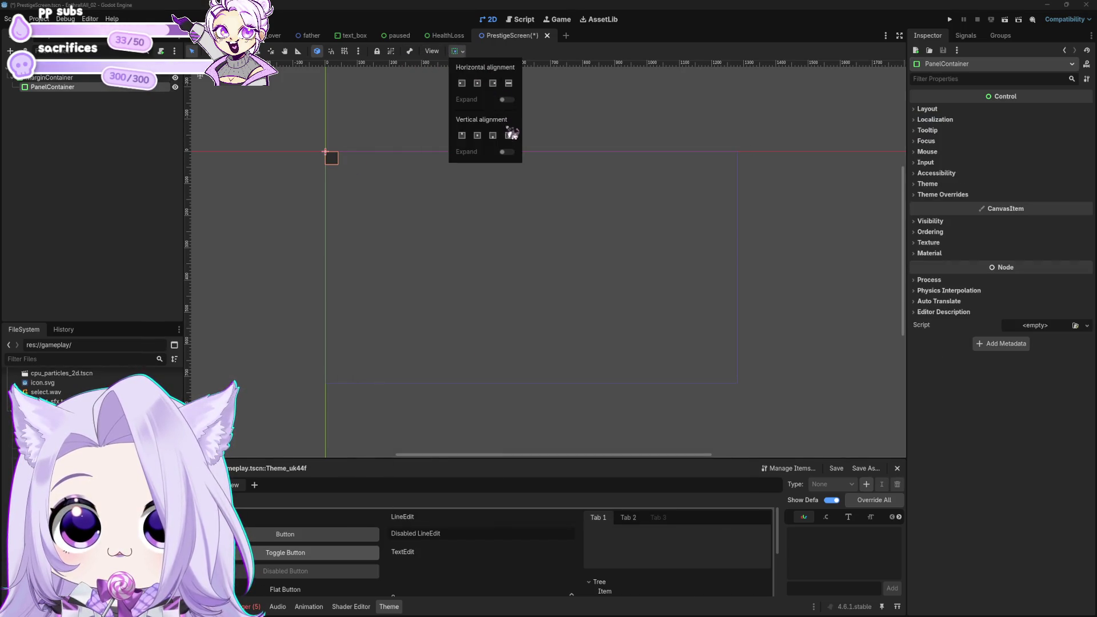
click(50, 77)
click(50, 77)
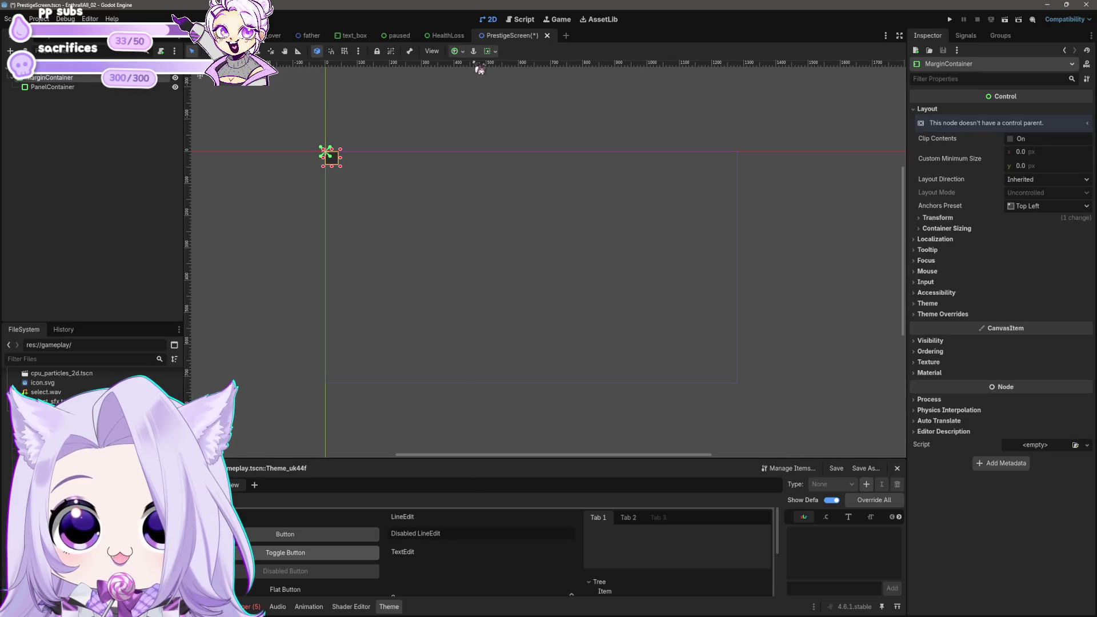
click(459, 51)
click(507, 130)
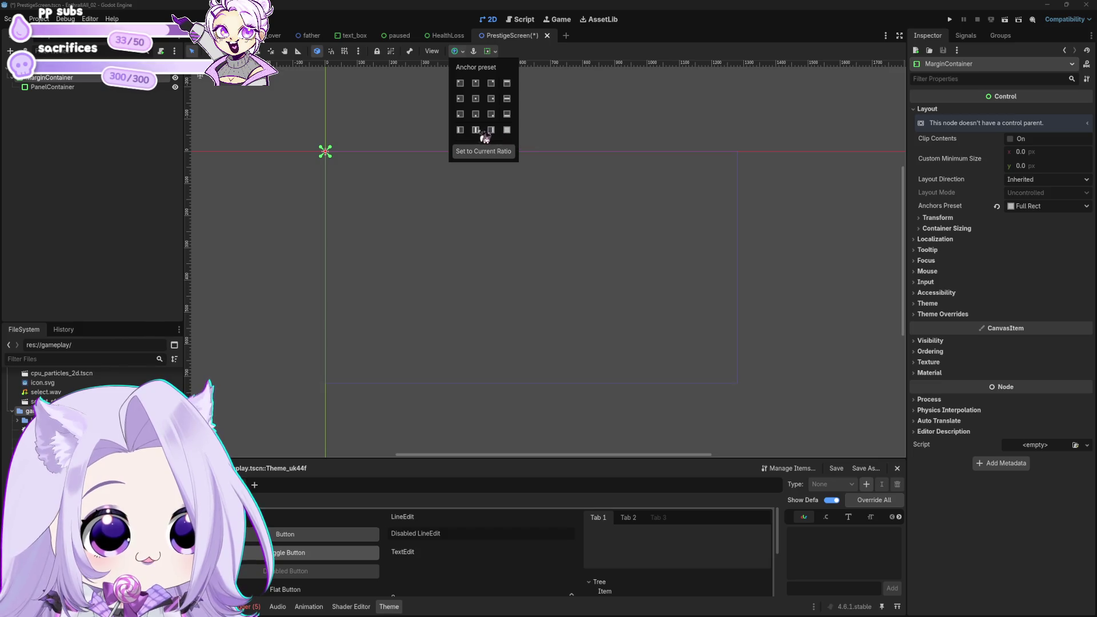
Turn on horizontal and vertical Expand in the MarginContainer's Container Sizing
click(937, 218)
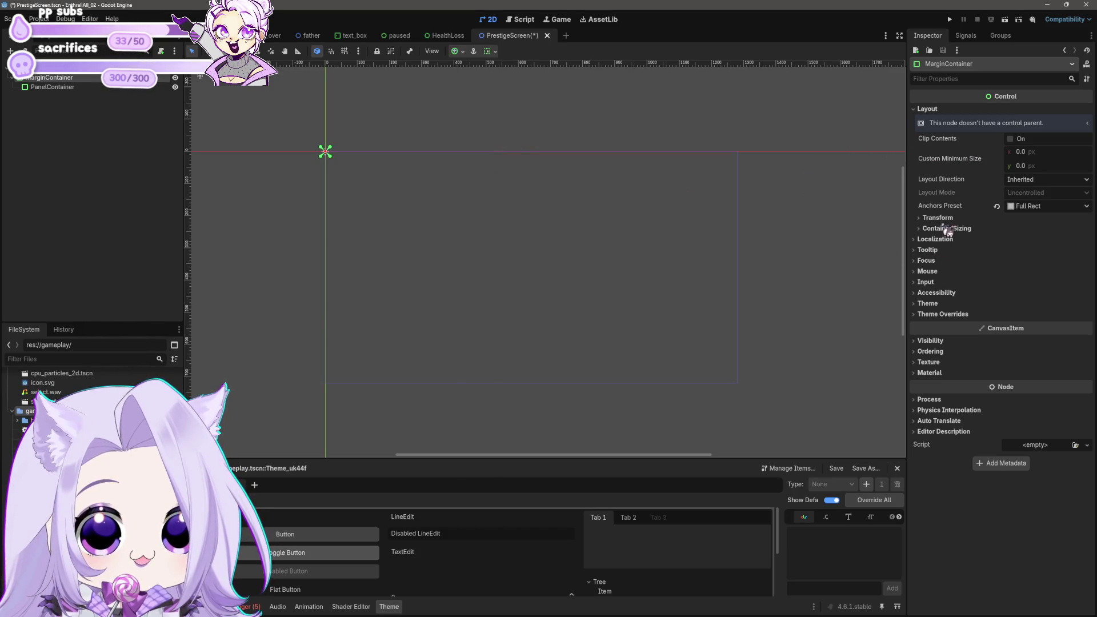
click(937, 217)
text(expa)
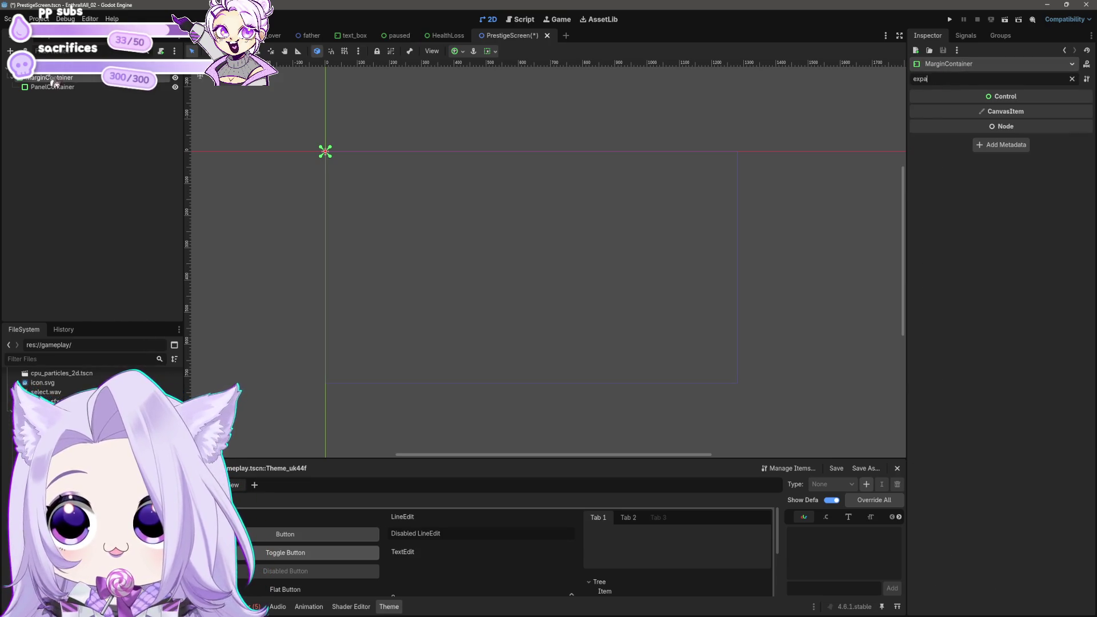
drag(54, 83, 65, 91)
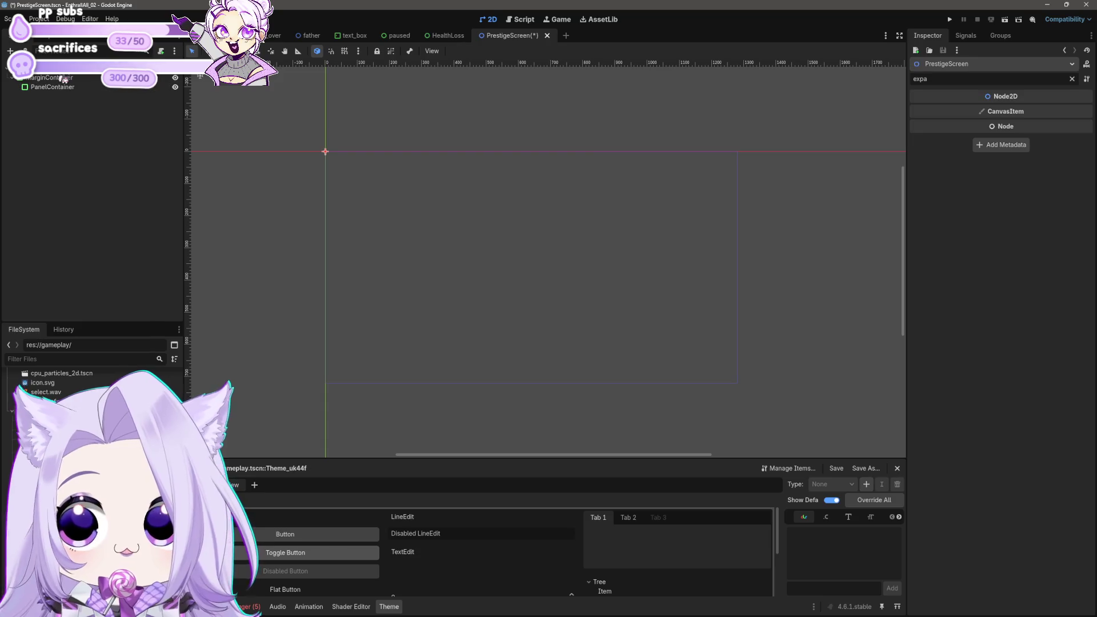
mouse_move(454, 183)
mouse_down()
mouse_move(658, 224)
mouse_move(572, 231)
mouse_up()
scroll(597, 229, up, 4)
drag(423, 164, 359, 143)
click(54, 78)
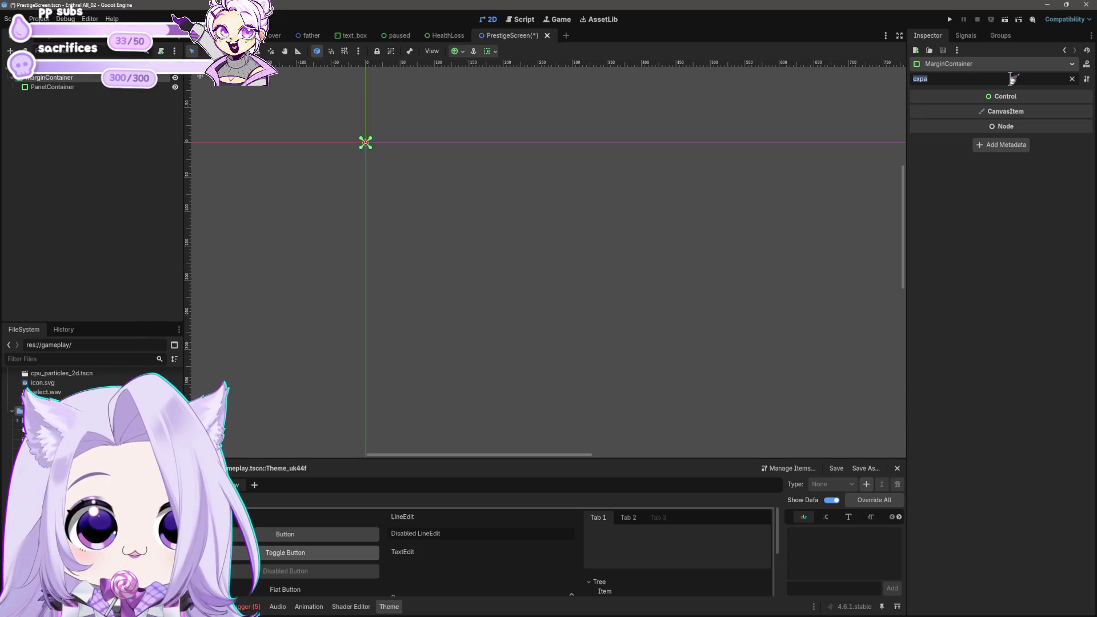
key(BackSpace)
click(942, 378)
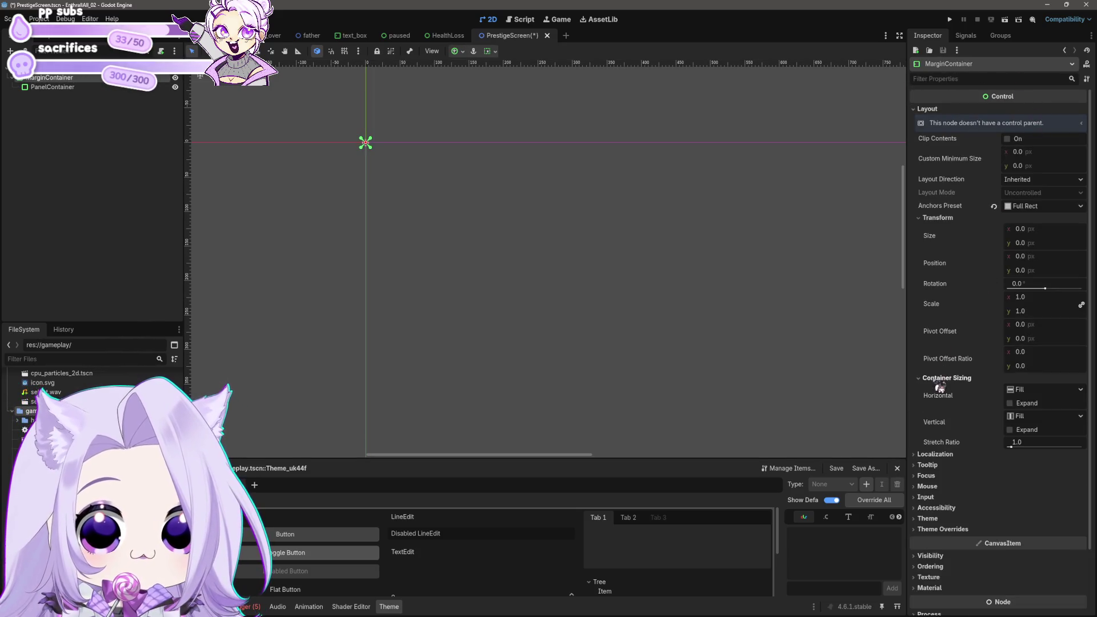
click(1010, 404)
click(1010, 430)
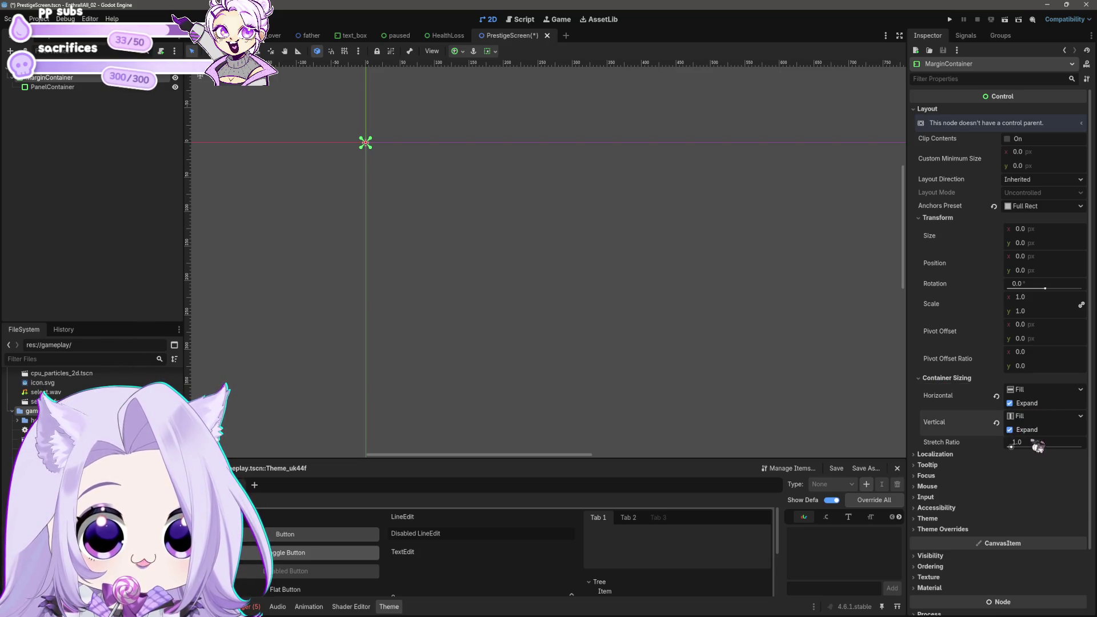
Delete the trial PanelContainer node
click(62, 89)
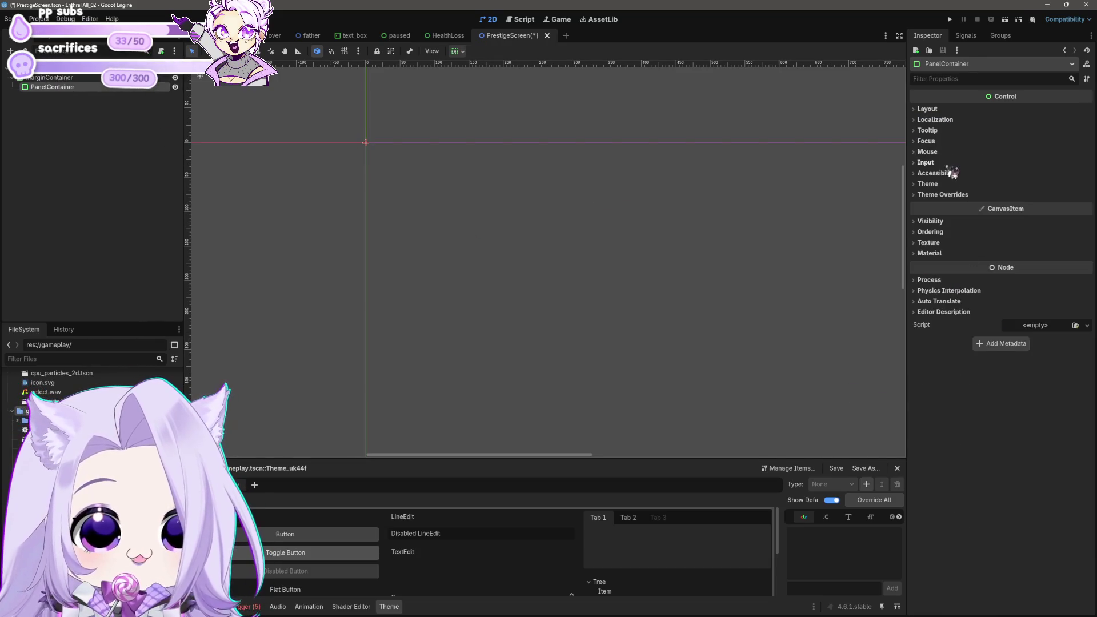
scroll(525, 252, up, 3)
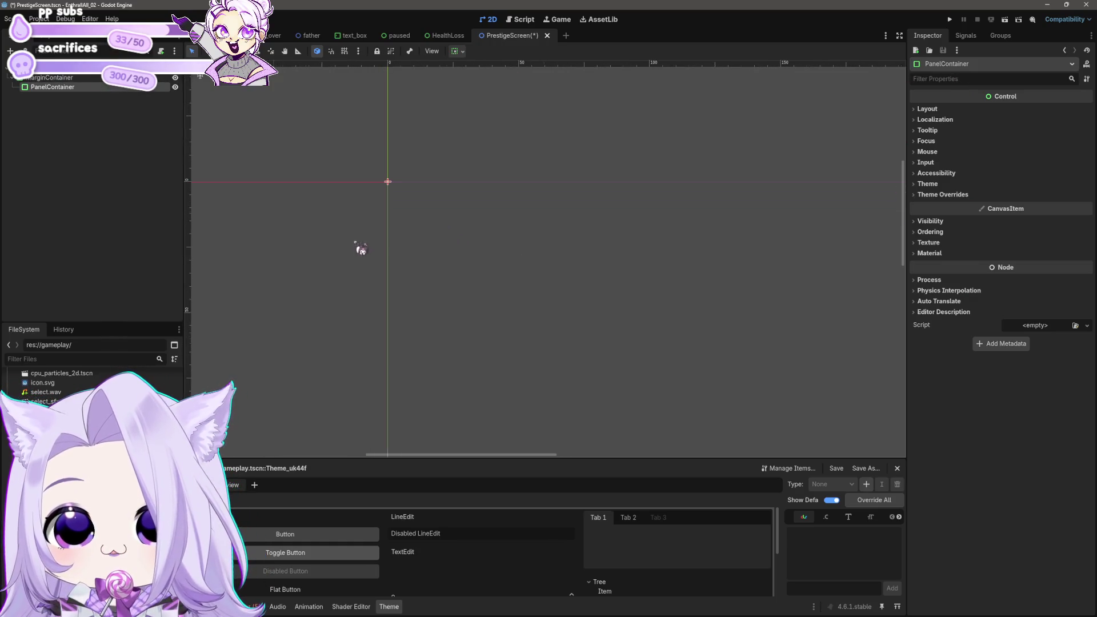
scroll(580, 267, down, 4)
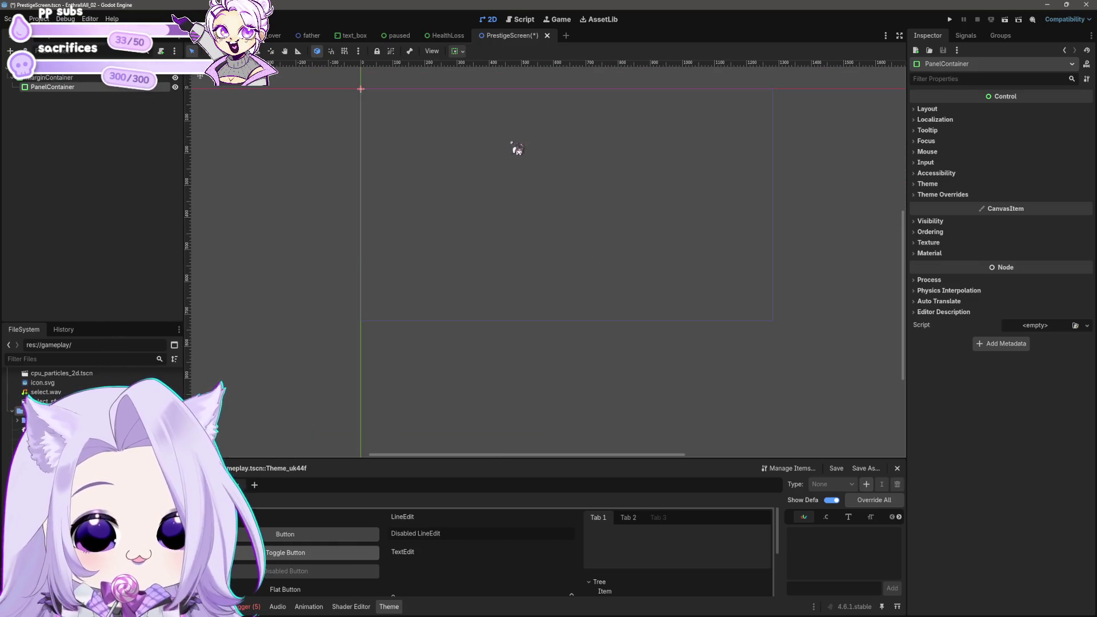
key(Delete)
key(Return)
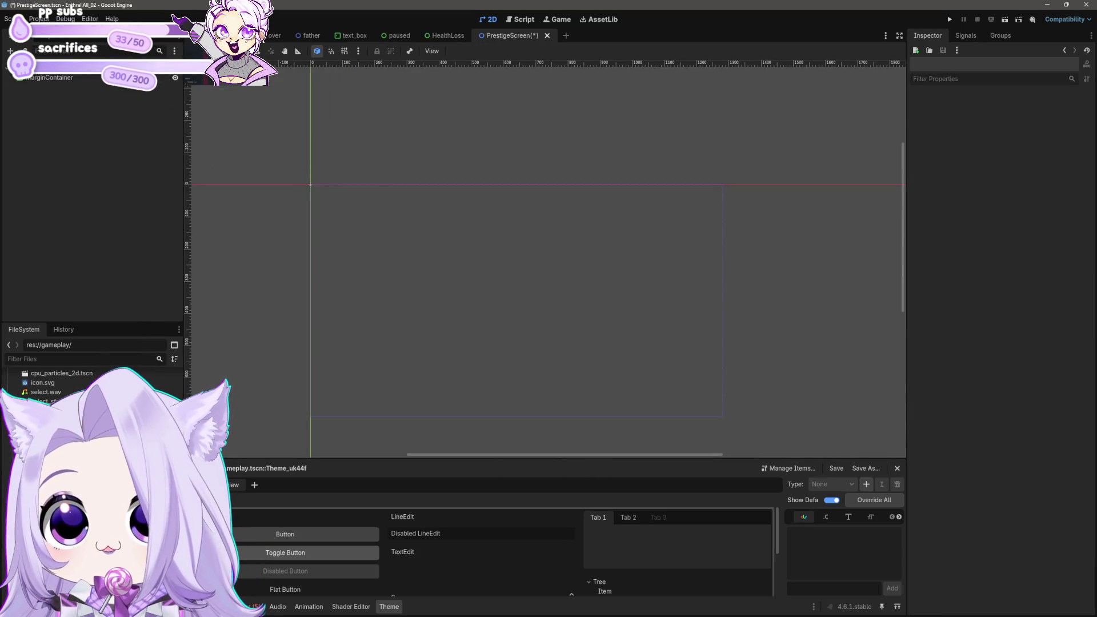
Switch to gameplay.tscn and select the full range of UI nodes in its Scene tree
click(240, 35)
click(103, 126)
key(ctrl+a)
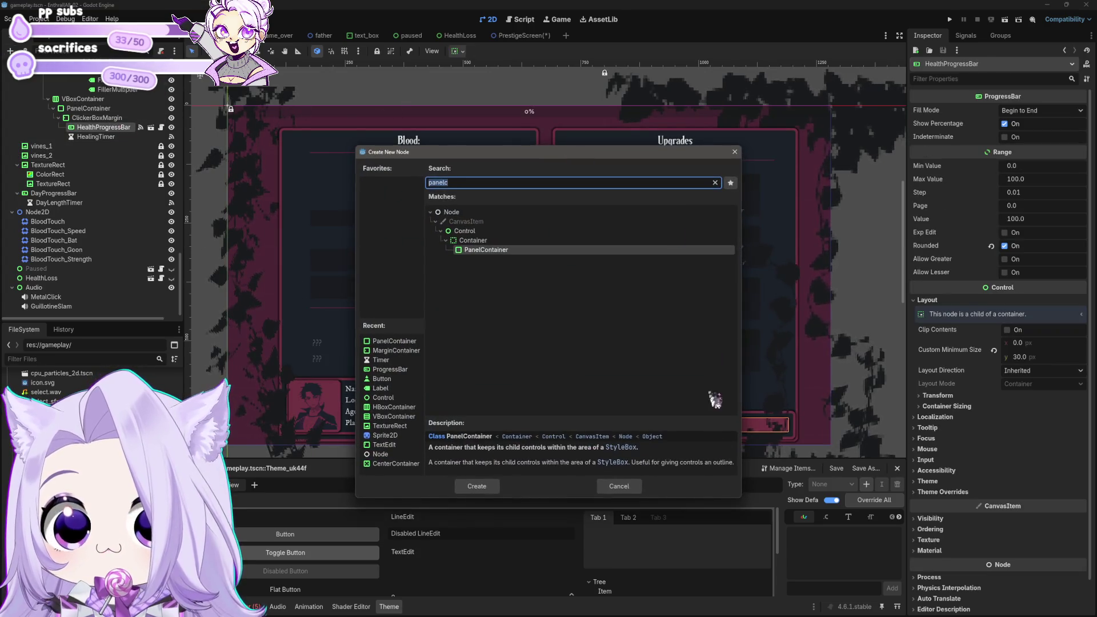
click(623, 477)
click(109, 90)
key(ctrl+a)
click(621, 478)
click(57, 296)
scroll(86, 229, up, 5)
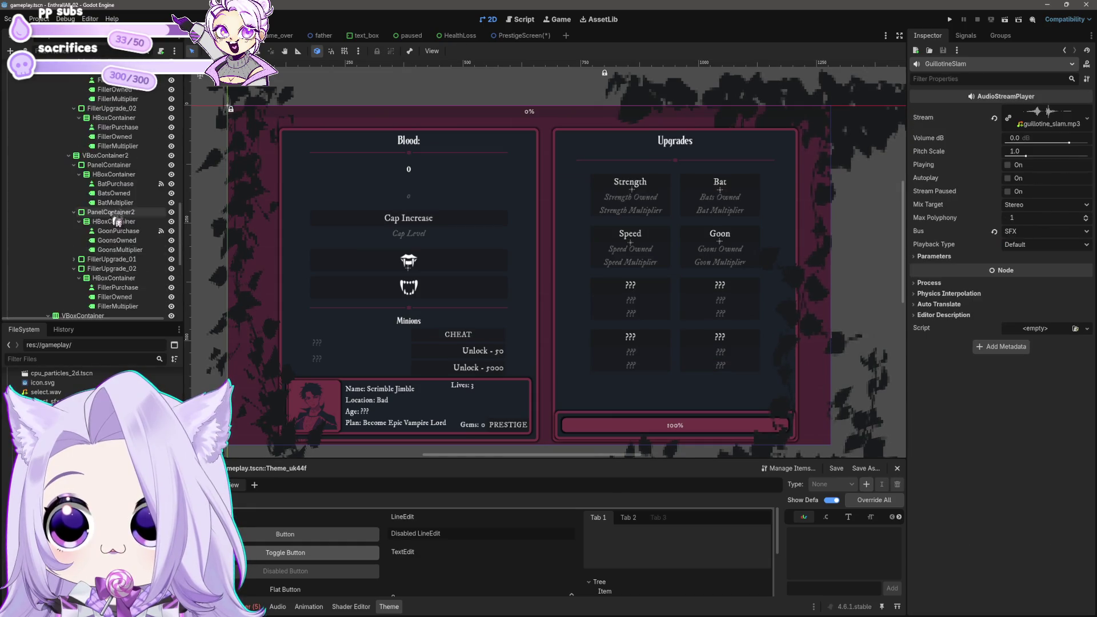
shift+click(66, 78)
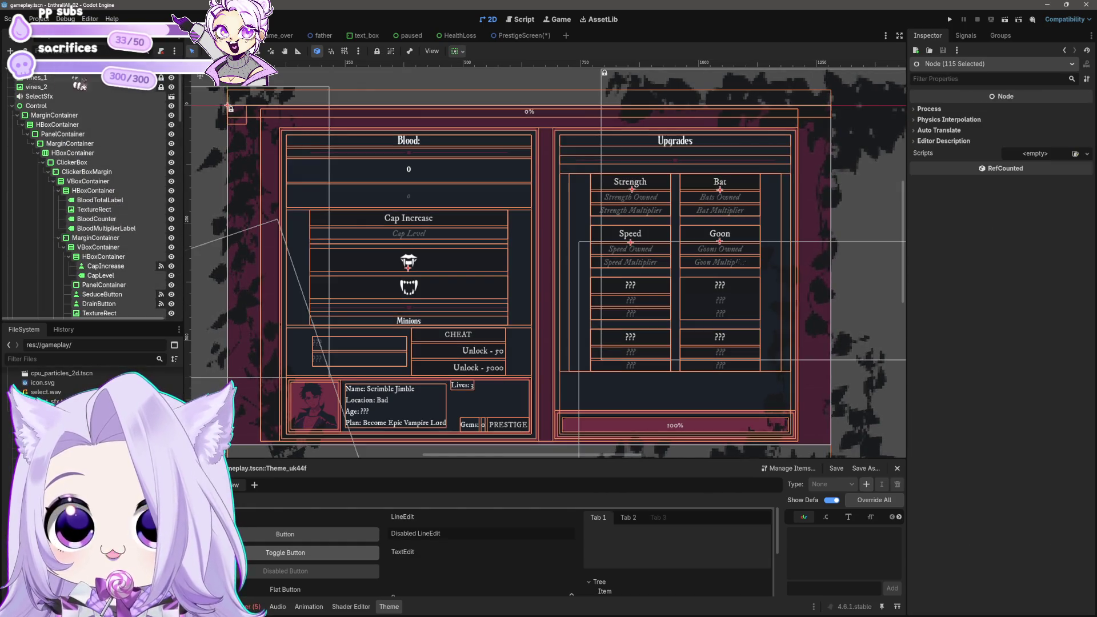
Delete the old MarginContainer from the PrestigeScreen scene
click(524, 36)
key(ctrl+a)
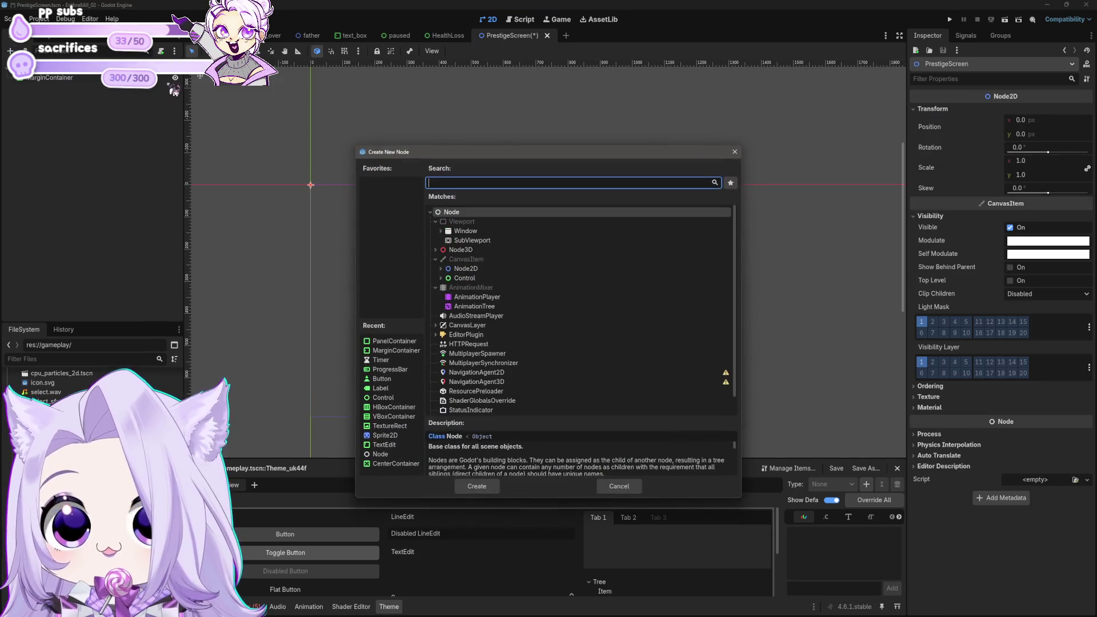
click(620, 486)
key(Down)
key(Delete)
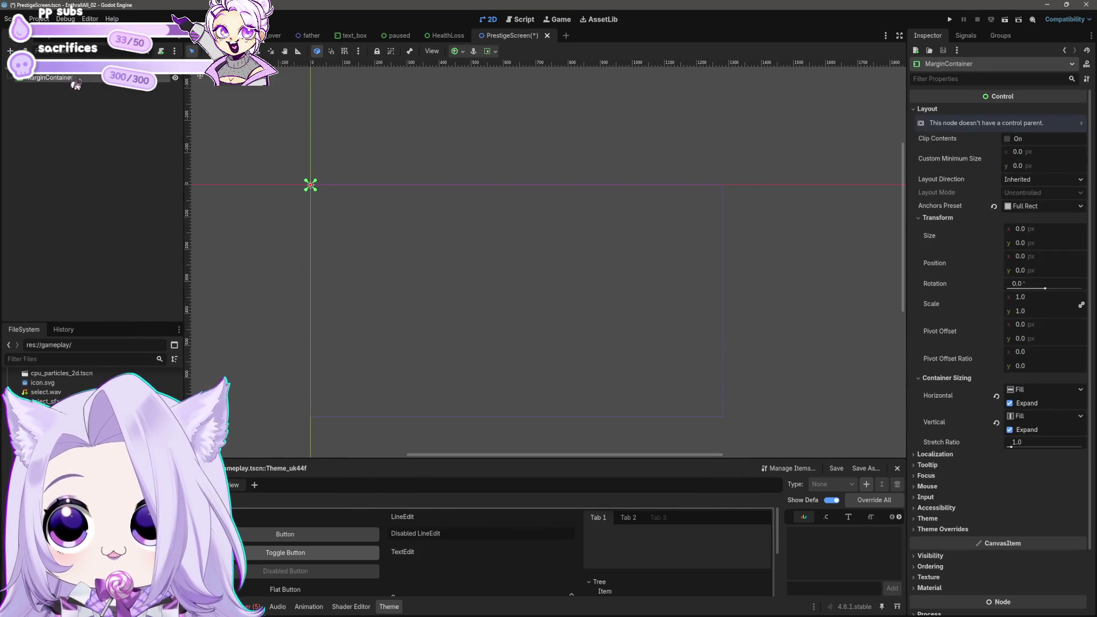
click(543, 312)
Undo a trial gameplay instance and select gameplay.tscn's MarginContainer for copying
drag(81, 82, 78, 86)
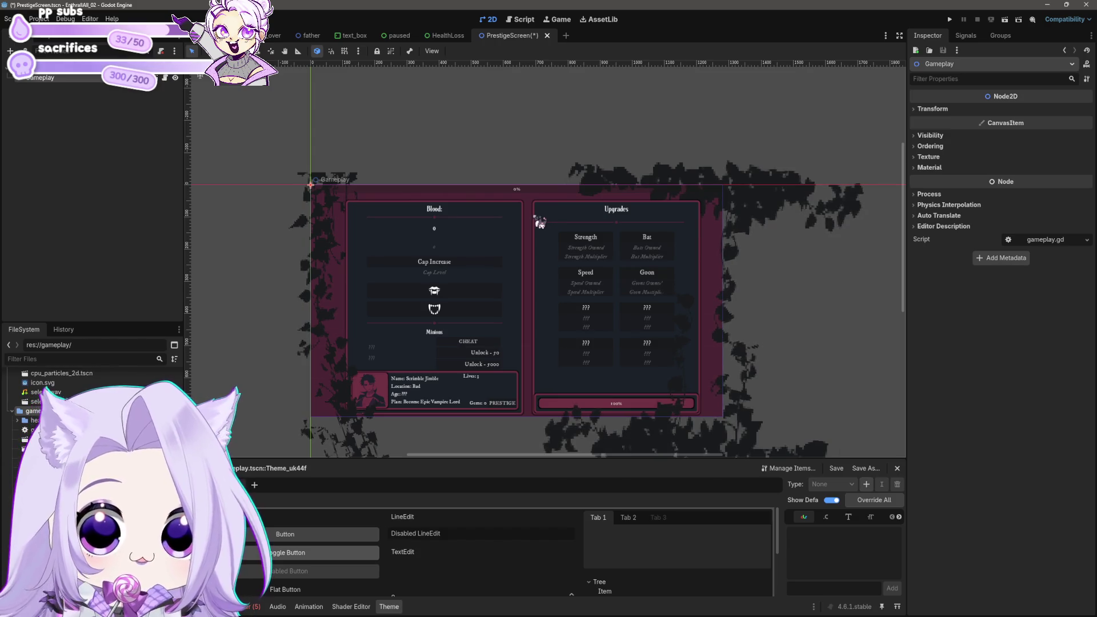
key(ctrl+z)
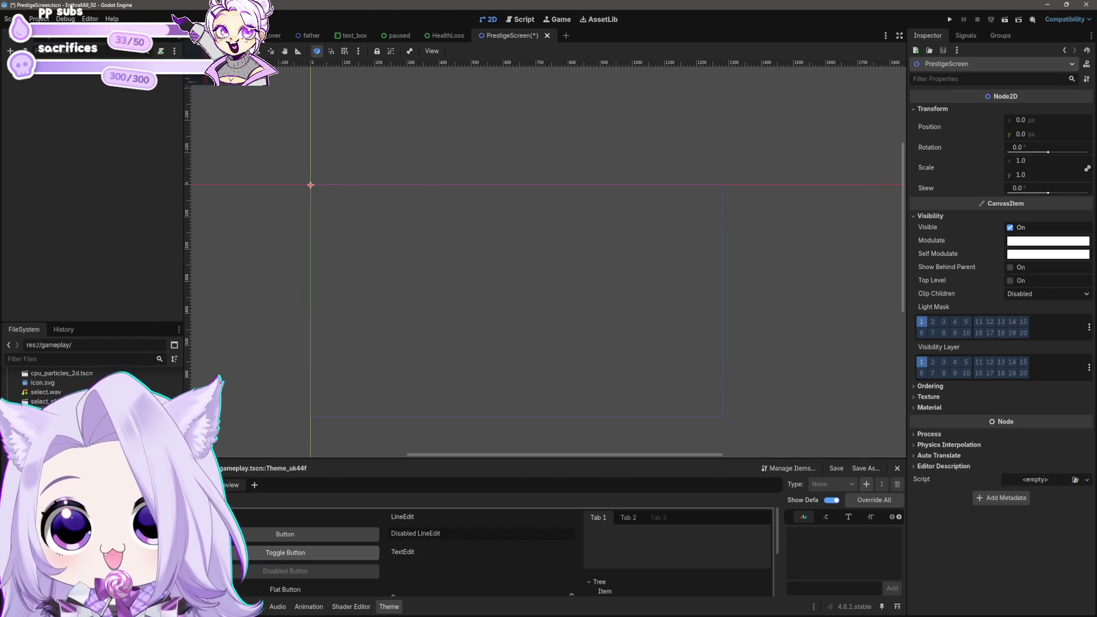
key(ctrl+Tab)
click(35, 86)
click(36, 106)
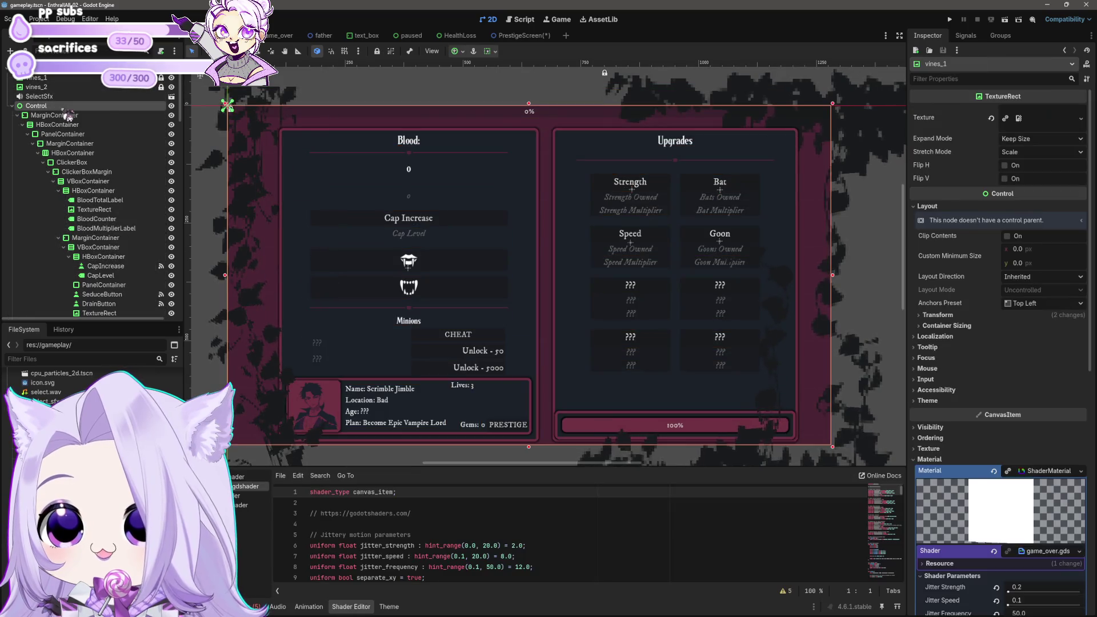
click(54, 115)
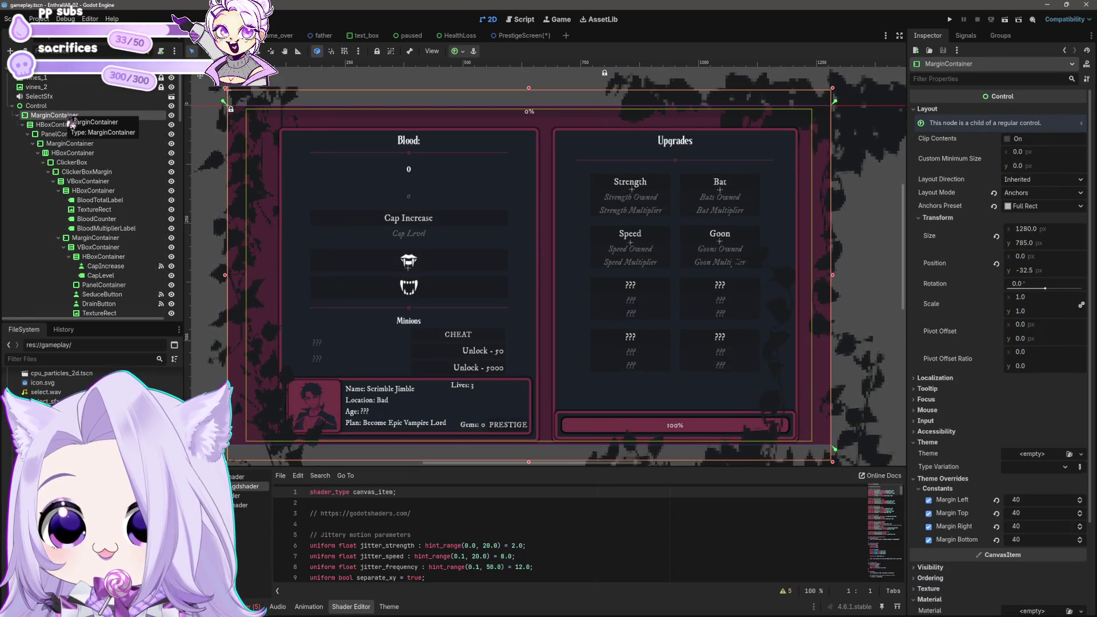
Paste the MarginContainer hierarchy into PrestigeScreen, check its anchors, then delete it again
click(524, 36)
key(ctrl+v)
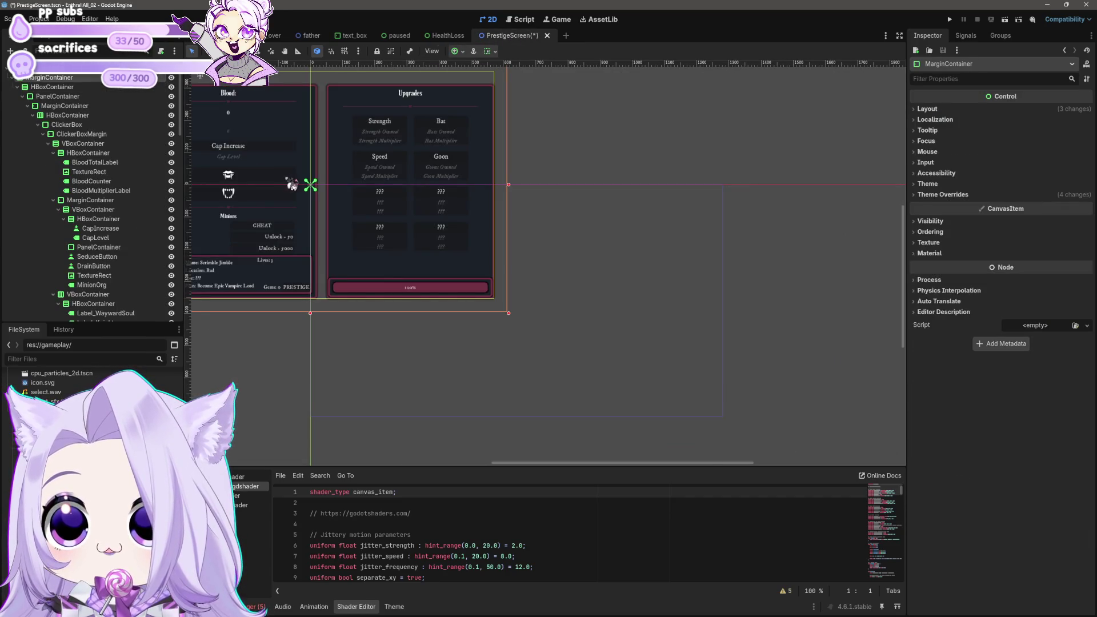
scroll(430, 230, left, 5)
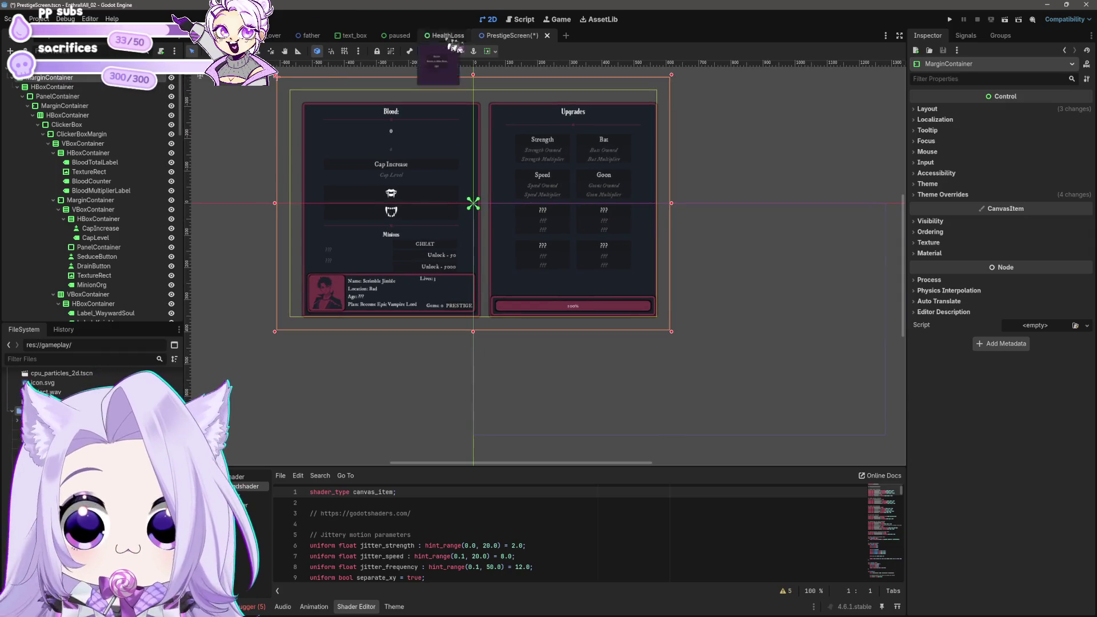
click(456, 51)
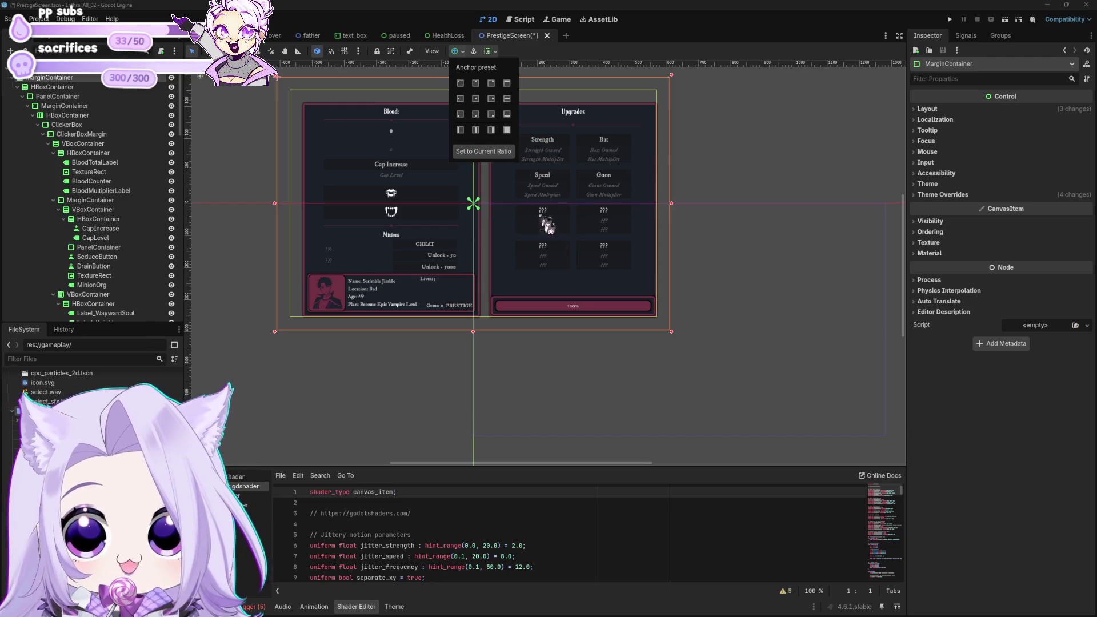
click(522, 336)
scroll(436, 286, right, 3)
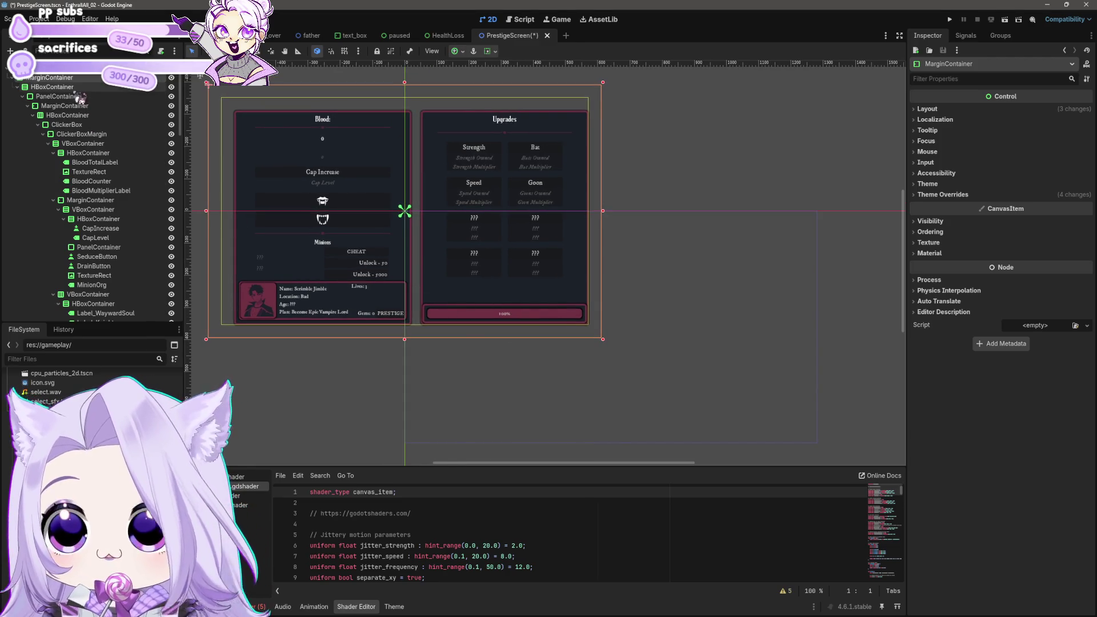
key(Delete)
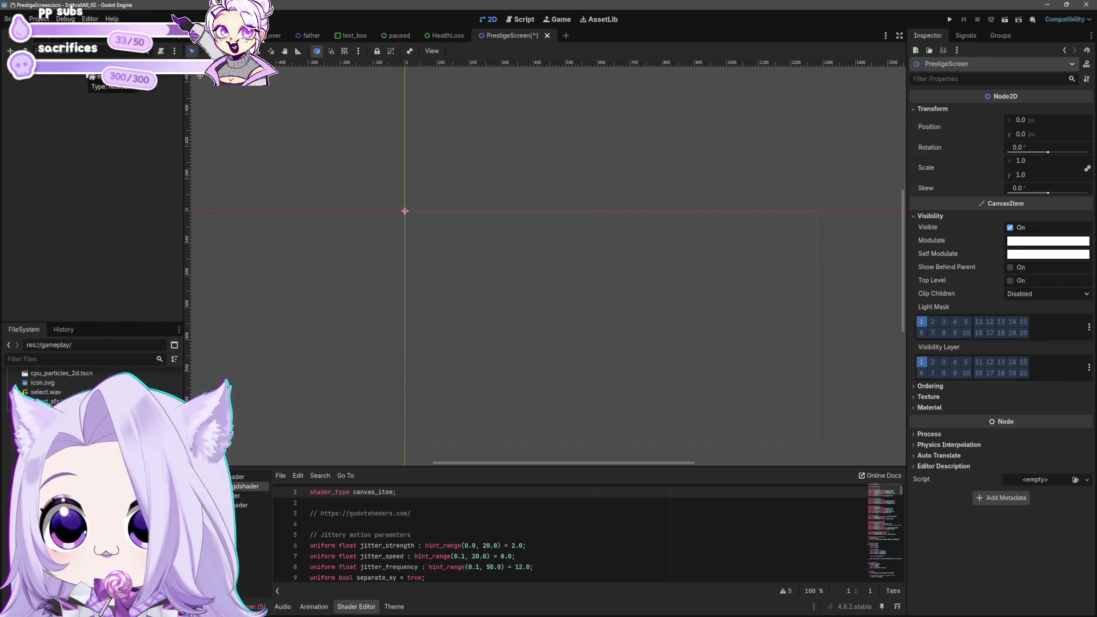
key(ctrl+a)
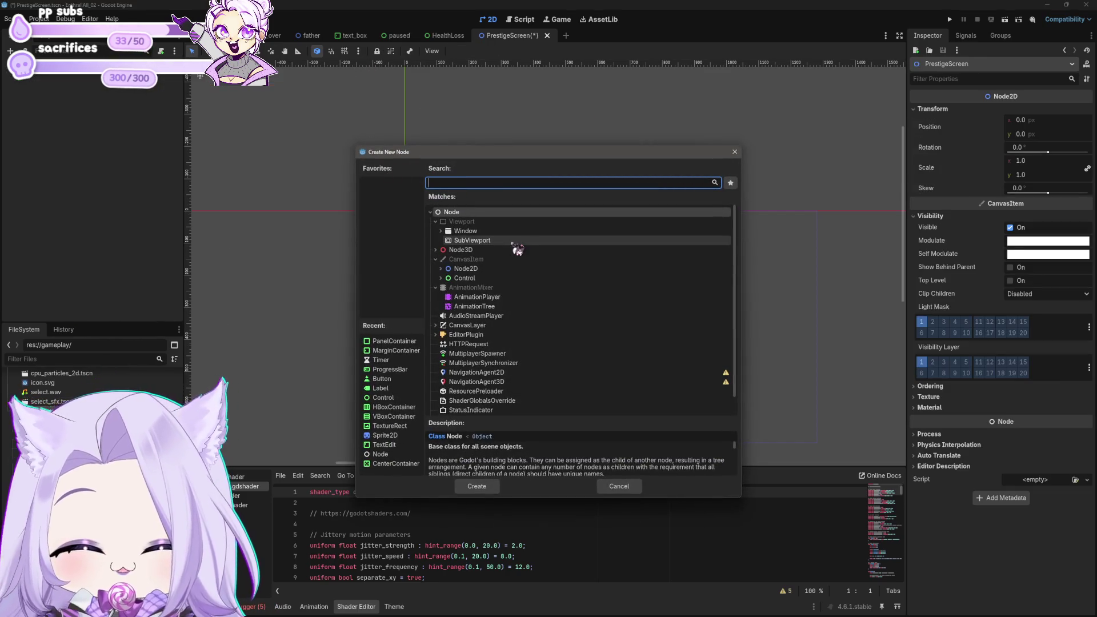
text(panel)
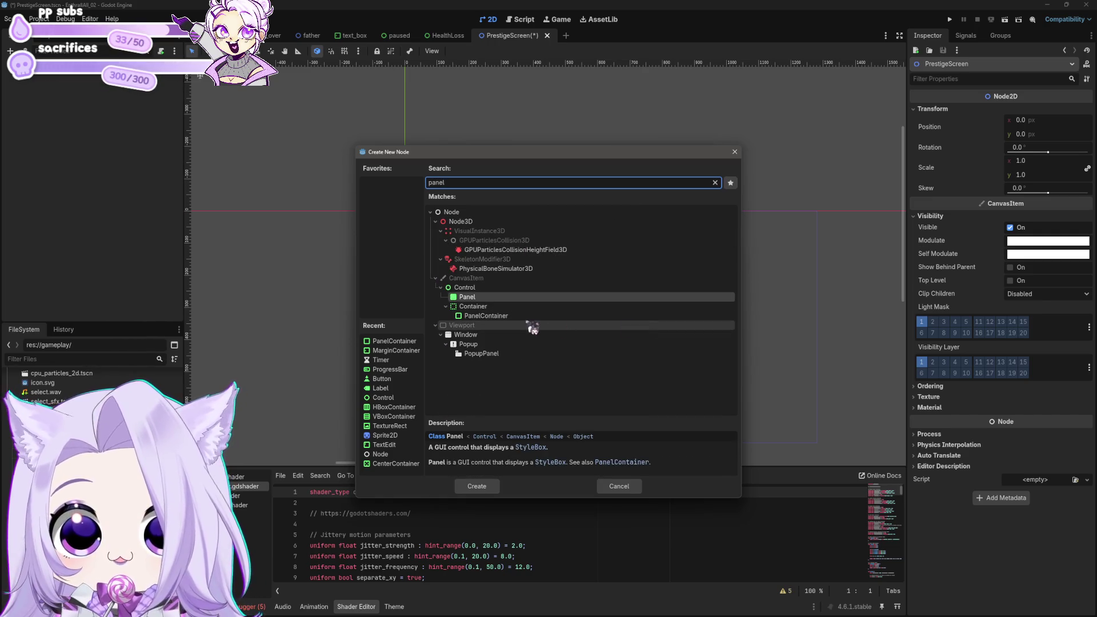
click(528, 316)
click(491, 485)
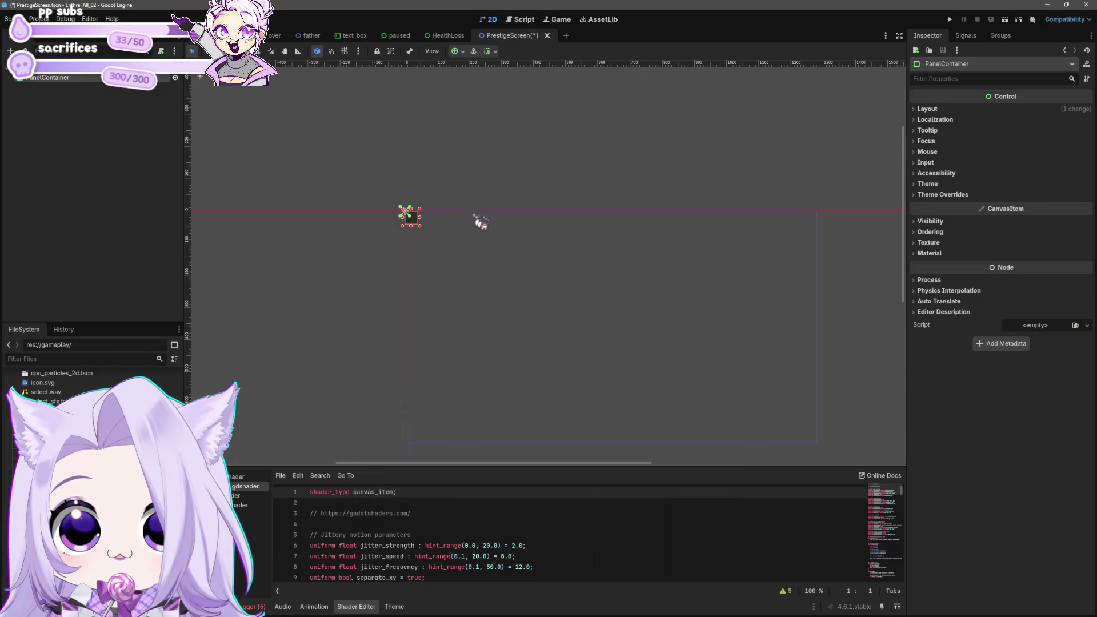
click(456, 50)
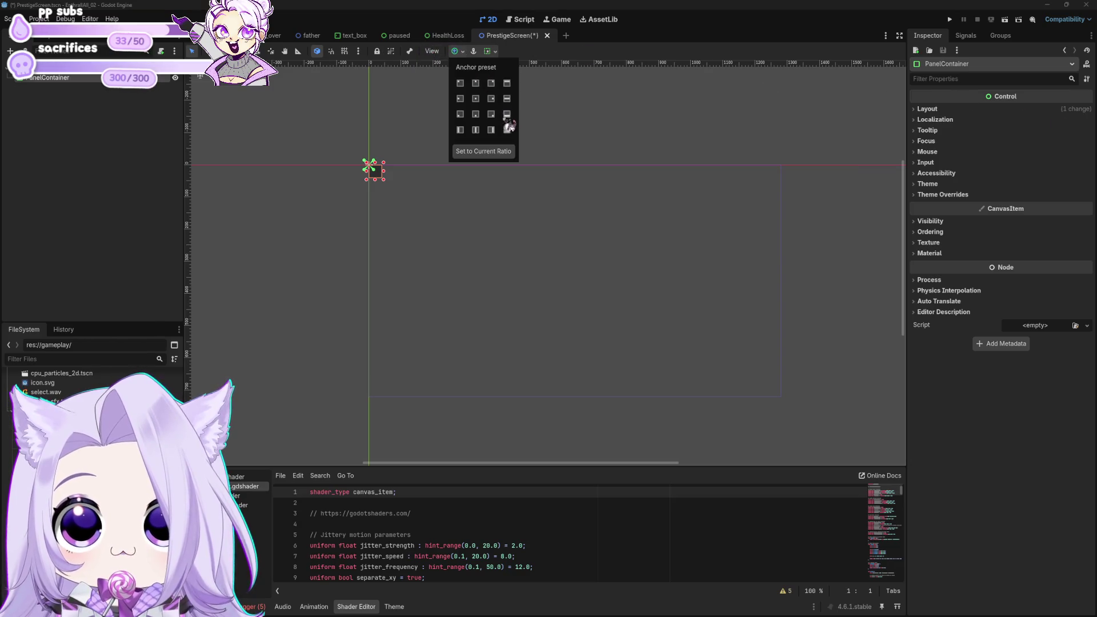
click(507, 131)
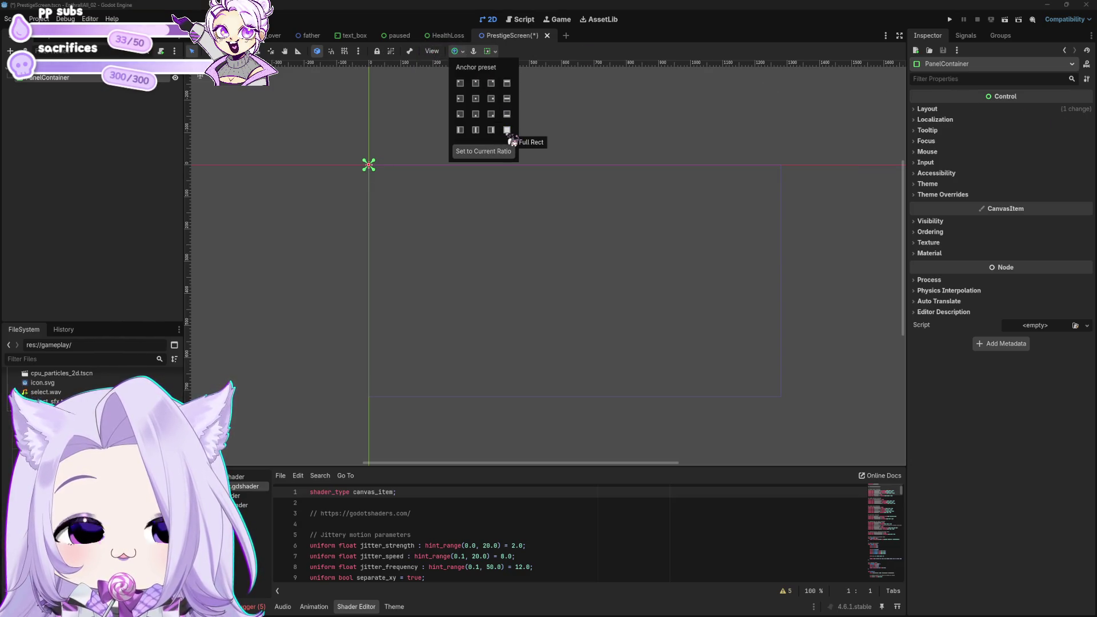
click(929, 109)
click(929, 110)
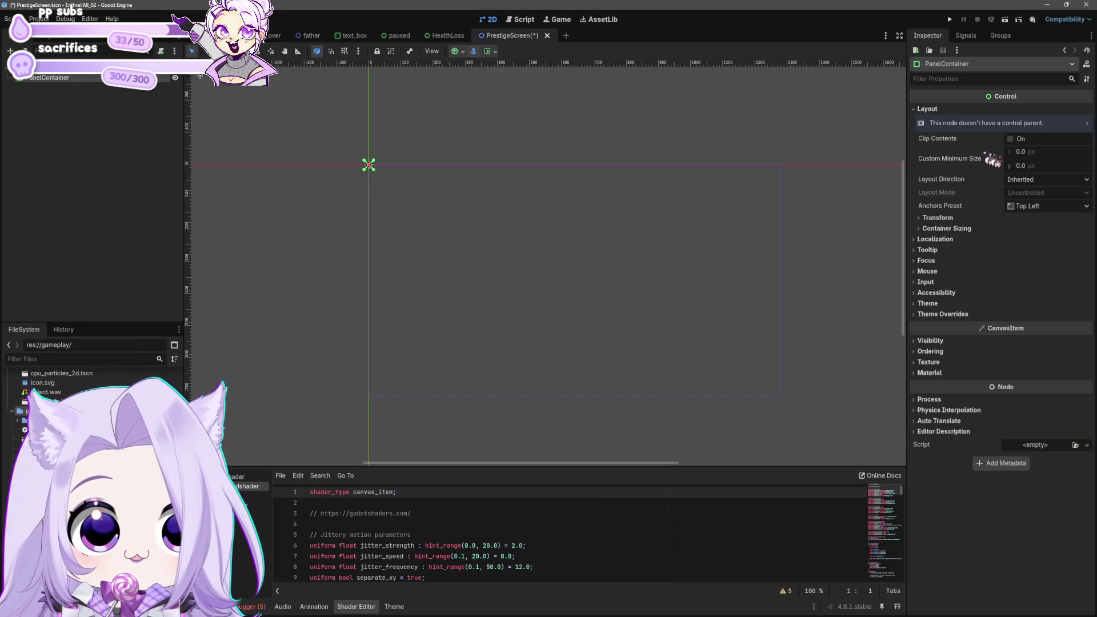
click(948, 228)
click(940, 220)
click(1029, 405)
click(1025, 432)
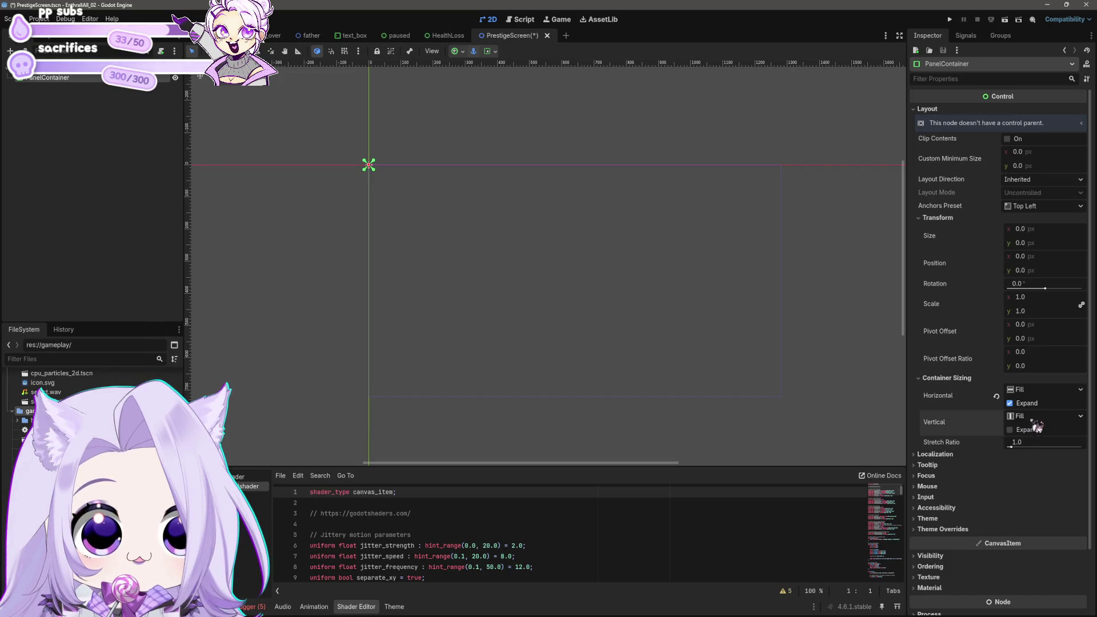
scroll(448, 223, up, 2)
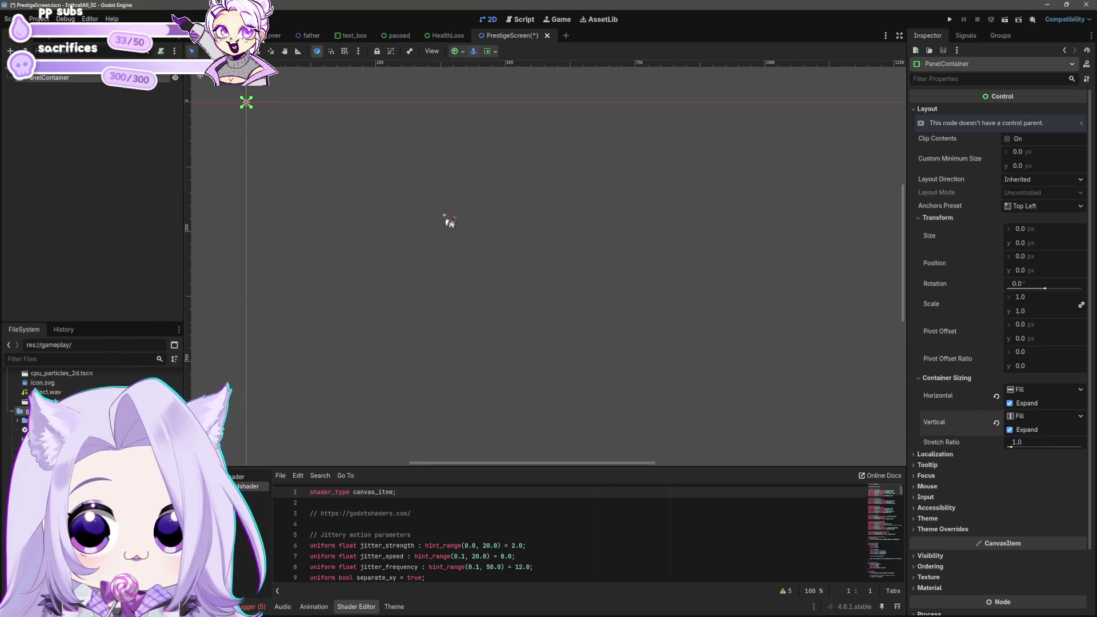
scroll(459, 173, down, 2)
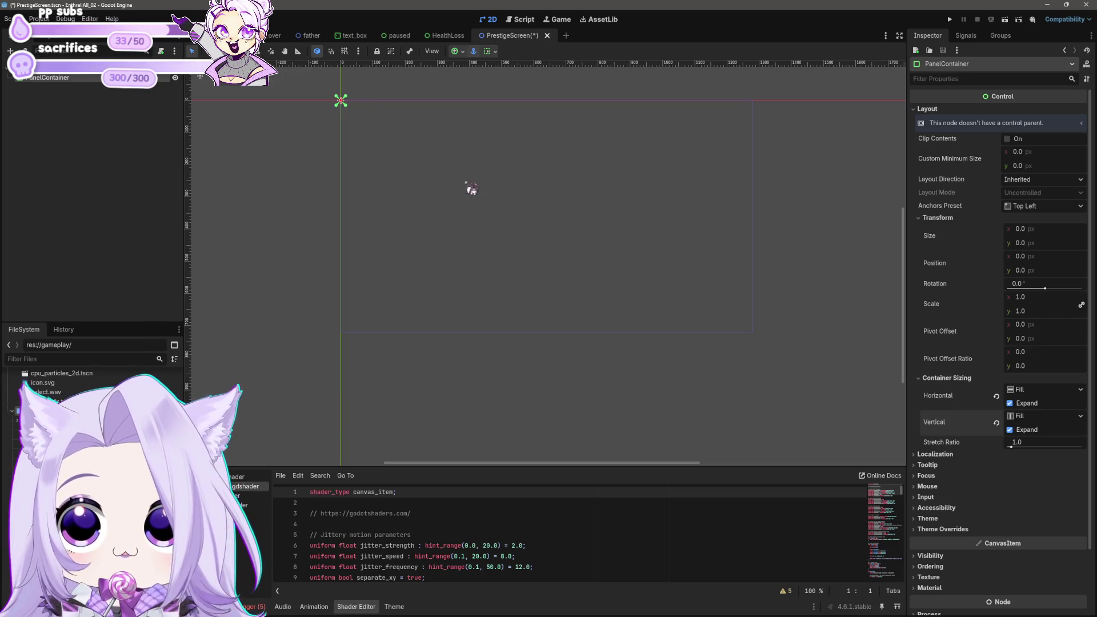
click(491, 52)
click(510, 83)
click(539, 100)
click(539, 152)
click(539, 152)
click(540, 100)
click(472, 51)
click(473, 51)
click(475, 98)
click(339, 128)
scroll(355, 171, up, 4)
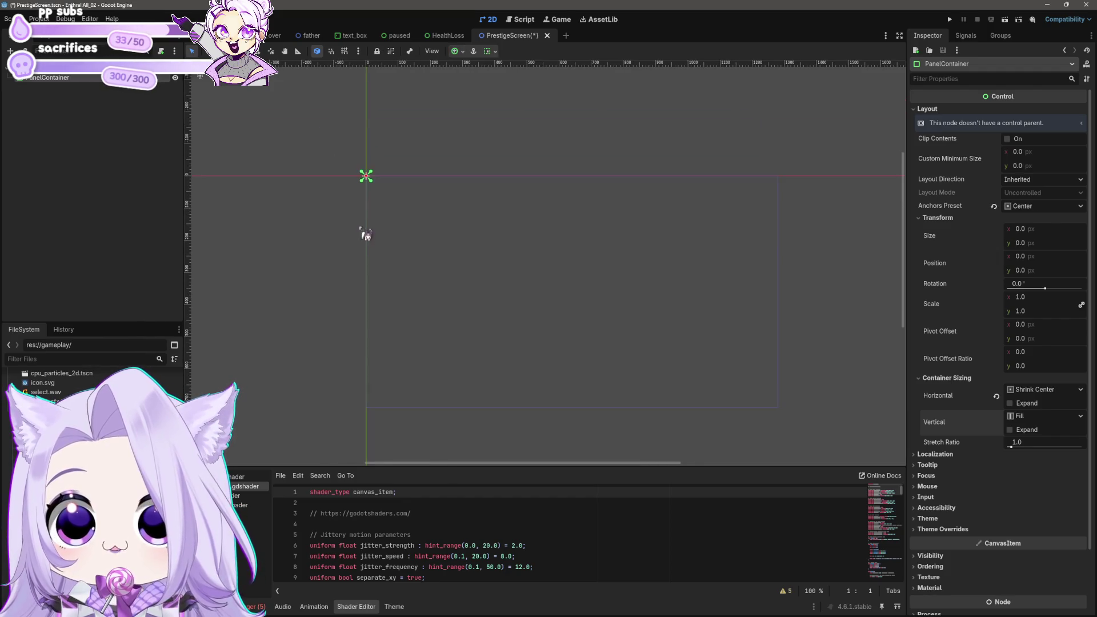
right_click(85, 79)
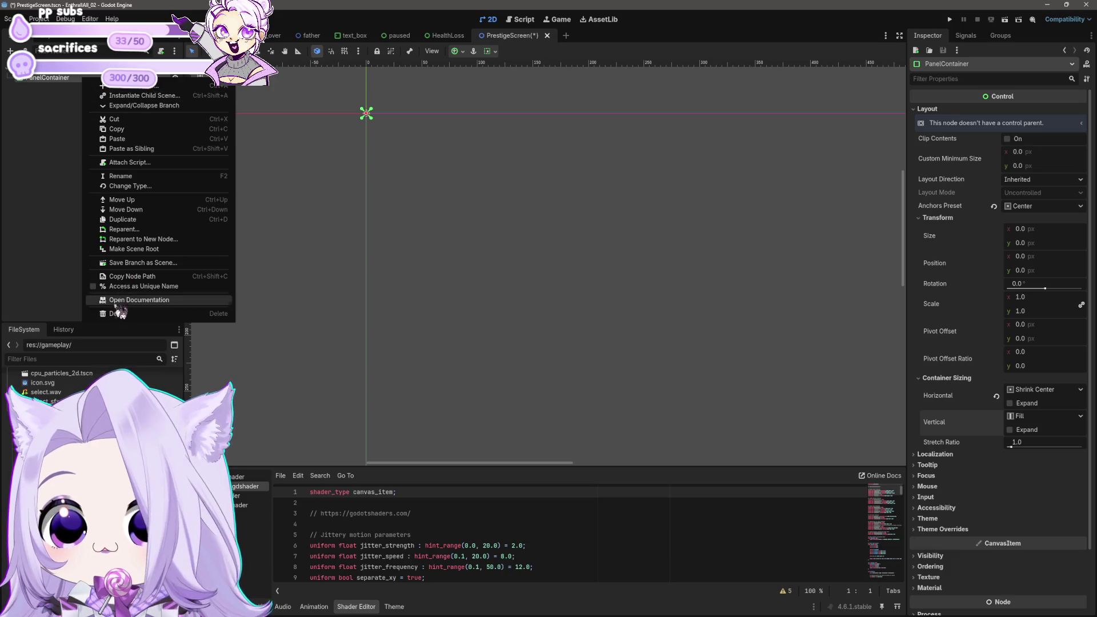
click(118, 313)
click(531, 316)
right_click(64, 70)
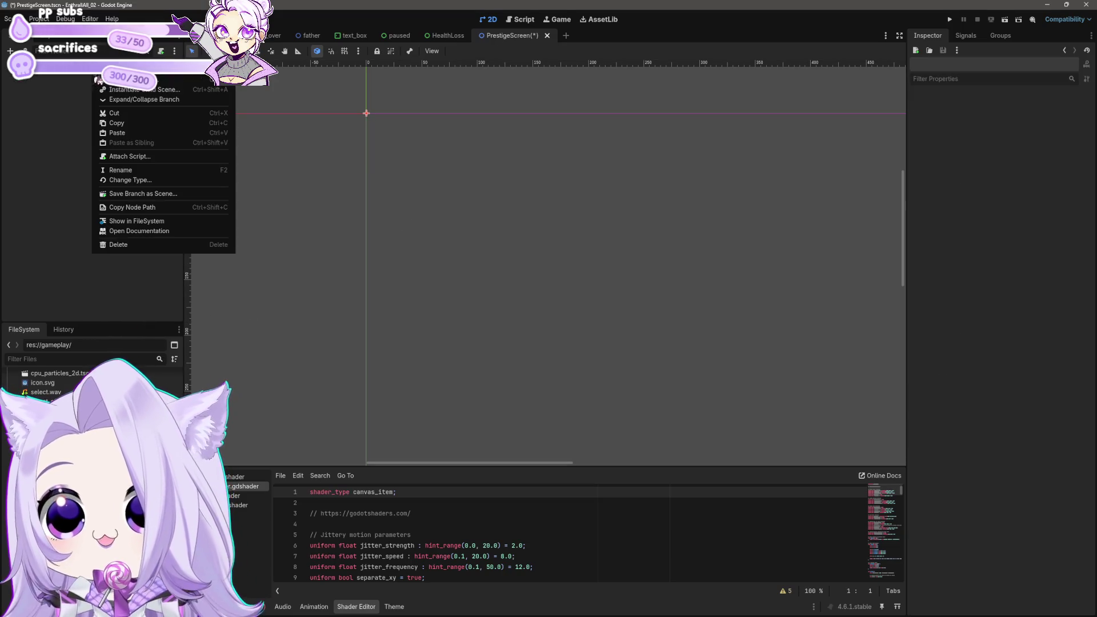
Add a MarginContainer child under the PrestigeScreen root
click(86, 80)
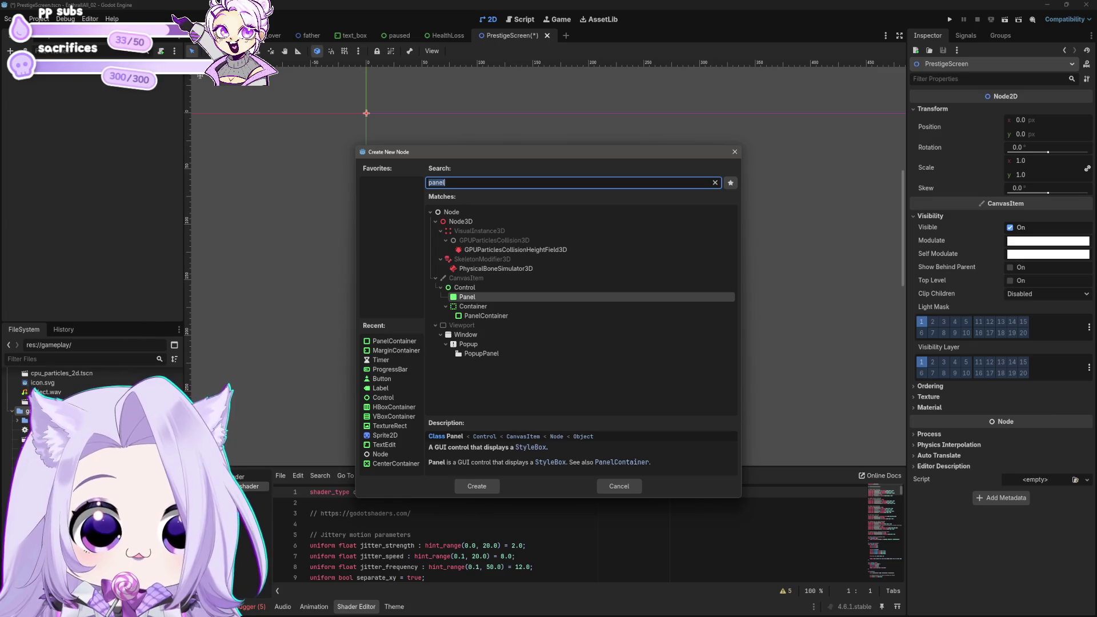
click(486, 316)
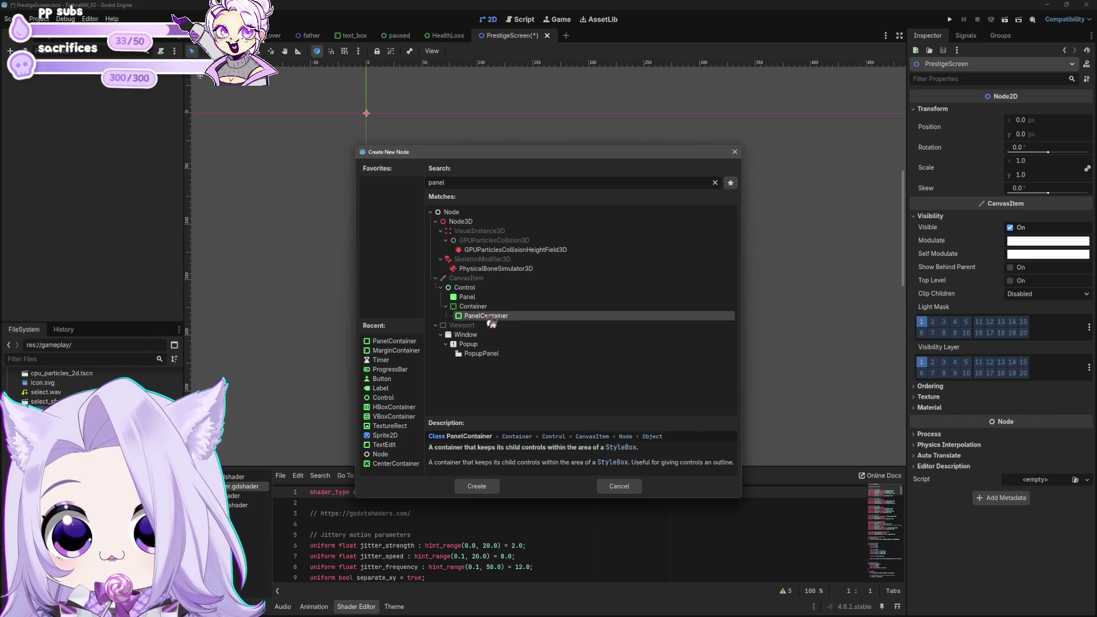
click(494, 182)
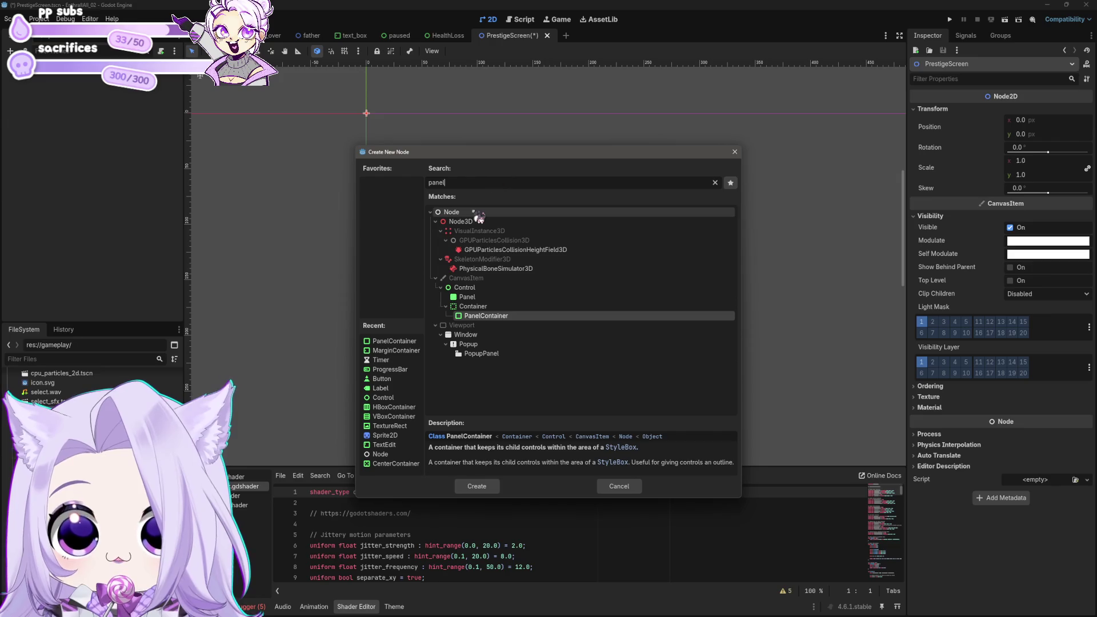
key(ctrl+a)
text(argin)
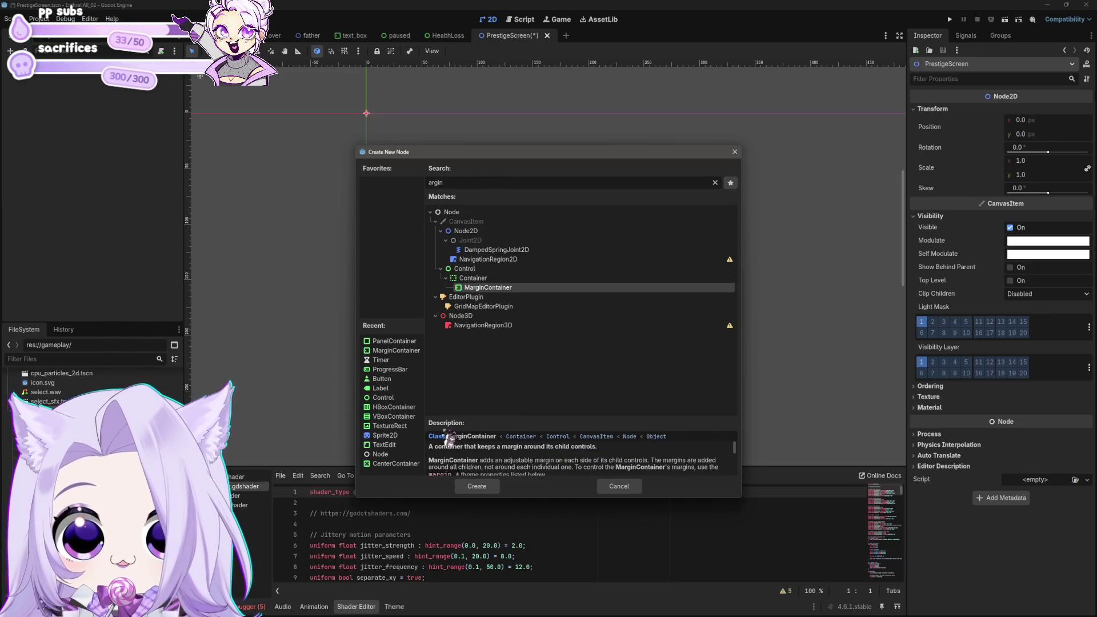
click(476, 487)
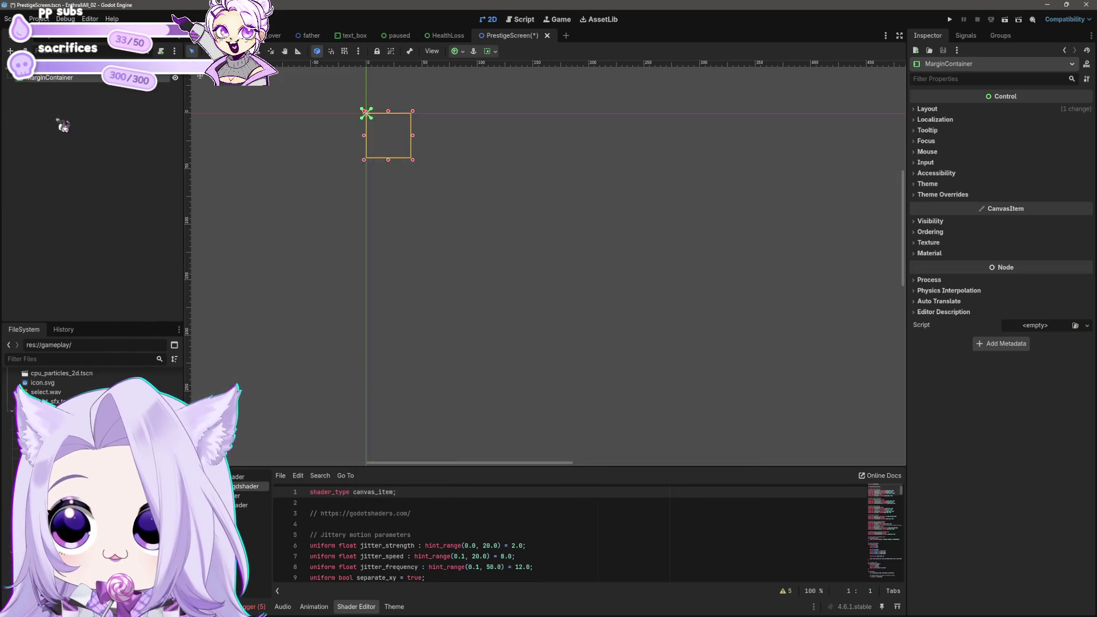
Change the PrestigeScreen root node's type to Control
right_click(72, 78)
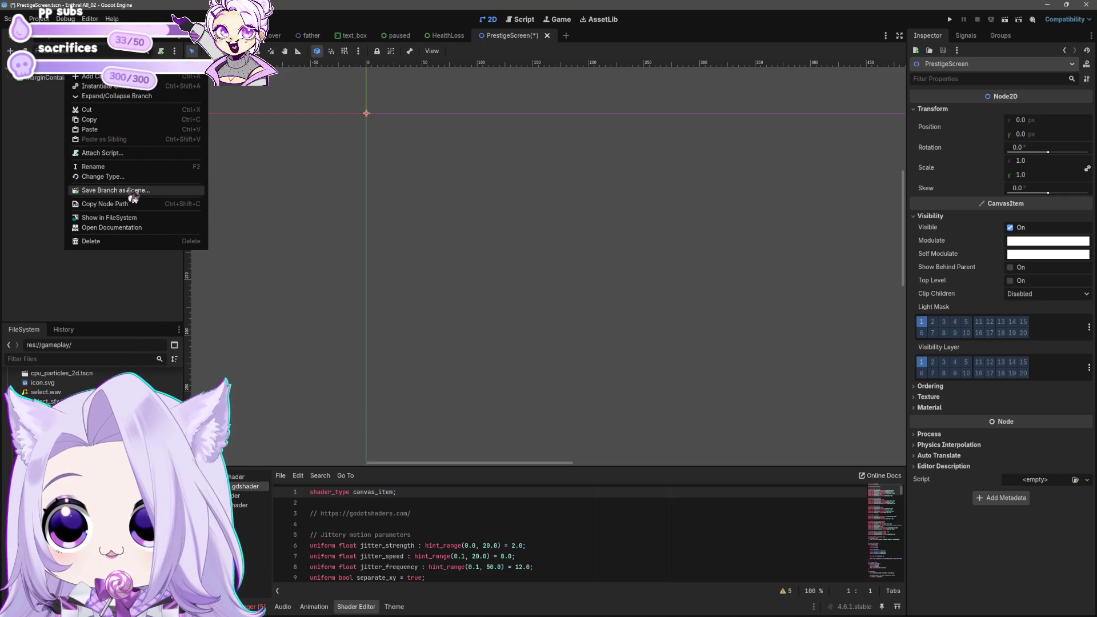
click(118, 176)
text(con)
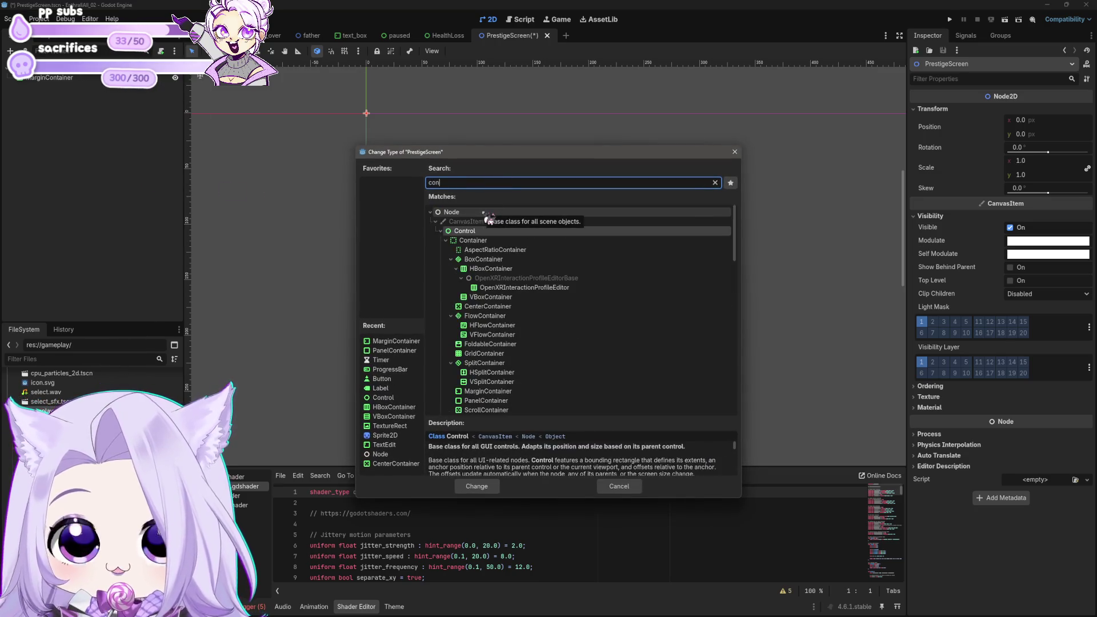
click(477, 486)
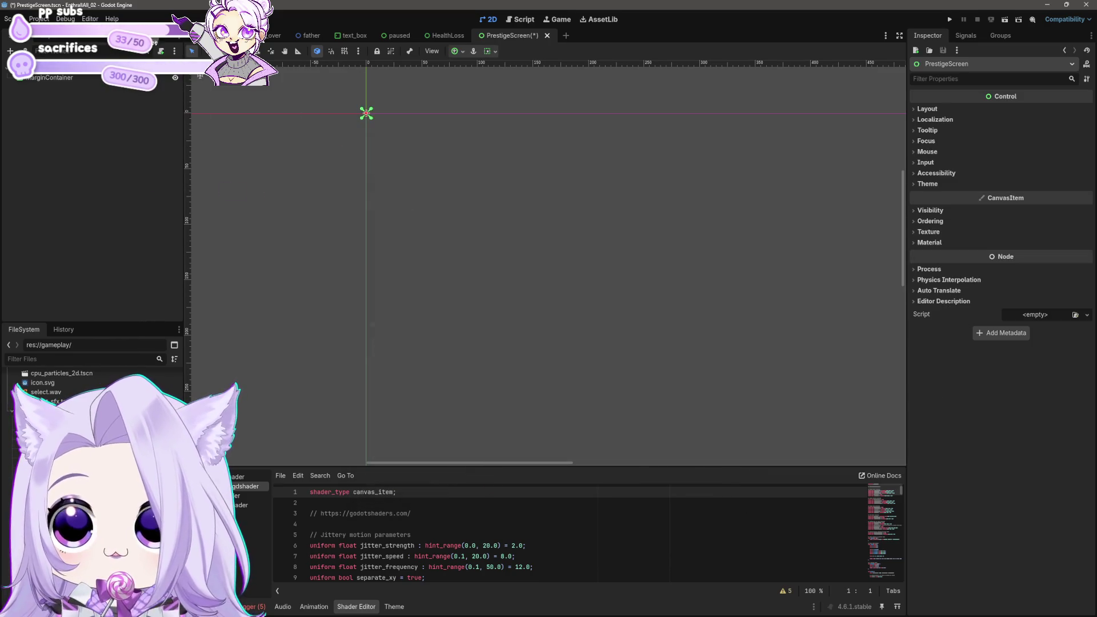
Apply Full Rect anchors to the MarginContainer, then undo the change
click(67, 79)
right_click(67, 80)
click(460, 57)
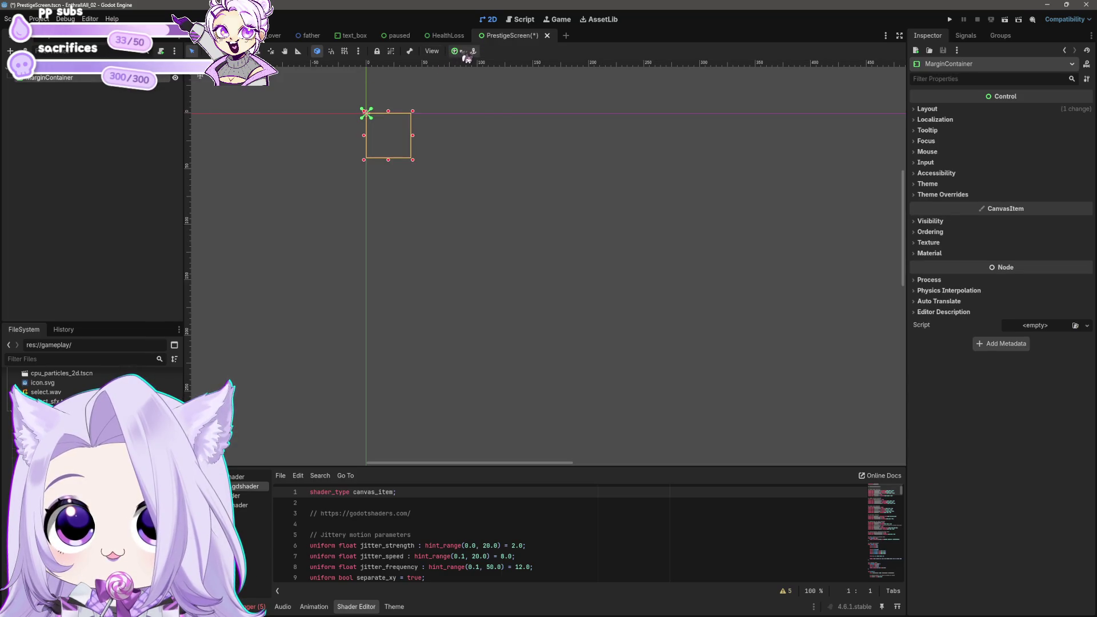
click(456, 51)
click(507, 130)
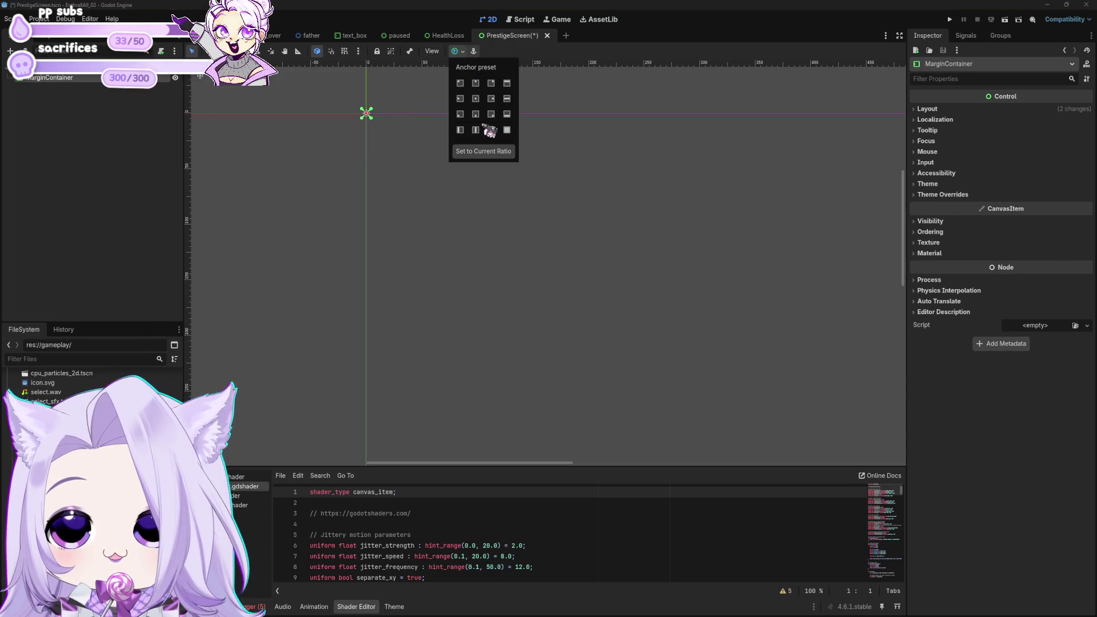
key(Escape)
key(ctrl+z)
Try Full Rect on the root Control, undo it, and reapply Full Rect to the MarginContainer
click(57, 65)
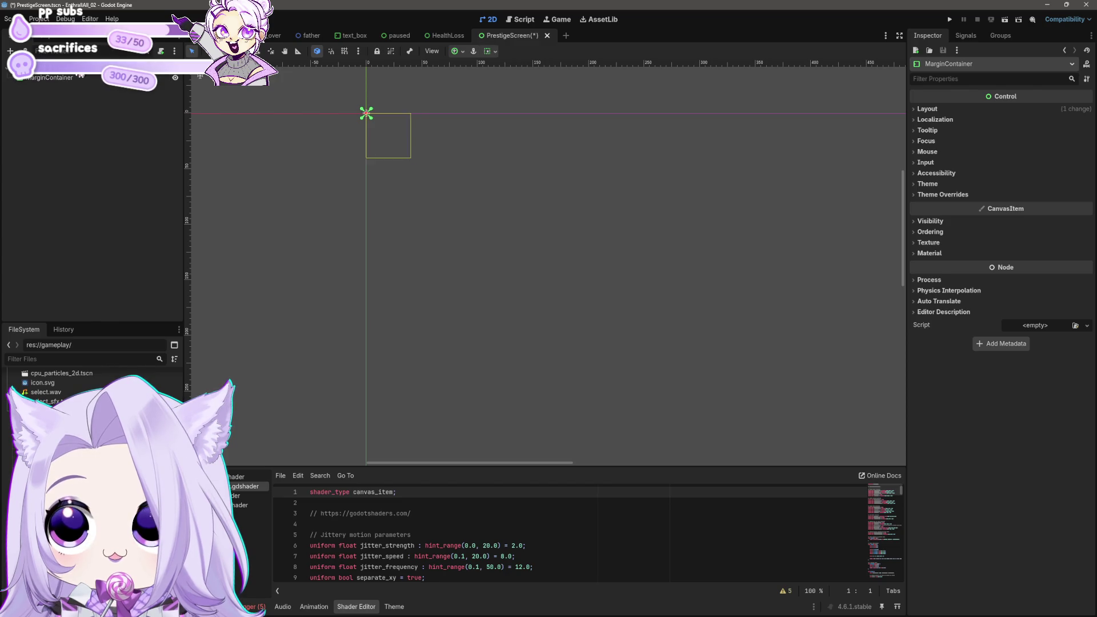
click(456, 50)
click(506, 130)
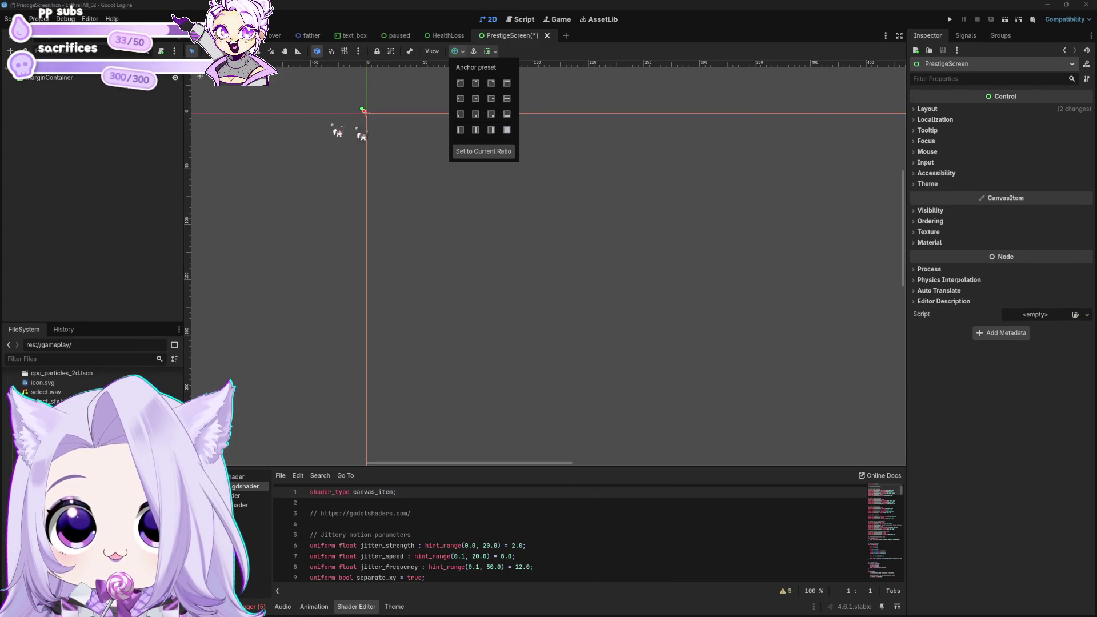
key(Escape)
key(ctrl+z)
click(456, 51)
click(506, 131)
scroll(448, 155, down, 2)
scroll(560, 258, down, 3)
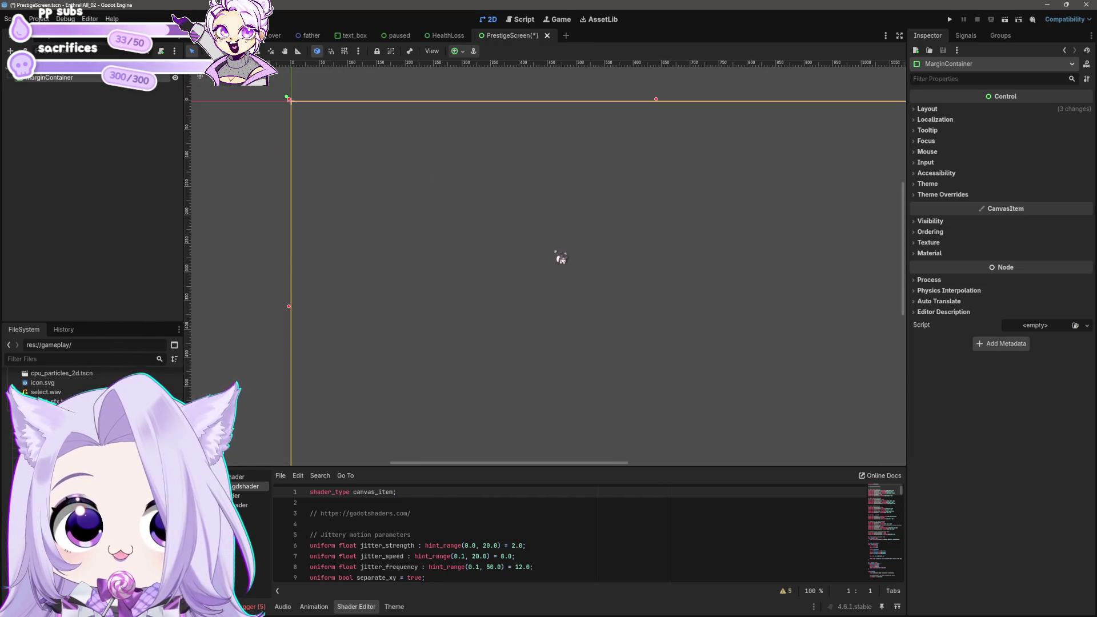
Copy the TextureRect, ColorRect and TextureRect background nodes from gameplay.tscn
right_click(55, 84)
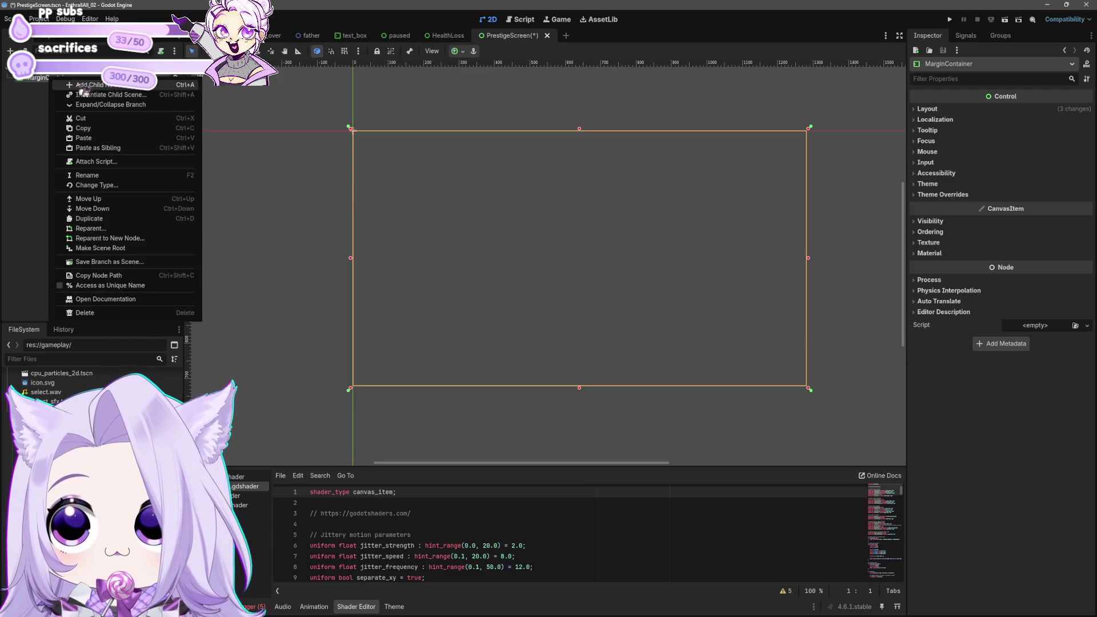
click(79, 90)
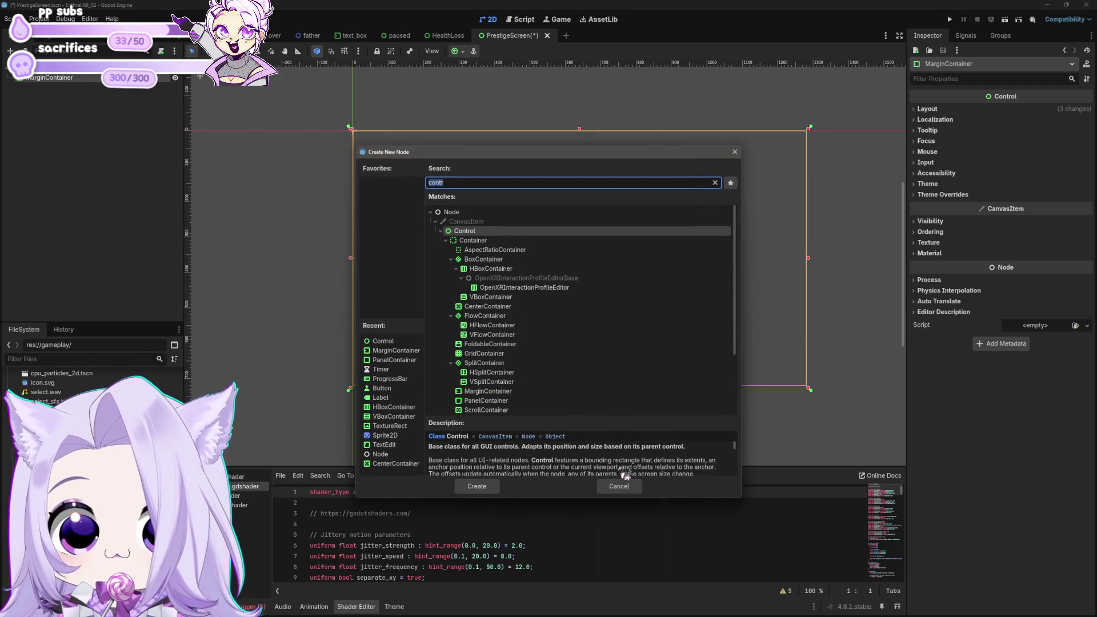
click(618, 486)
key(ctrl+Tab)
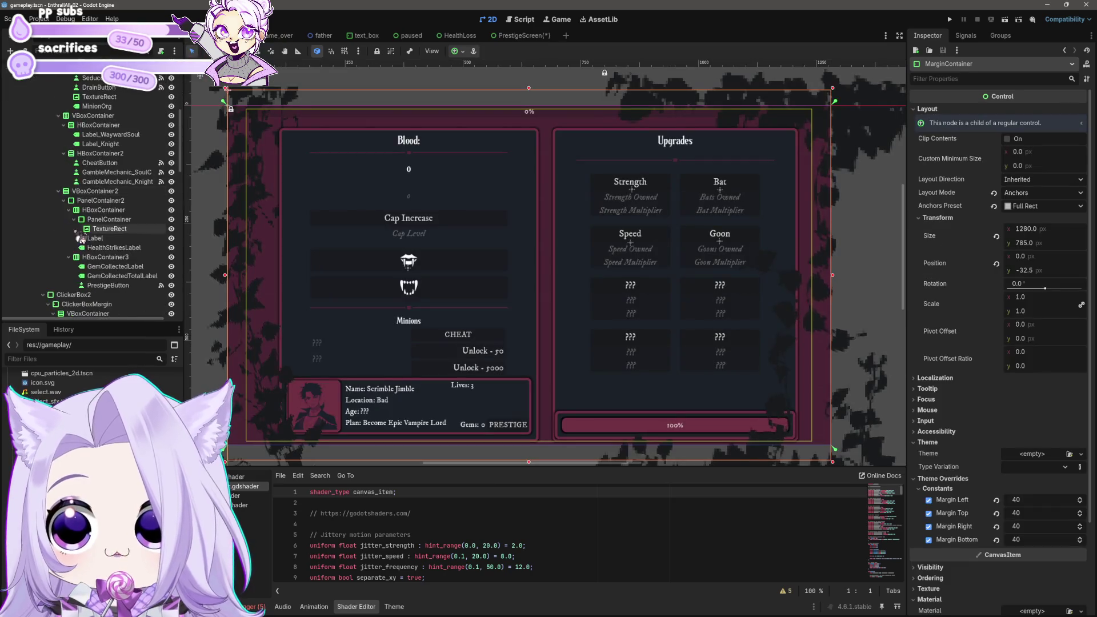
click(48, 164)
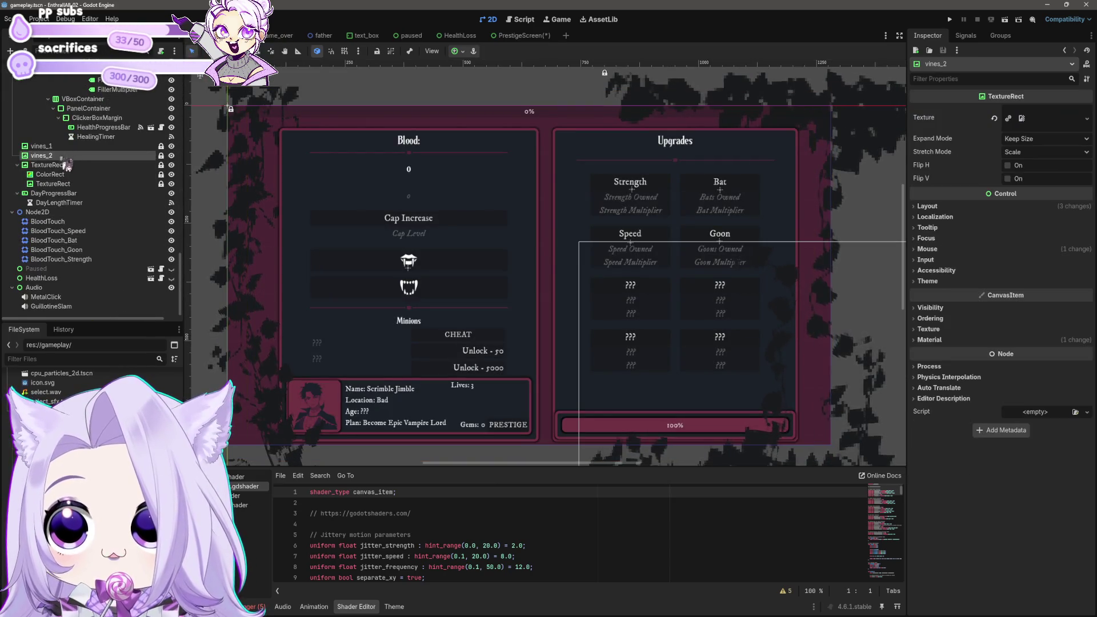
shift+click(54, 183)
key(ctrl+c)
click(524, 35)
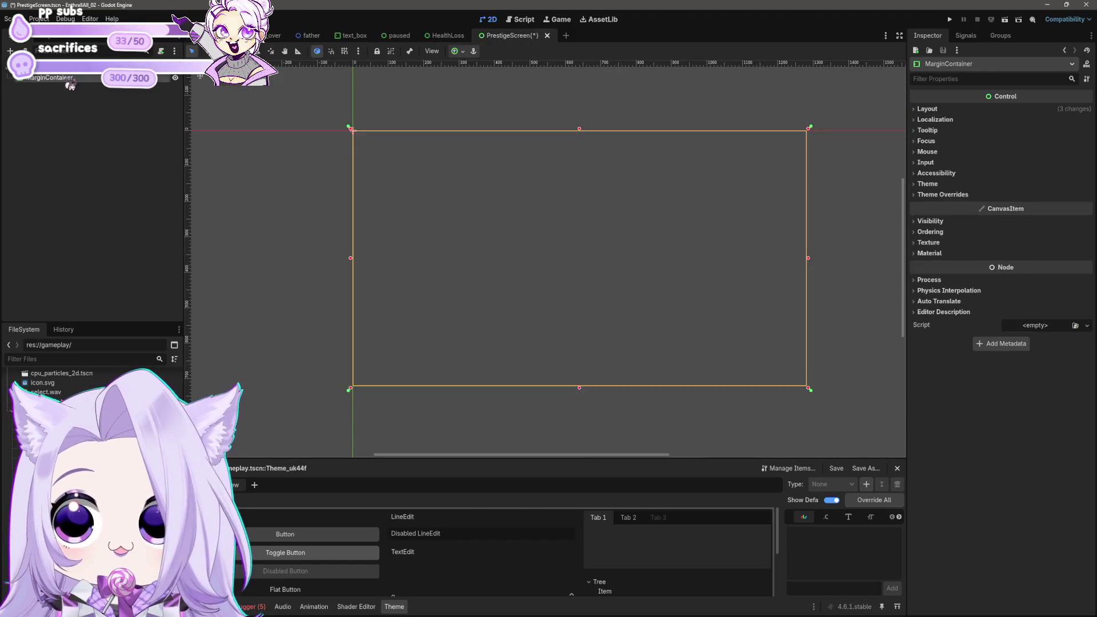
Paste the background nodes under MarginContainer, recentre the view, and save PrestigeScreen
key(ctrl+v)
click(265, 265)
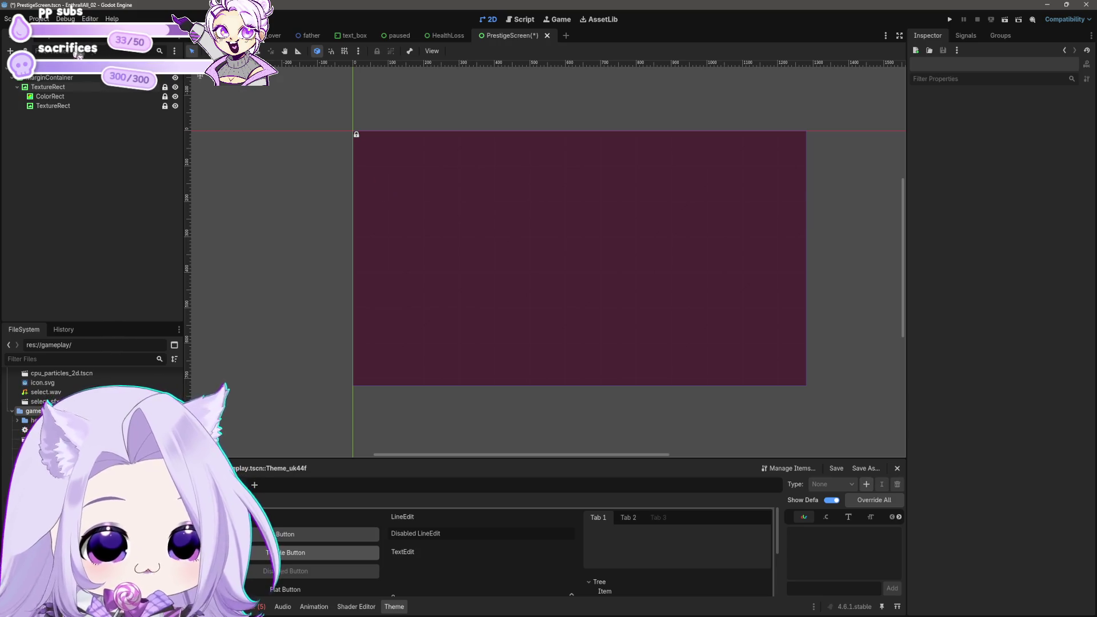
click(51, 69)
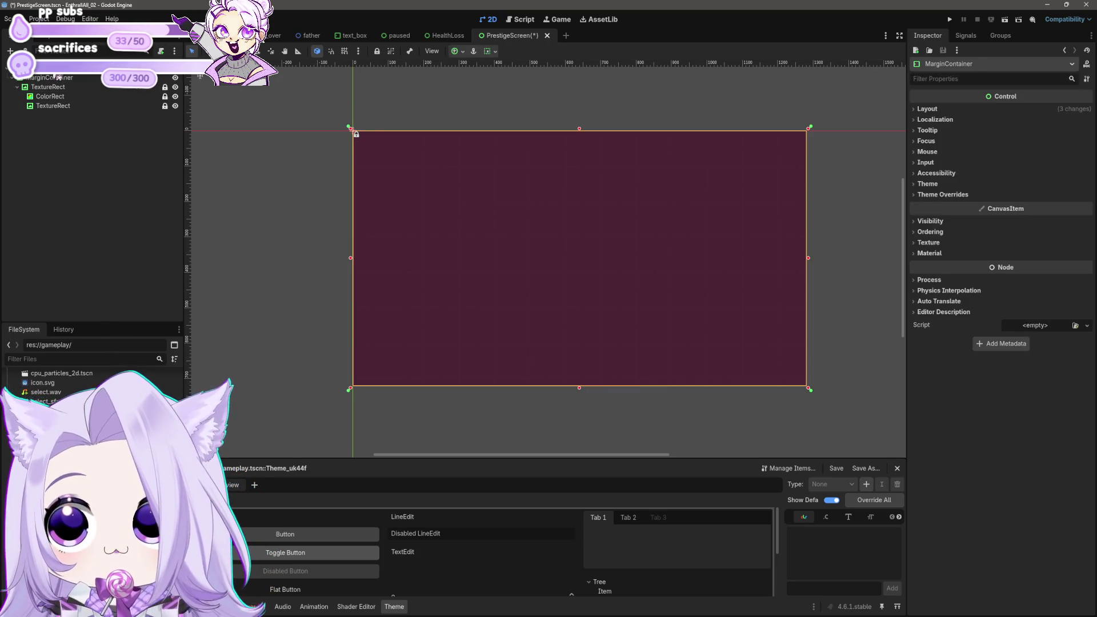
scroll(457, 235, up, 2)
scroll(486, 210, down, 2)
scroll(502, 283, up, 3)
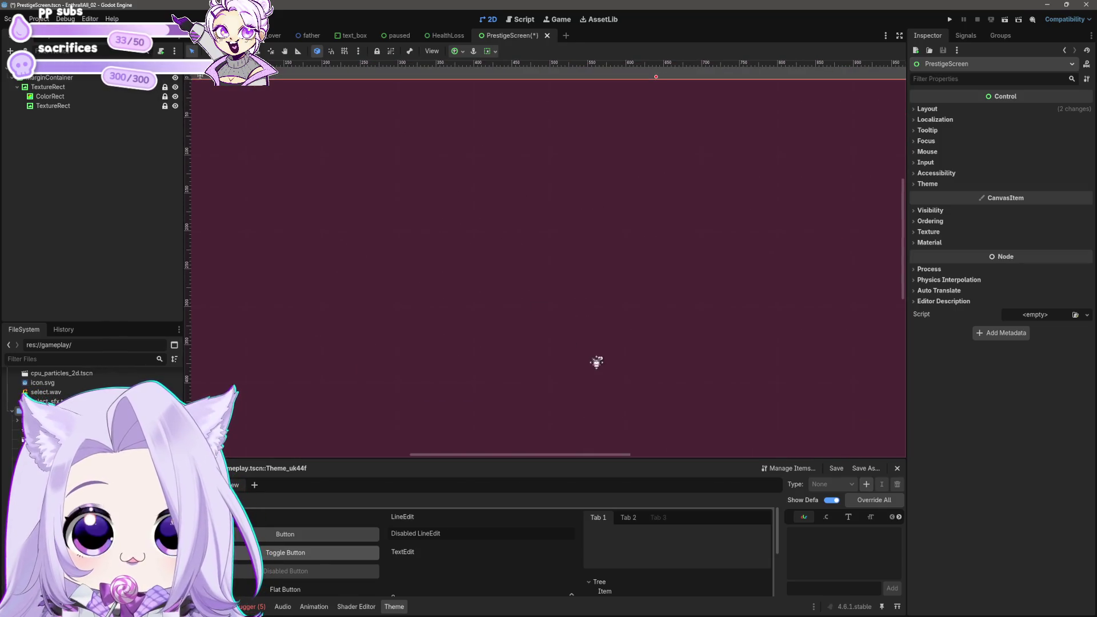
scroll(583, 343, down, 2)
scroll(574, 286, up, 1)
scroll(557, 211, down, 2)
mouse_move(549, 203)
mouse_down()
mouse_move(530, 290)
mouse_move(450, 243)
mouse_up()
click(621, 444)
key(ctrl+s)
Select the PRESTIGE button in the gameplay scene, then return to PrestigeScreen
click(217, 35)
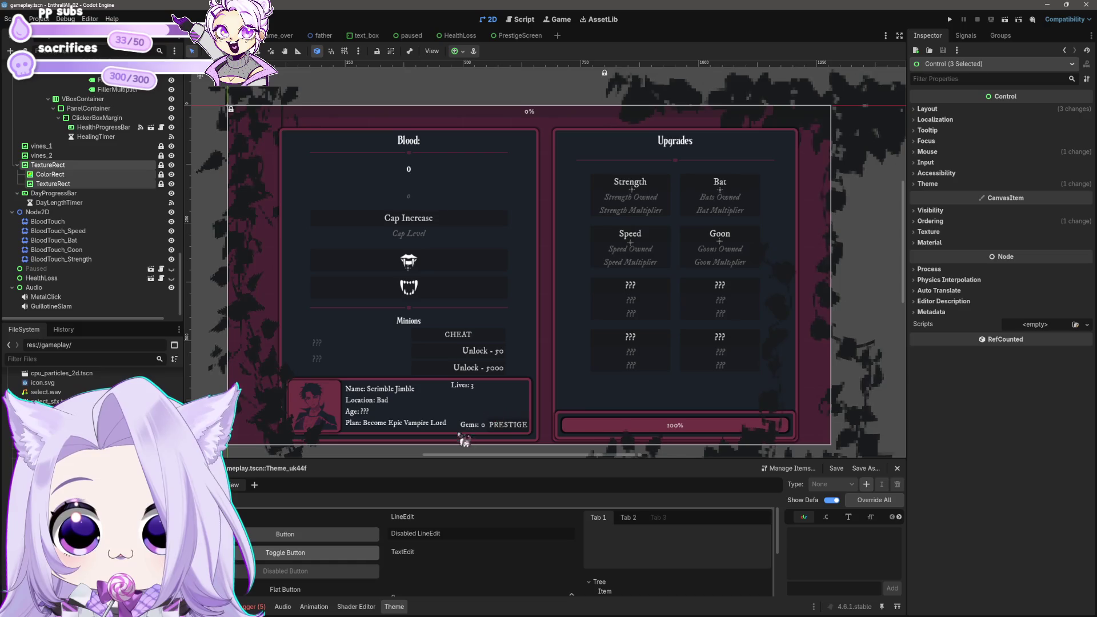
click(507, 424)
click(517, 35)
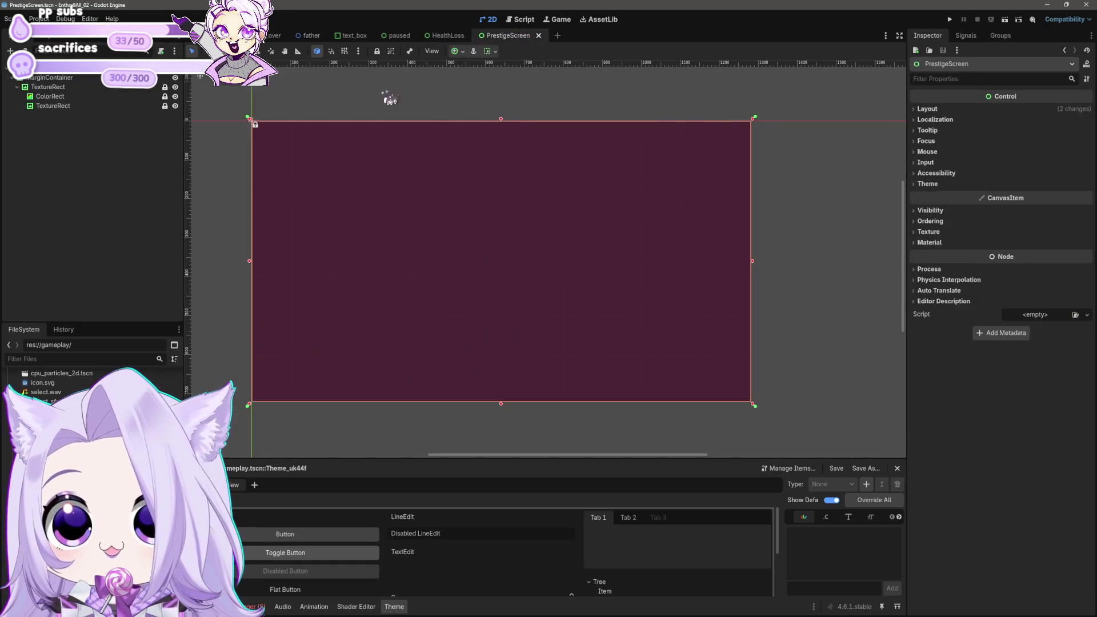
Paste the PrestigeButton into PrestigeScreen and anchor it to Center
key(ctrl+v)
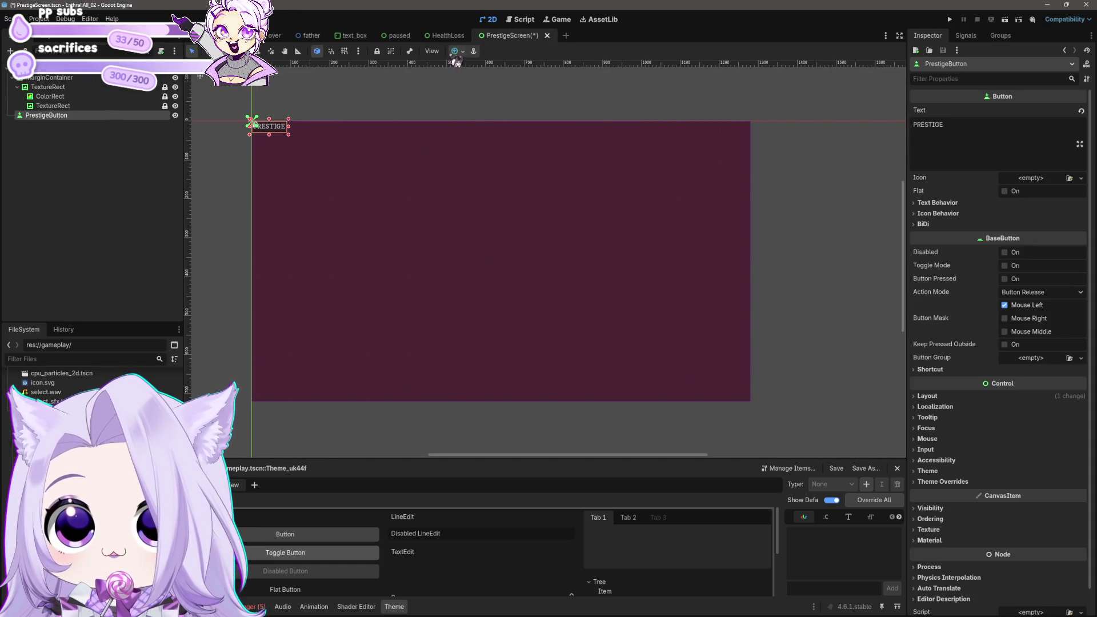
click(455, 51)
click(490, 122)
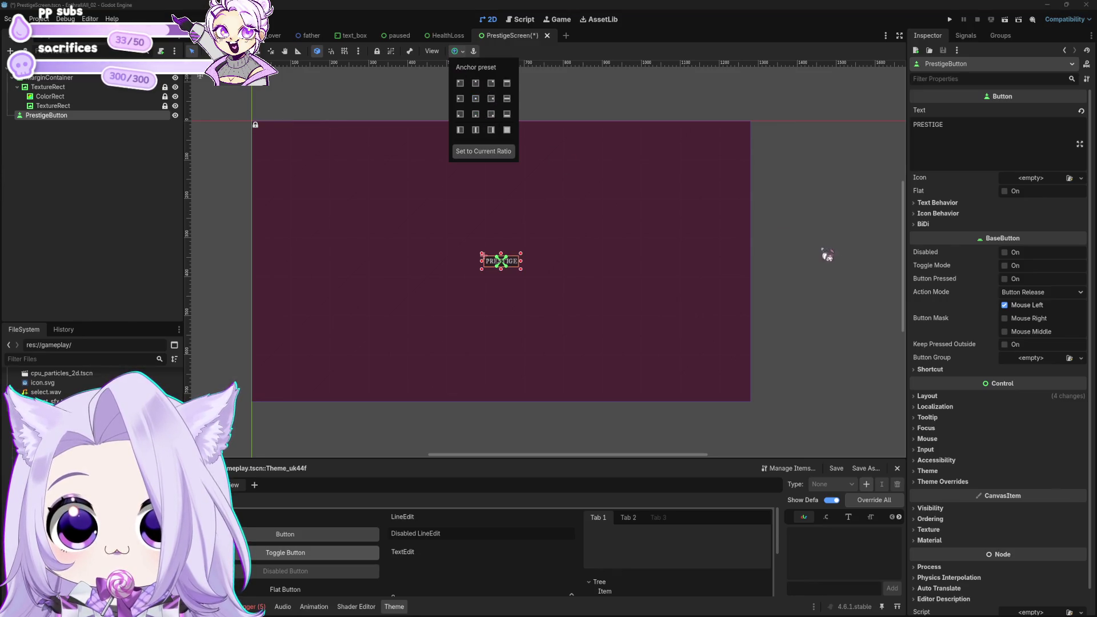
click(823, 251)
click(744, 289)
scroll(589, 286, up, 2)
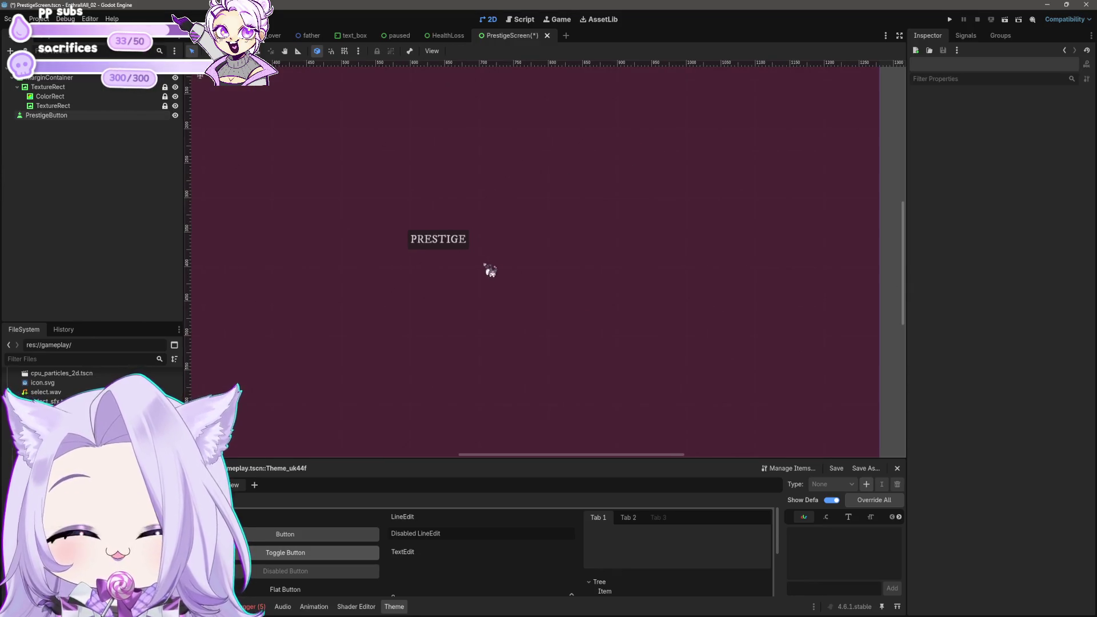
click(468, 251)
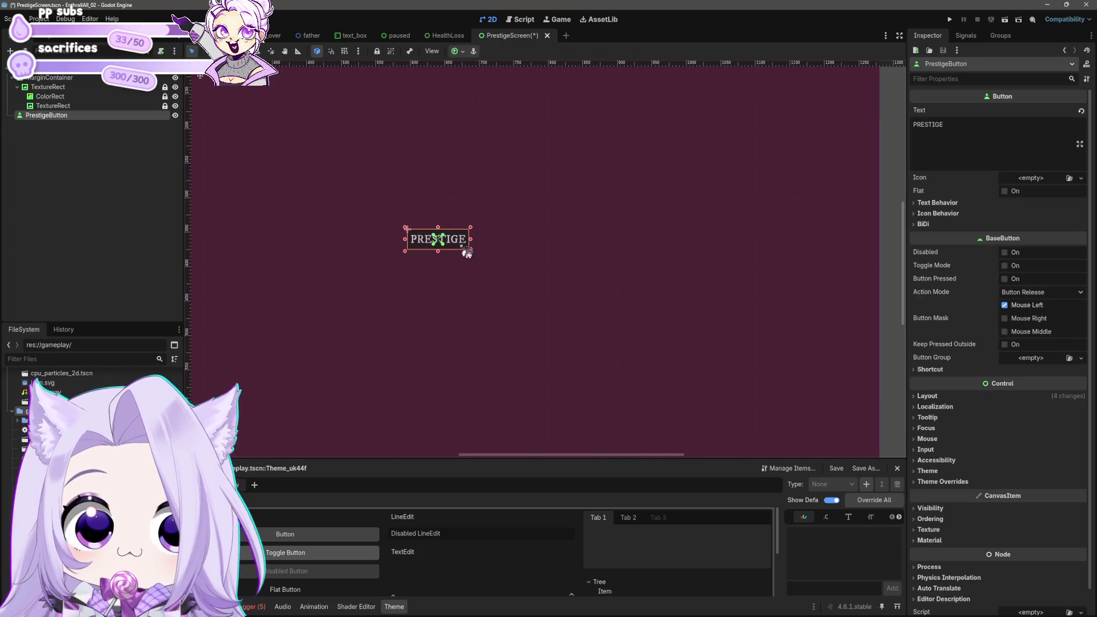
Glance at gameplay.gd, then start adding a child node under MarginContainer
click(522, 22)
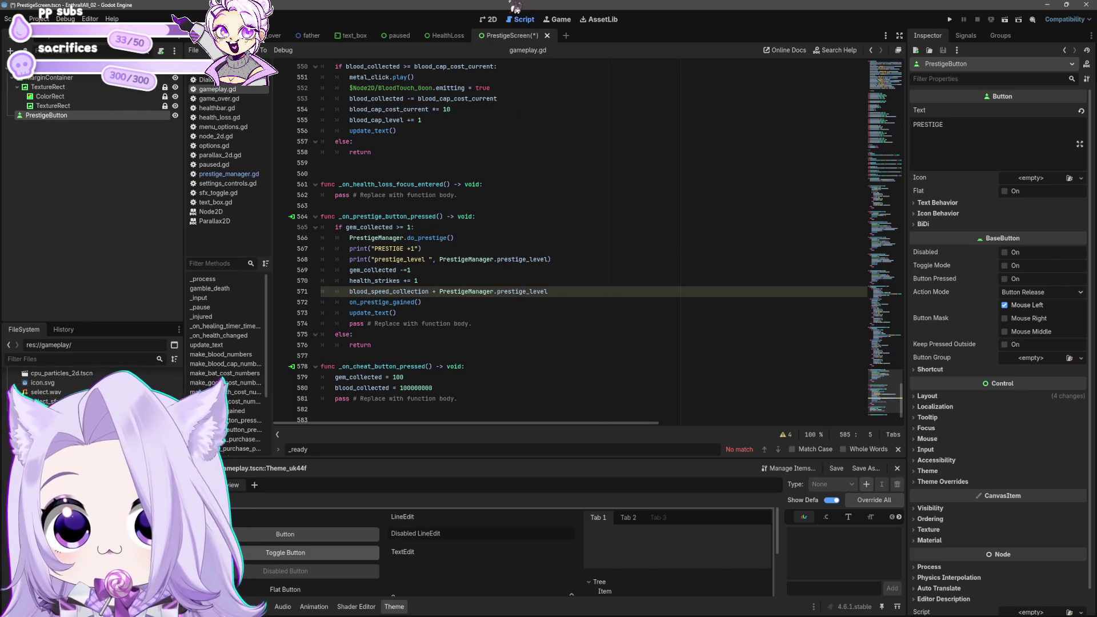
click(494, 21)
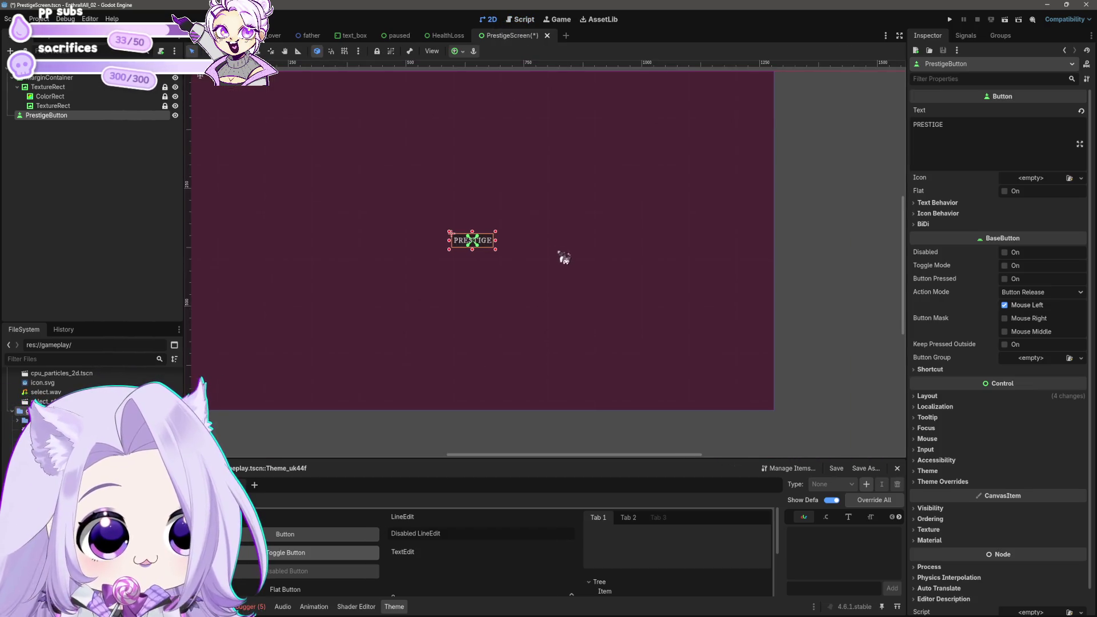
drag(558, 255, 605, 265)
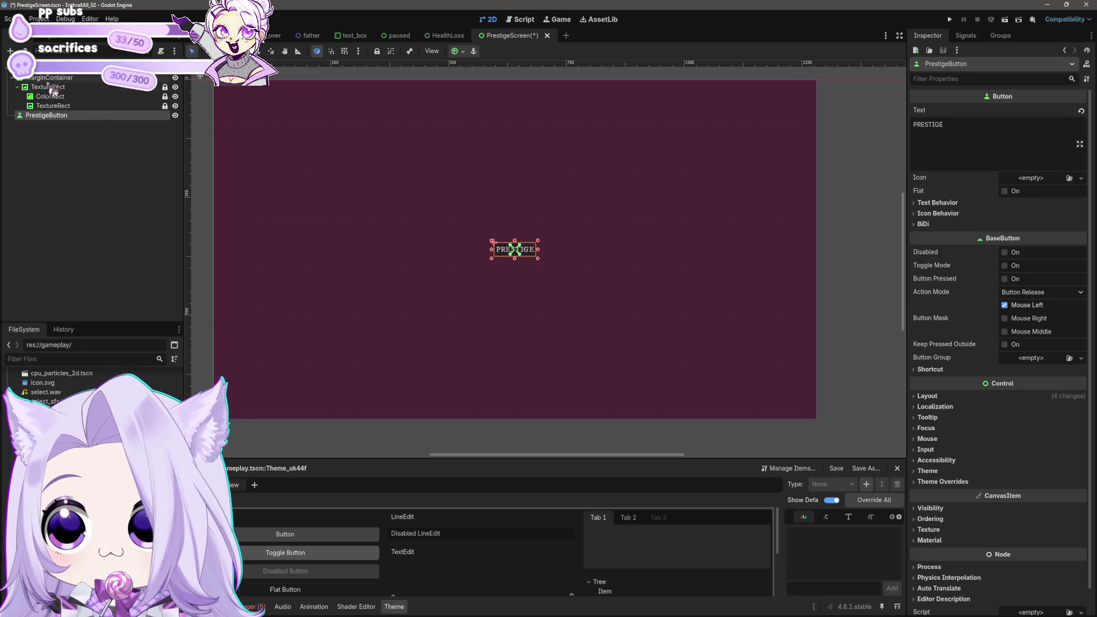
right_click(49, 78)
key(Escape)
click(57, 106)
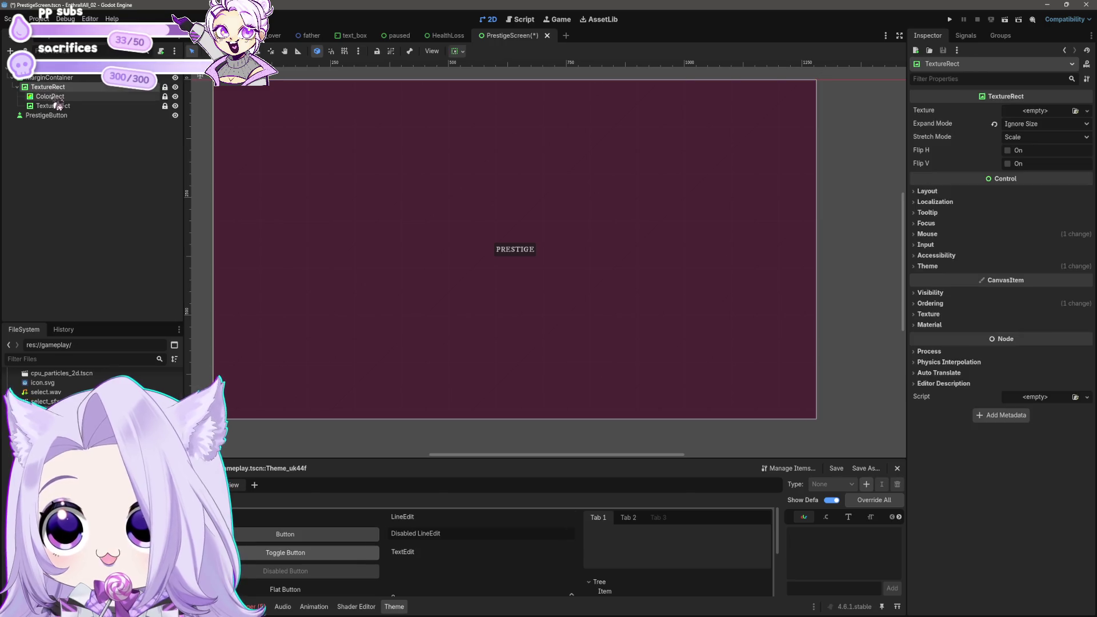
right_click(49, 78)
click(74, 86)
Create a VBoxContainer and move PrestigeButton inside it
text(cv)
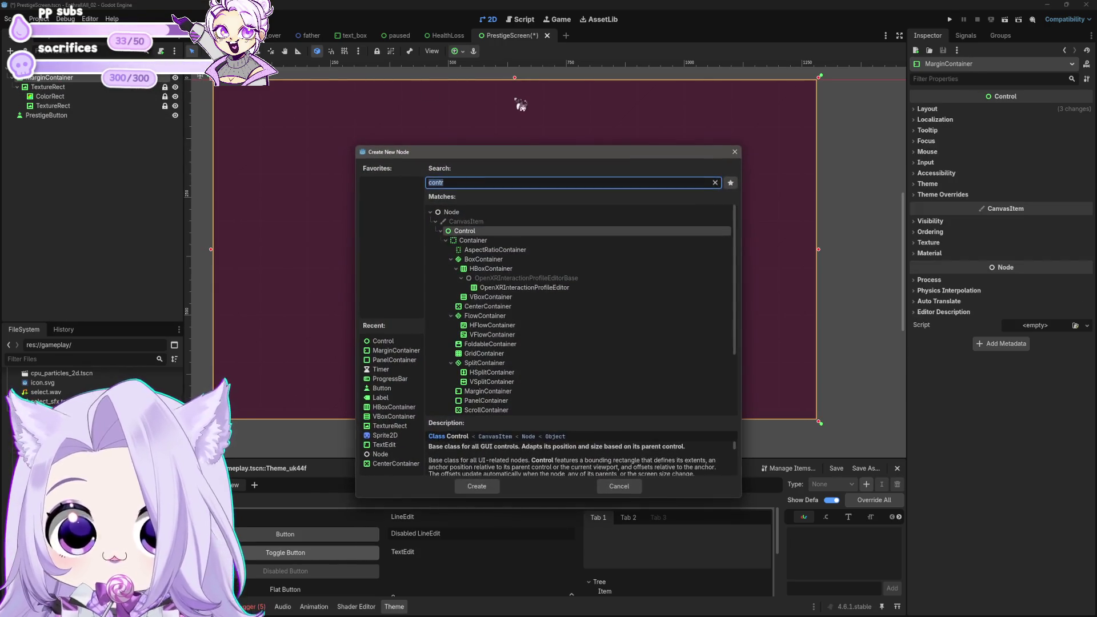
key(BackSpace)
key(BackSpace)
text(vbox)
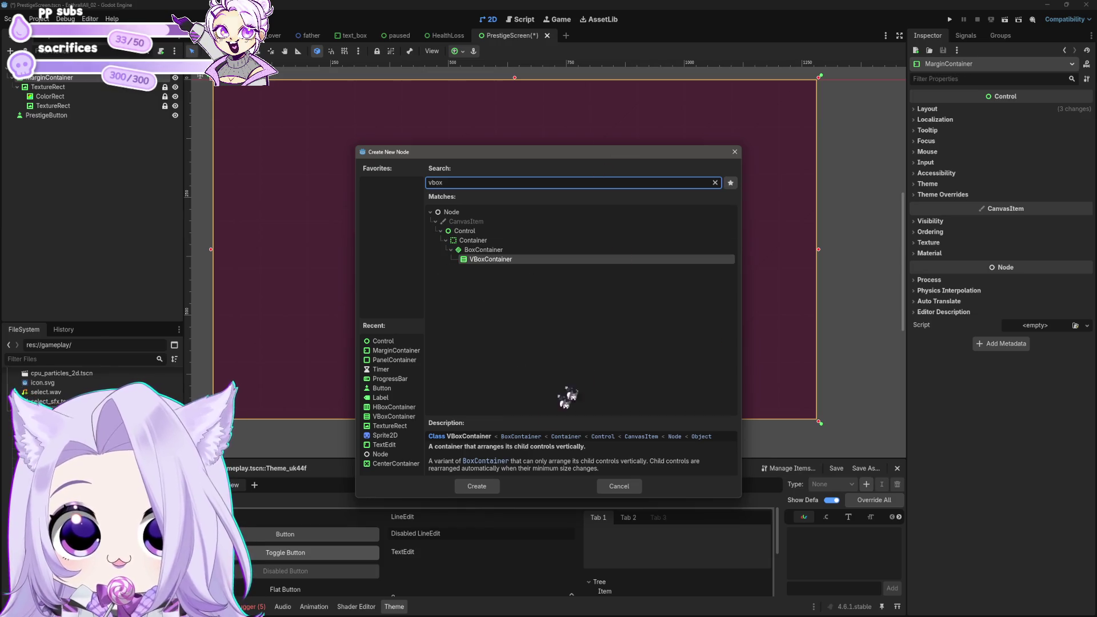
click(466, 489)
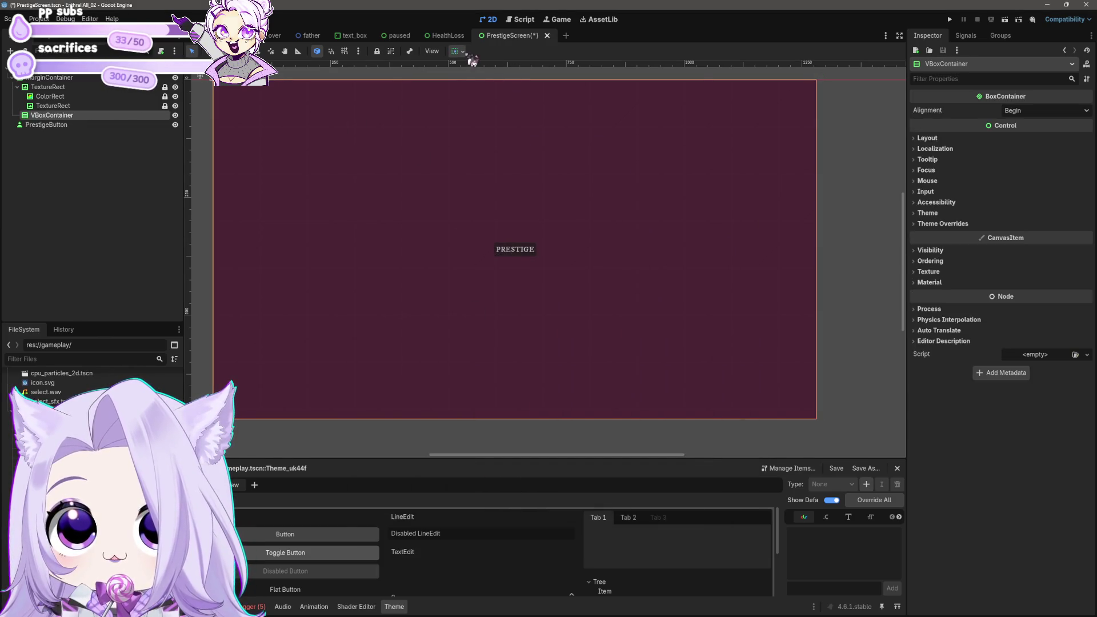
click(457, 51)
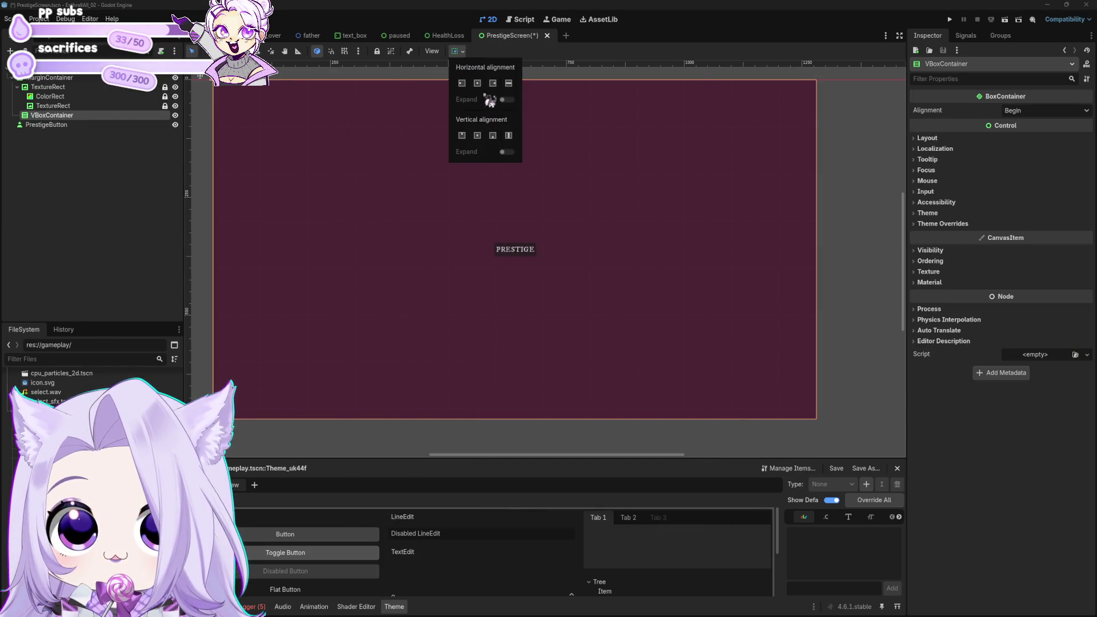
click(407, 154)
drag(57, 124, 68, 117)
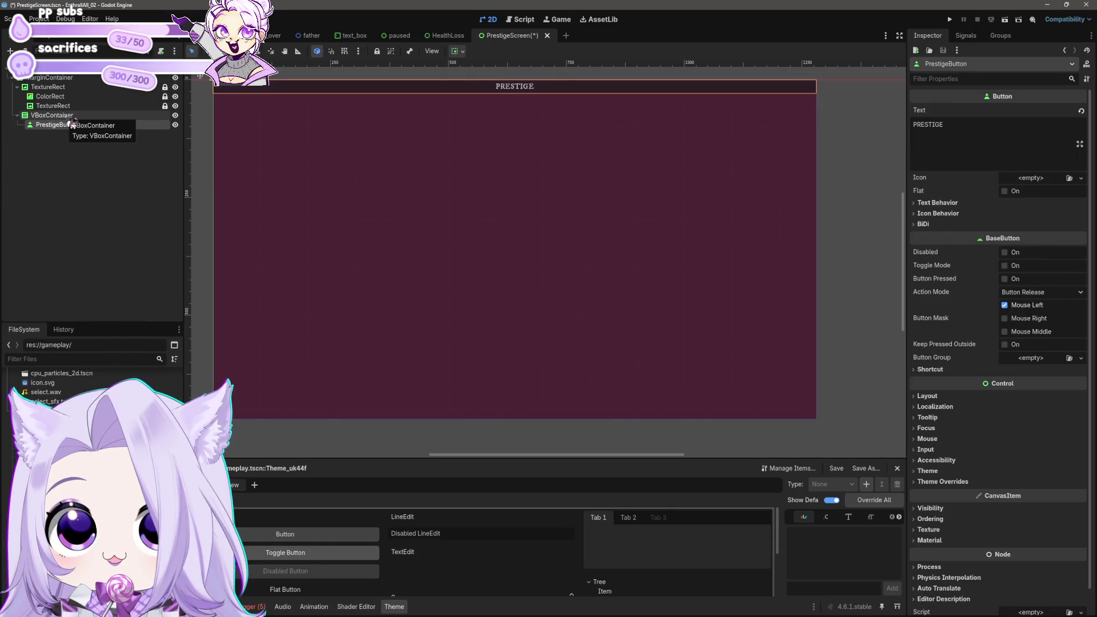
Centre the button horizontally, set the VBoxContainer's Alignment to Center, and save
click(457, 52)
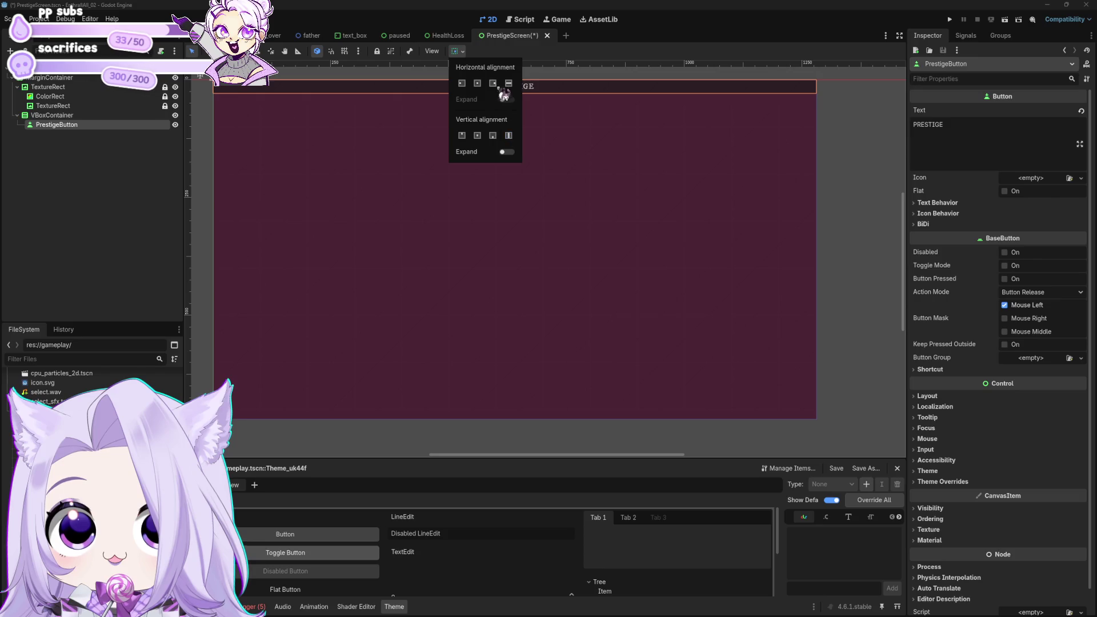
click(478, 83)
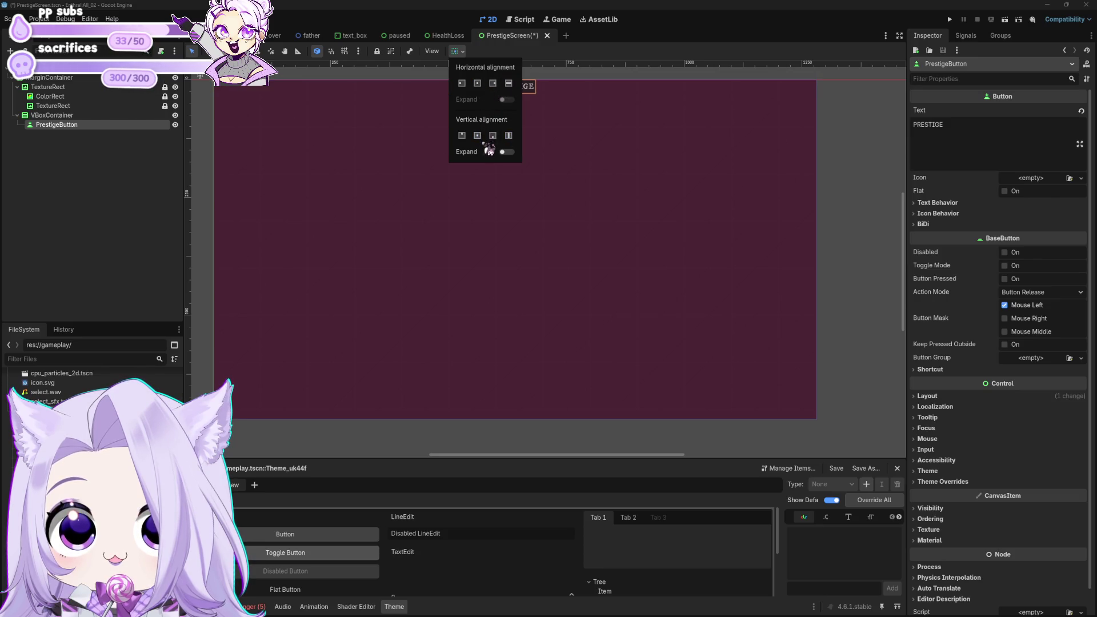
click(523, 111)
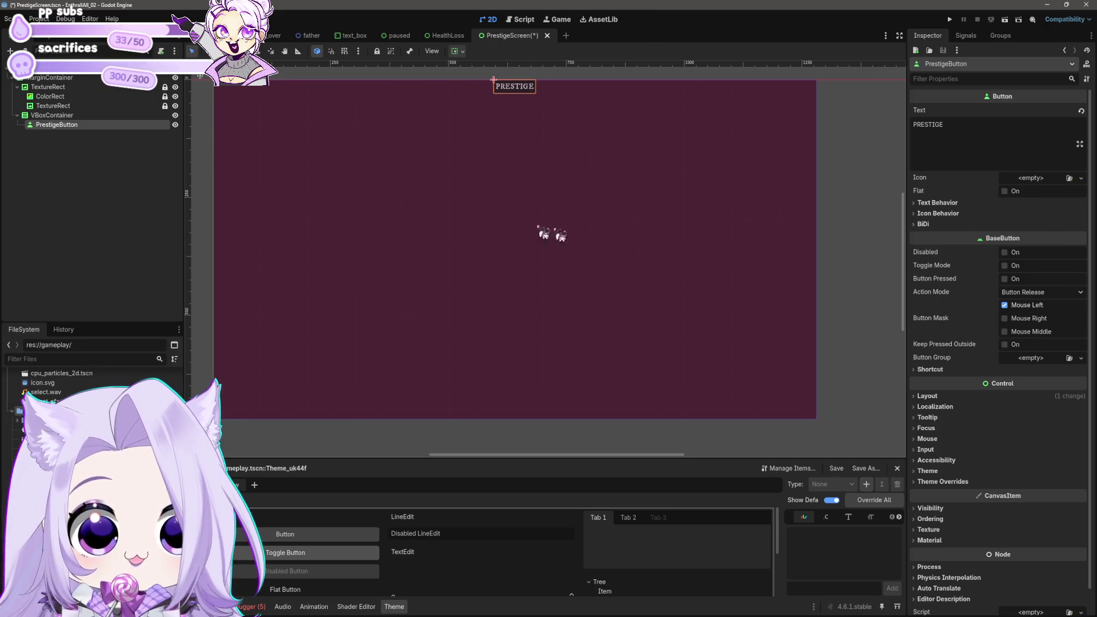
click(63, 116)
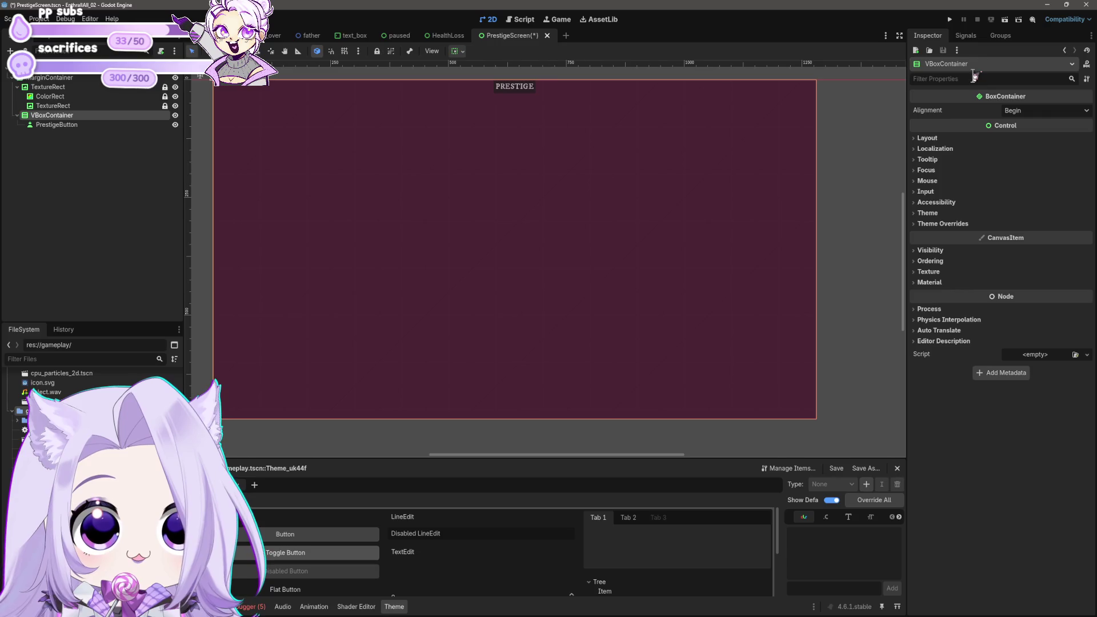
click(1028, 110)
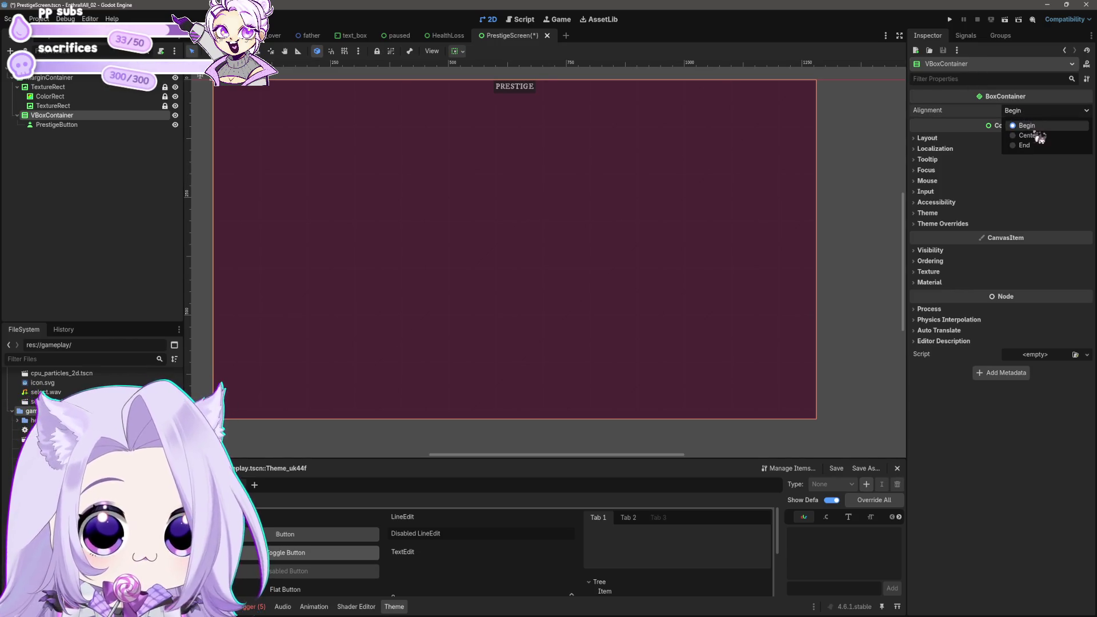
click(1037, 135)
scroll(556, 263, up, 2)
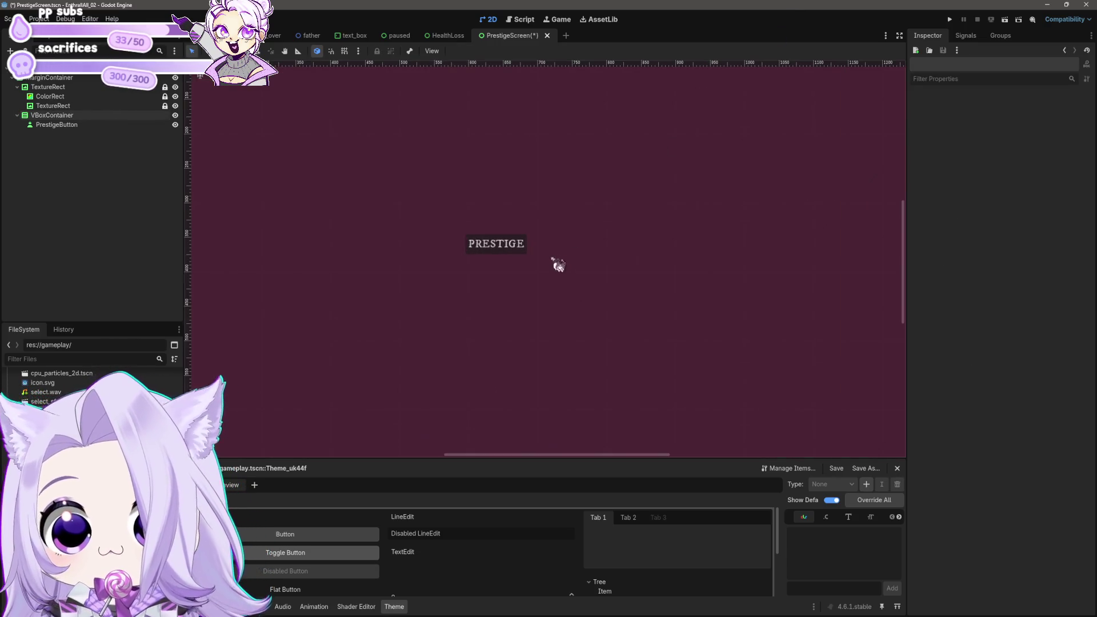
click(521, 247)
key(ctrl+s)
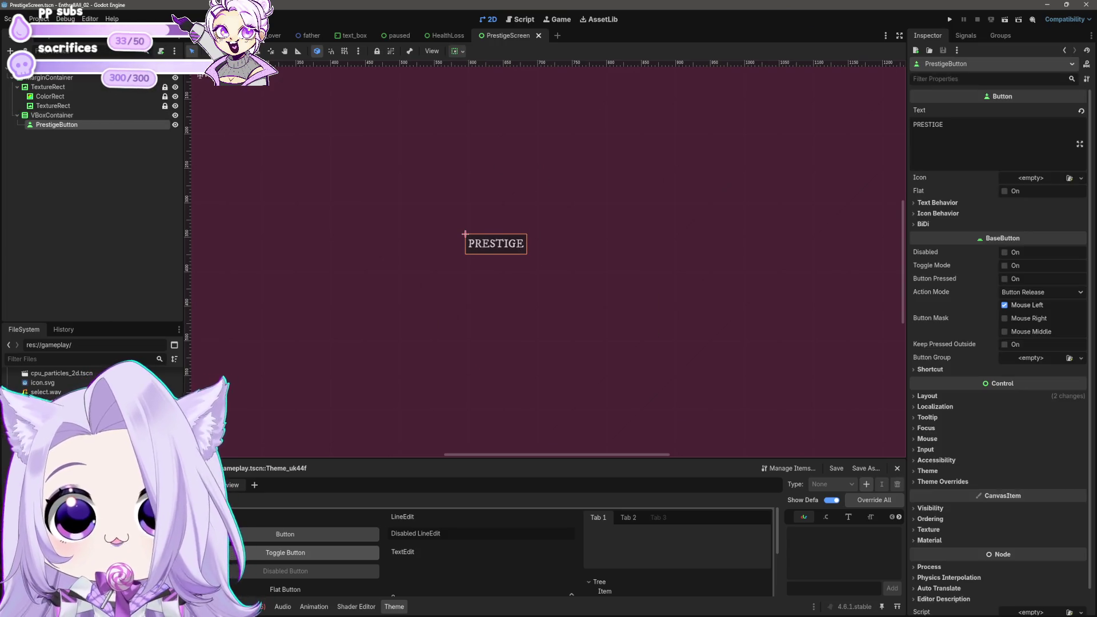
Start connecting the button's pressed() signal from the Node Signals tab, then cancel
click(966, 35)
click(945, 97)
double_click(945, 96)
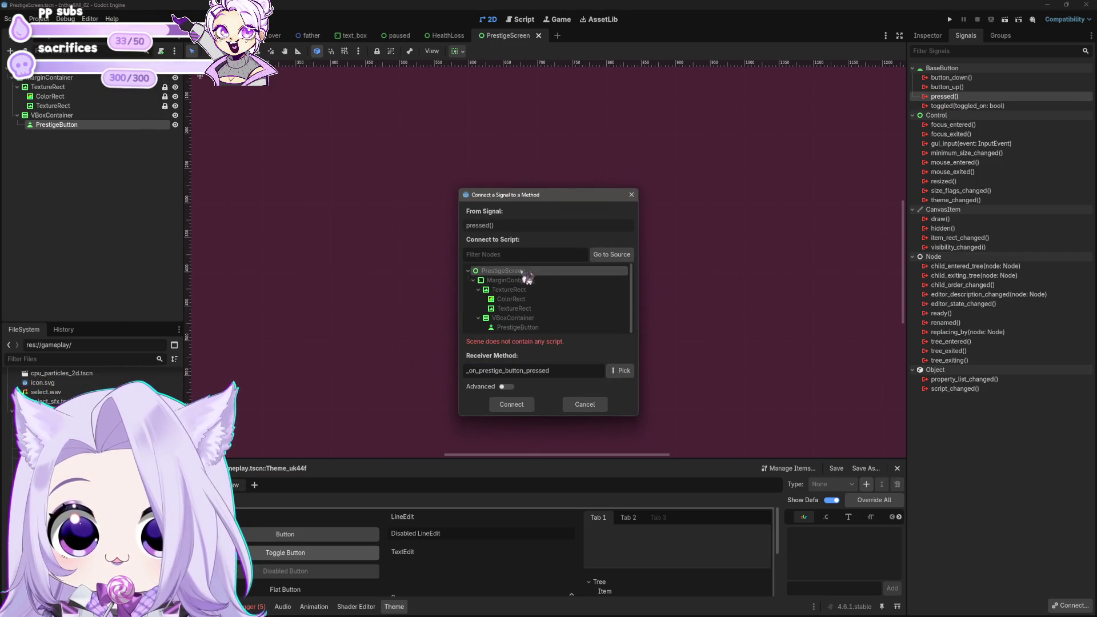
click(584, 403)
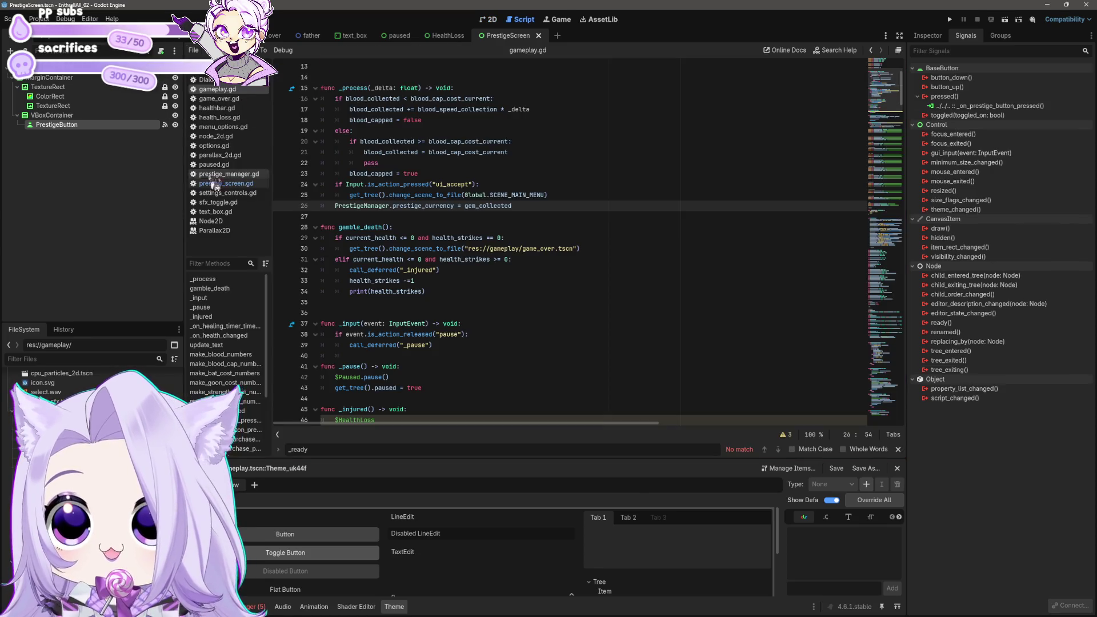
In prestige_screen.gd, add a health_strikes line below gameplay.gemcollected and check the line 3 error
click(226, 184)
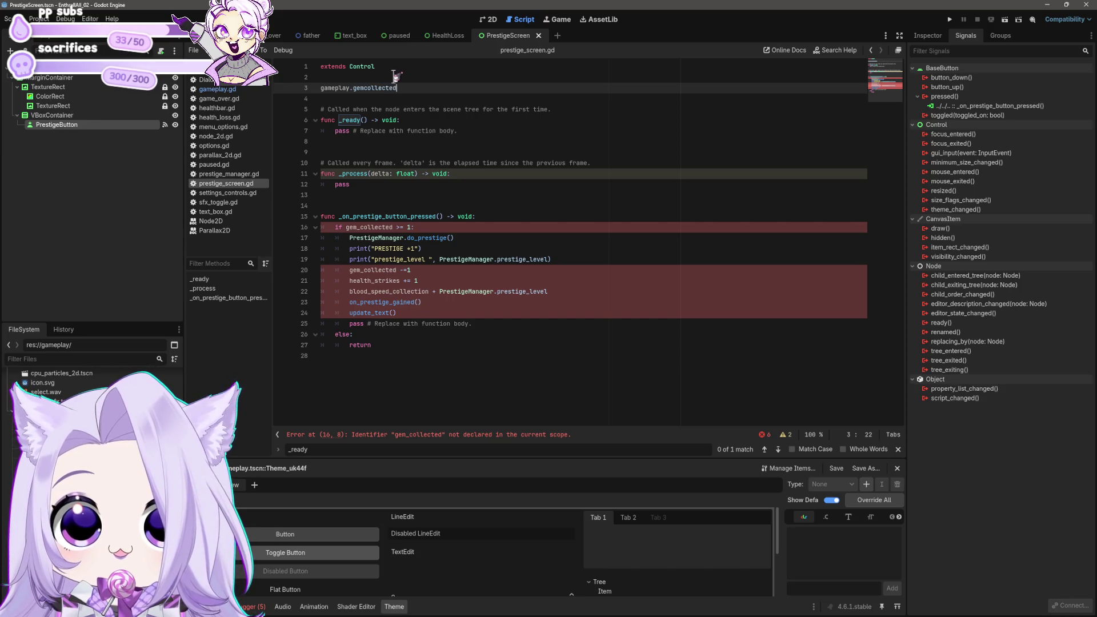
key(Return)
text(health)
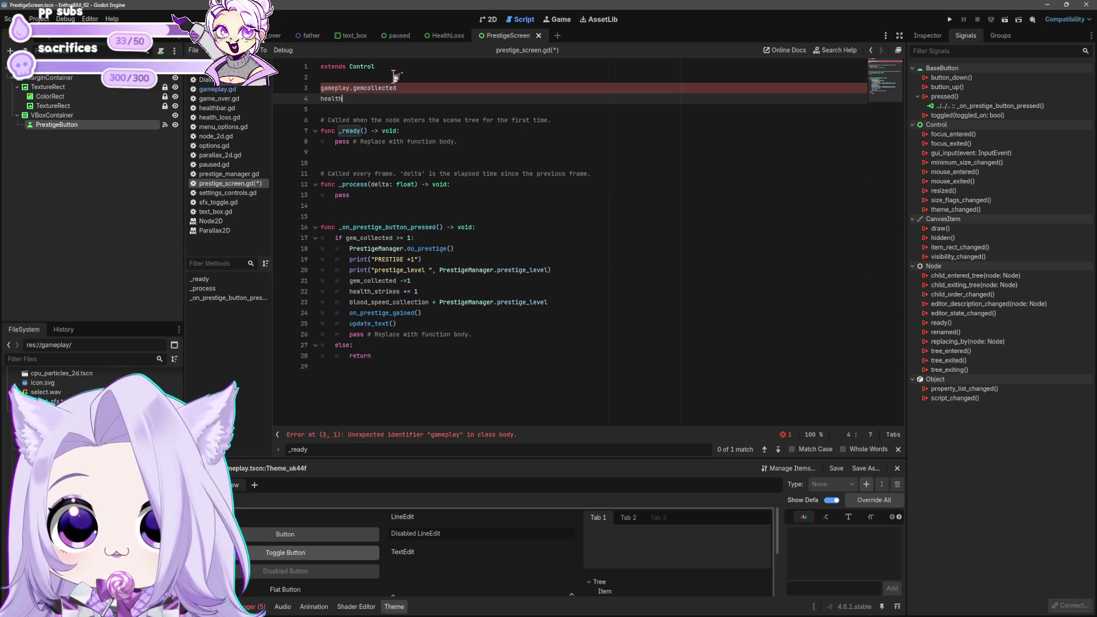
key(ctrl+BackSpace)
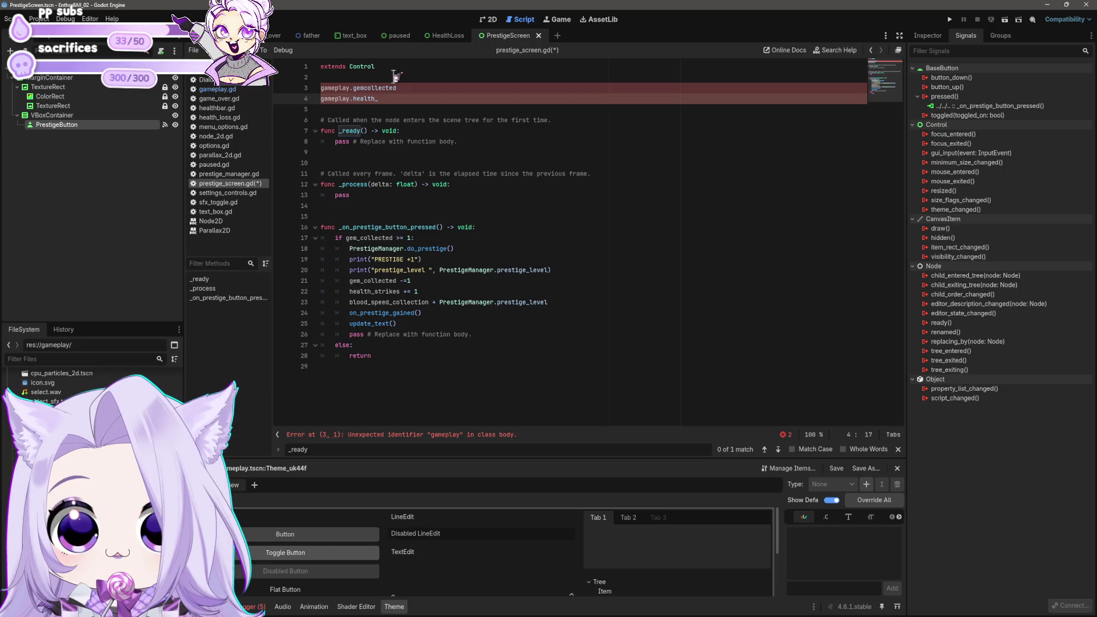
text(strikes)
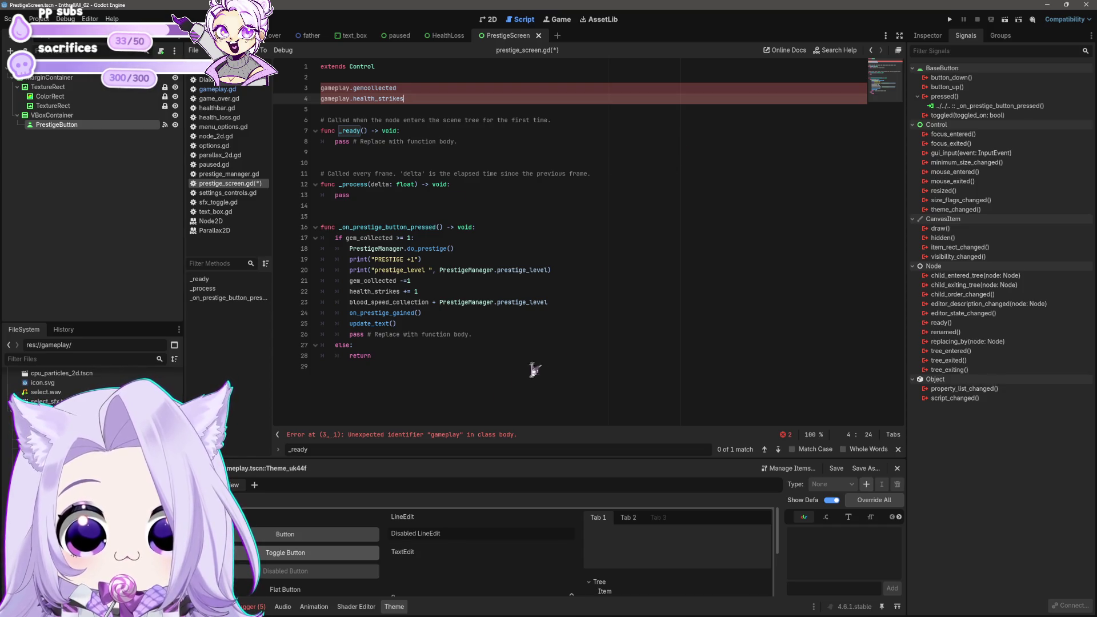
click(471, 435)
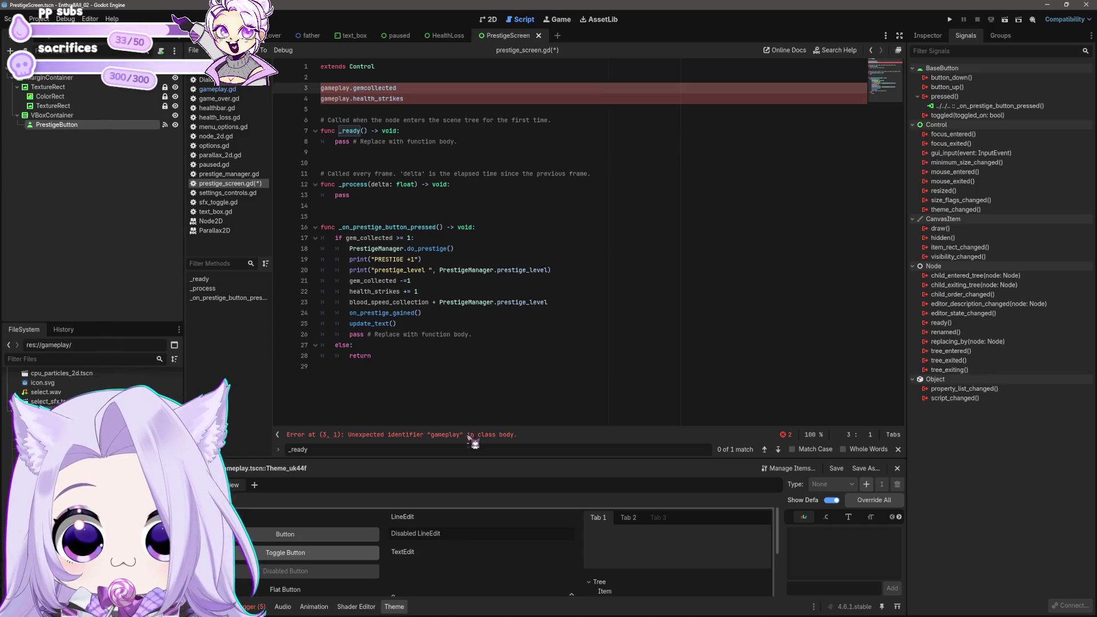
Check gameplay.gd's variables, then delete stray lines 3–4 from prestige_screen.gd
click(228, 89)
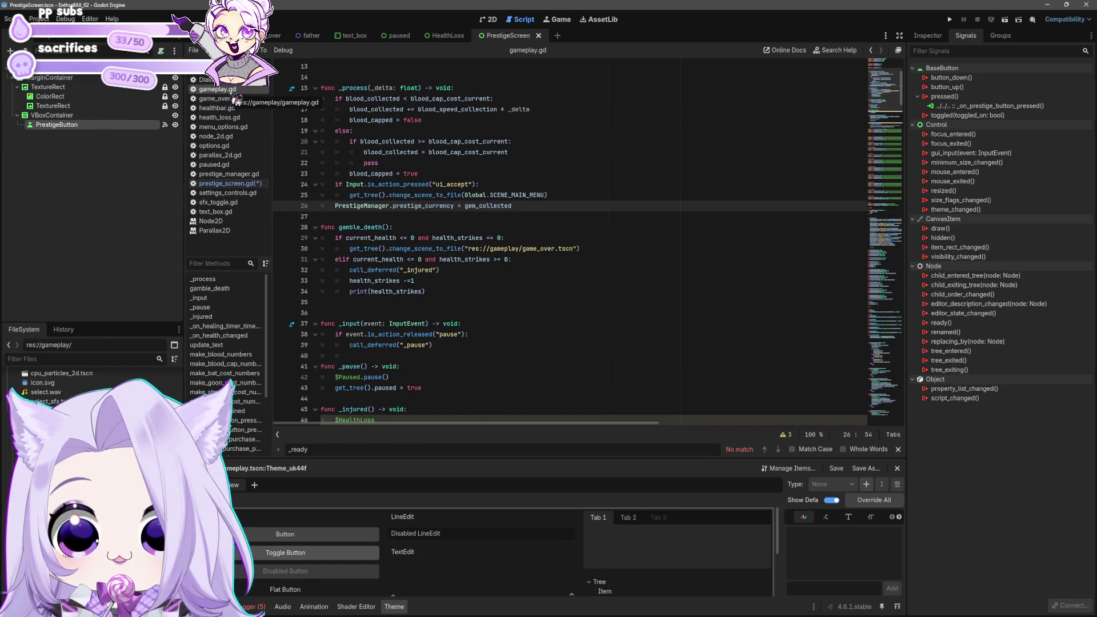
click(252, 185)
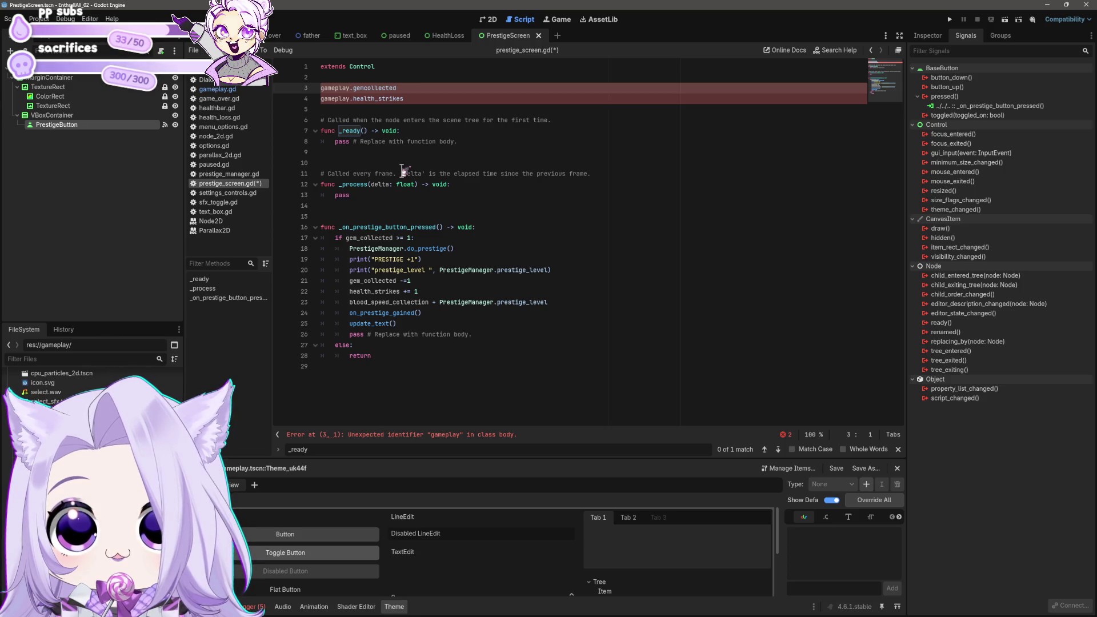
click(426, 95)
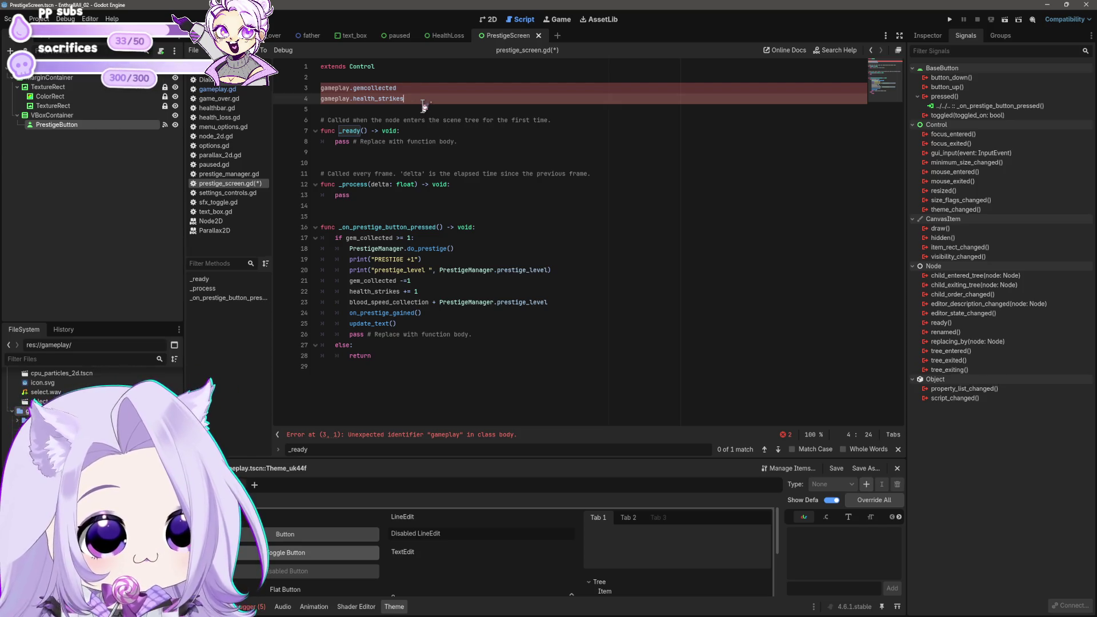
mouse_move(424, 103)
mouse_down()
mouse_move(293, 80)
mouse_move(294, 91)
mouse_up()
key(BackSpace)
key(BackSpace)
key(Delete)
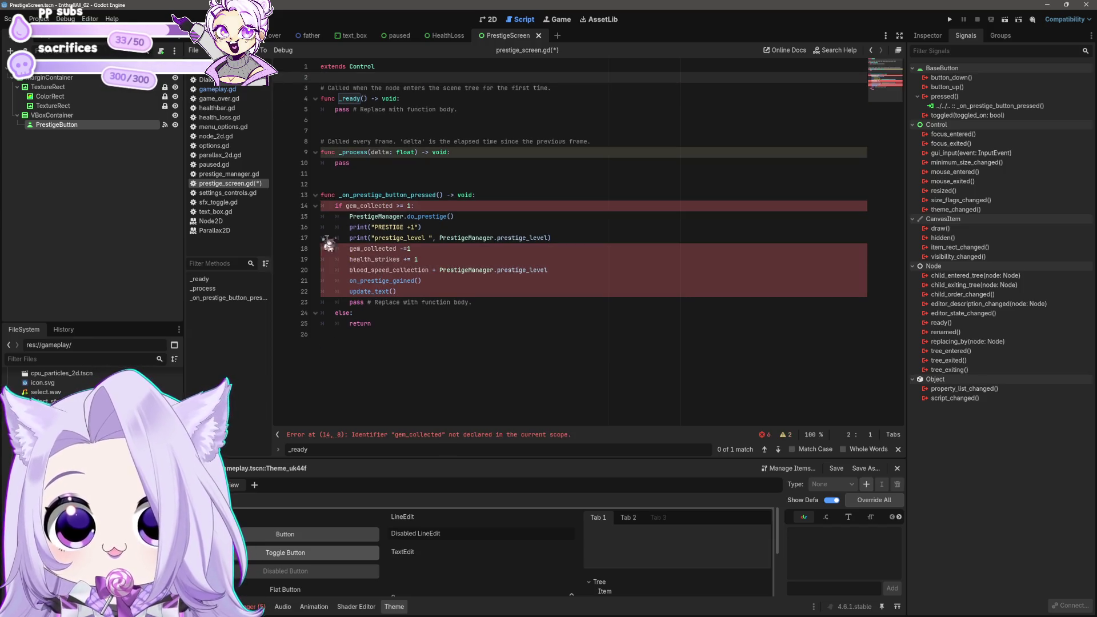
Prefix gem_collected, health_strikes, blood_speed_collection and the if condition with 'gameplay.', then save
click(348, 249)
text(gameplay.)
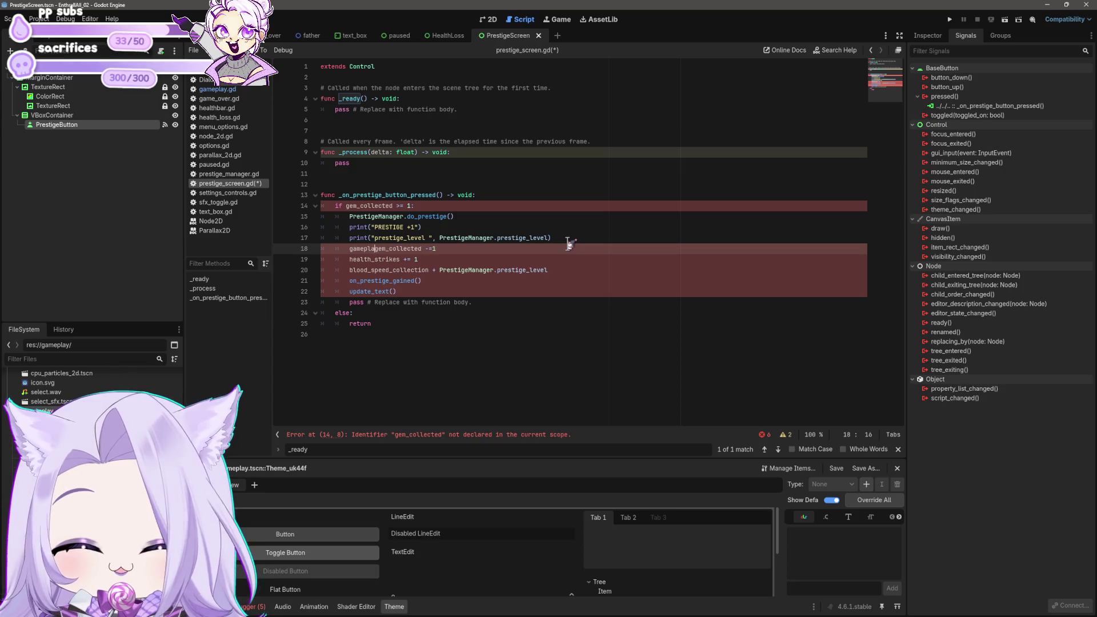
key(Down)
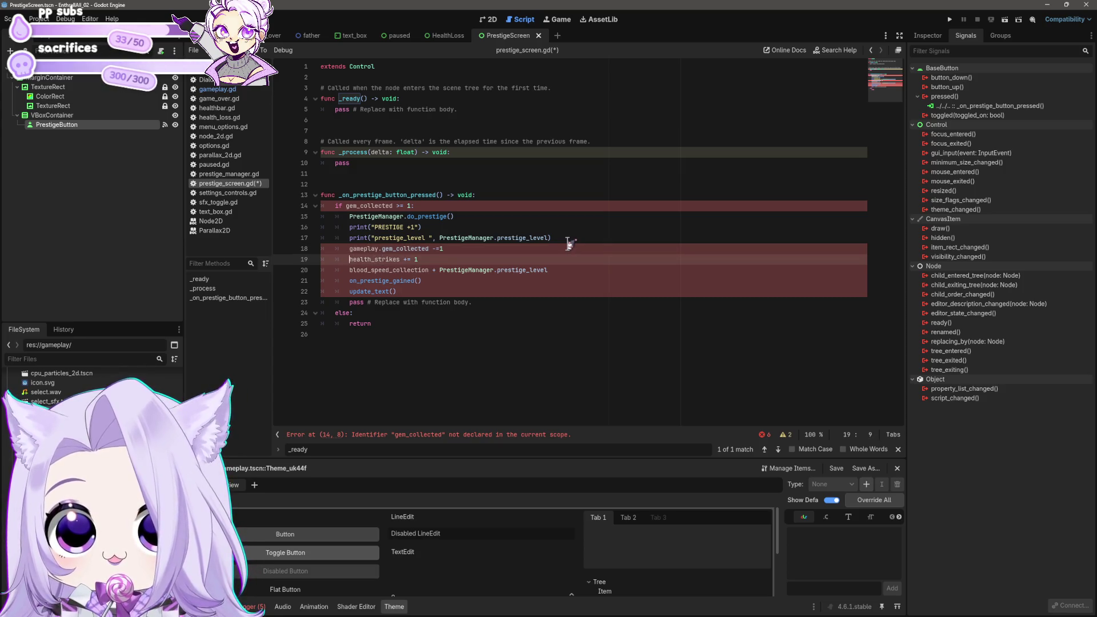
text(gameplay.)
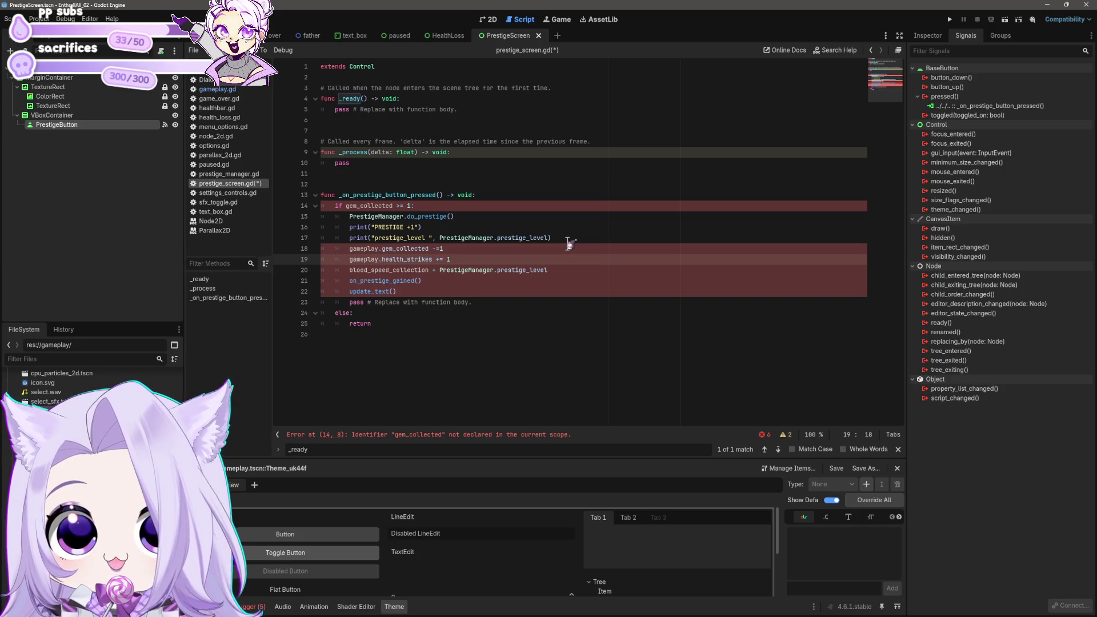
key(Down)
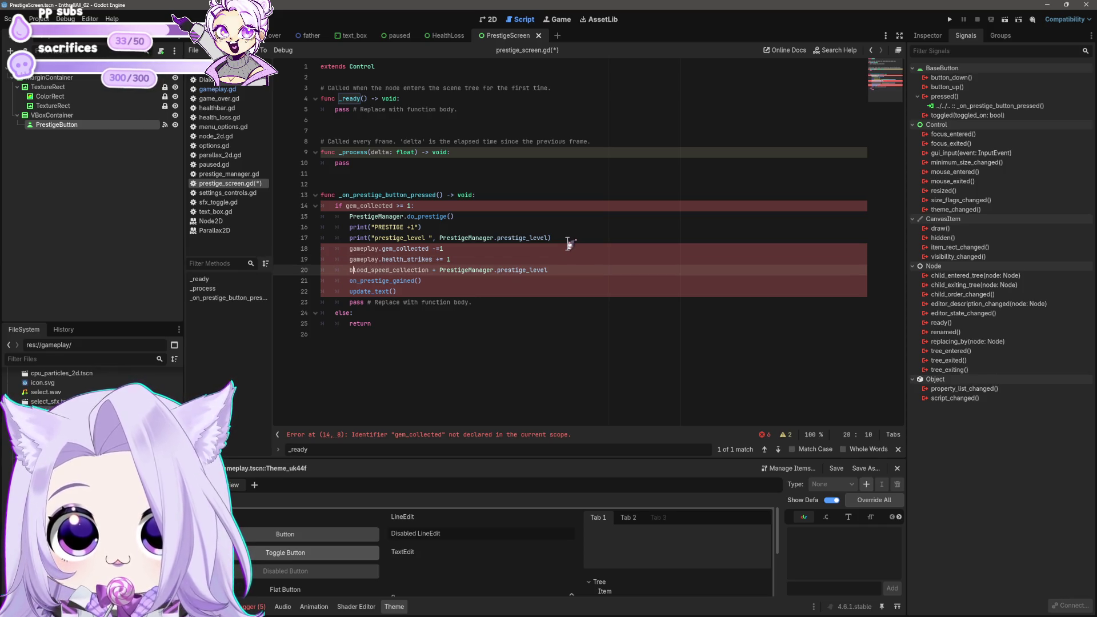
key(Left)
text(gameplay.)
key(Up)
key(Up)
key(Up)
key(Up)
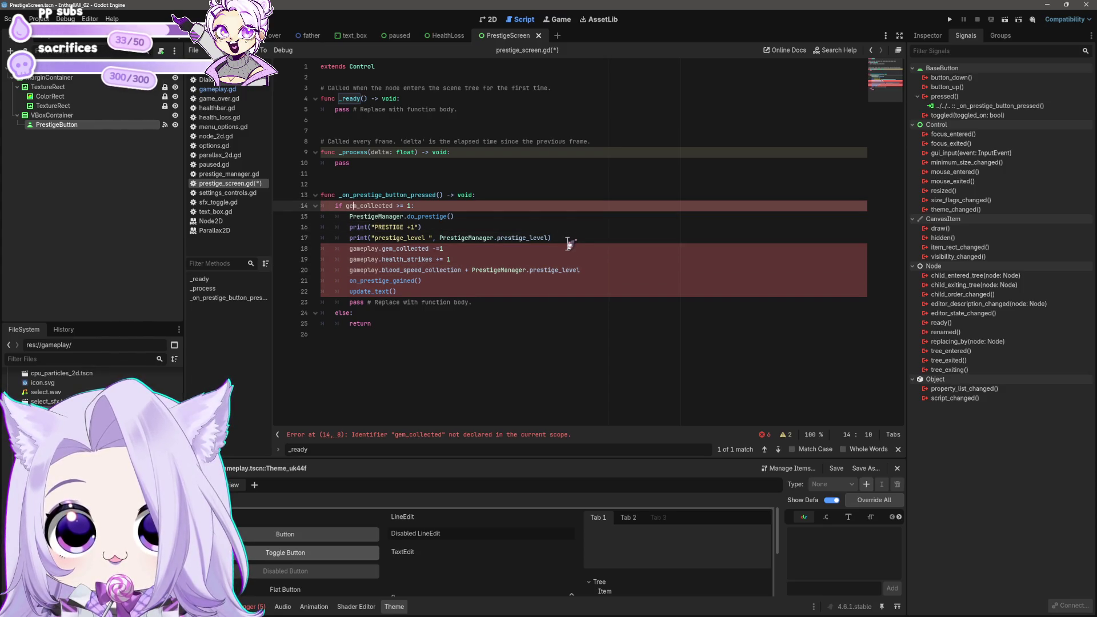
text(gameplay.)
key(ctrl+s)
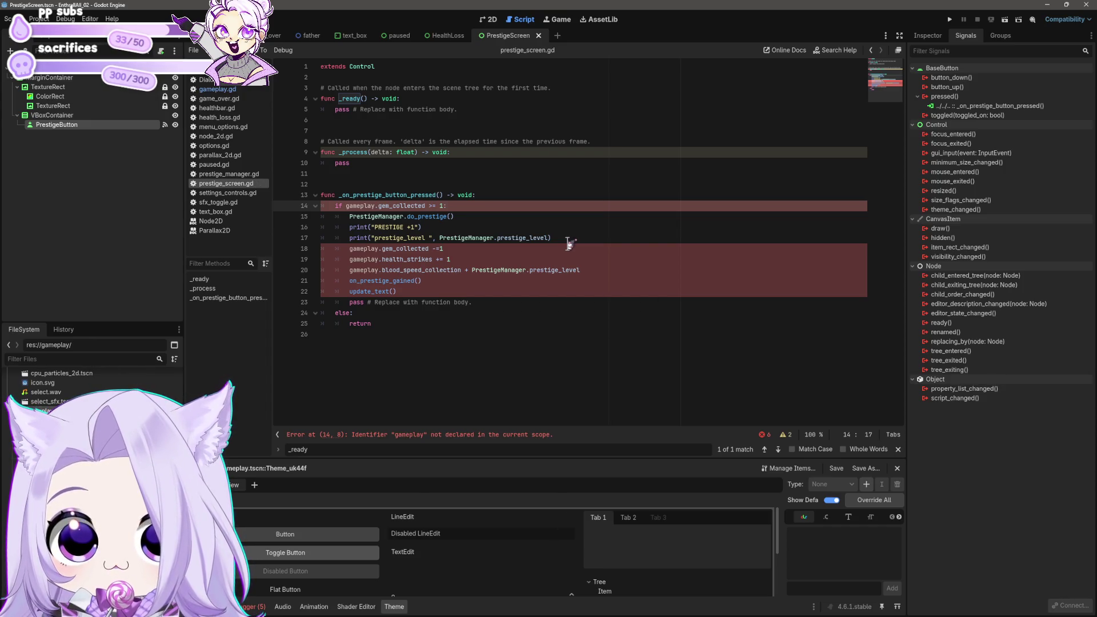
key(Up)
key(Up)
key(Up)
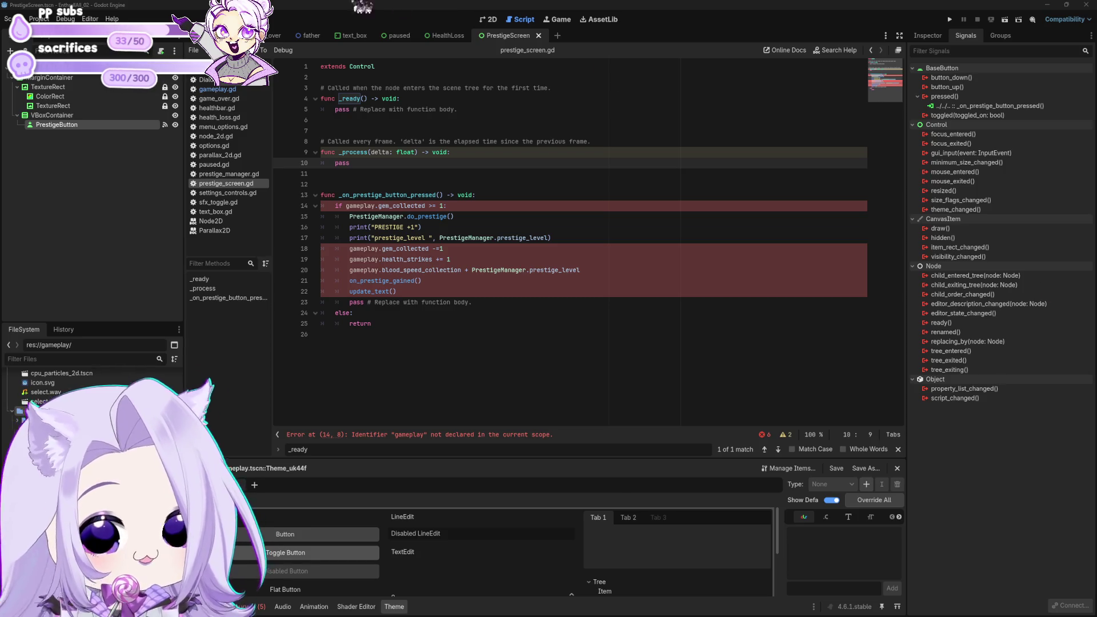
Open Project Settings to inspect the autoload globals list
click(38, 19)
click(55, 32)
drag(354, 272, 367, 277)
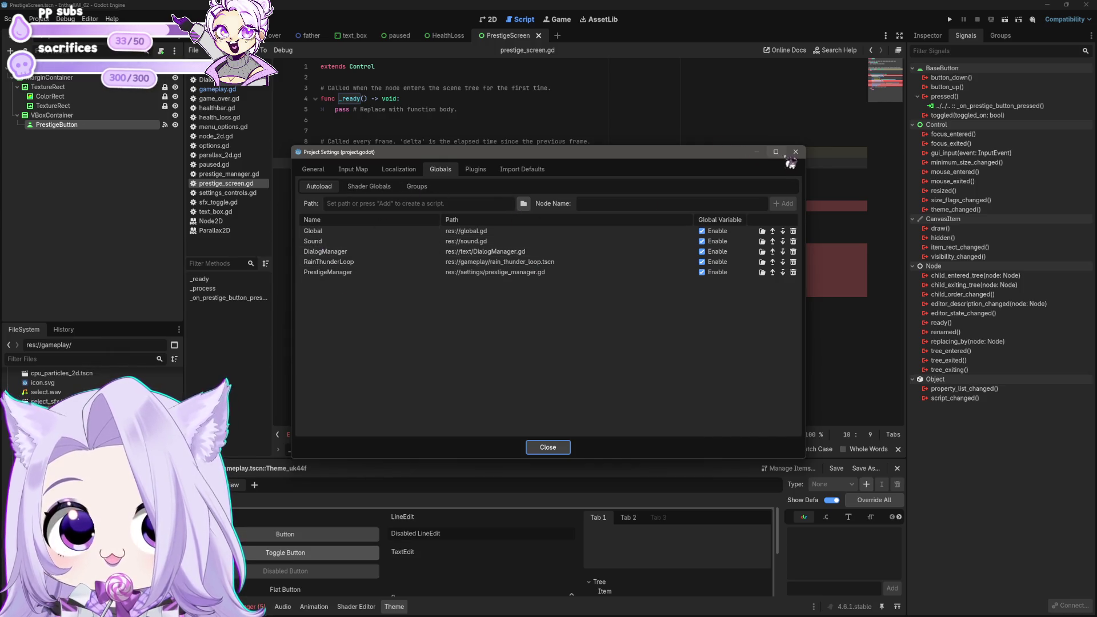
Close Project Settings, review the handler's if condition, and switch to the PrestigeScreen 2D view
click(795, 151)
click(522, 291)
click(502, 313)
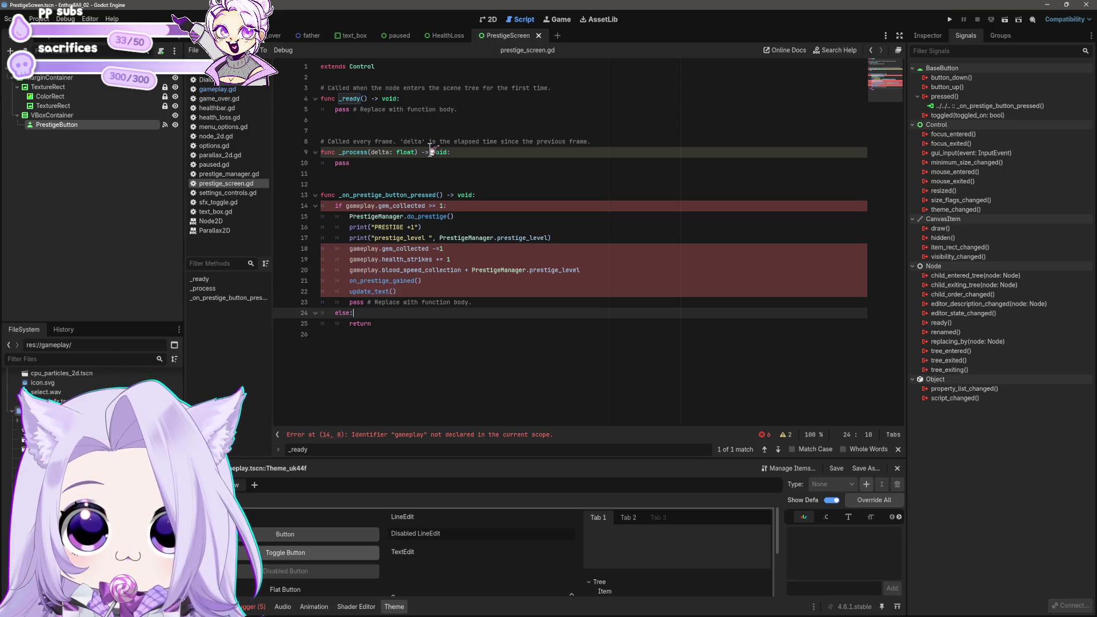
click(427, 173)
click(435, 204)
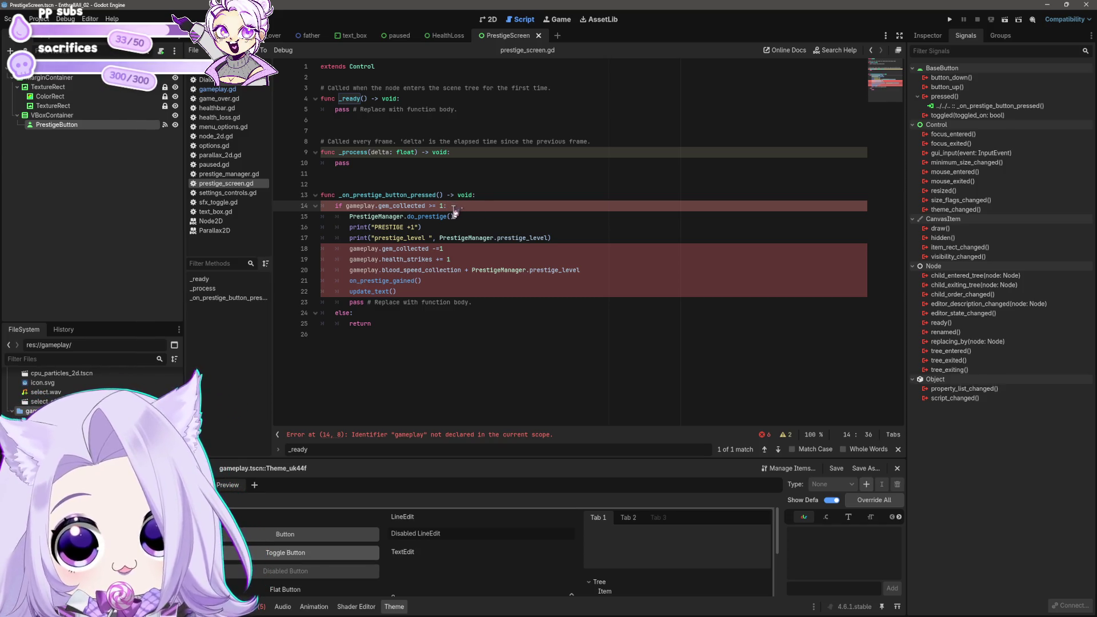
mouse_move(394, 614)
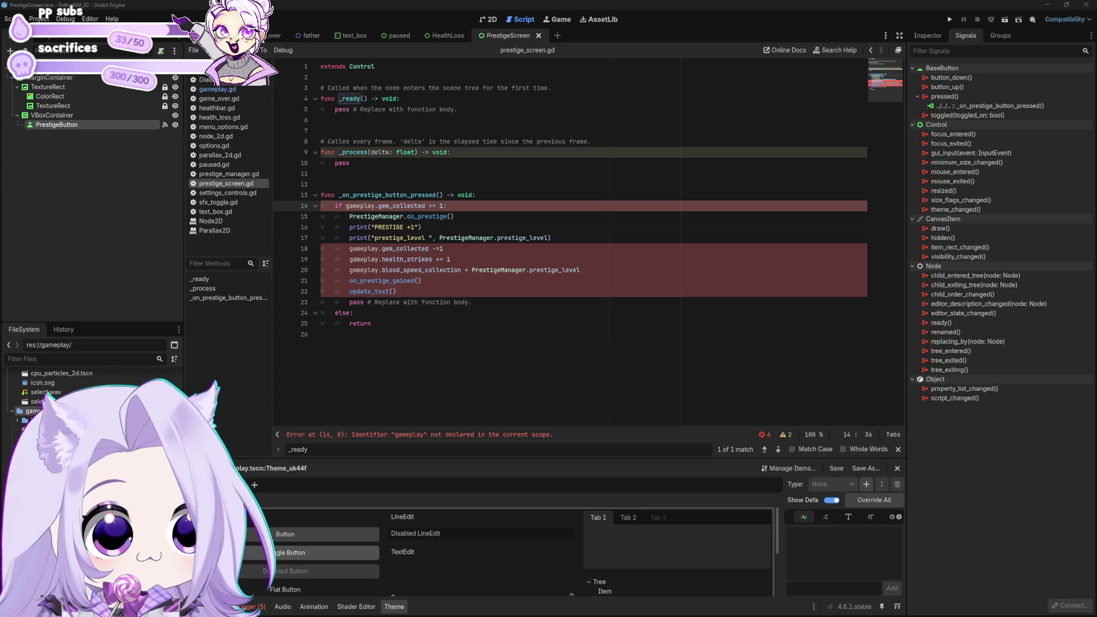
click(489, 21)
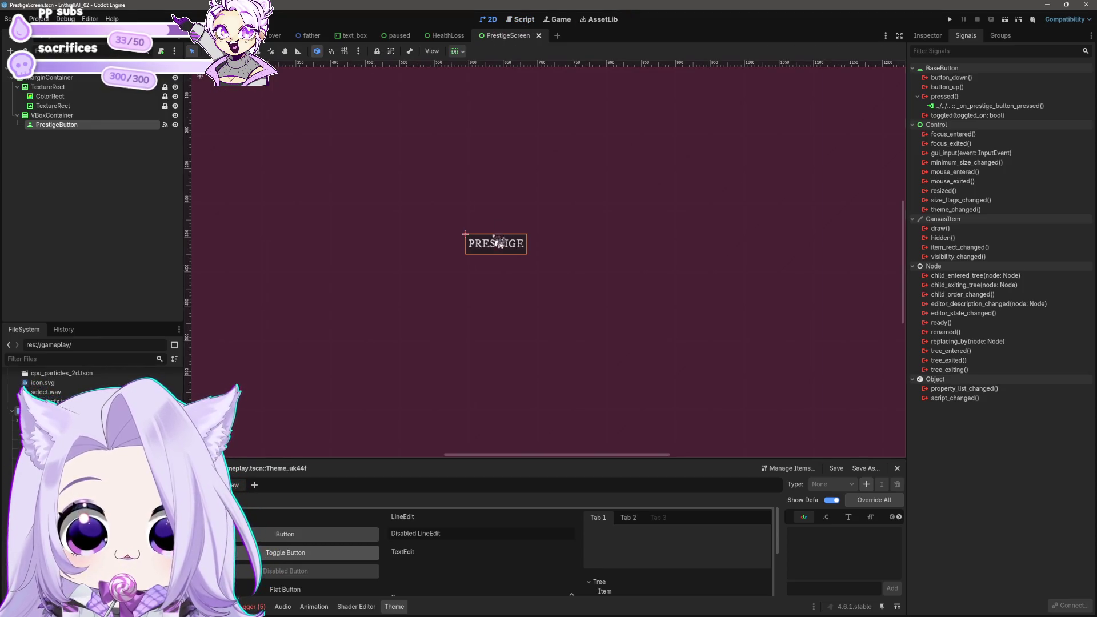
Zoom the 2D canvas, return to prestige_screen.gd, and begin removing line 20's gameplay. prefix
scroll(517, 266, up, 1)
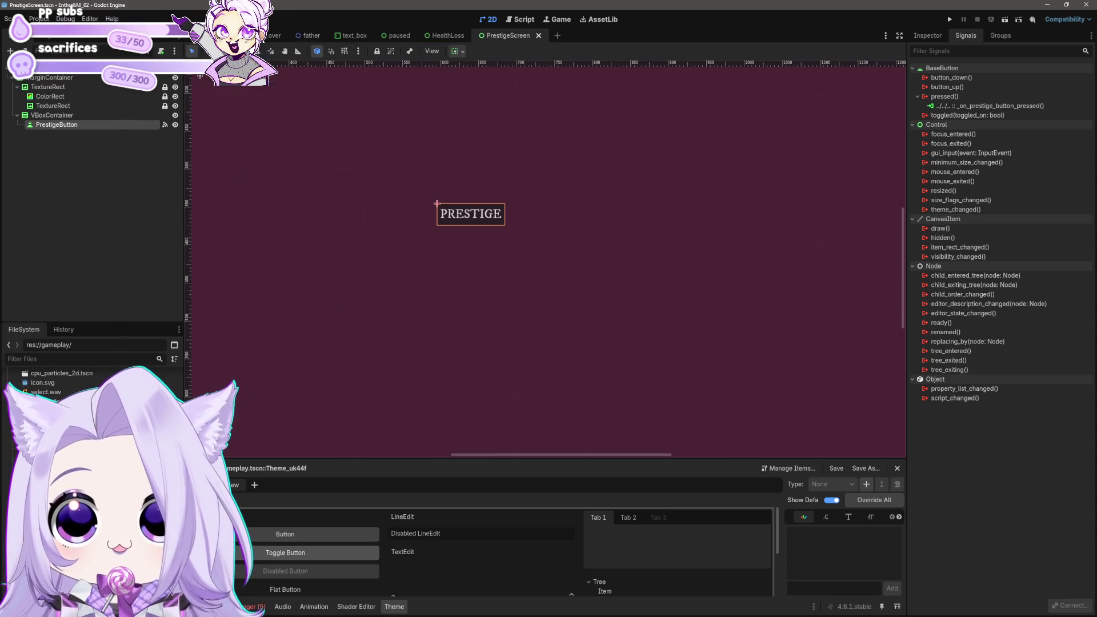
click(520, 19)
click(383, 270)
key(BackSpace)
key(BackSpace)
key(BackSpace)
key(BackSpace)
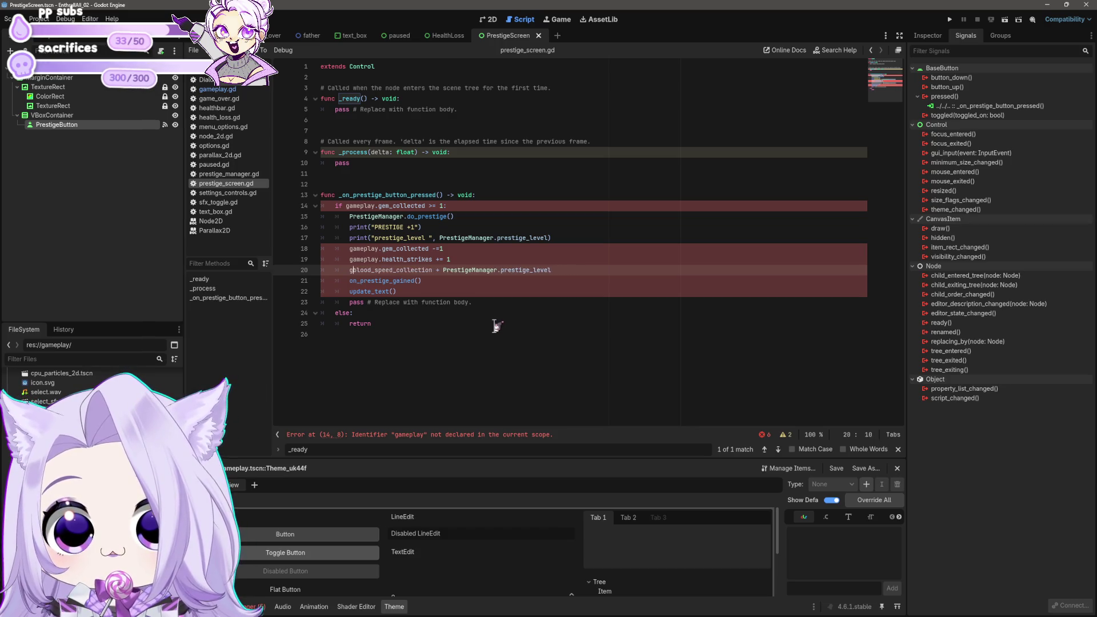
Strip the gameplay. prefix from lines 18–20 and the if condition
key(Up)
key(Delete)
key(Delete)
key(Delete)
key(Delete)
key(Delete)
key(Delete)
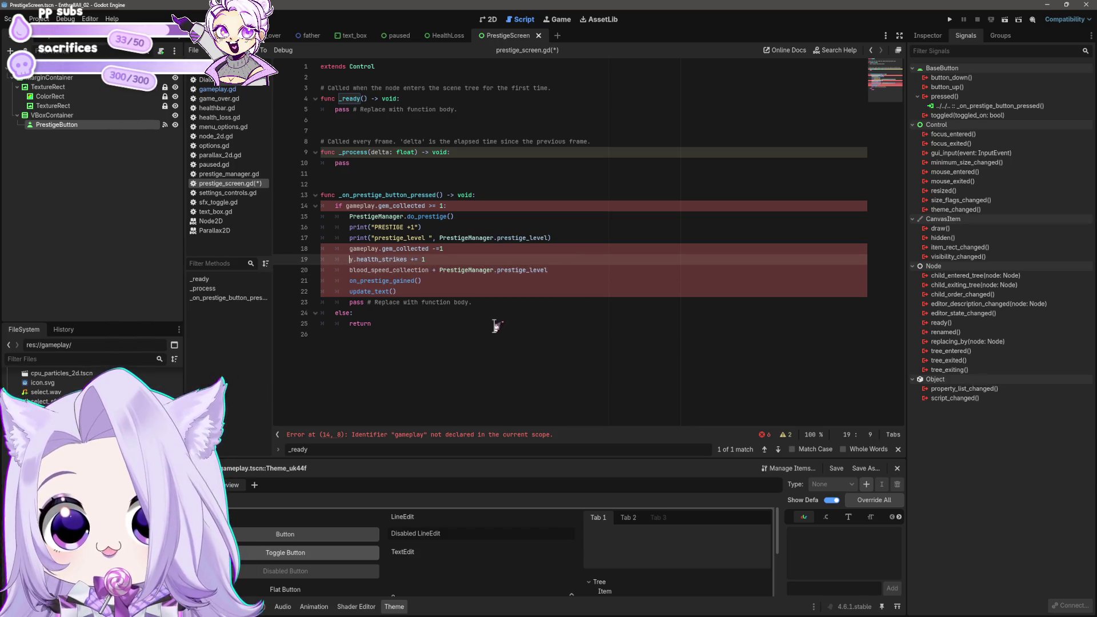
key(Up)
key(Delete)
key(Delete)
key(Delete)
key(Delete)
key(Delete)
key(Delete)
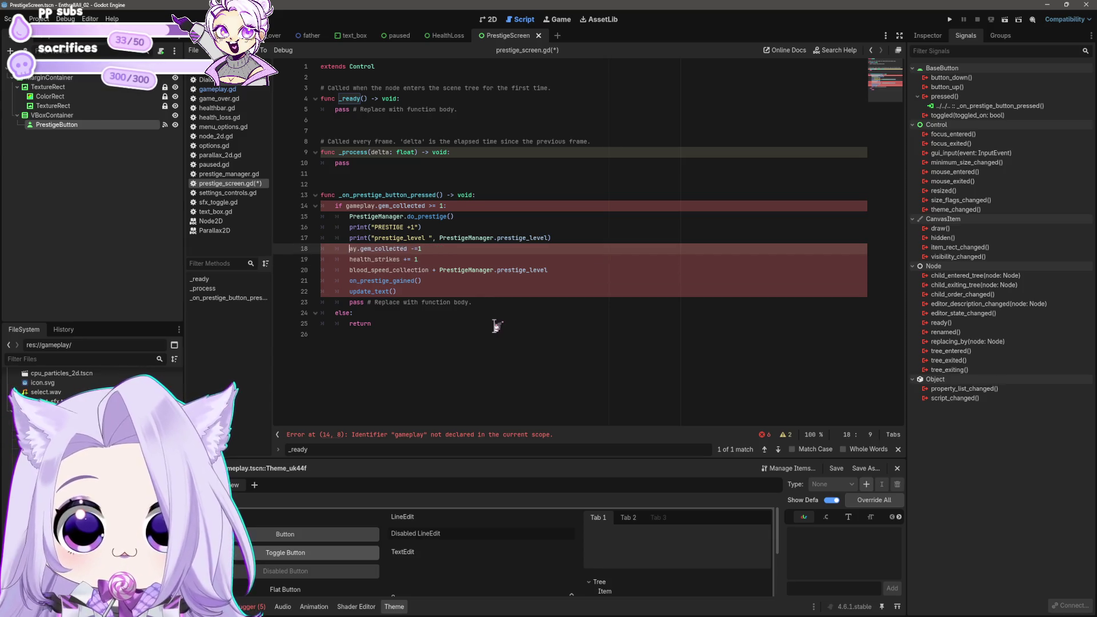
key(Up)
key(Up)
key(Up)
key(BackSpace)
key(Delete)
key(Delete)
key(Delete)
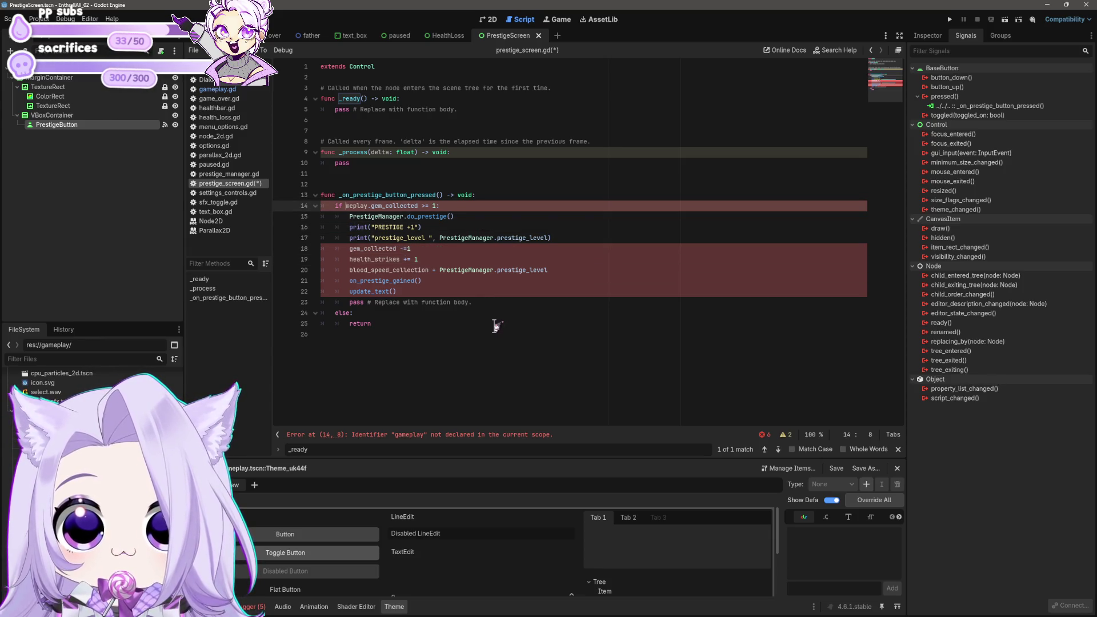
Delete the empty _ready and _process stubs and save prestige_screen.gd
key(shift+Up)
key(shift+Up)
key(shift+Up)
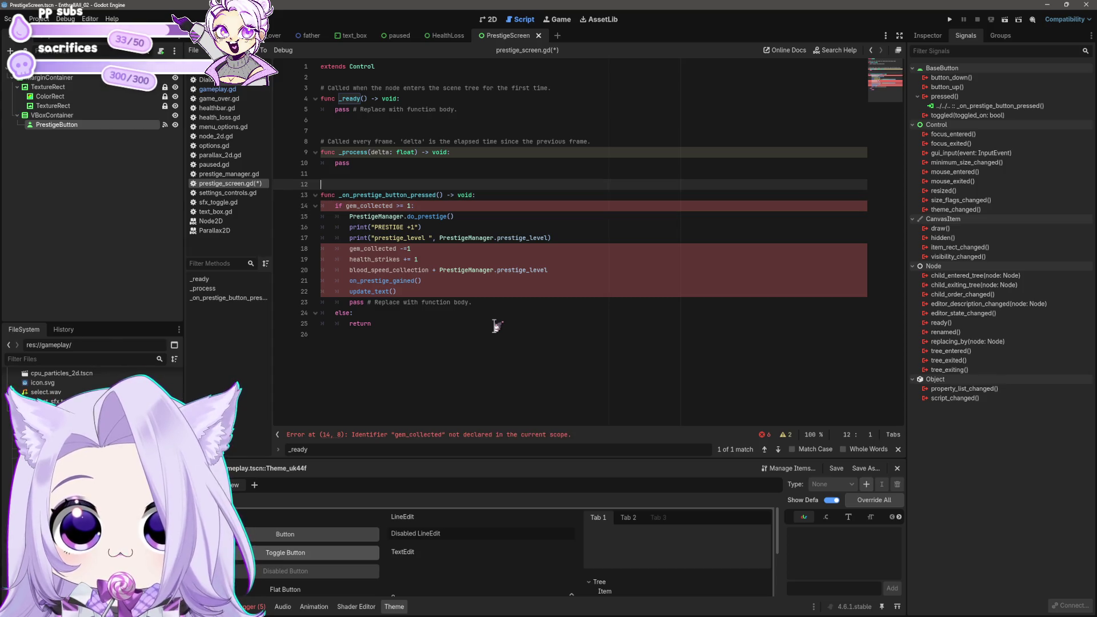
key(shift+Up)
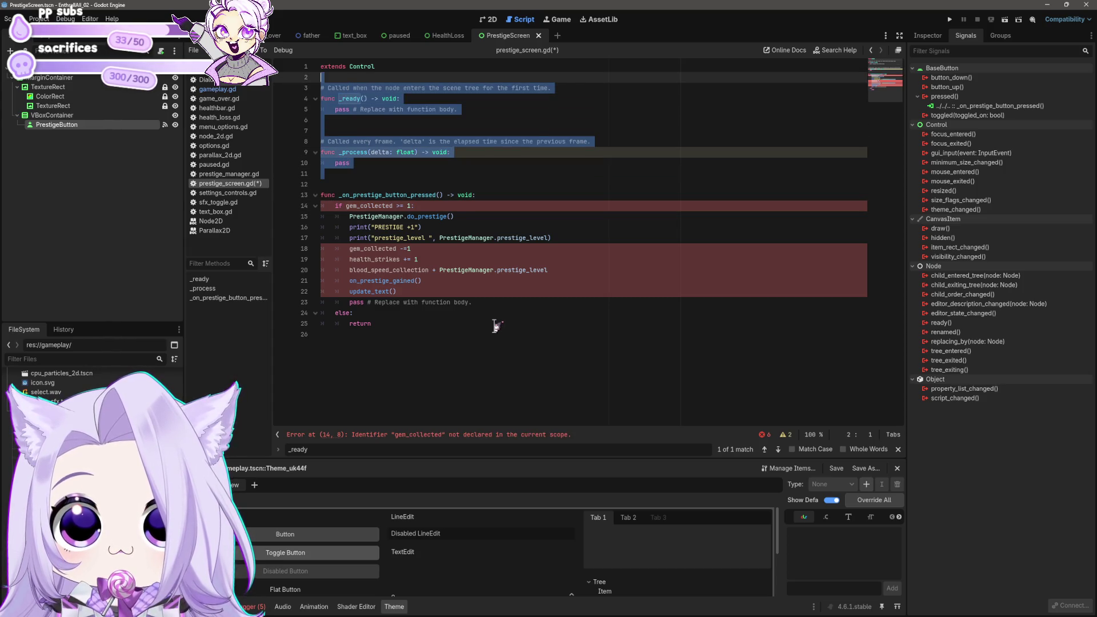
key(Delete)
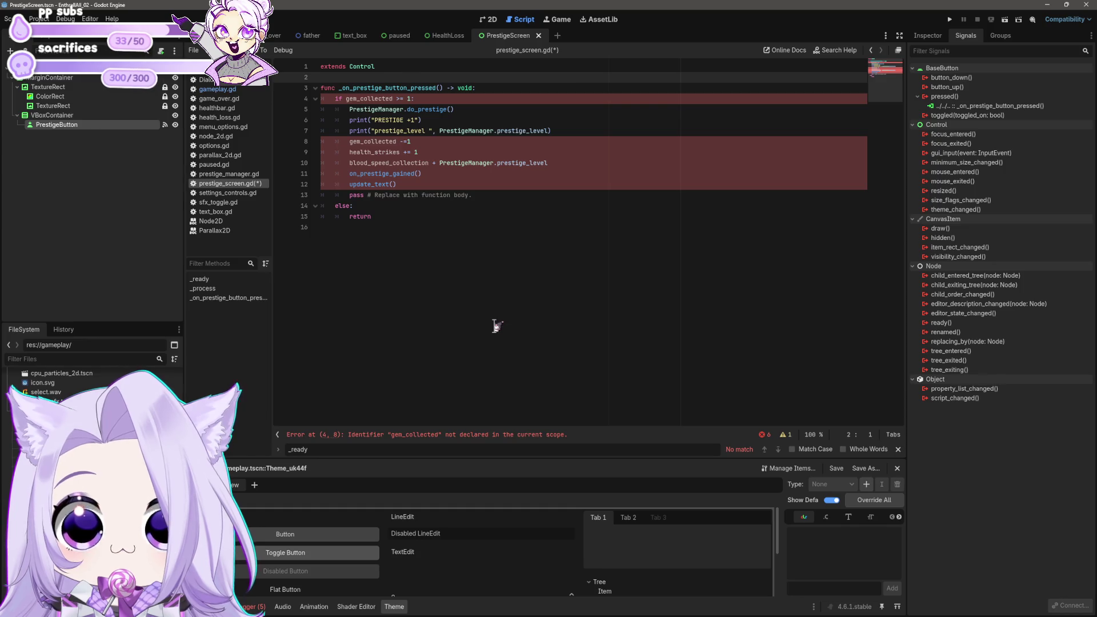
key(ctrl+s)
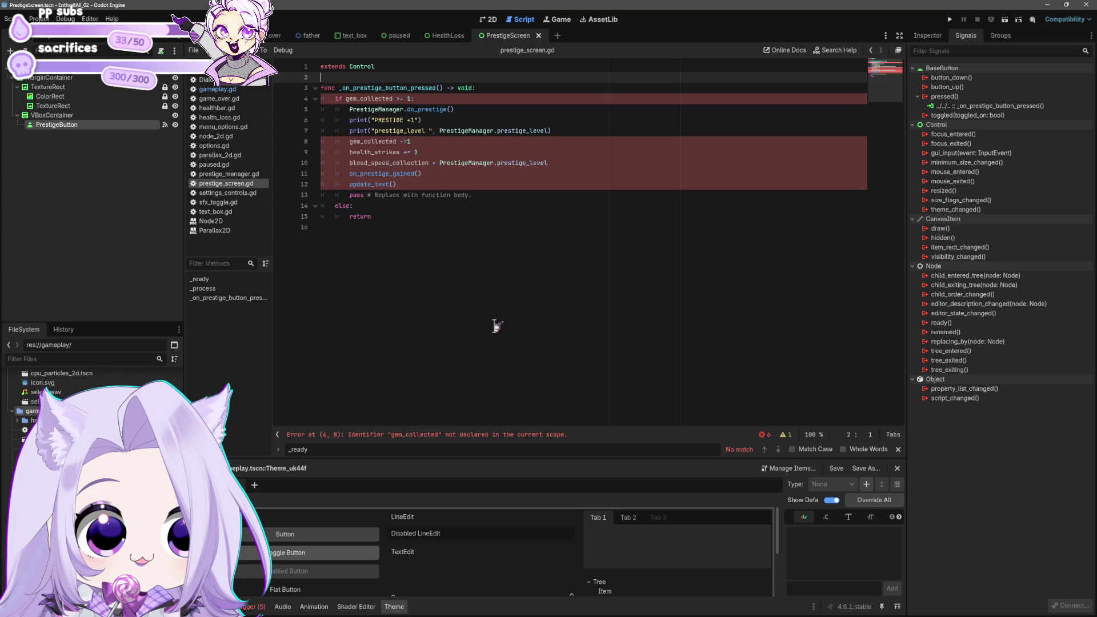
Review the trimmed handler, then show the PrestigeScreen 2D scene view
key(Down)
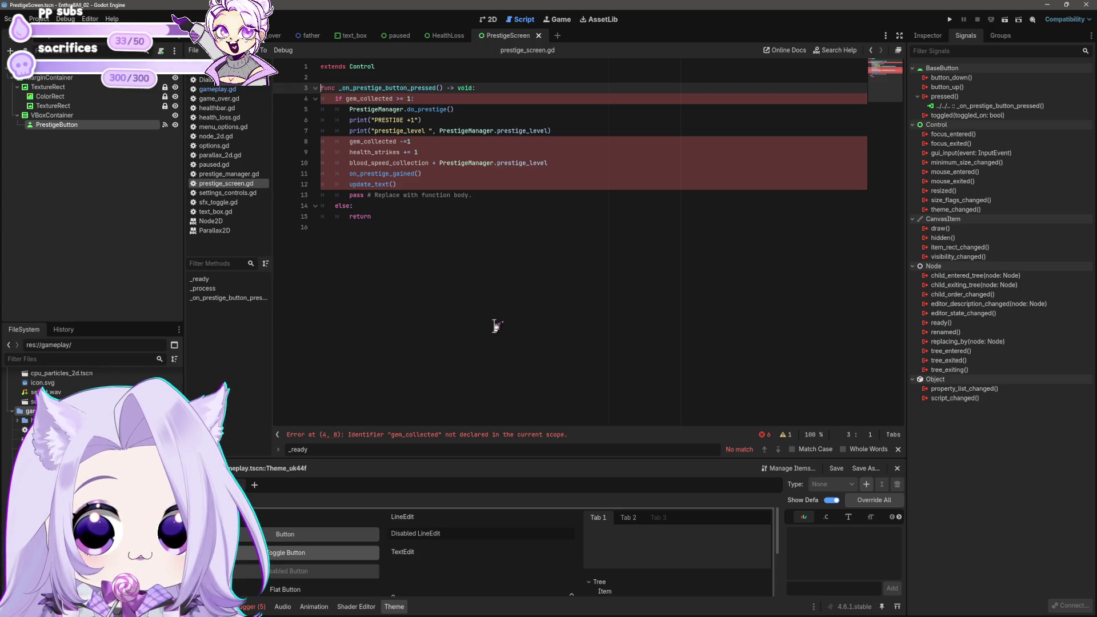
click(391, 217)
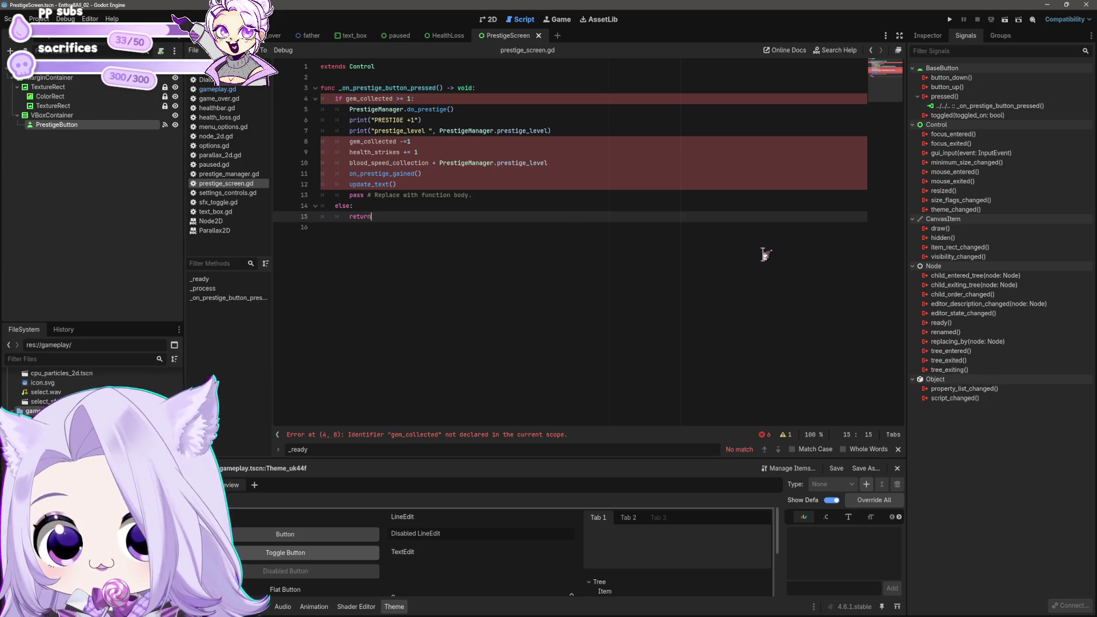
click(498, 67)
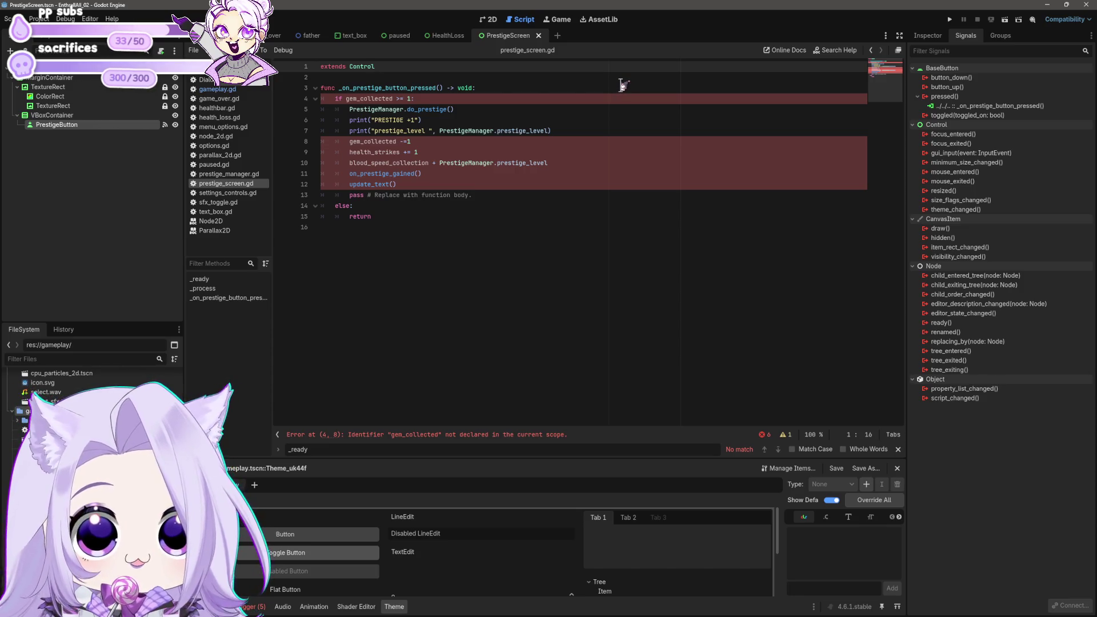
click(498, 21)
click(522, 20)
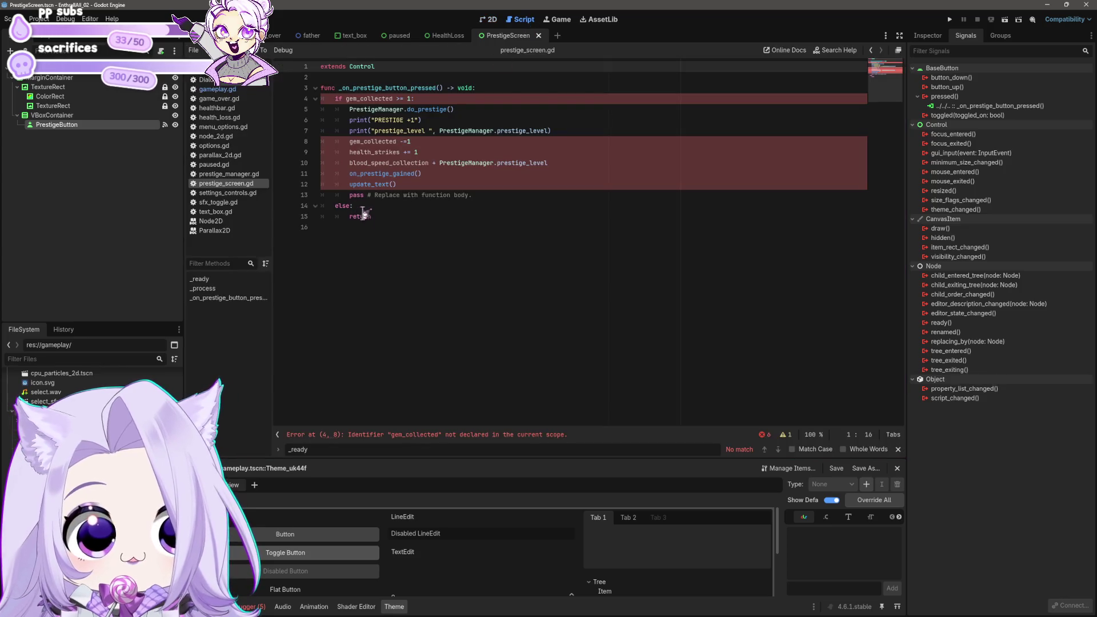
click(421, 228)
click(500, 21)
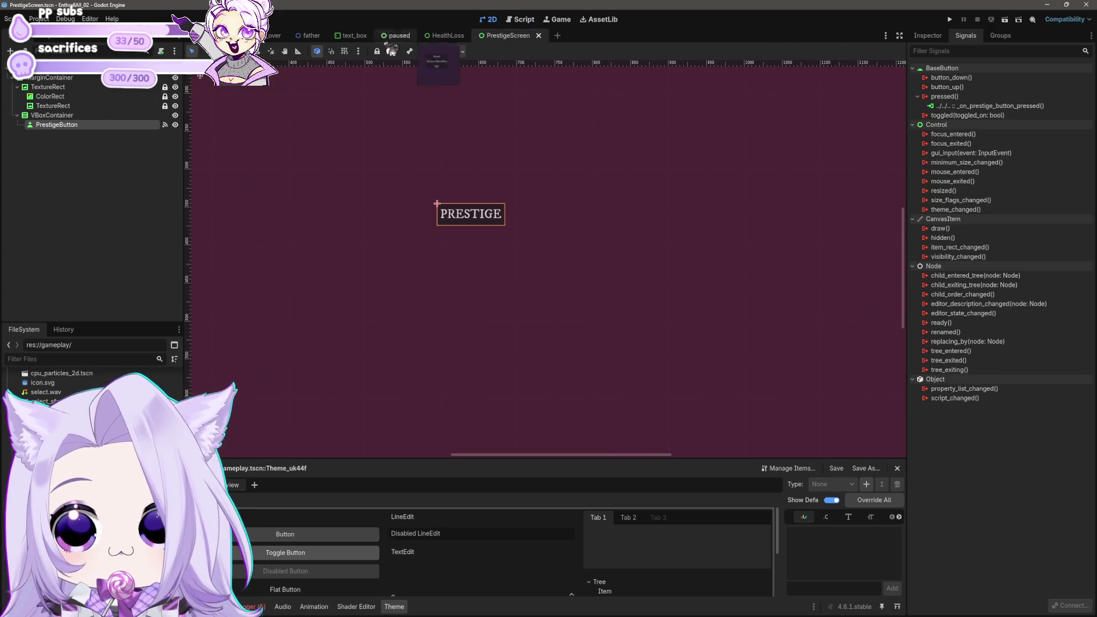
Switch to the gameplay scene and instance PrestigeScreen.tscn into its Scene tree
click(273, 35)
key(ctrl+shift+Tab)
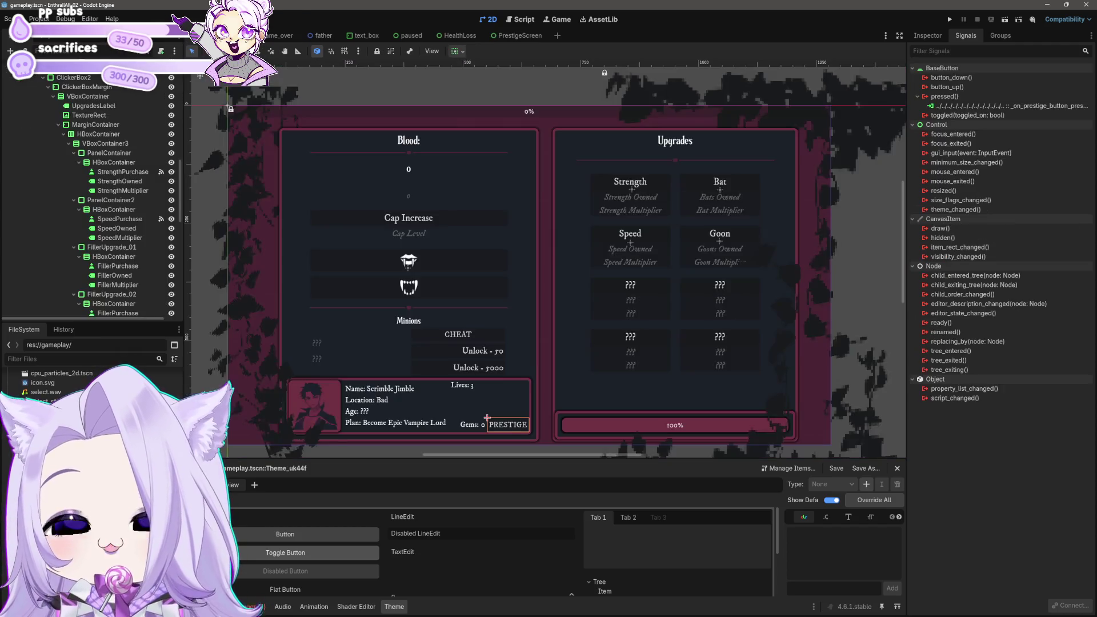
scroll(146, 228, down, 5)
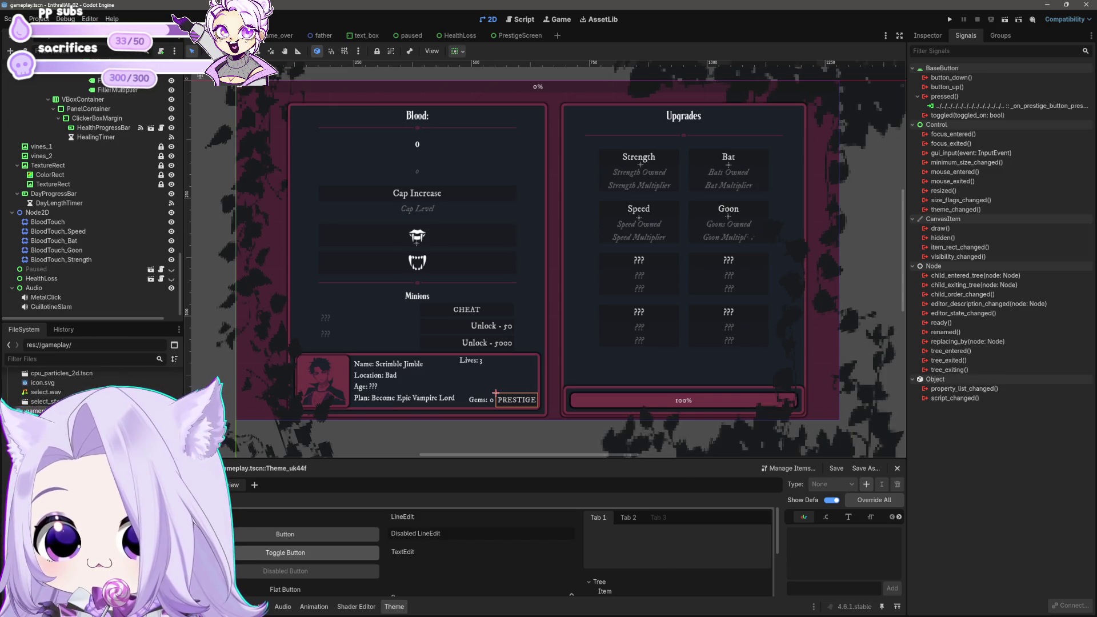
mouse_move(52, 411)
mouse_down()
mouse_move(57, 258)
mouse_move(54, 284)
mouse_up()
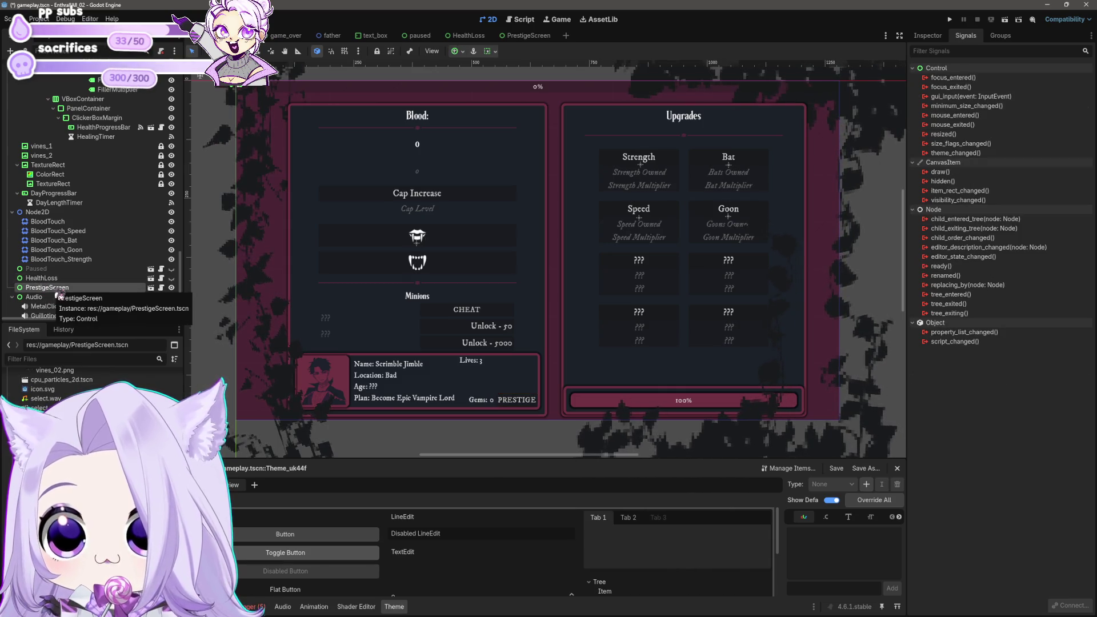
Open the PrestigeScreen script and run the project to test it
click(162, 288)
click(950, 20)
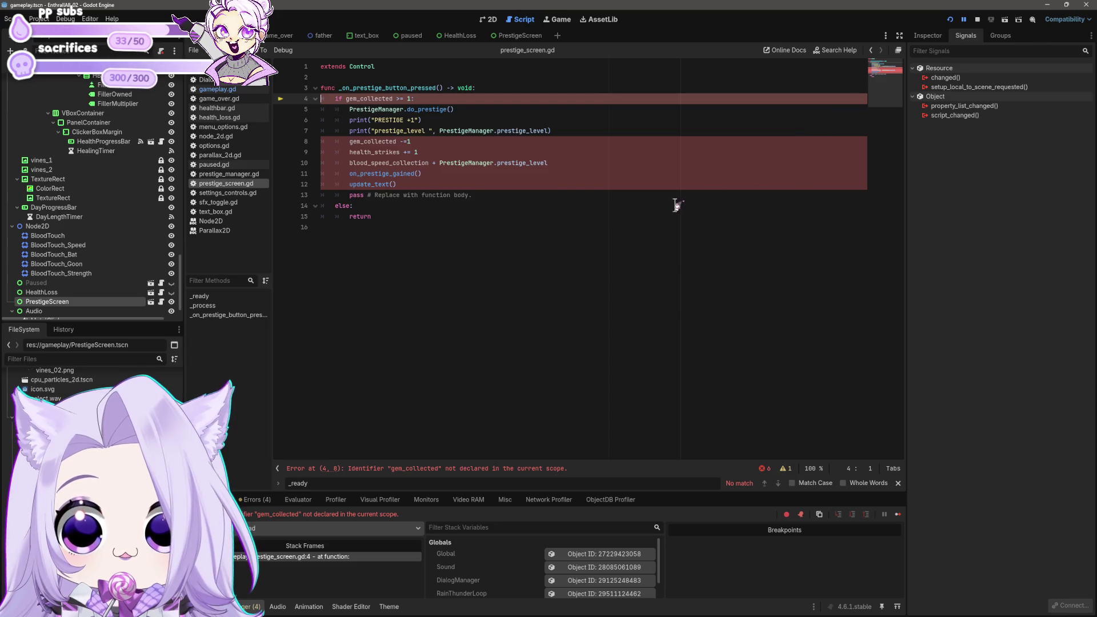
click(676, 206)
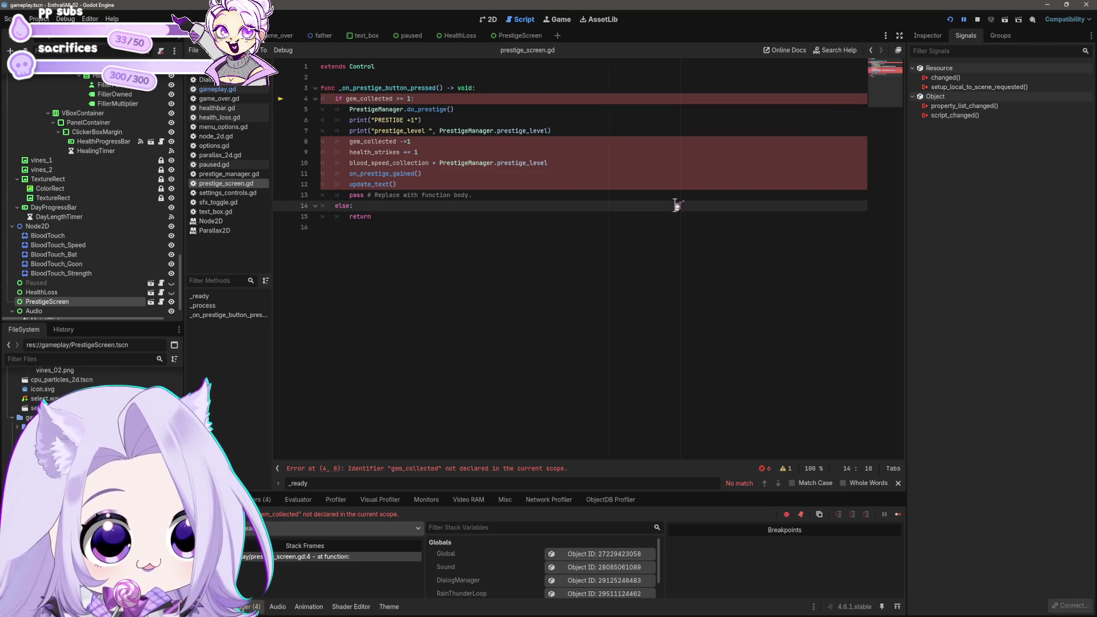
Save the gameplay scene, dismiss the Load Errors message, and open gameplay.gd
click(663, 174)
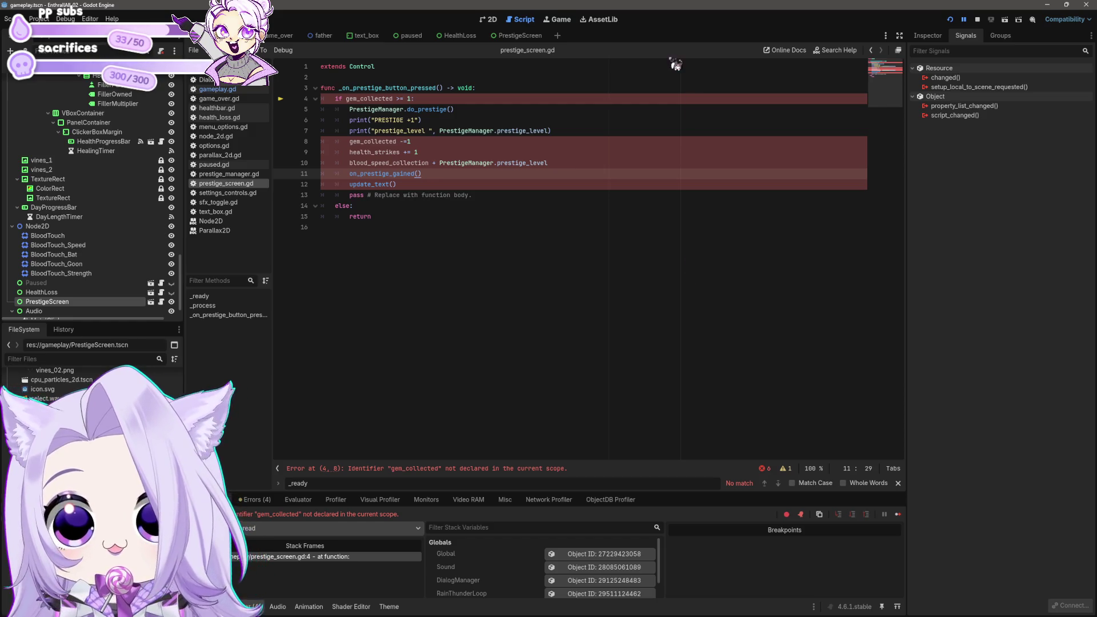
key(ctrl+s)
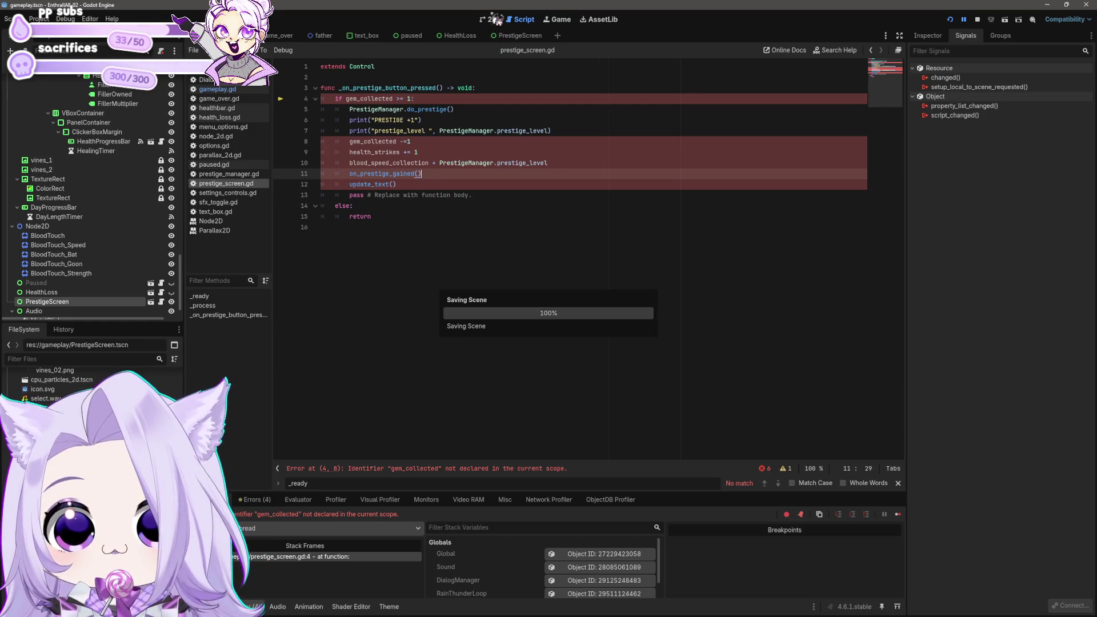
key(Return)
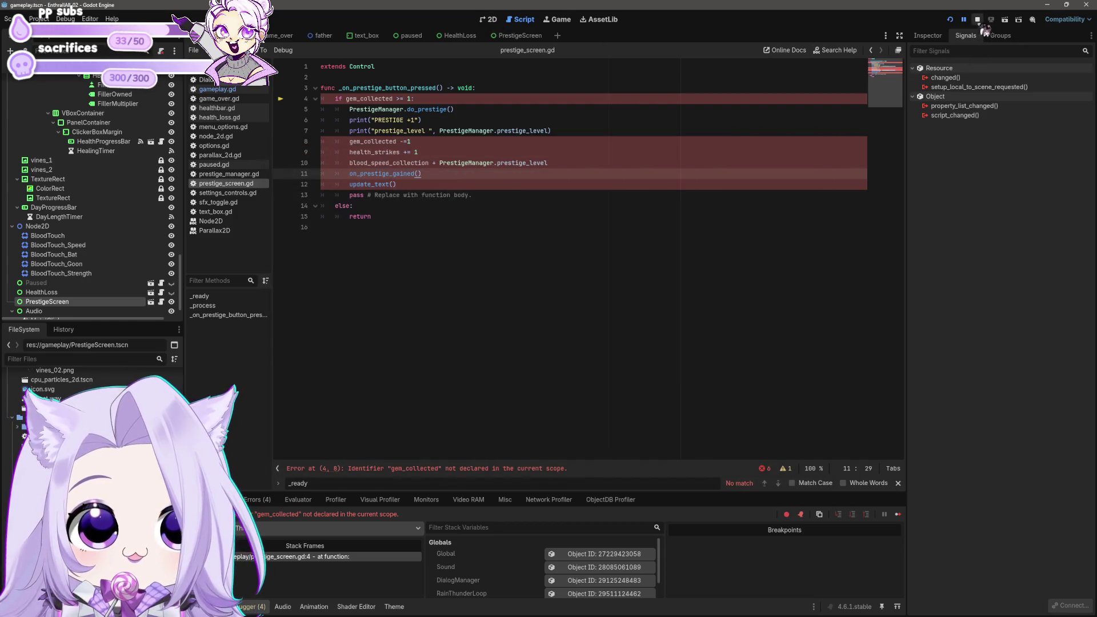
click(206, 91)
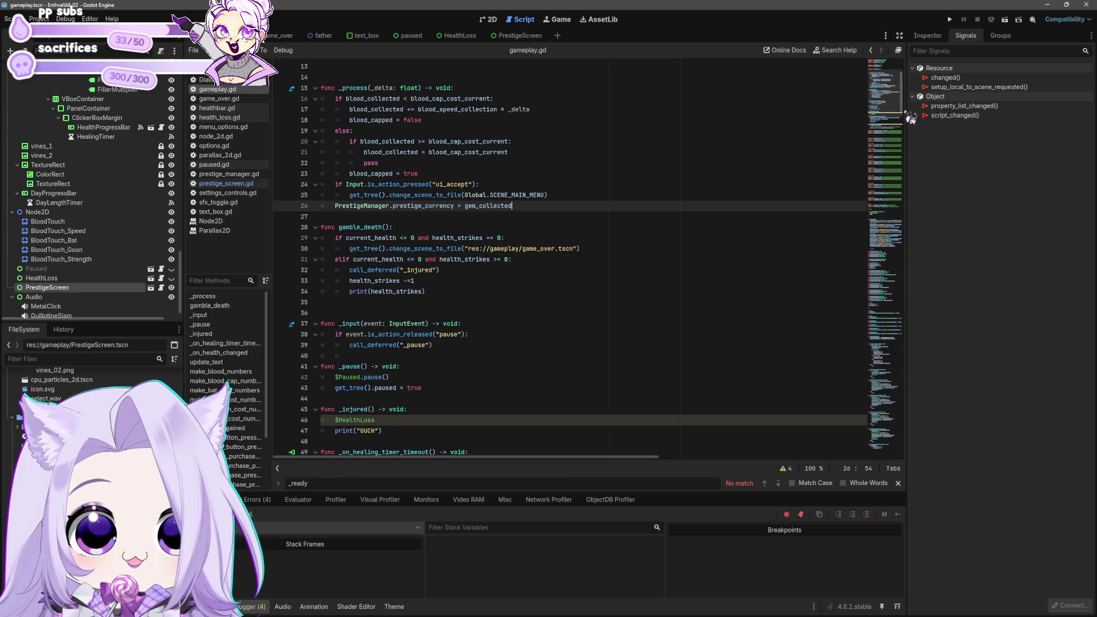
scroll(571, 258, down, 10)
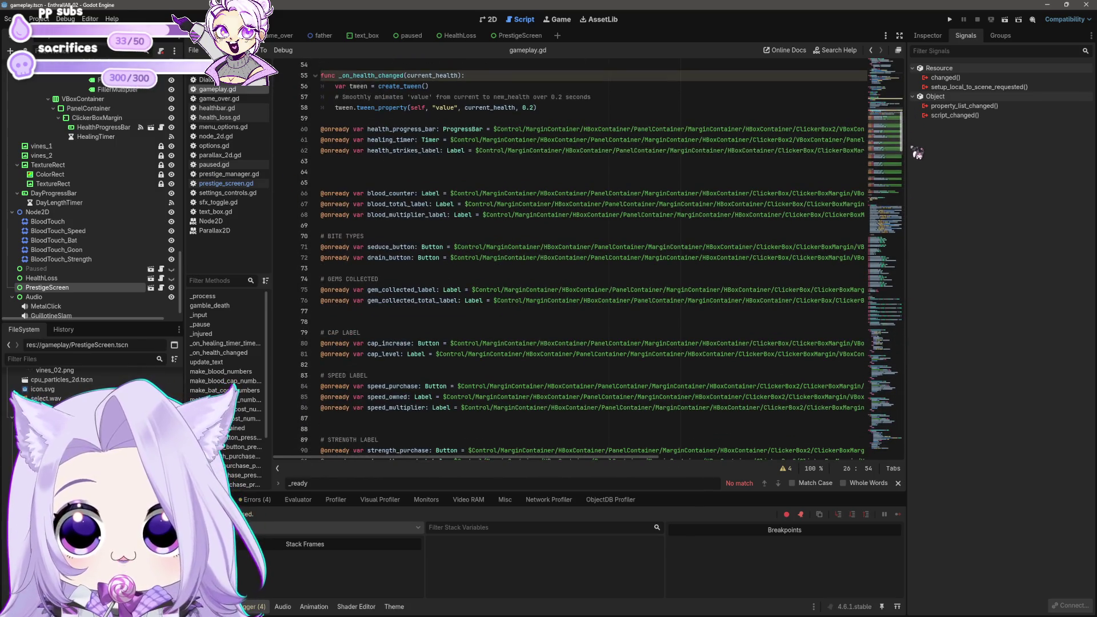
mouse_move(917, 153)
mouse_down()
mouse_move(933, 318)
mouse_move(922, 289)
mouse_move(925, 91)
mouse_up()
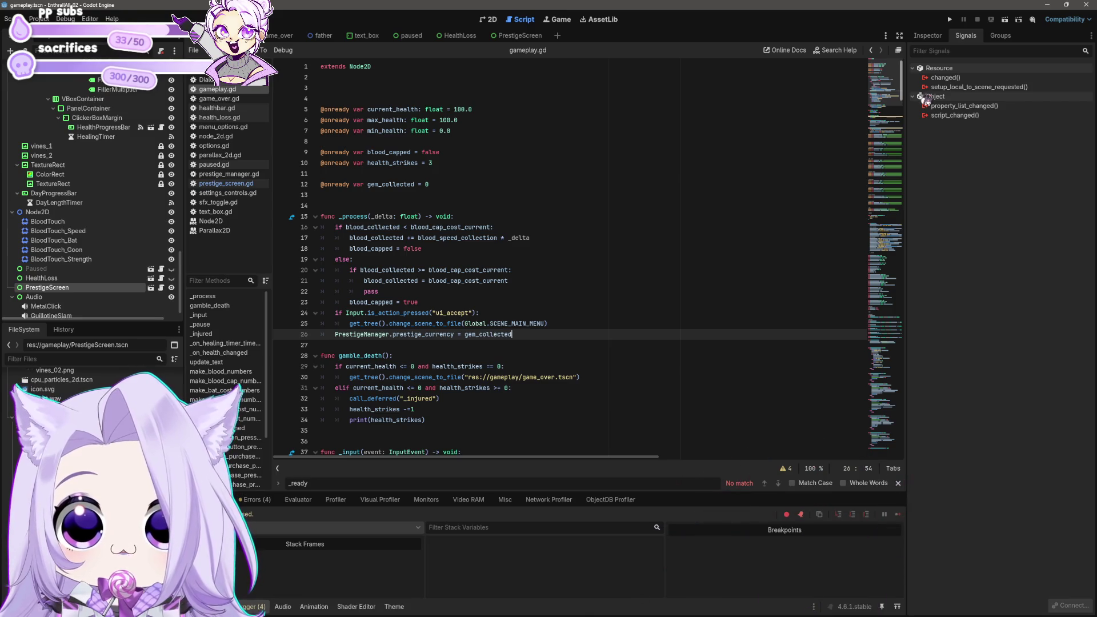
drag(430, 184, 319, 166)
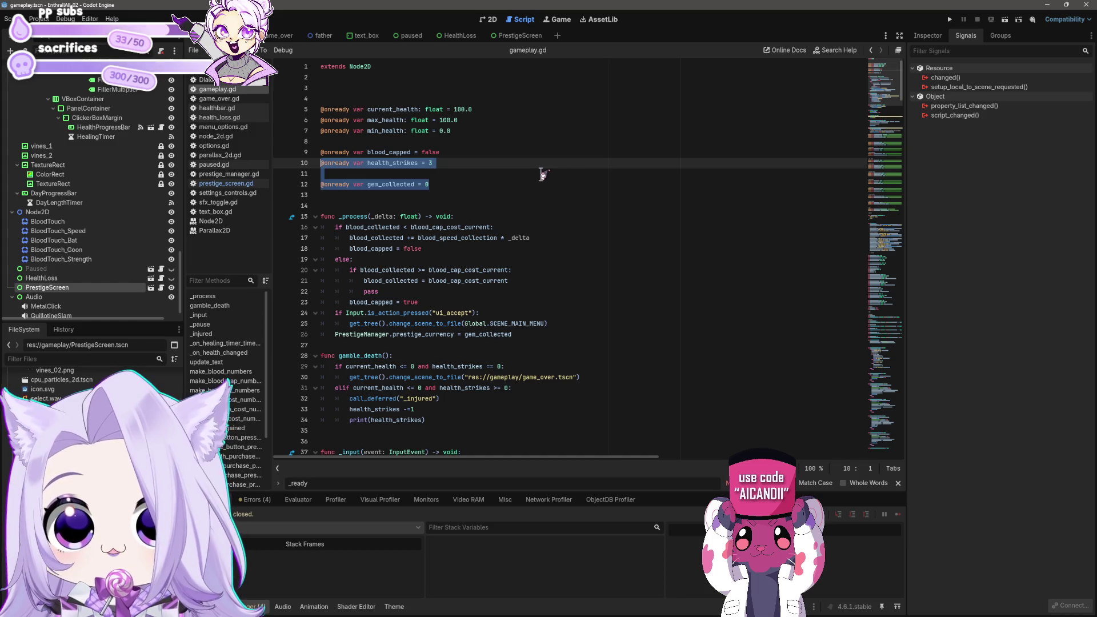
key(Delete)
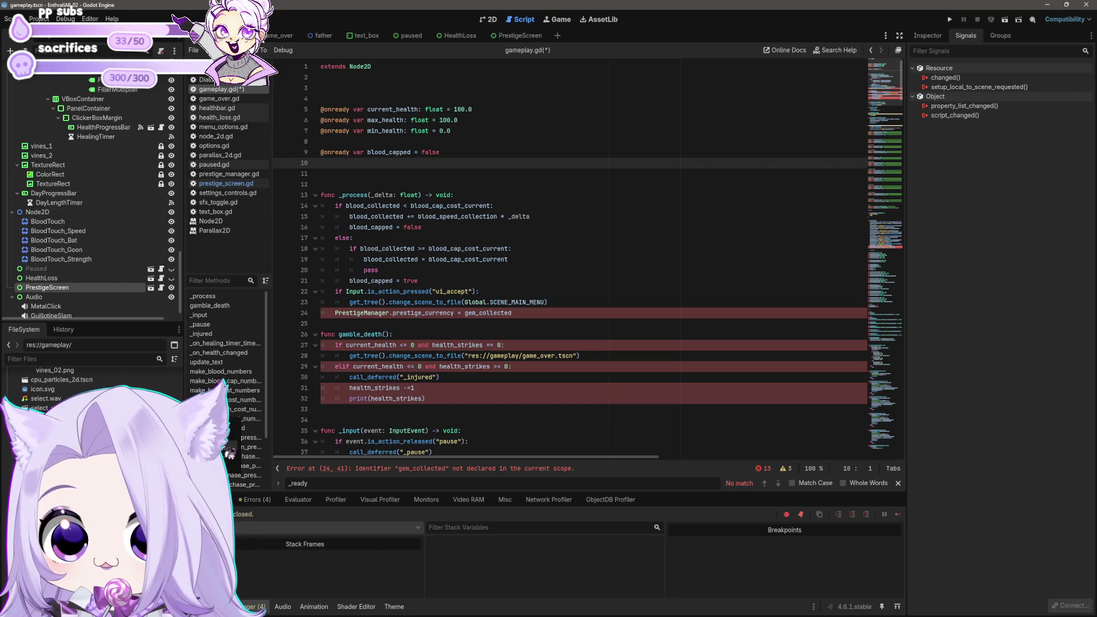
key(ctrl+n)
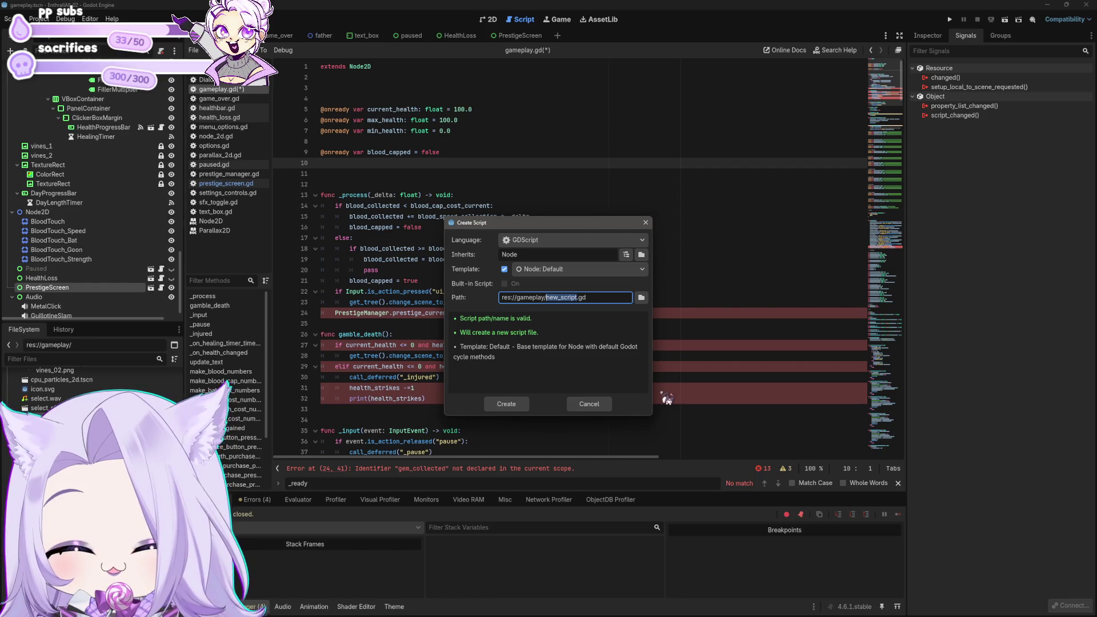
Create res://gameplay/carryover_values.gd, paste in health_strikes = 3 and gem_collected = 0, and save
text(carryover)
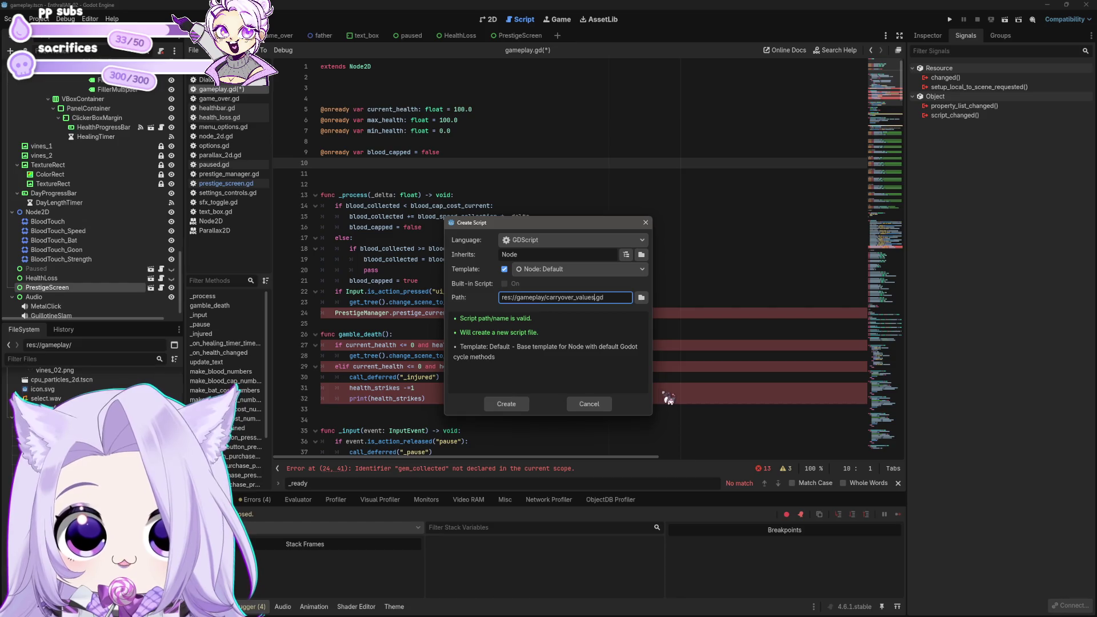
click(517, 404)
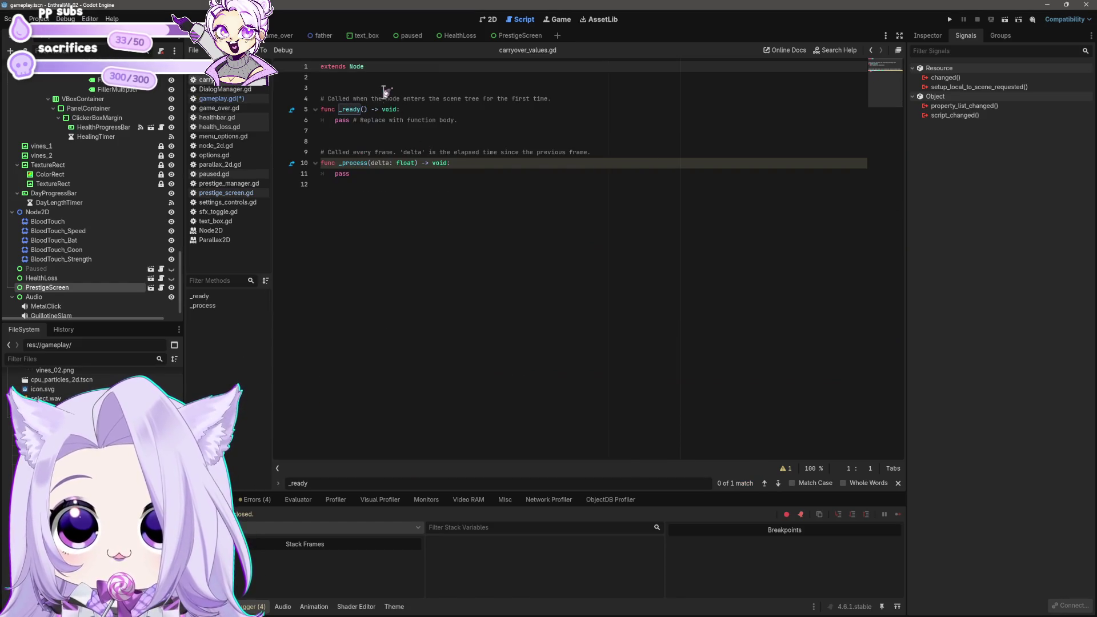
click(384, 88)
key(ctrl+v)
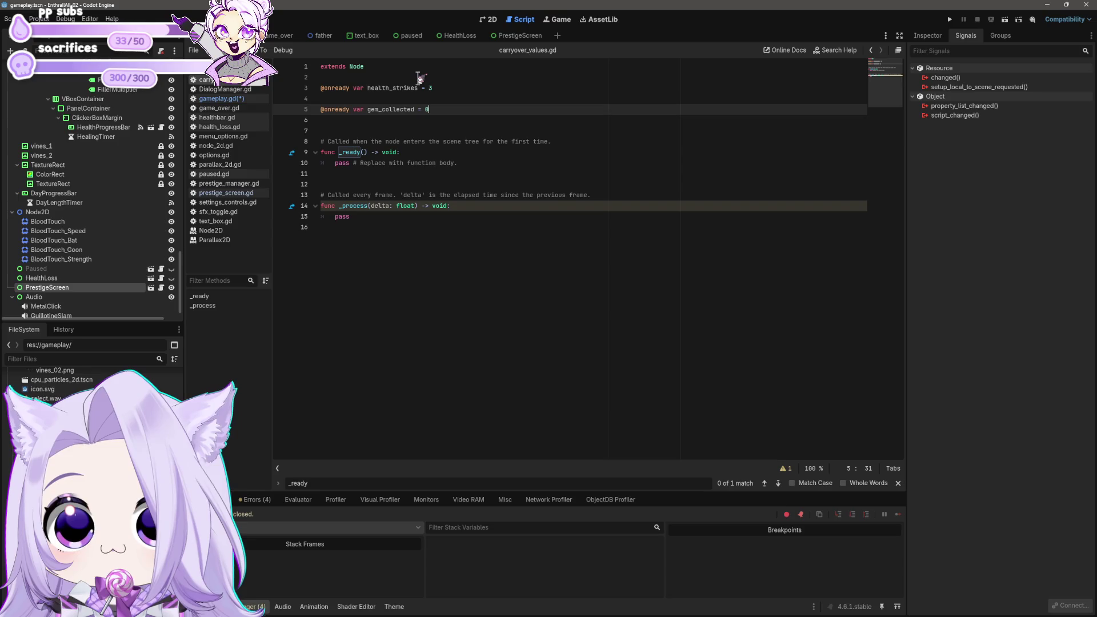
key(ctrl+s)
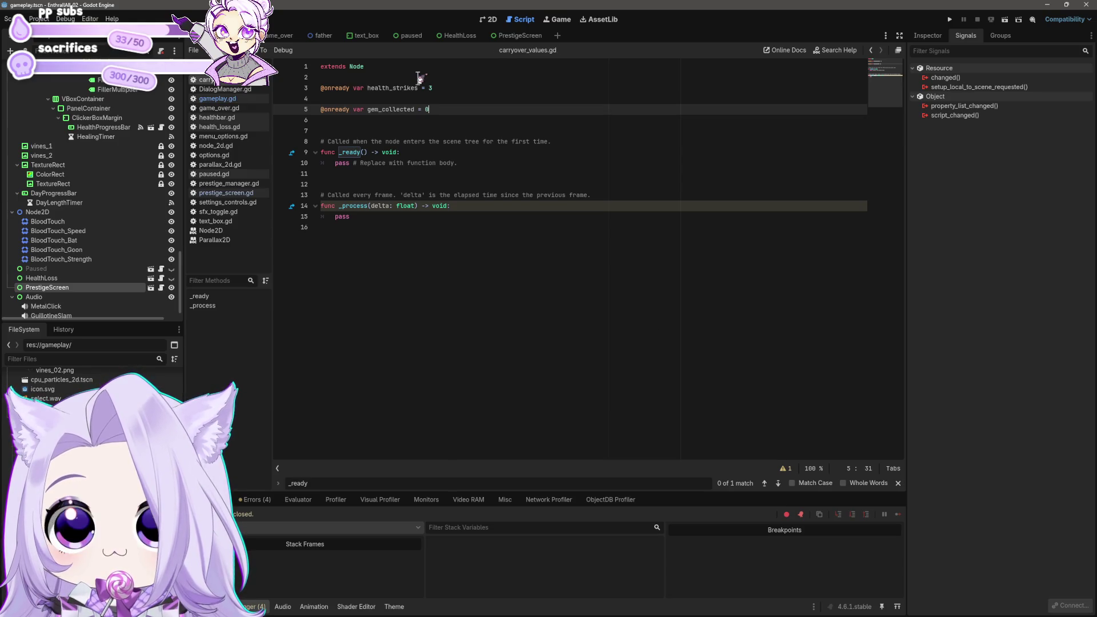
Return to gameplay.gd around line 10
click(229, 102)
click(336, 86)
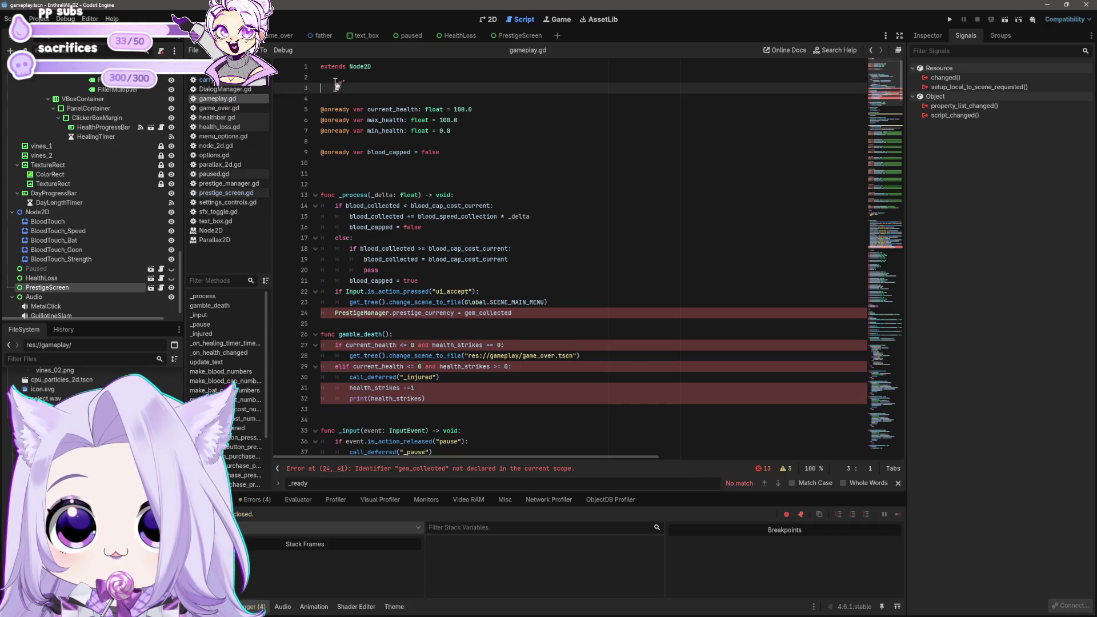
click(343, 164)
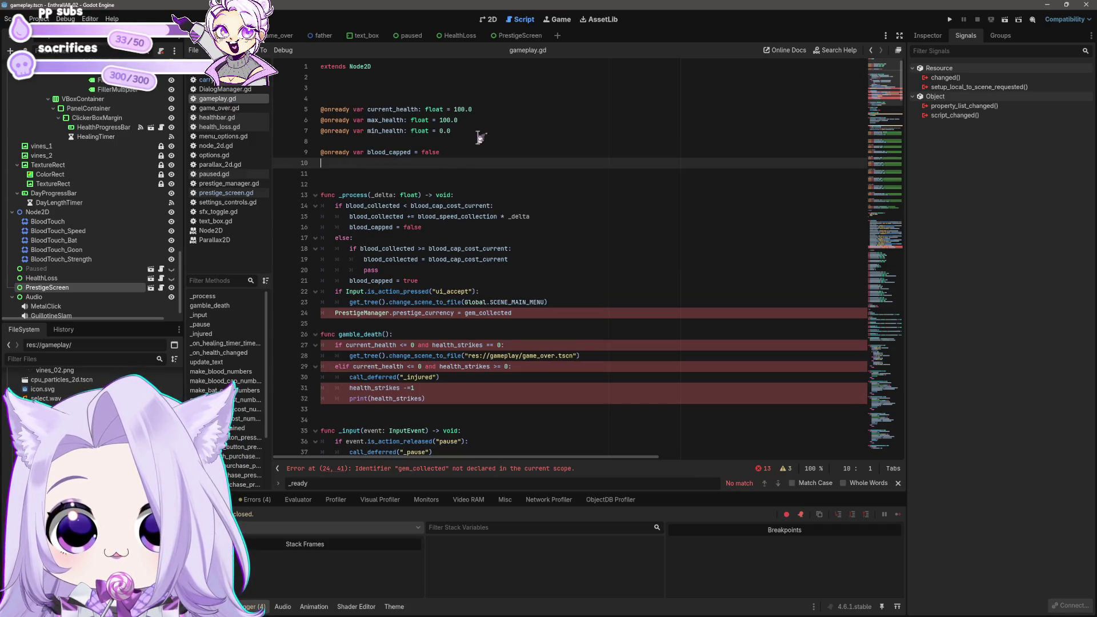
scroll(480, 138, down, 3)
scroll(480, 137, up, 3)
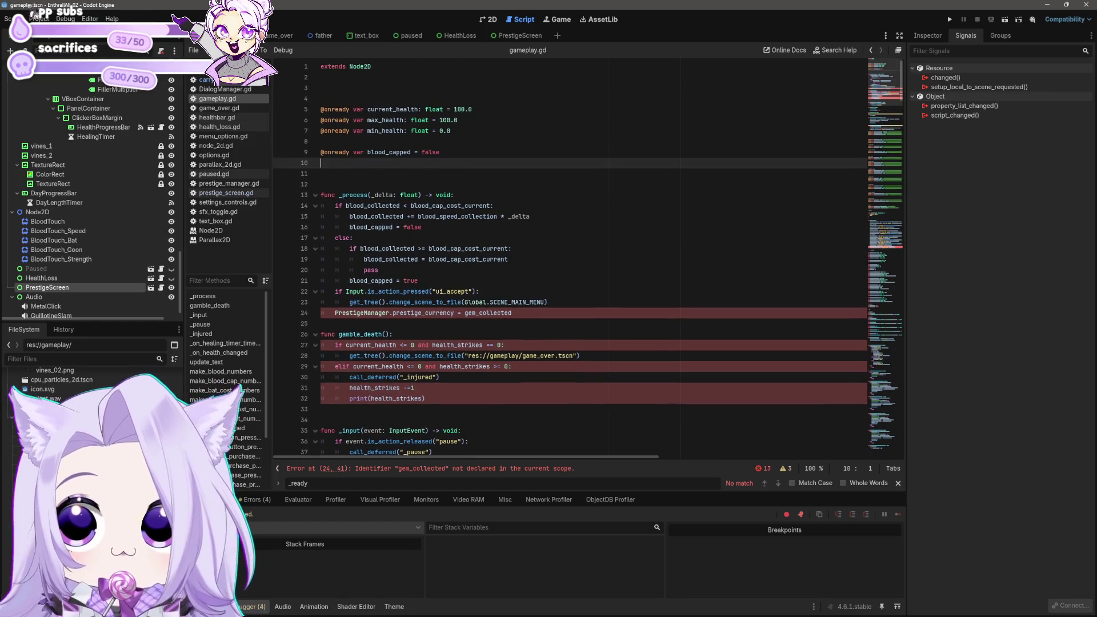
Register res://gameplay/carryover_values.gd as the CarryoverValues autoload and close Project Settings
click(39, 19)
click(60, 76)
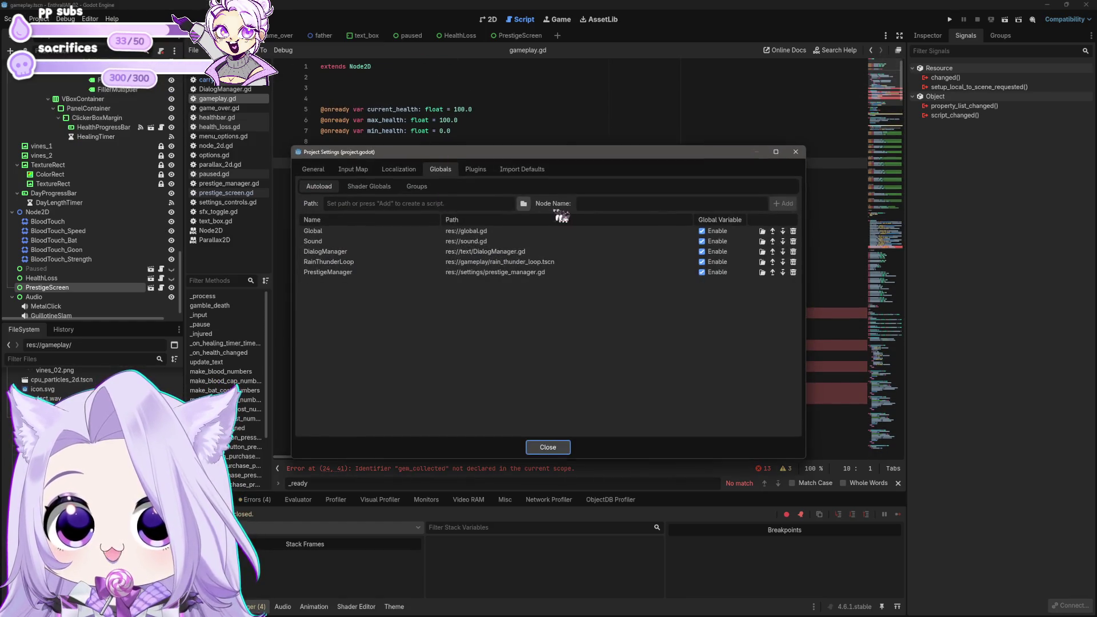
click(523, 204)
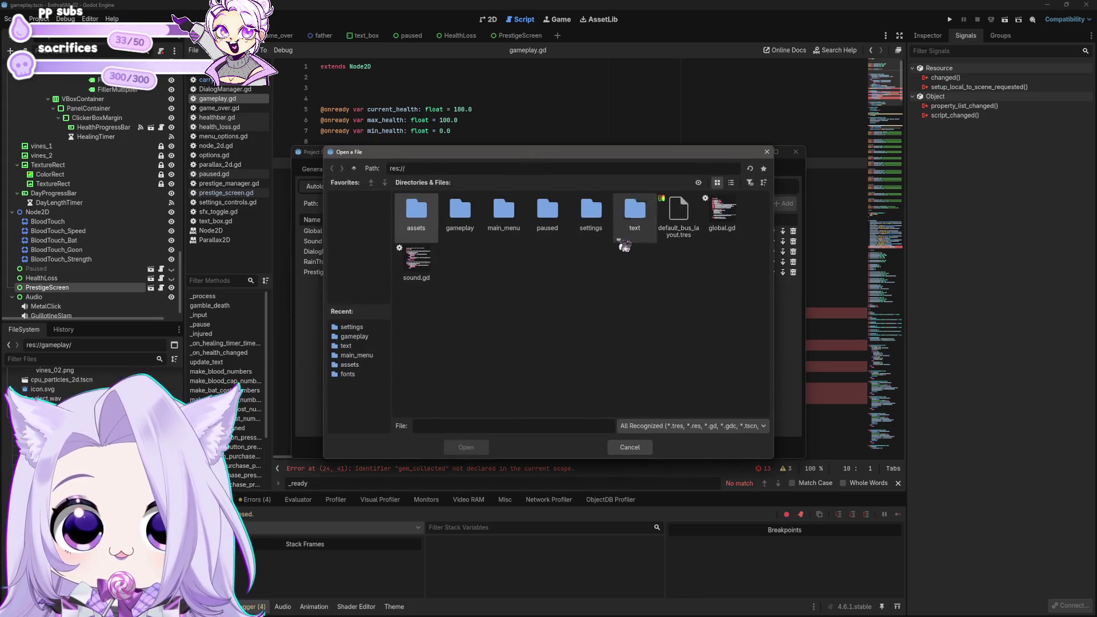
double_click(460, 212)
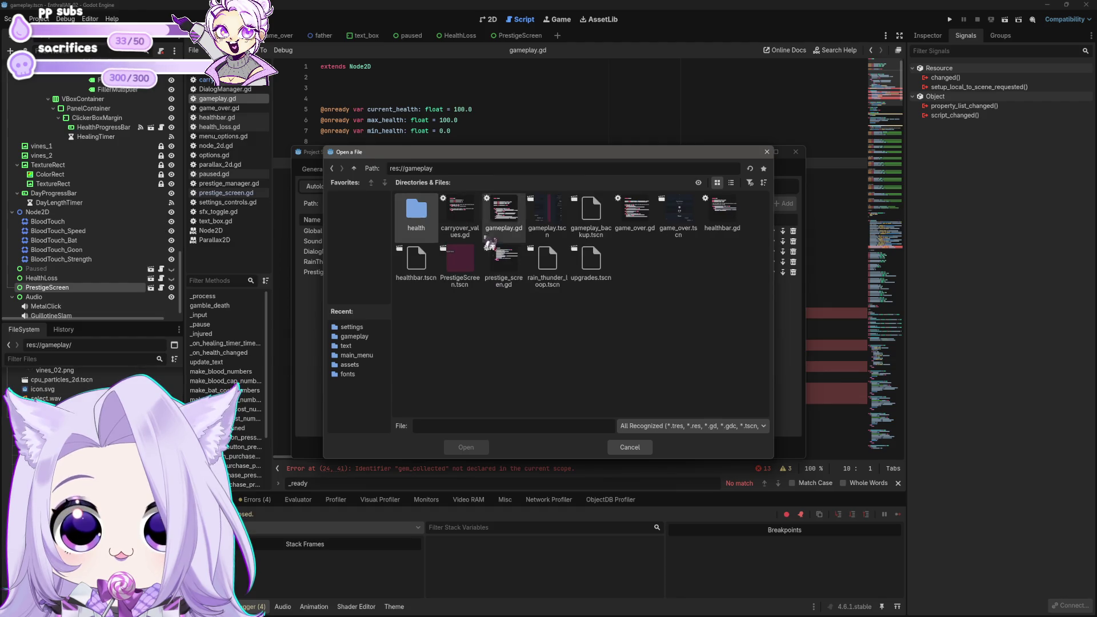
double_click(474, 229)
click(784, 203)
click(795, 152)
click(577, 194)
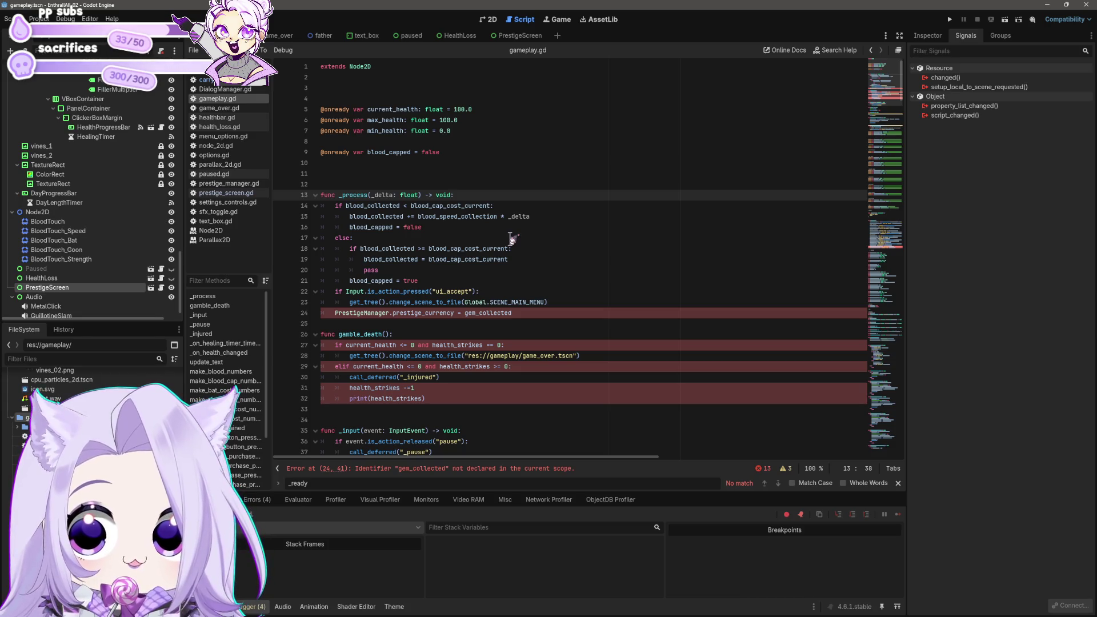
click(414, 171)
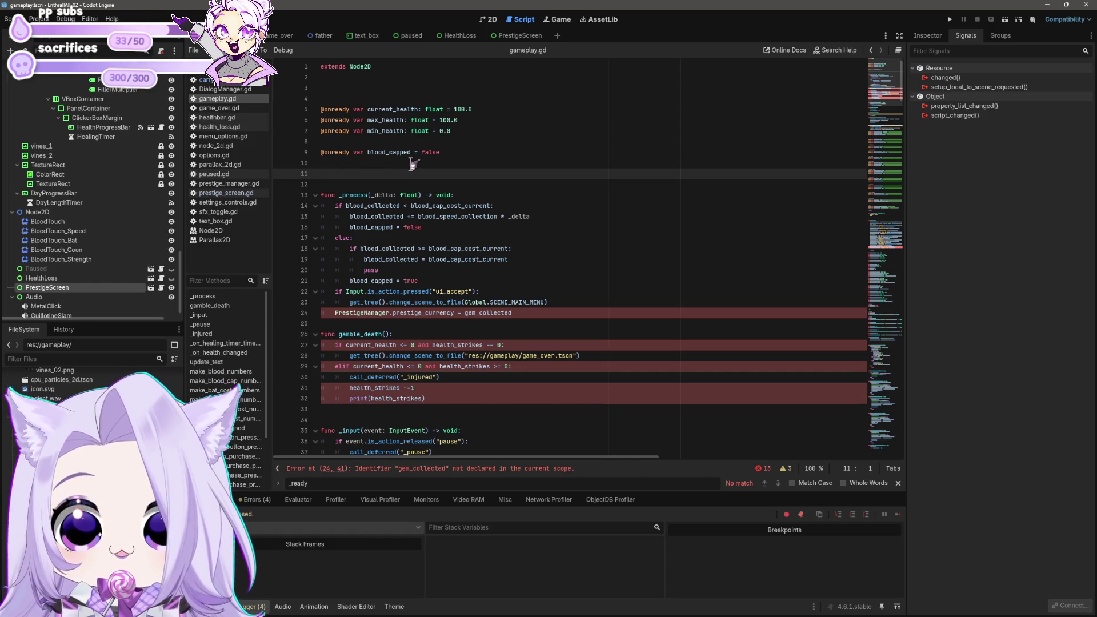
scroll(411, 166, down, 4)
scroll(403, 166, up, 4)
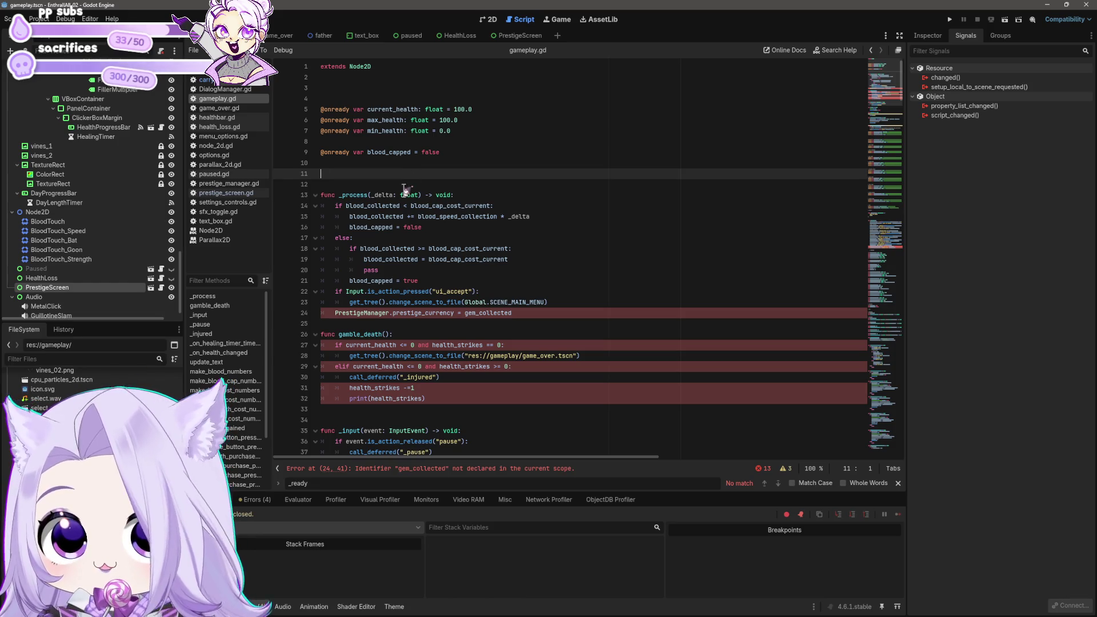
scroll(405, 200, down, 5)
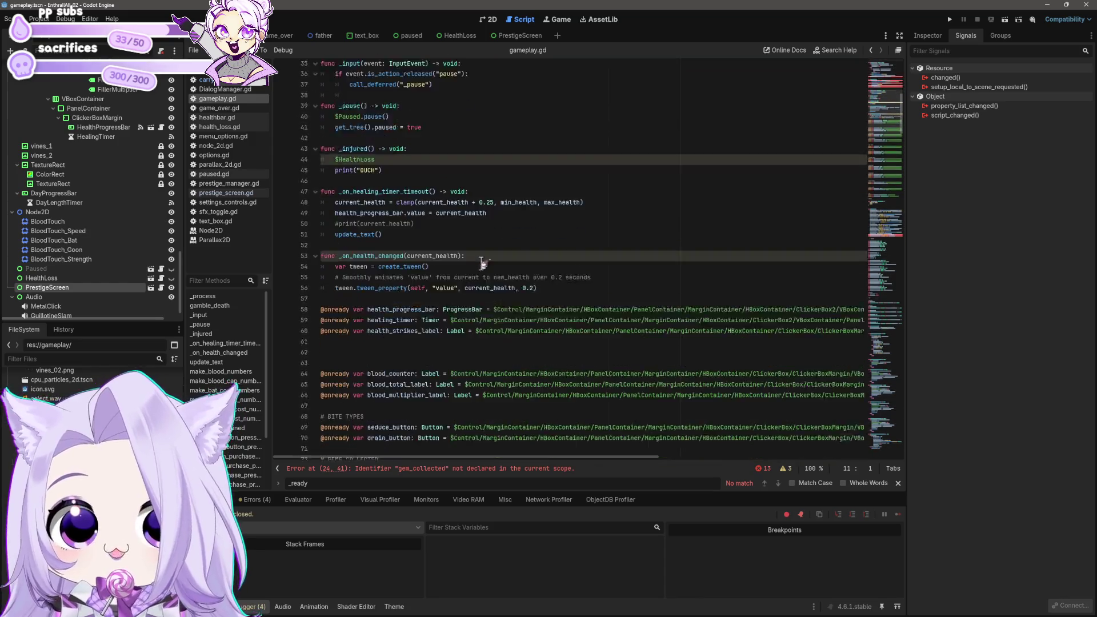
scroll(480, 260, down, 13)
scroll(530, 252, up, 18)
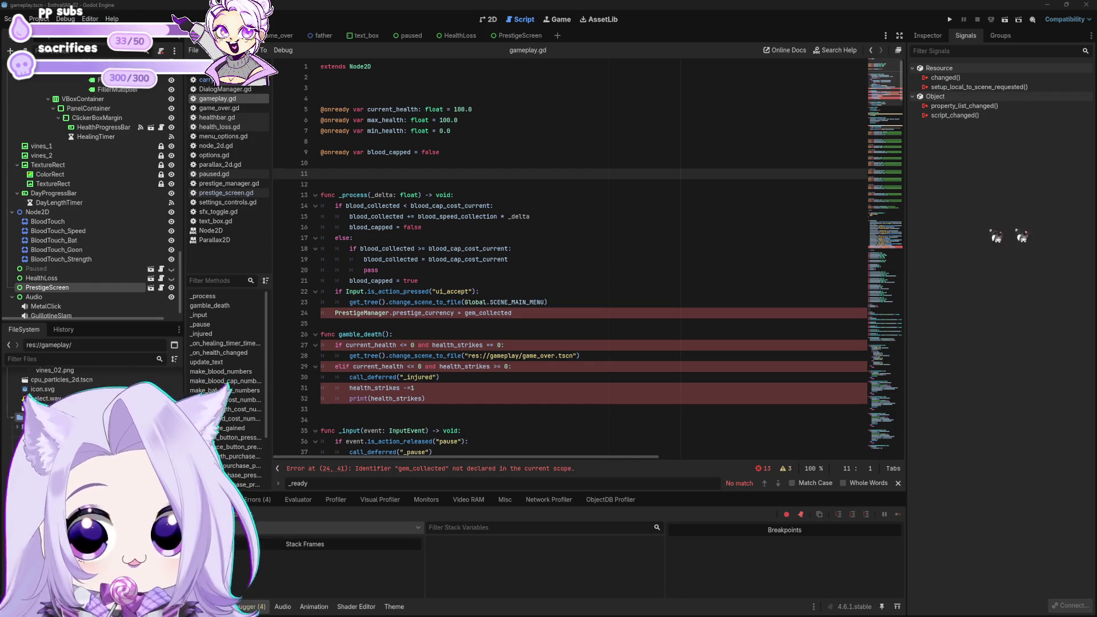
Prefix gem_collected on line 24 with 'carryover_values.' and save gameplay.gd
click(592, 202)
key(ctrl+f)
text(gem_col)
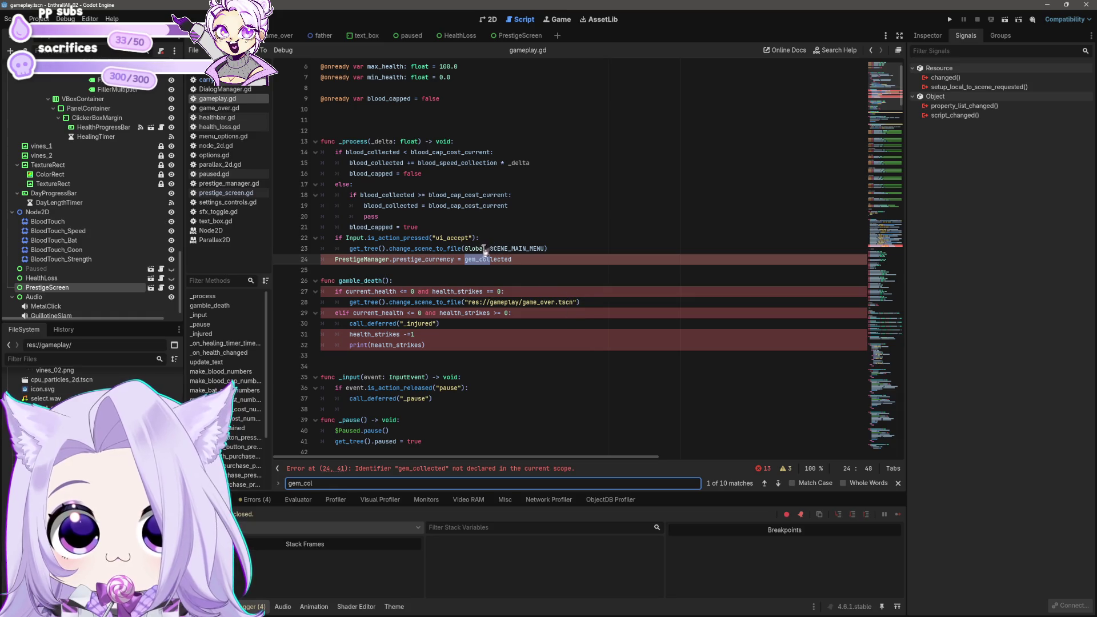
click(468, 260)
text(arryover_va)
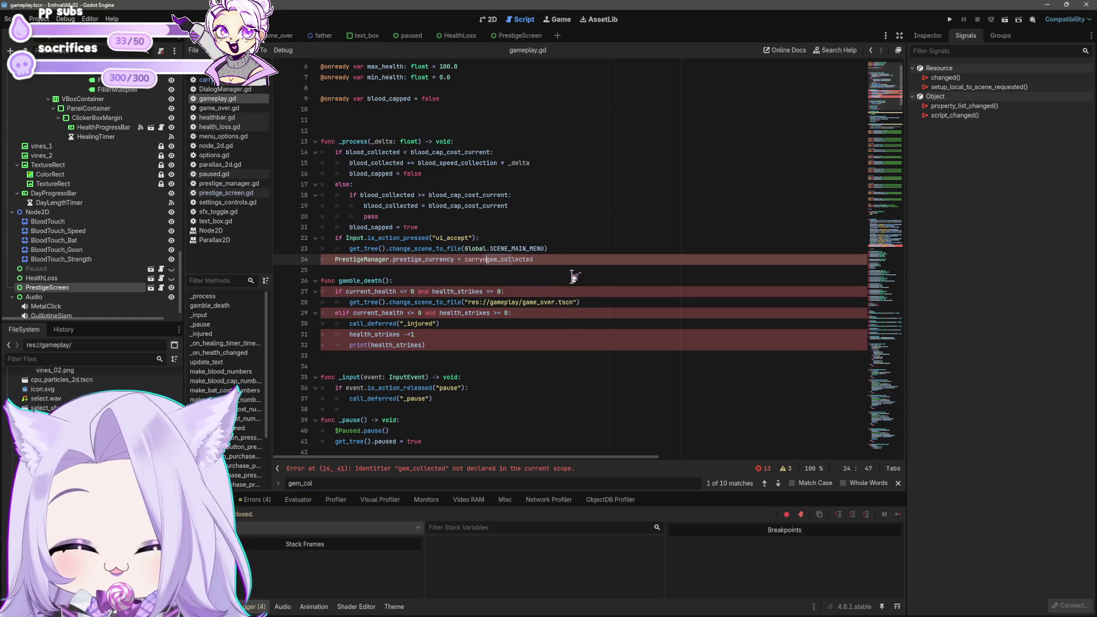
text(lue.)
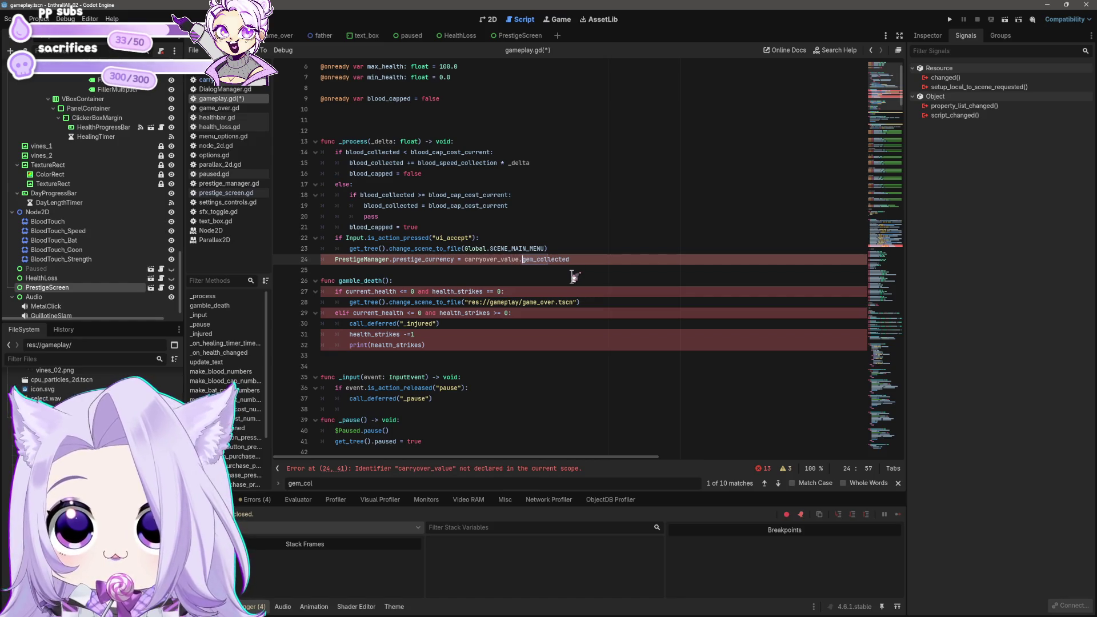
text(s)
key(shift+Left)
key(shift+Left)
key(shift+Left)
key(ctrl+c)
key(ctrl+s)
key(Down)
key(Down)
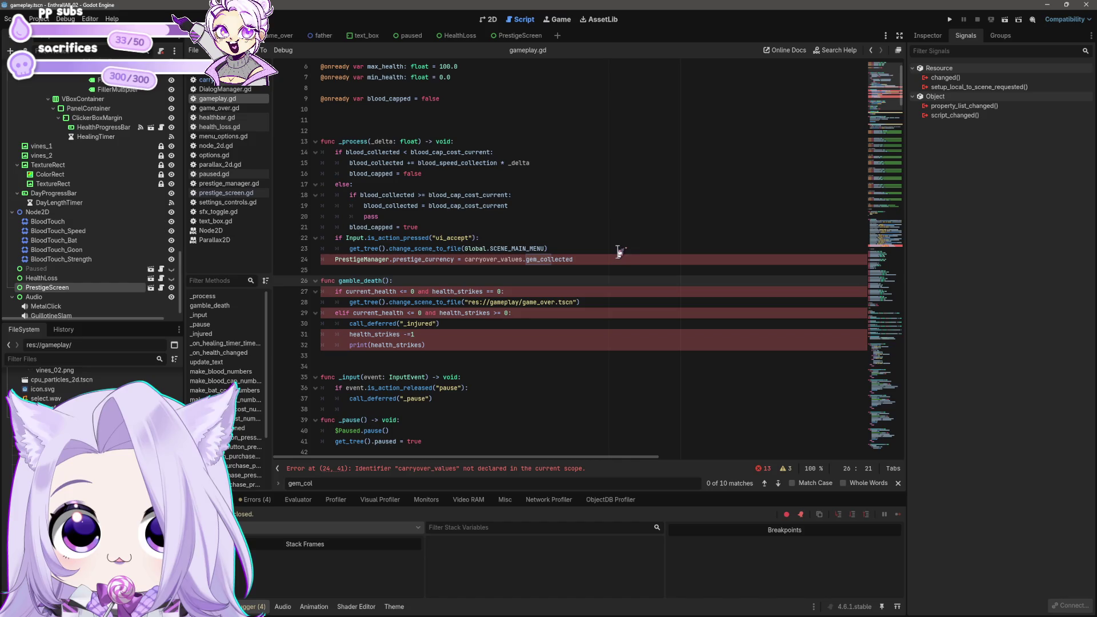
Prefix health_strikes on line 31 with 'carryover_values.' and save gameplay.gd
key(Up)
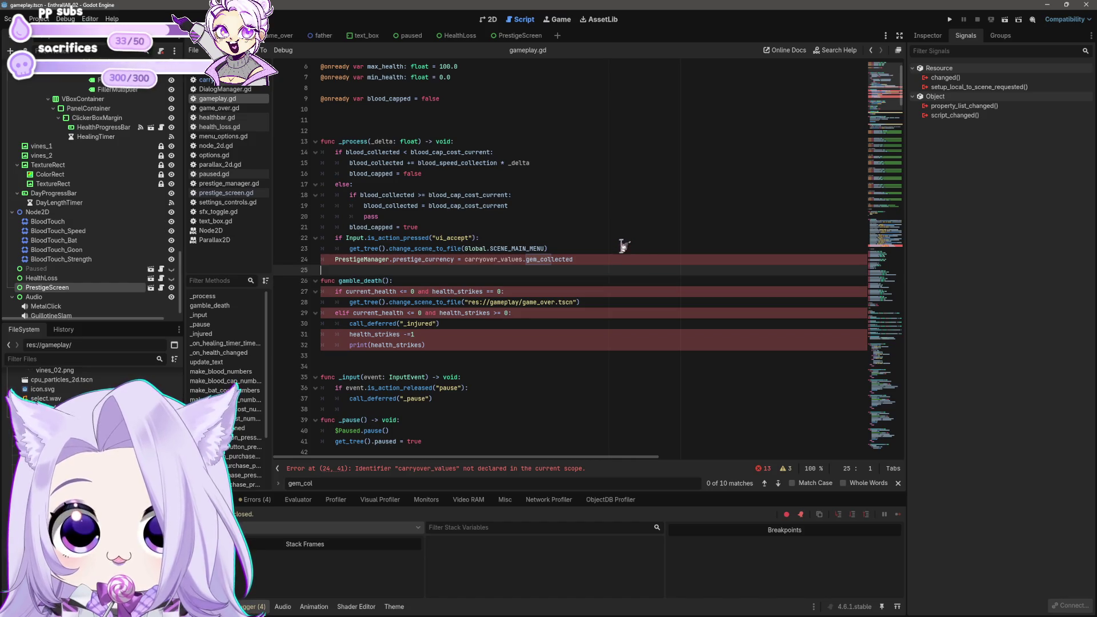
click(600, 257)
scroll(602, 260, up, 2)
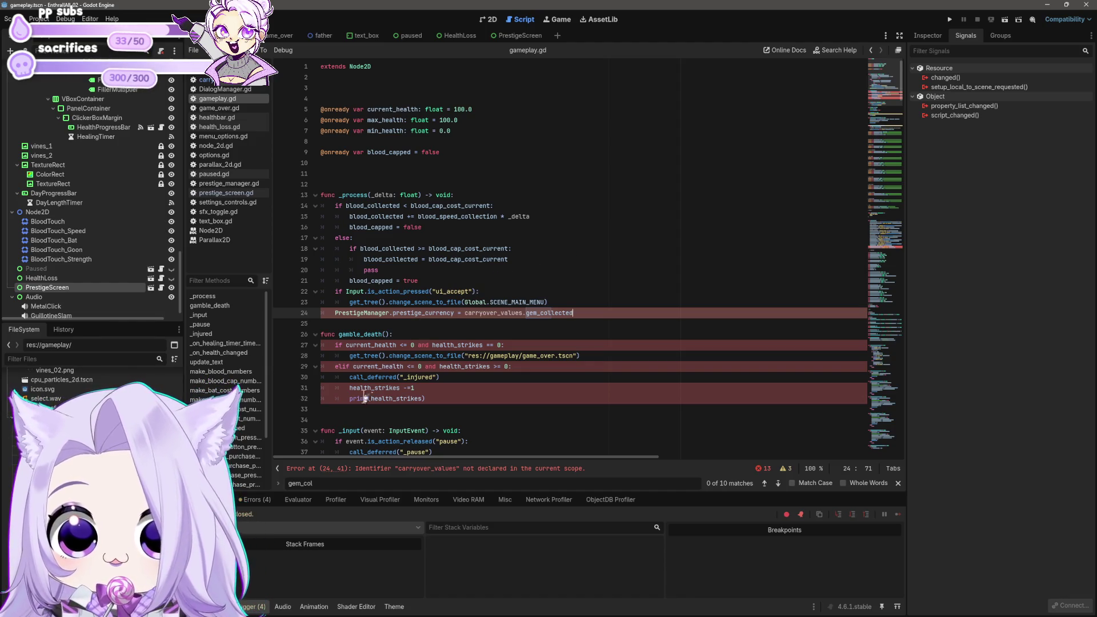
click(349, 388)
key(ctrl+v)
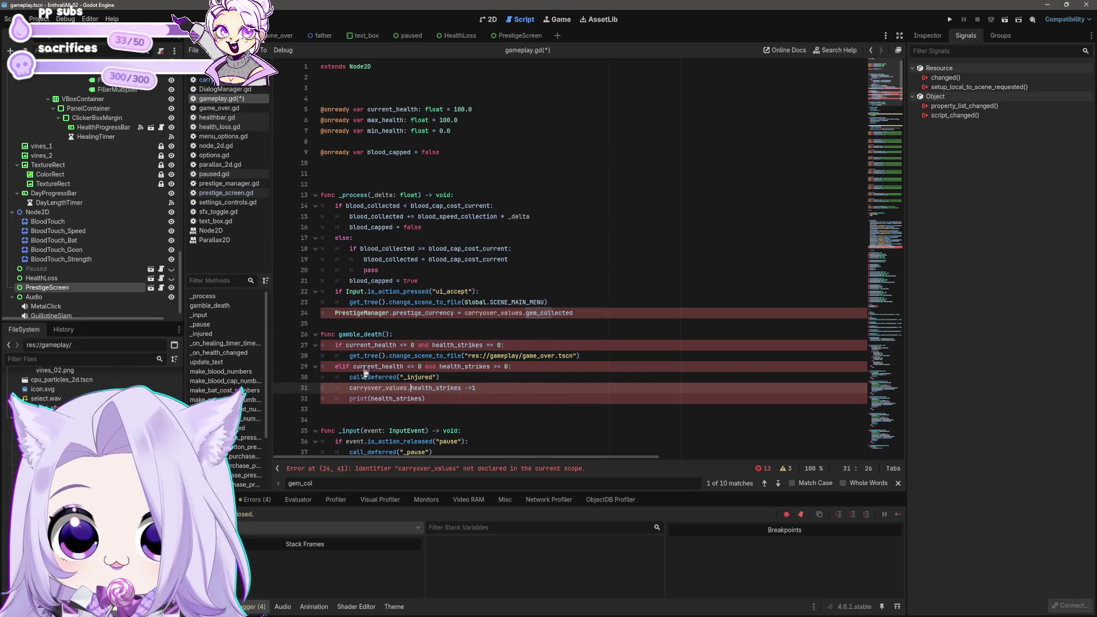
key(ctrl+s)
Prefix line 27's health_strikes with 'carryover_values.' and jump to the carryover_values definition
click(431, 345)
key(ctrl+v)
click(436, 366)
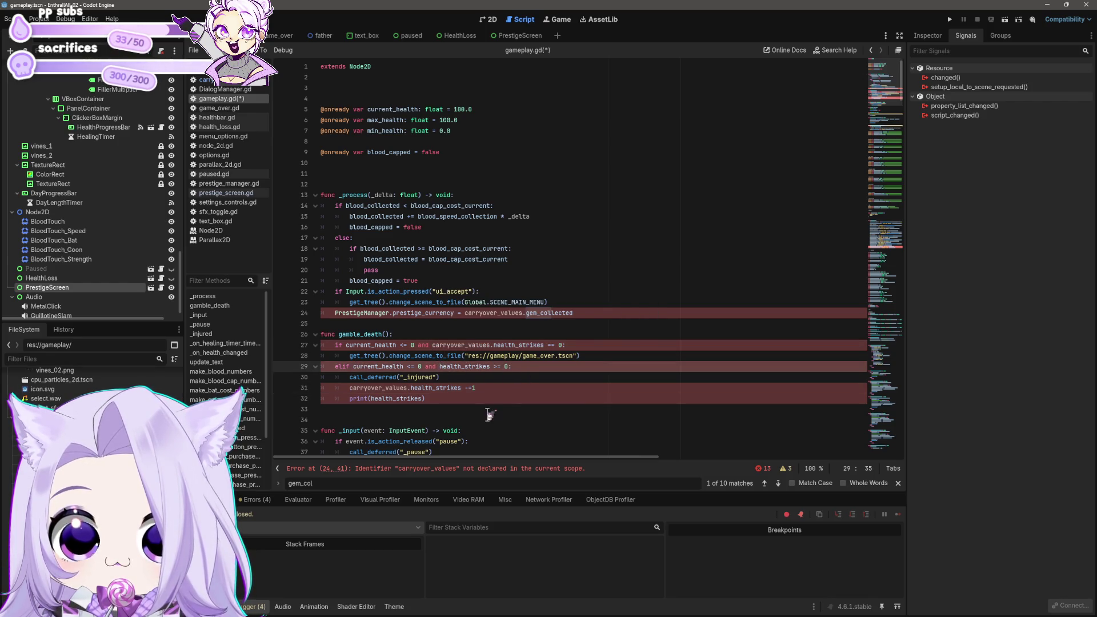
ctrl+click(549, 313)
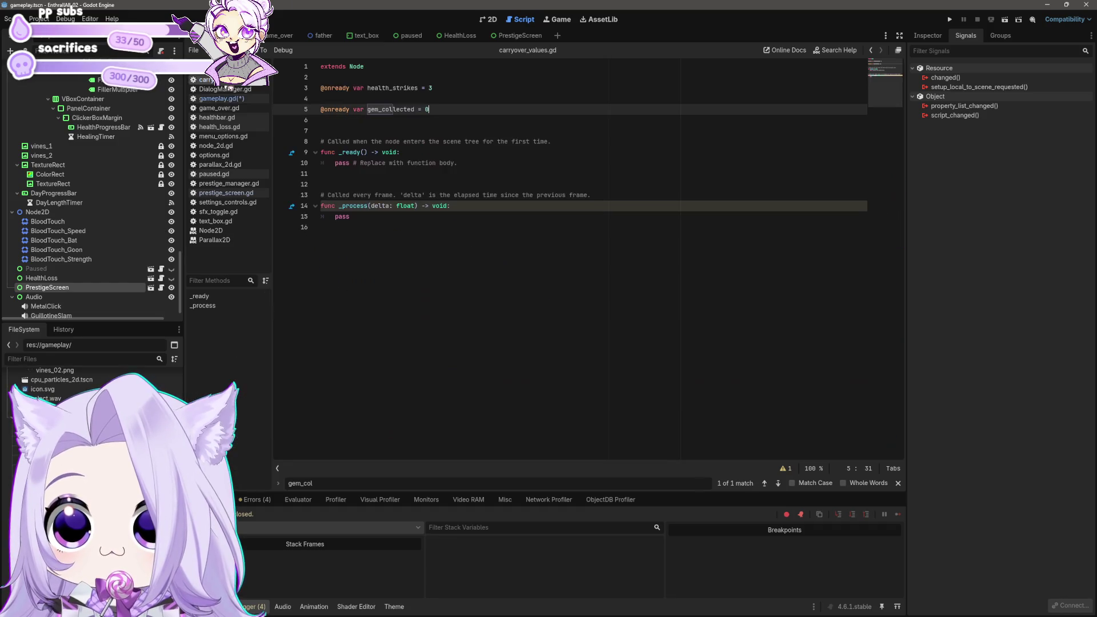
Open carryover_values.gd, save all scripts, and review the gem_collected declaration
click(454, 173)
key(ctrl+s)
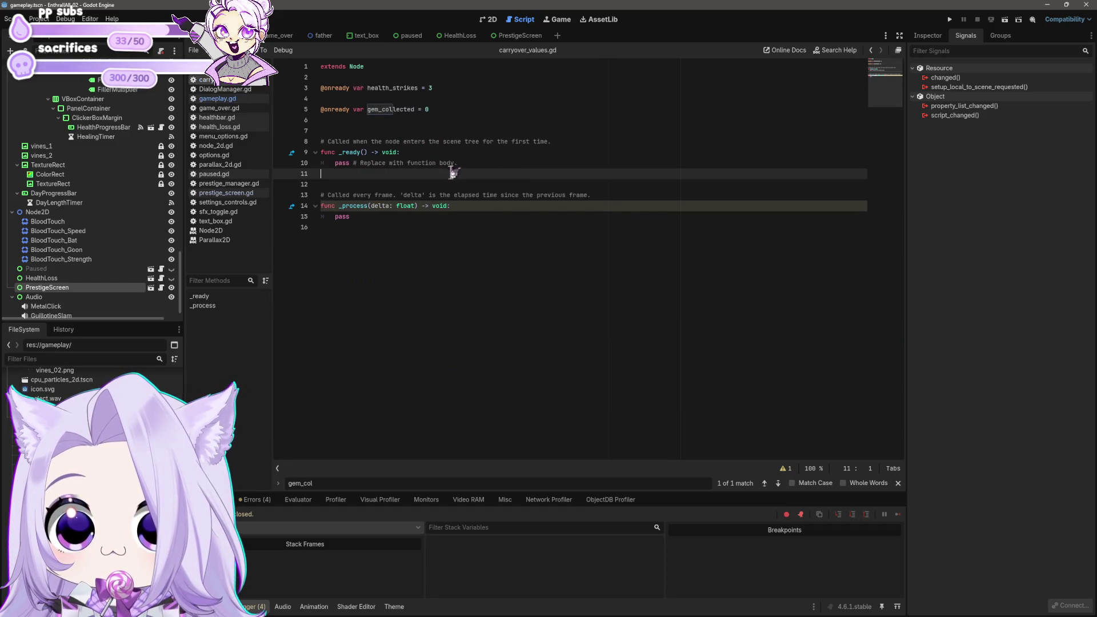
click(491, 225)
click(437, 109)
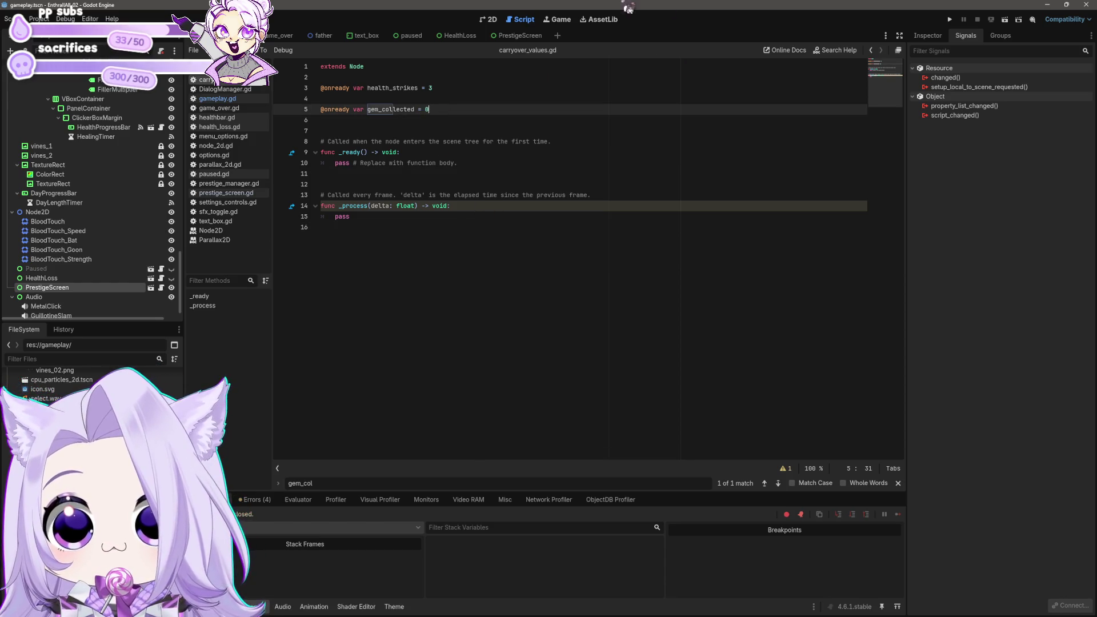
Return to gameplay.gd and scroll through the script to review the references
click(226, 99)
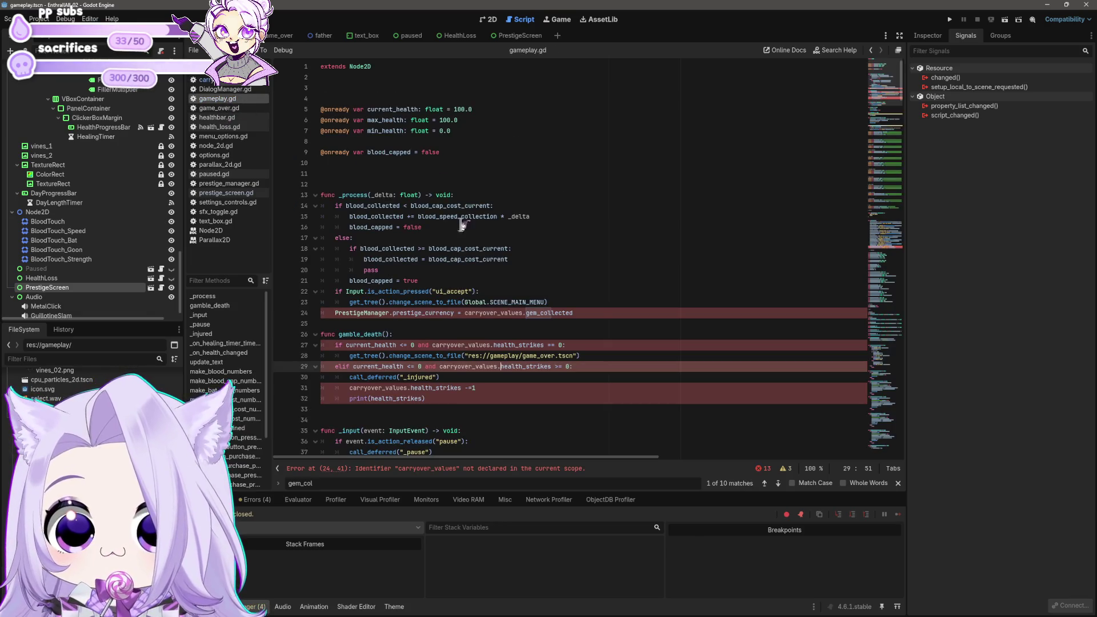
click(601, 313)
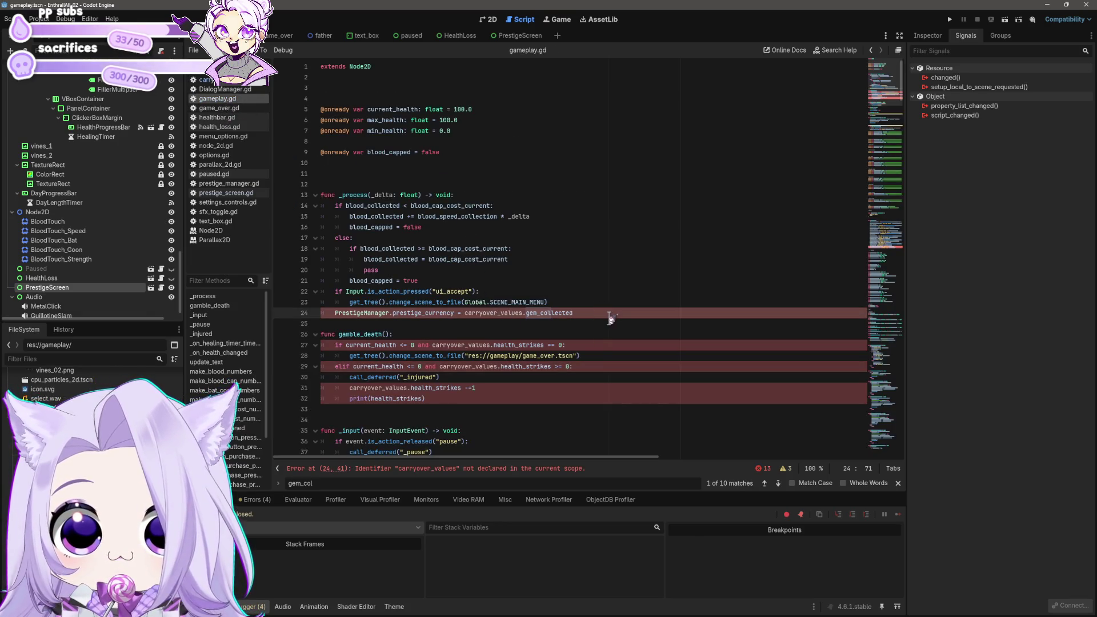
scroll(602, 318, down, 9)
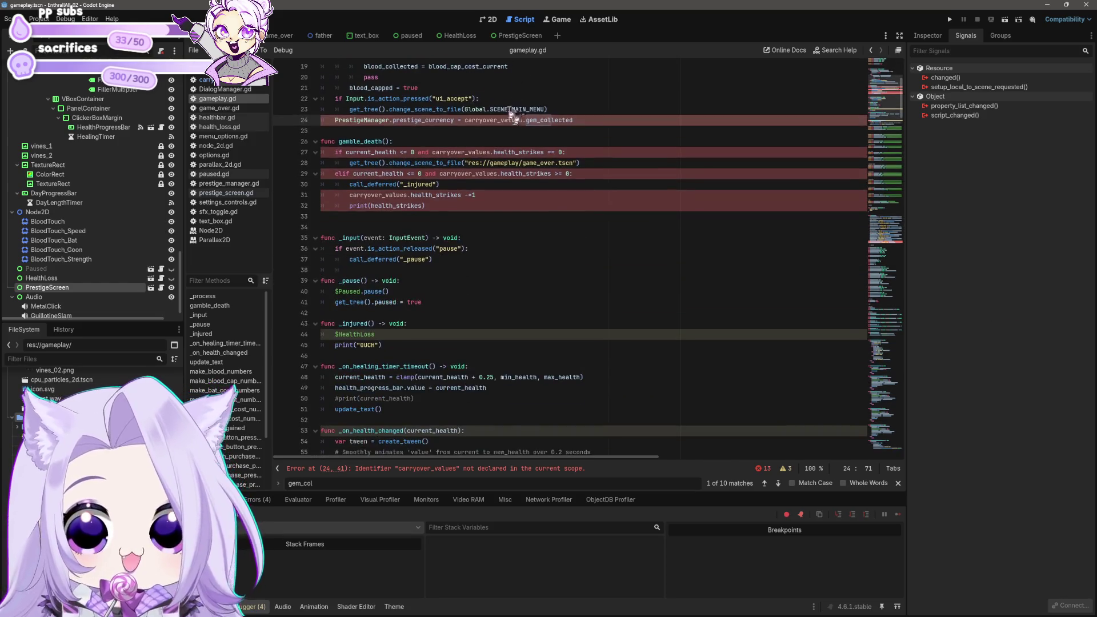
scroll(472, 314, down, 3)
scroll(473, 292, down, 14)
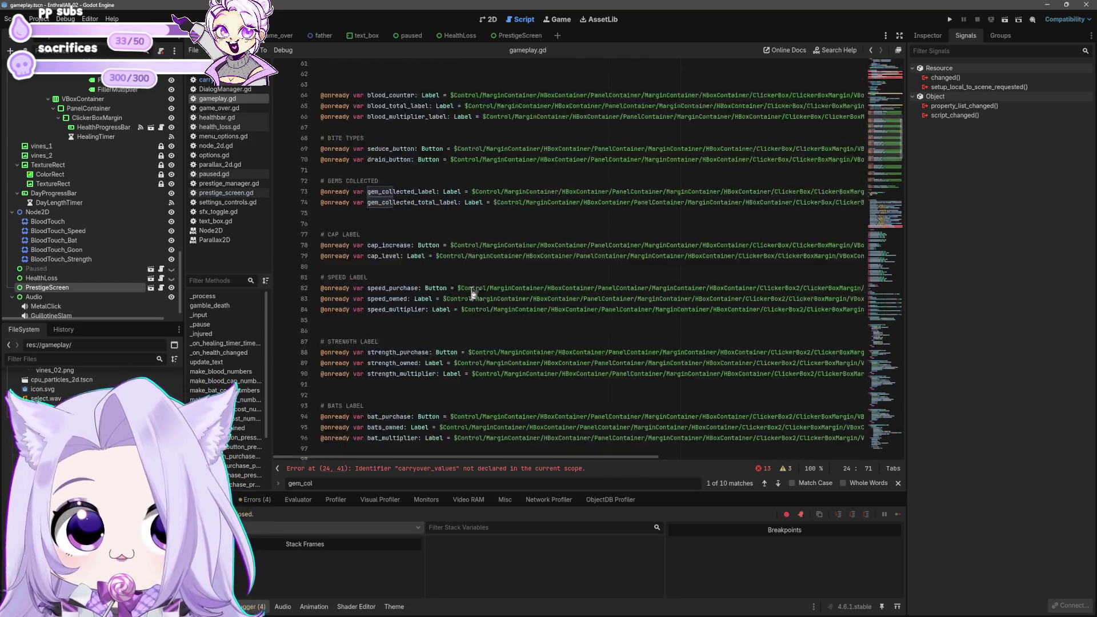
drag(907, 169, 911, 111)
scroll(910, 110, up, 2)
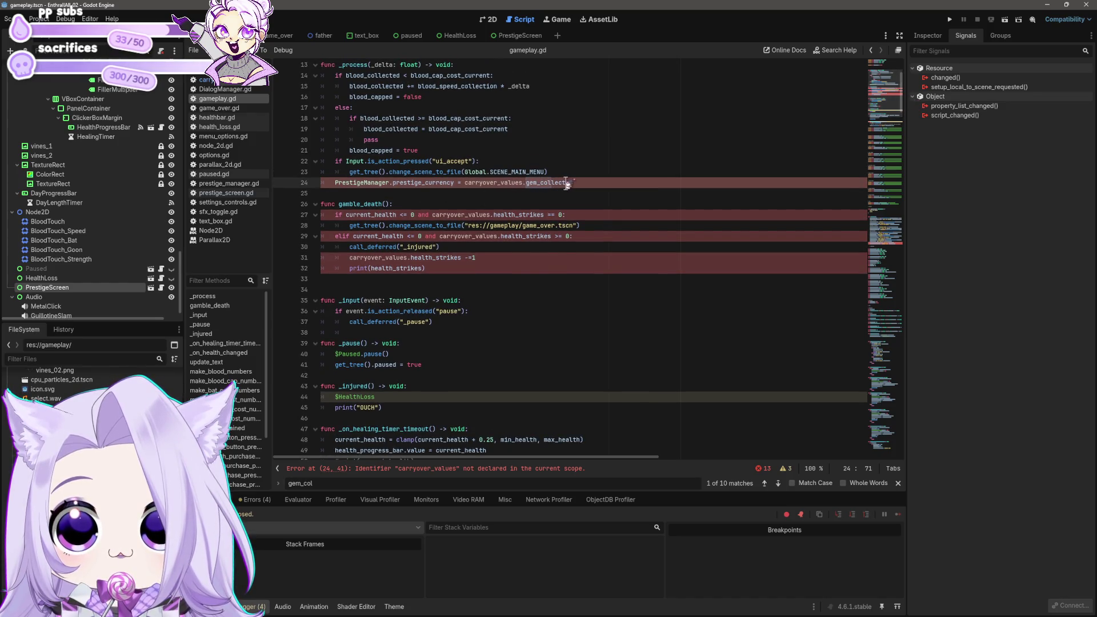
Compare carryover_values.gd with gameplay.gd, undo a stray deletion on line 24, and bring up the script's options
click(245, 82)
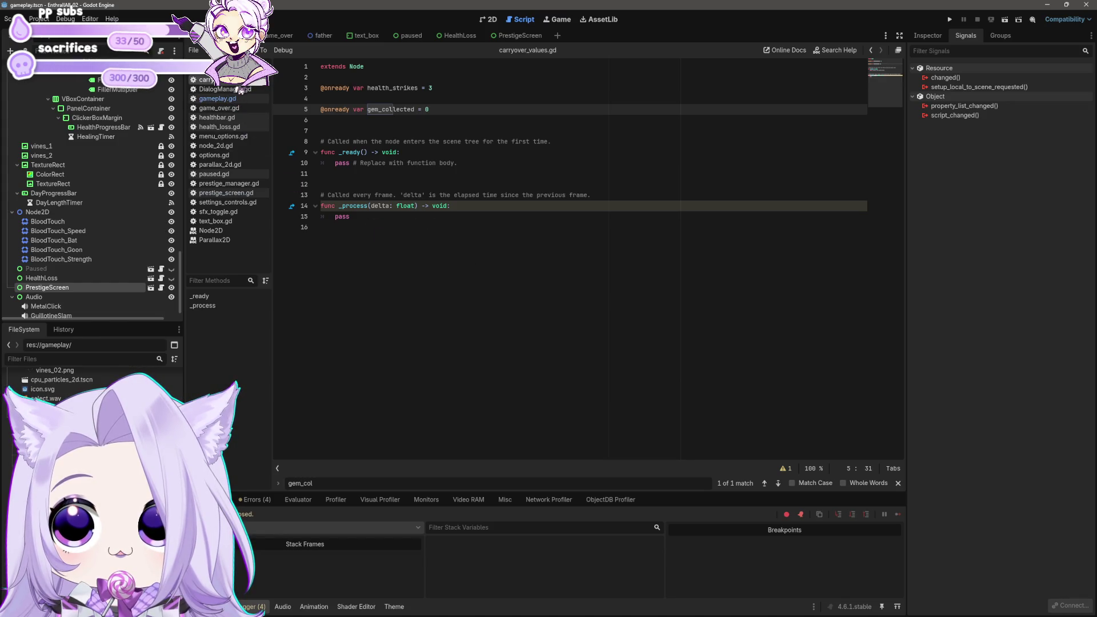
click(217, 98)
mouse_move(206, 80)
mouse_down()
mouse_move(405, 301)
mouse_move(343, 176)
mouse_move(417, 102)
mouse_move(392, 98)
mouse_up()
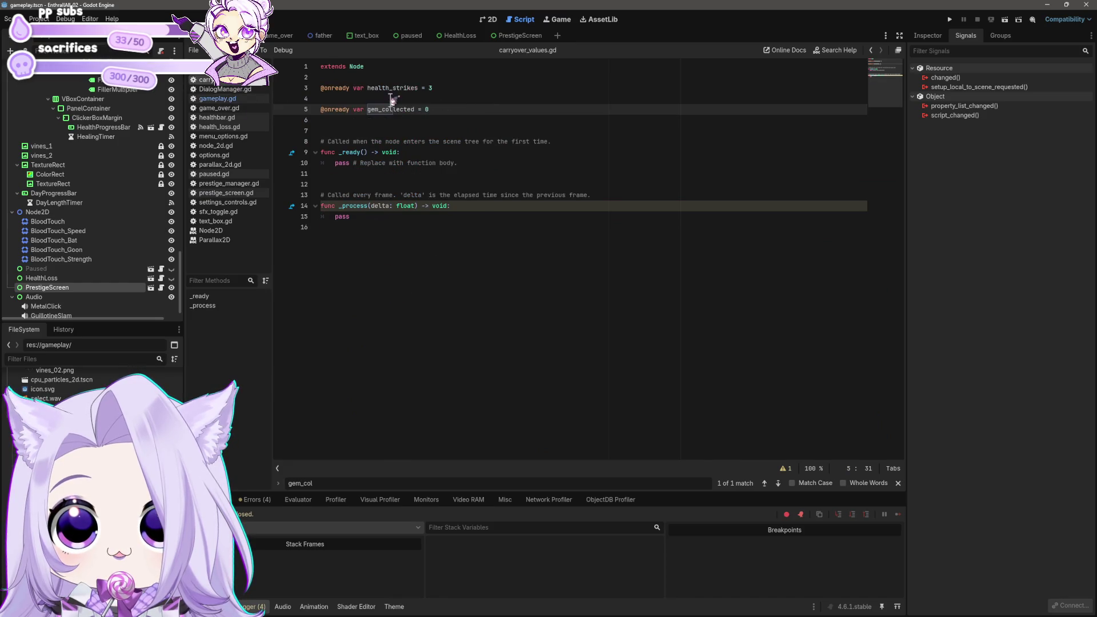
click(225, 100)
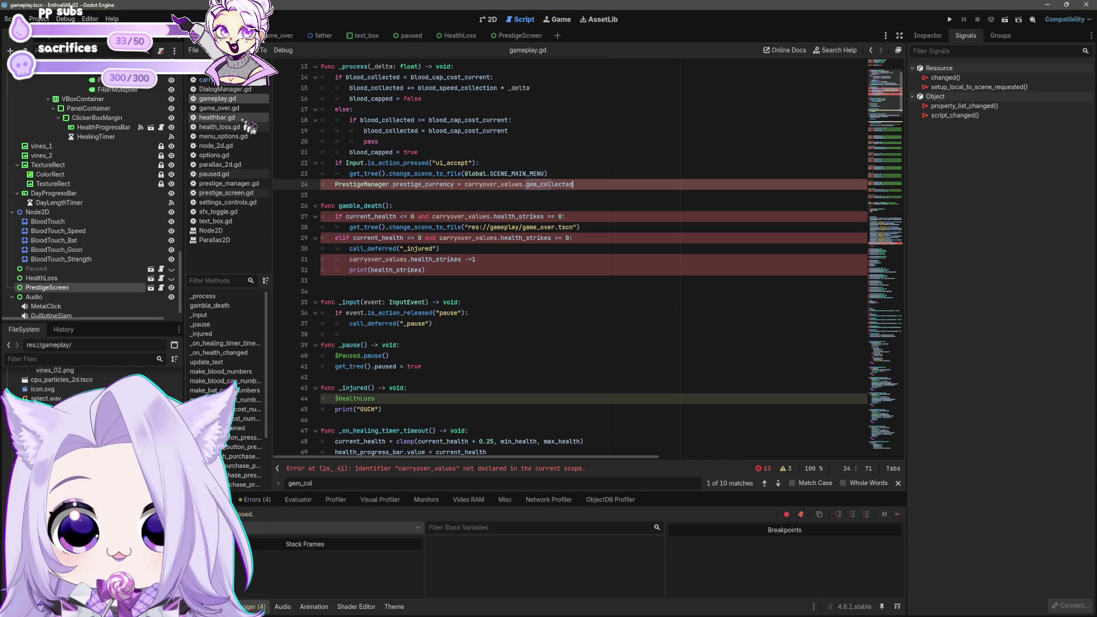
key(BackSpace)
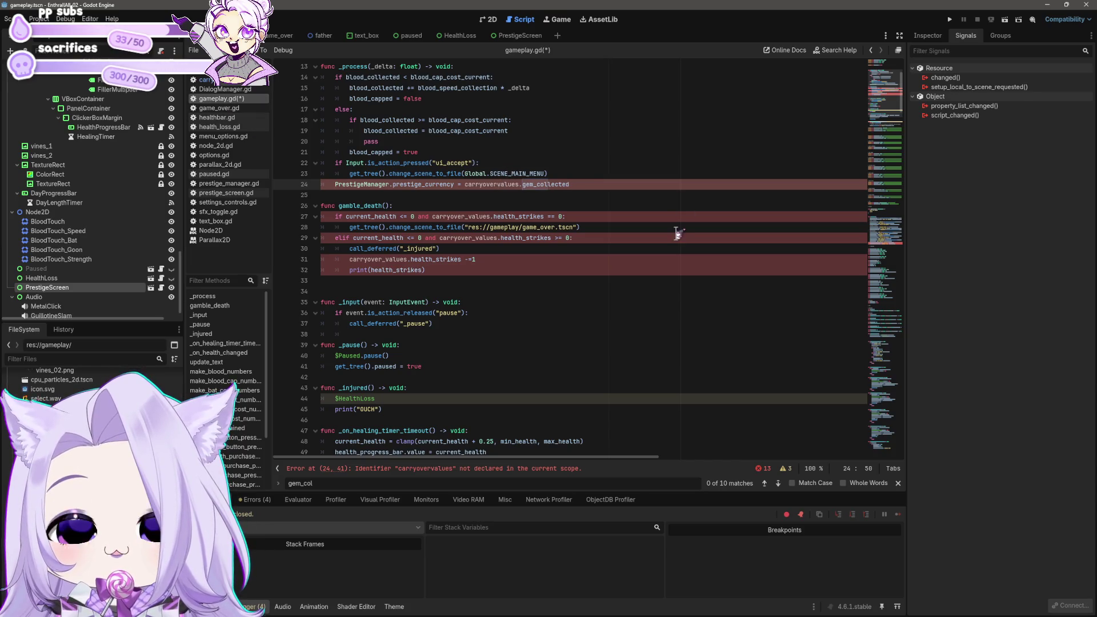
key(ctrl+z)
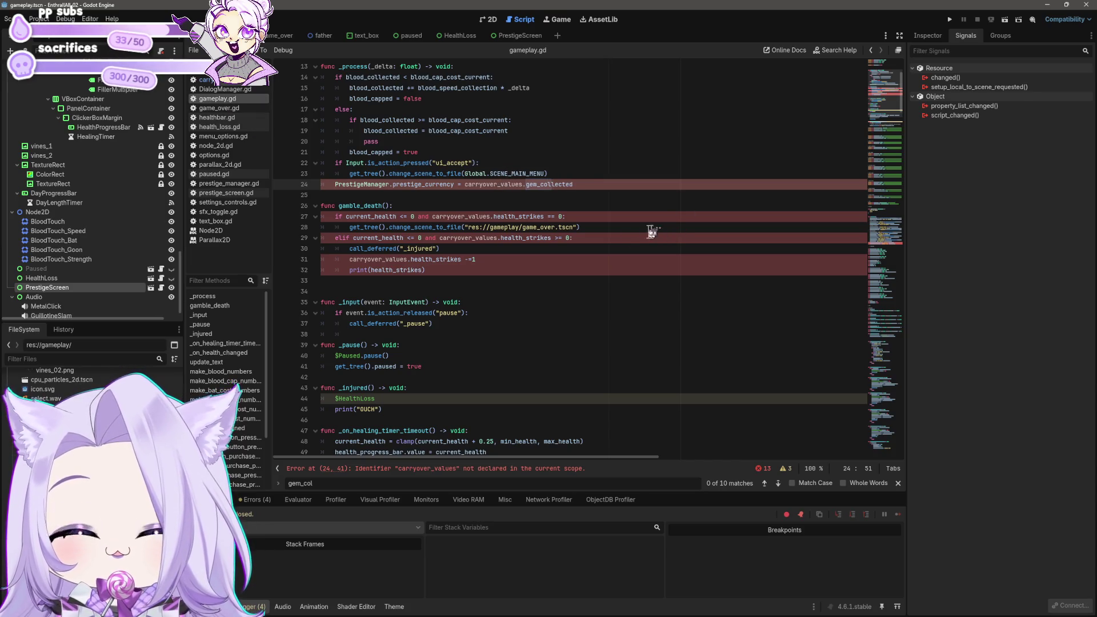
click(619, 238)
click(245, 82)
right_click(244, 82)
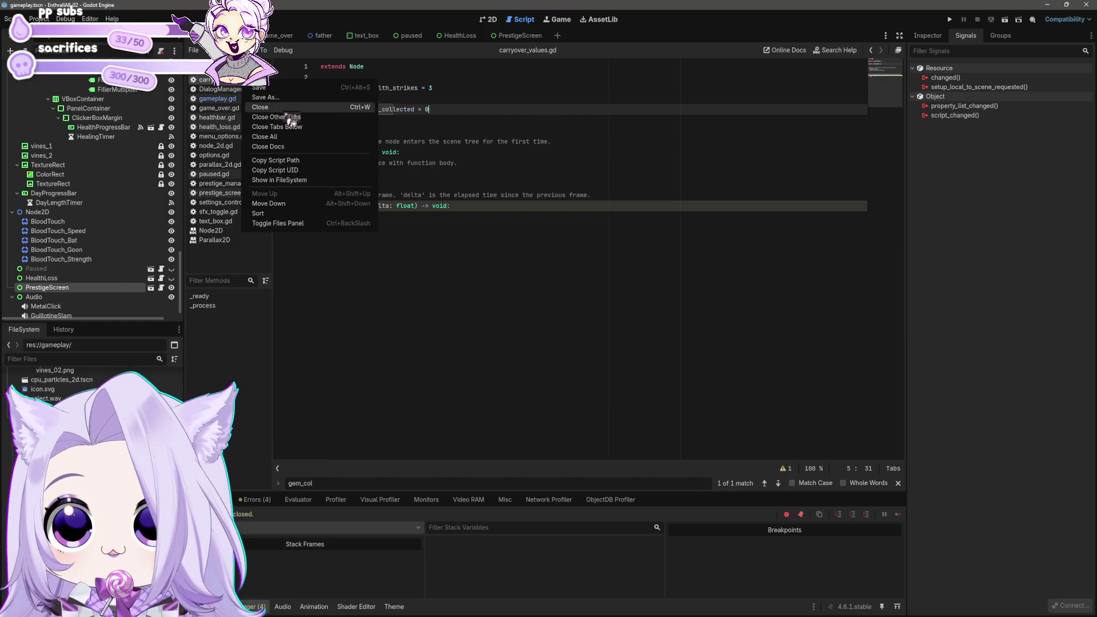
Dismiss the script options and inspect gameplay.gd's blank lines and line 24's carryover_values
click(358, 314)
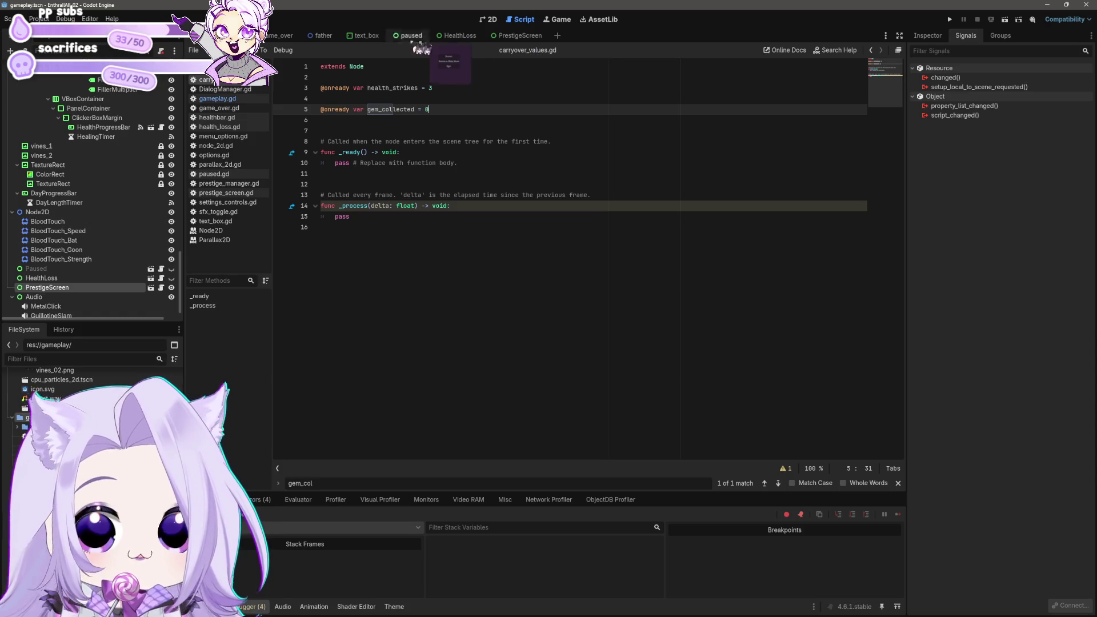
click(244, 100)
click(497, 195)
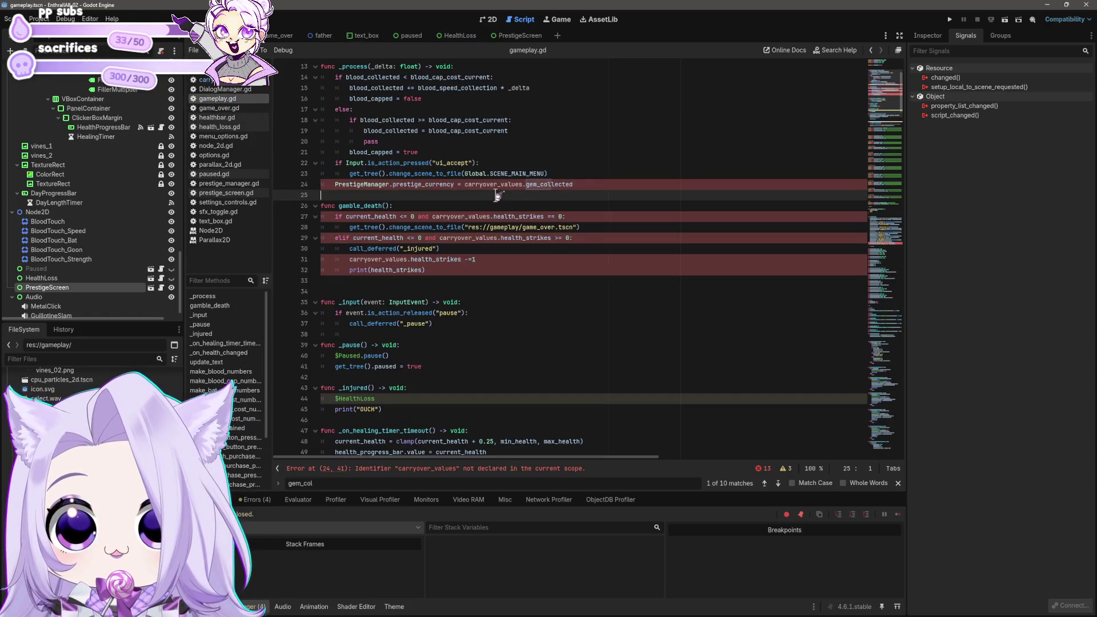
scroll(558, 196, up, 4)
click(376, 164)
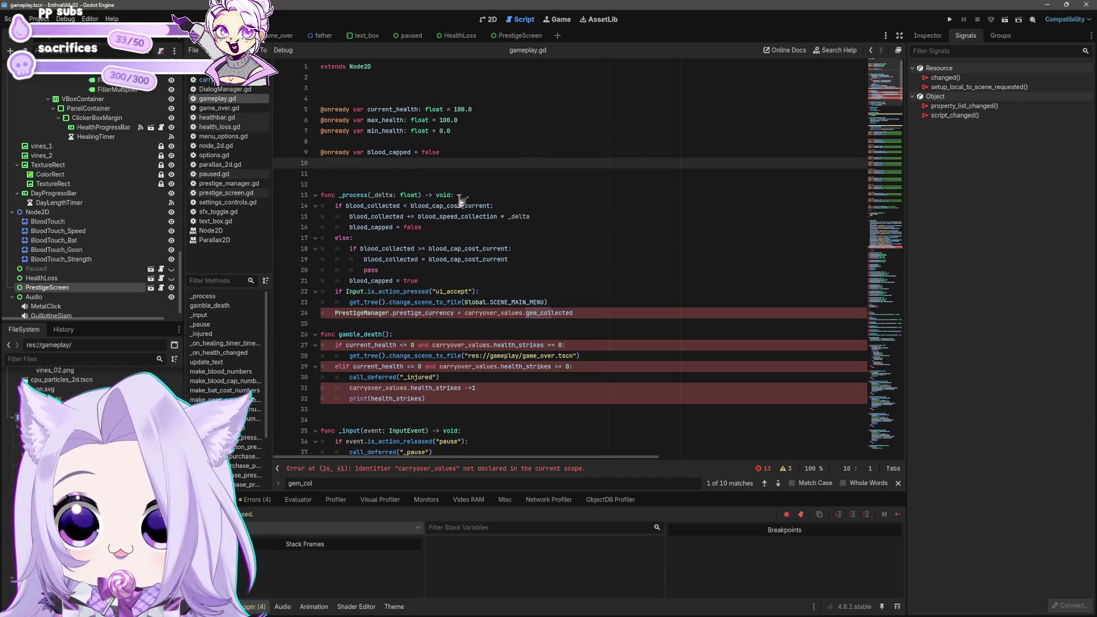
click(361, 88)
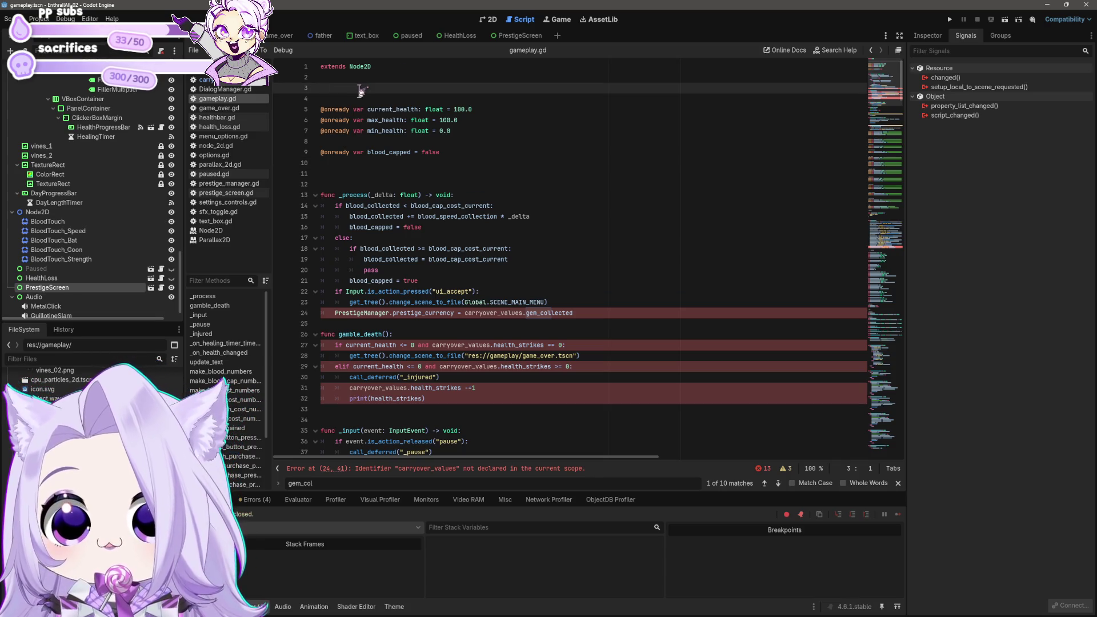
drag(466, 315, 525, 318)
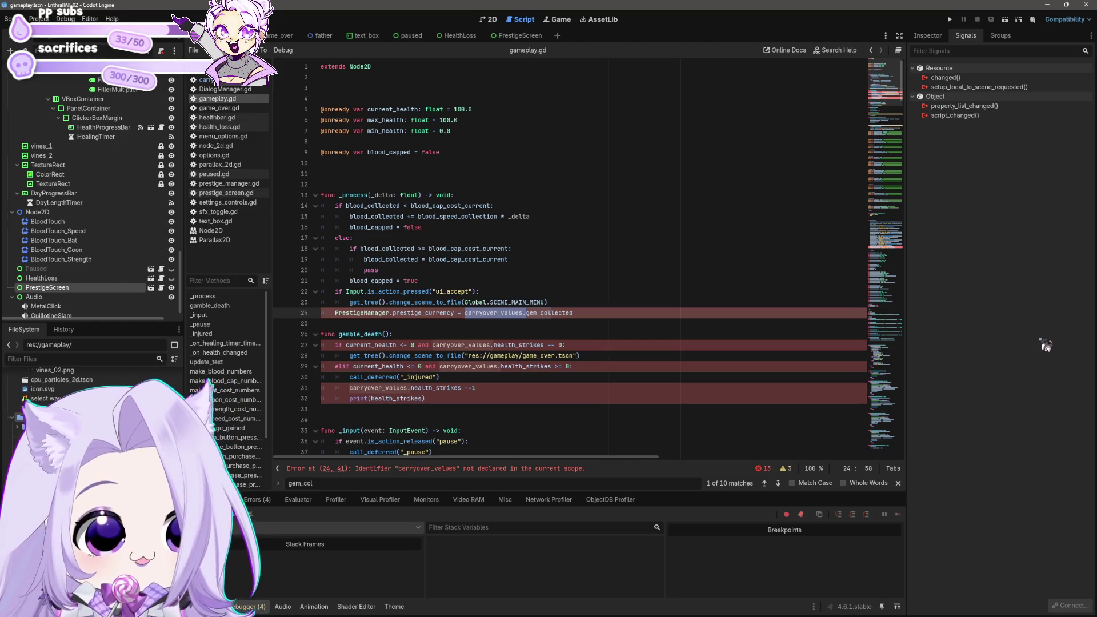
Check prestige_manager.gd and carryover_values.gd, then trim a blank line above _process in gameplay.gd
click(238, 184)
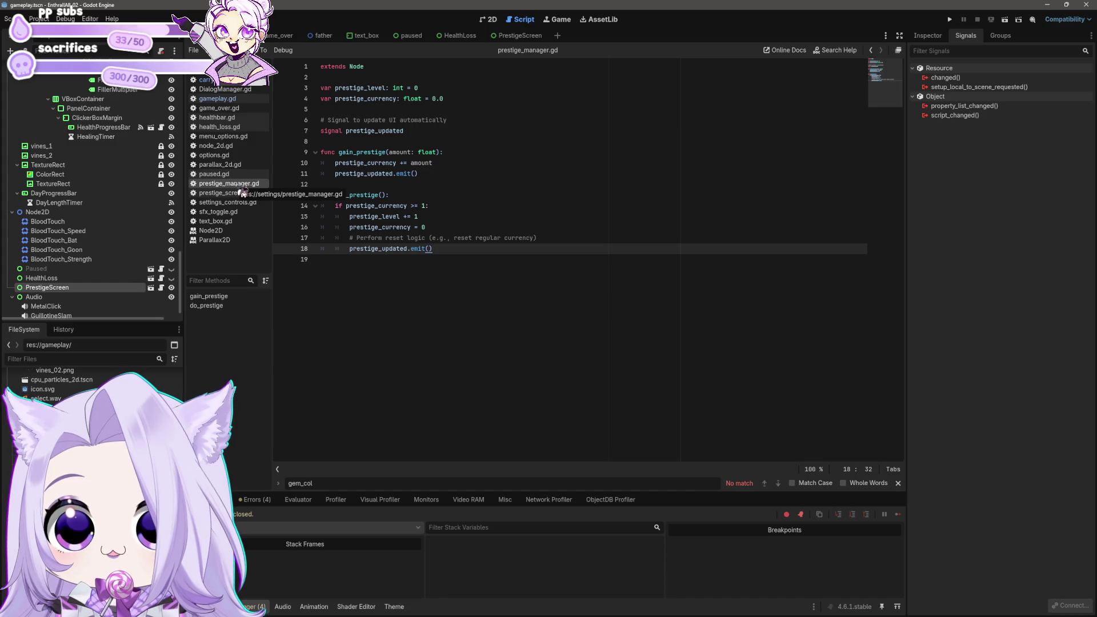
click(257, 81)
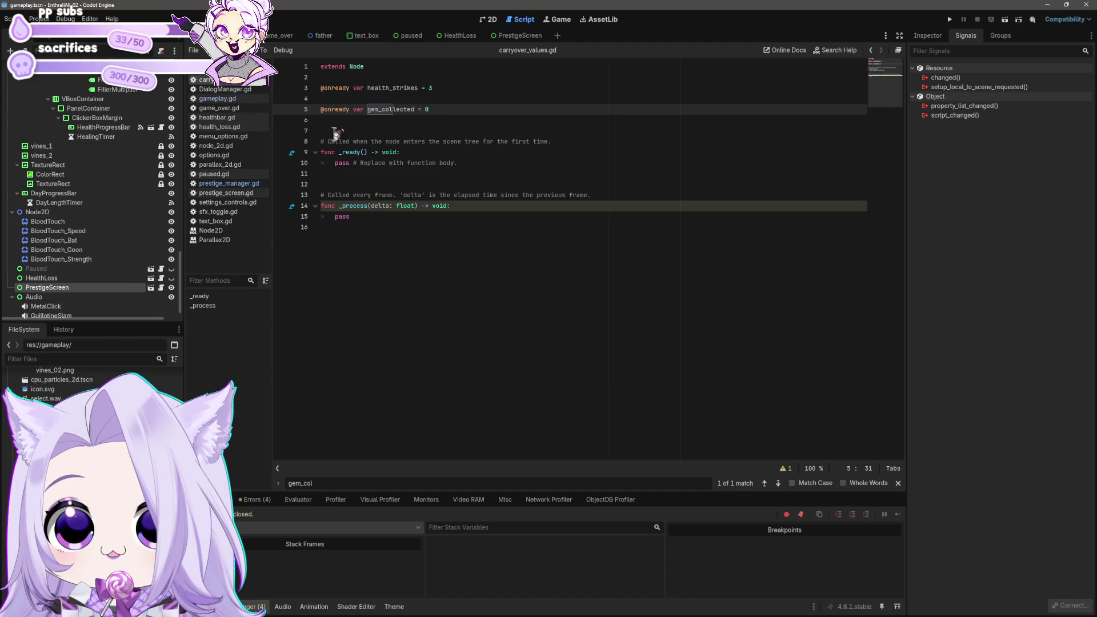
click(231, 101)
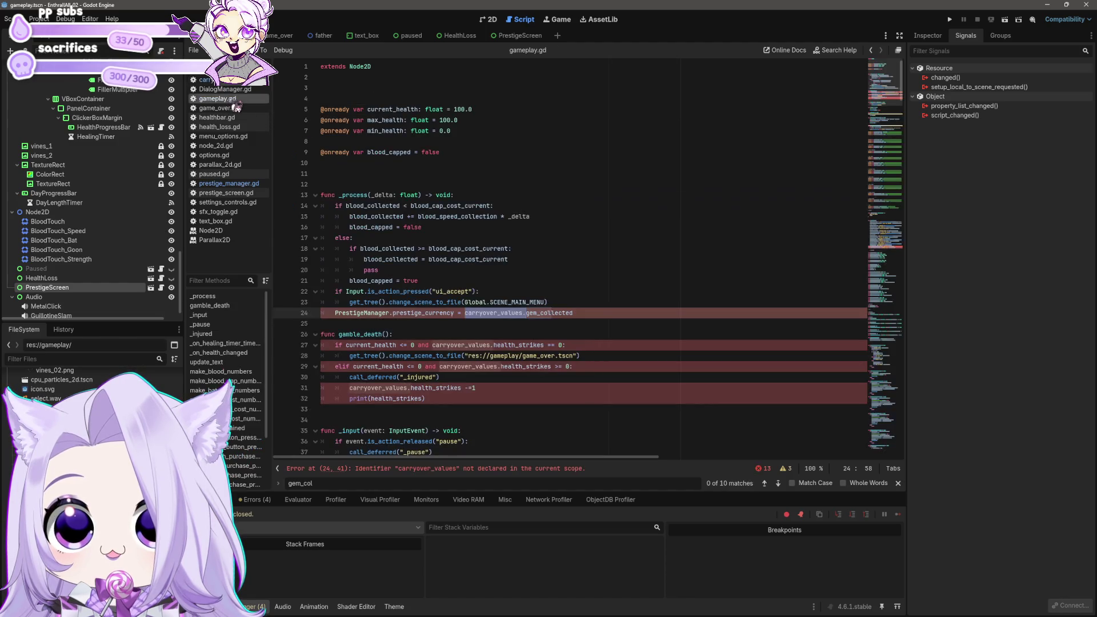
click(437, 162)
key(Return)
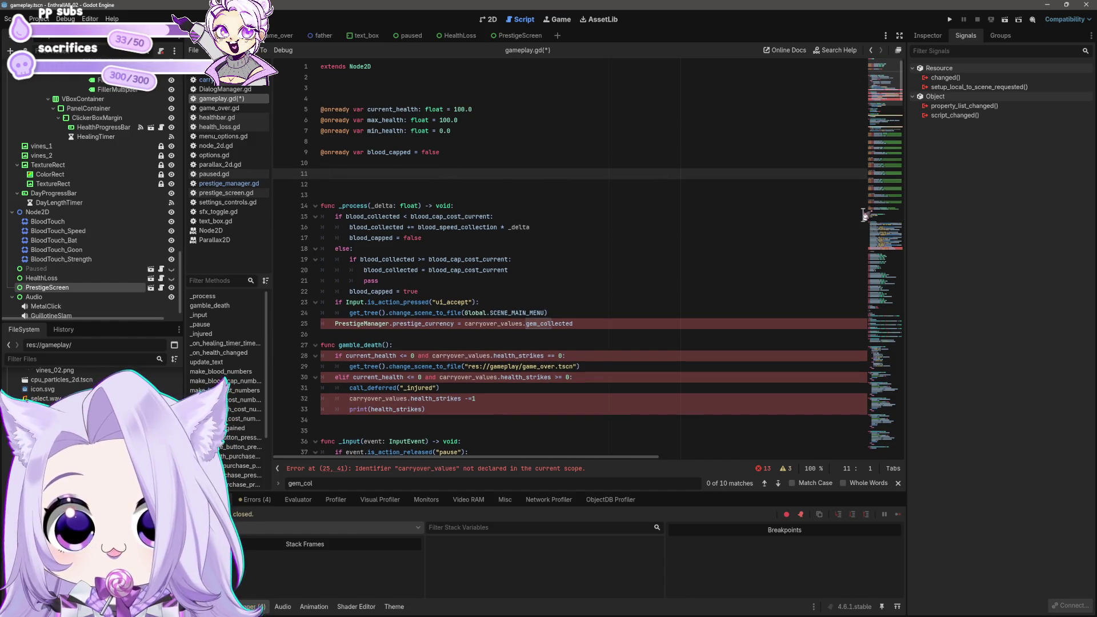
key(Delete)
key(Delete)
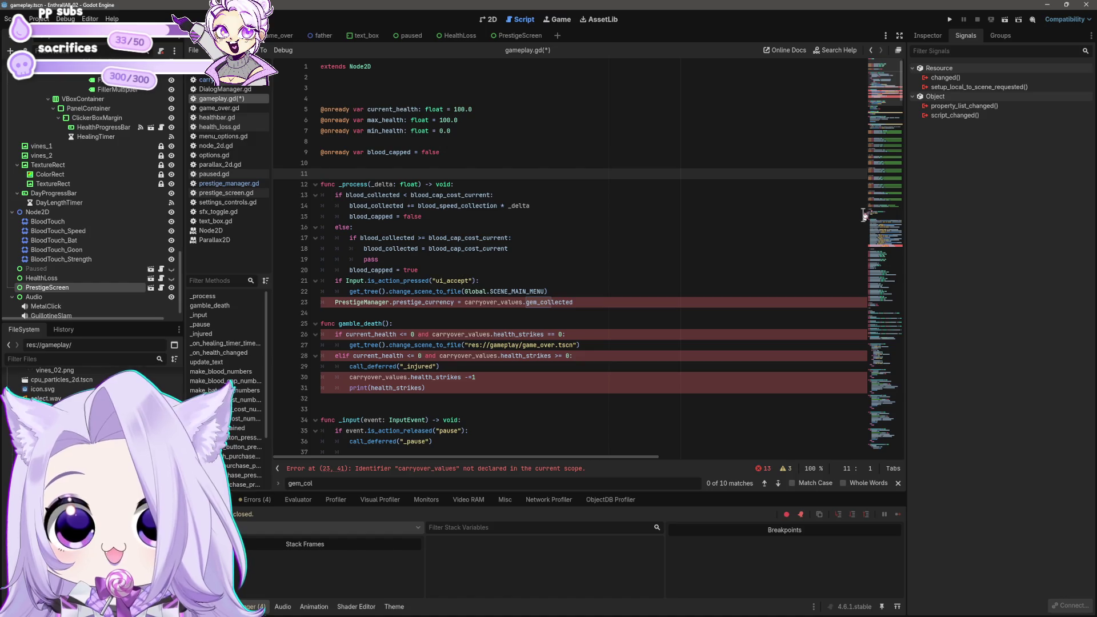
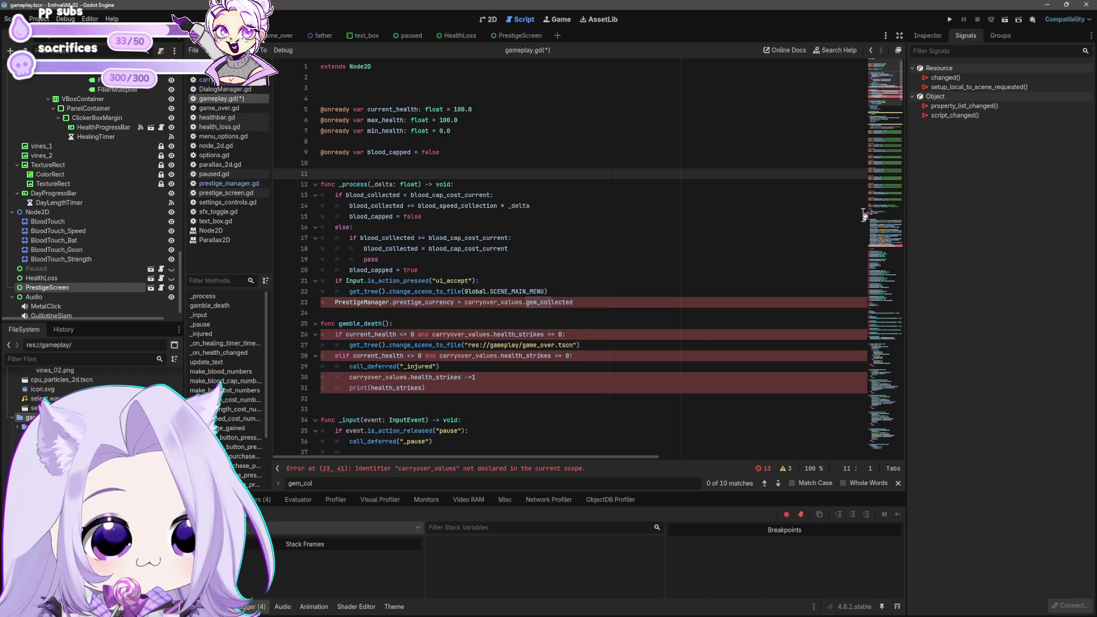
Copy the health_strikes and gem_collected declarations from carryover_values.gd, then return to gameplay.gd
click(531, 239)
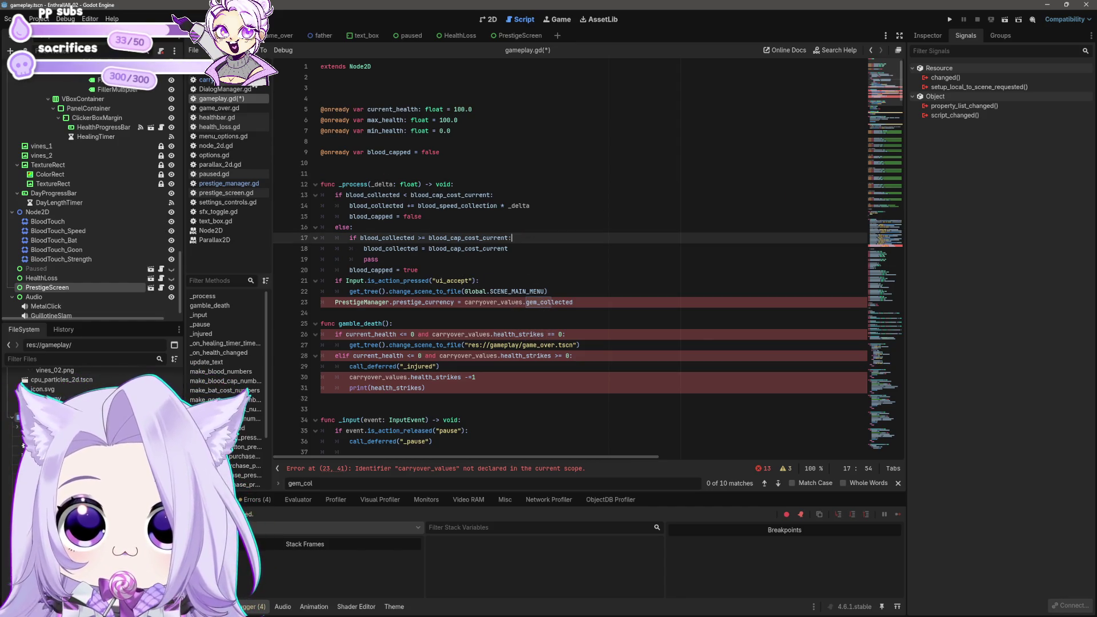
right_click(229, 80)
click(303, 227)
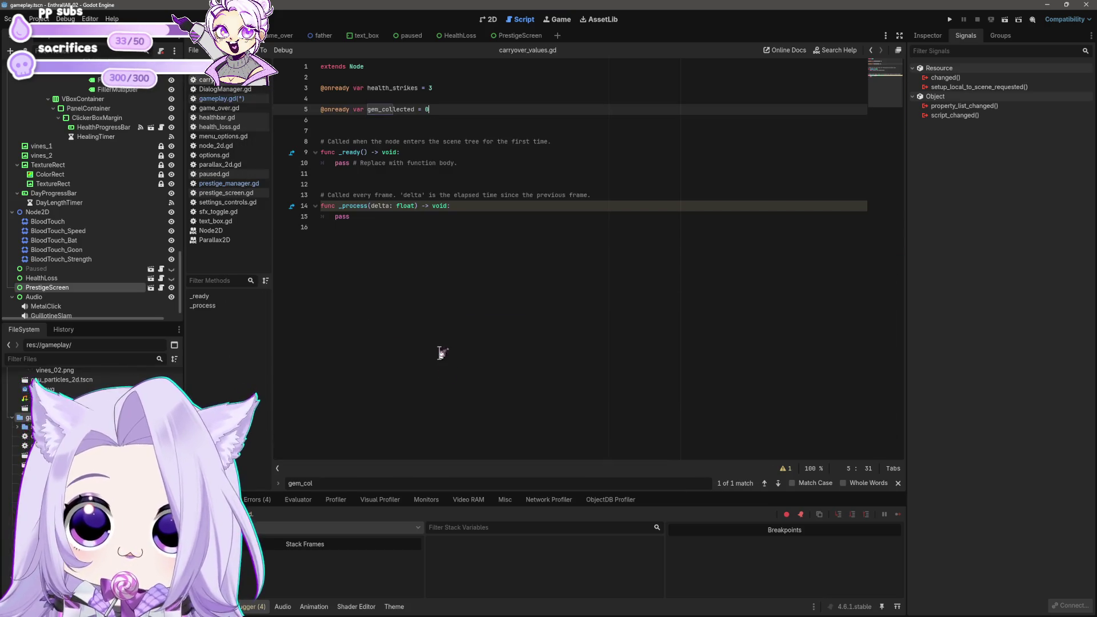
drag(430, 109, 280, 88)
key(ctrl+c)
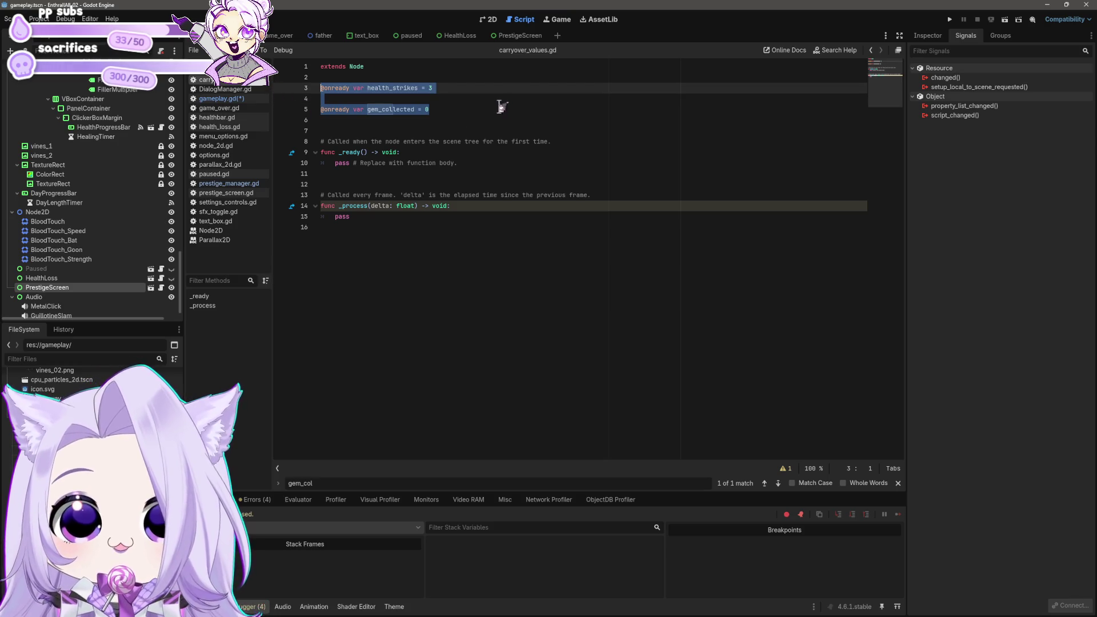
click(460, 130)
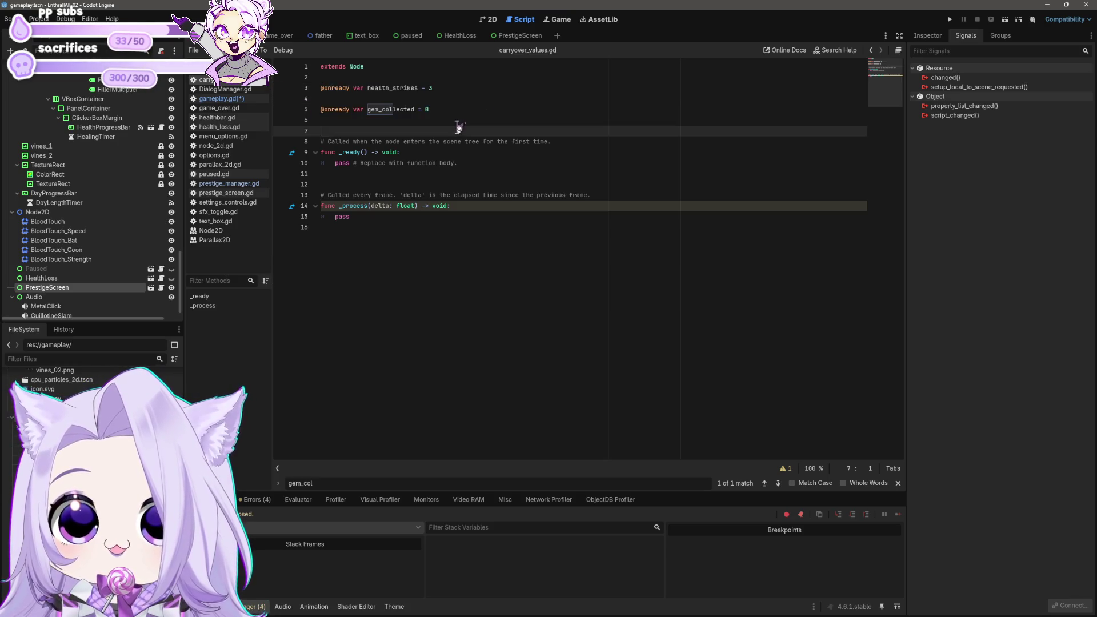
click(240, 98)
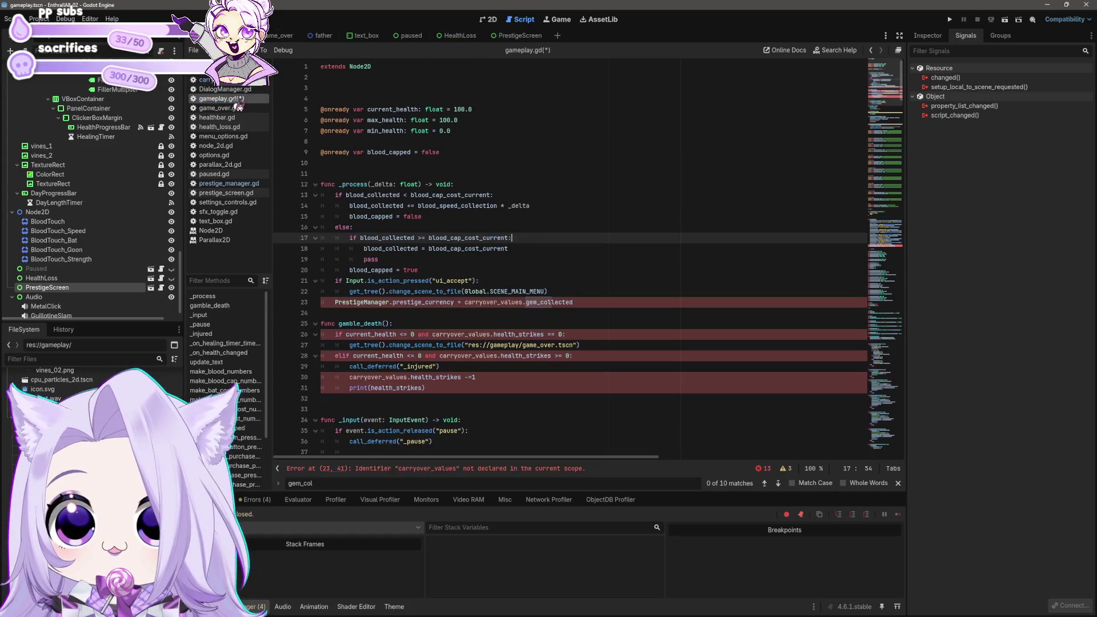
Paste the copied declarations below line 23 and insert CarryoverValues
click(607, 303)
key(Return)
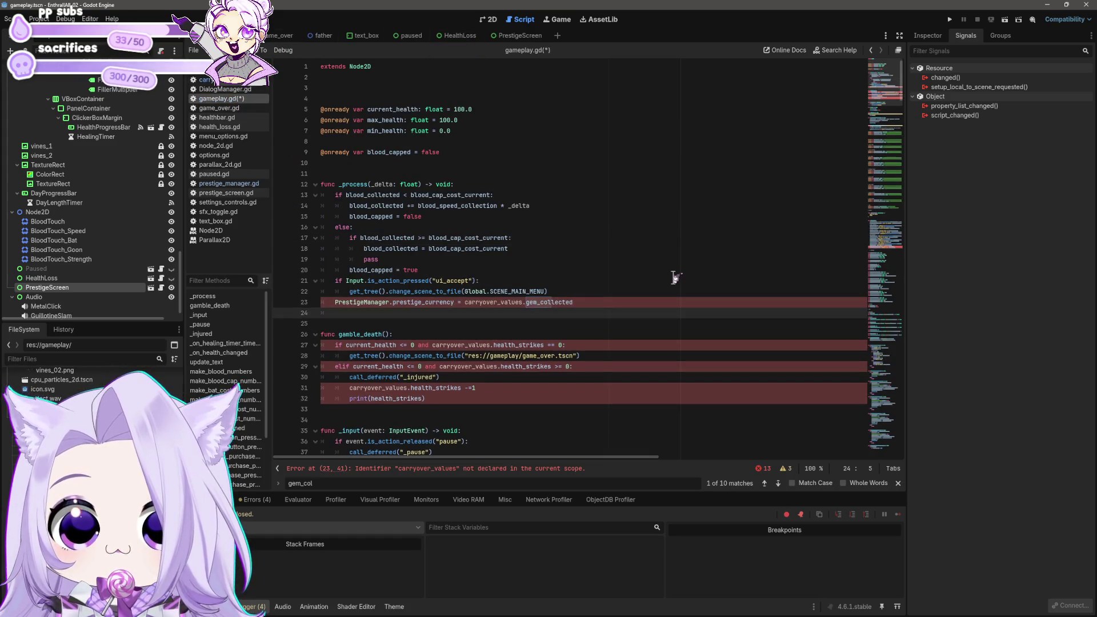
key(ctrl+v)
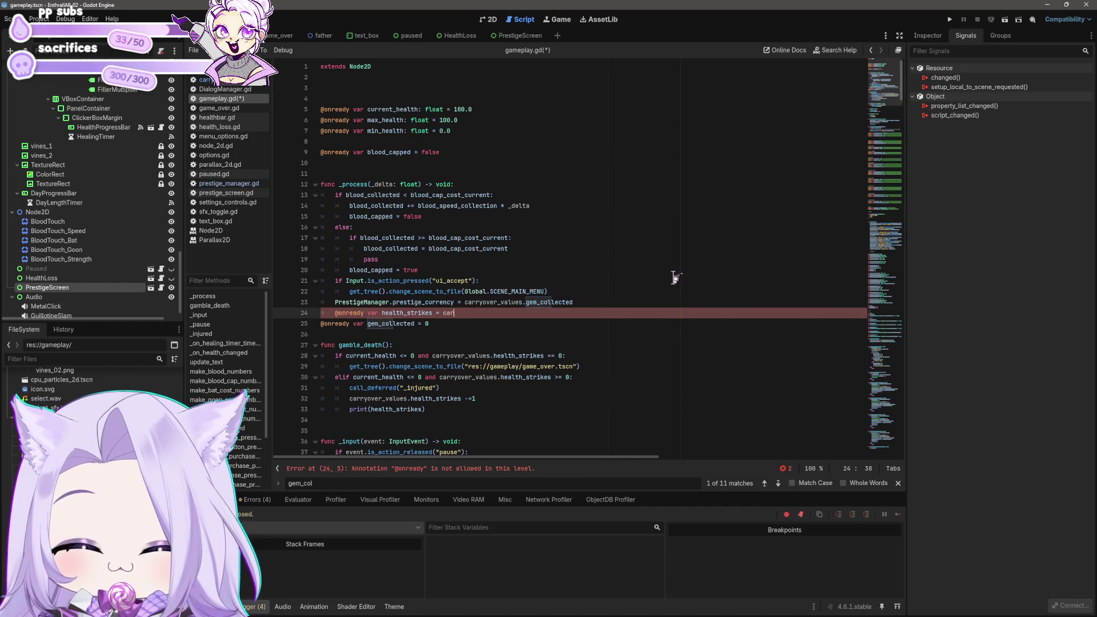
text(ryo)
key(Return)
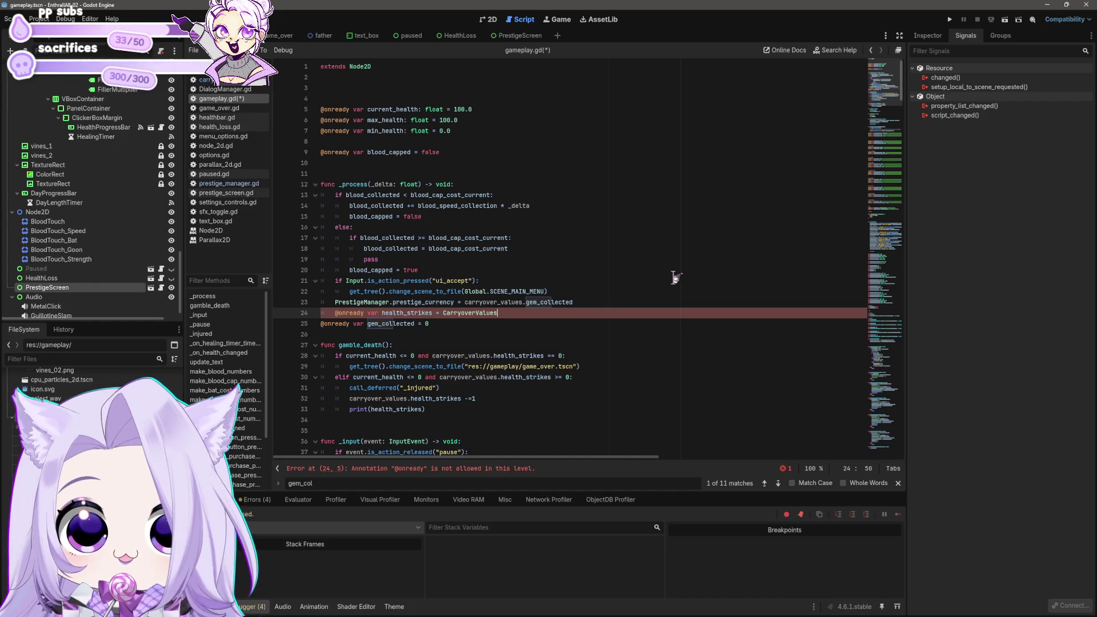
double_click(449, 313)
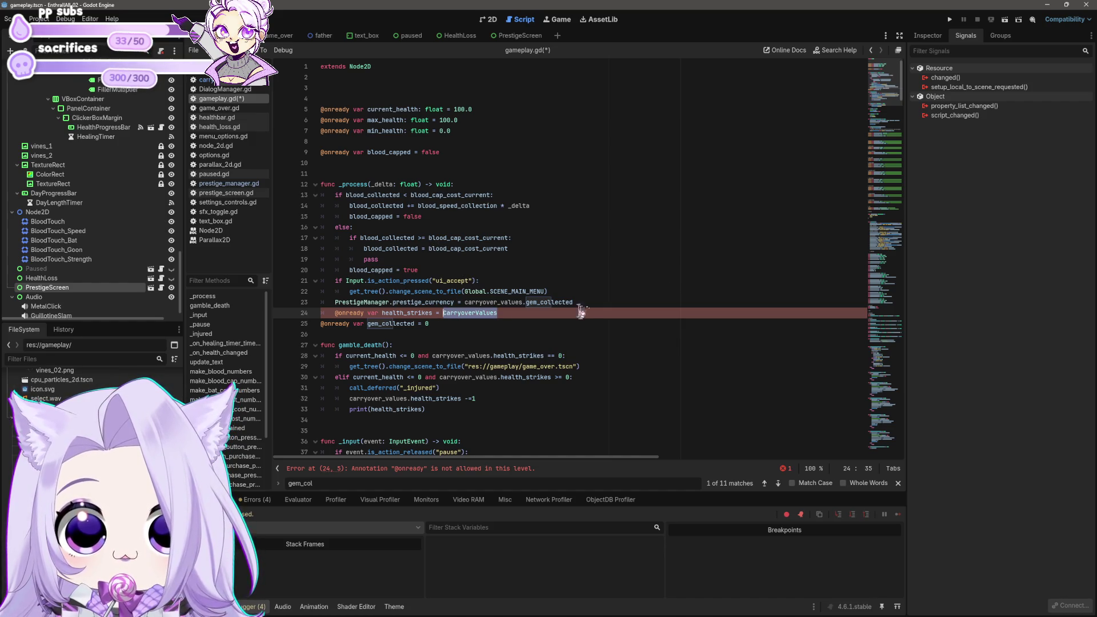
key(Left)
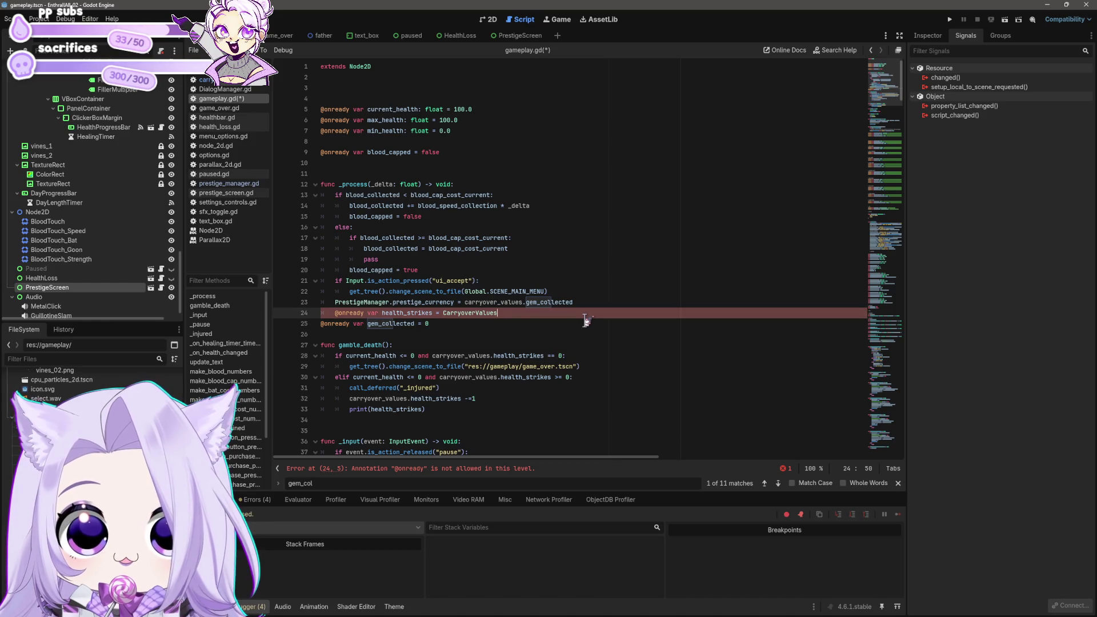
text(lth)
key(Return)
key(Down)
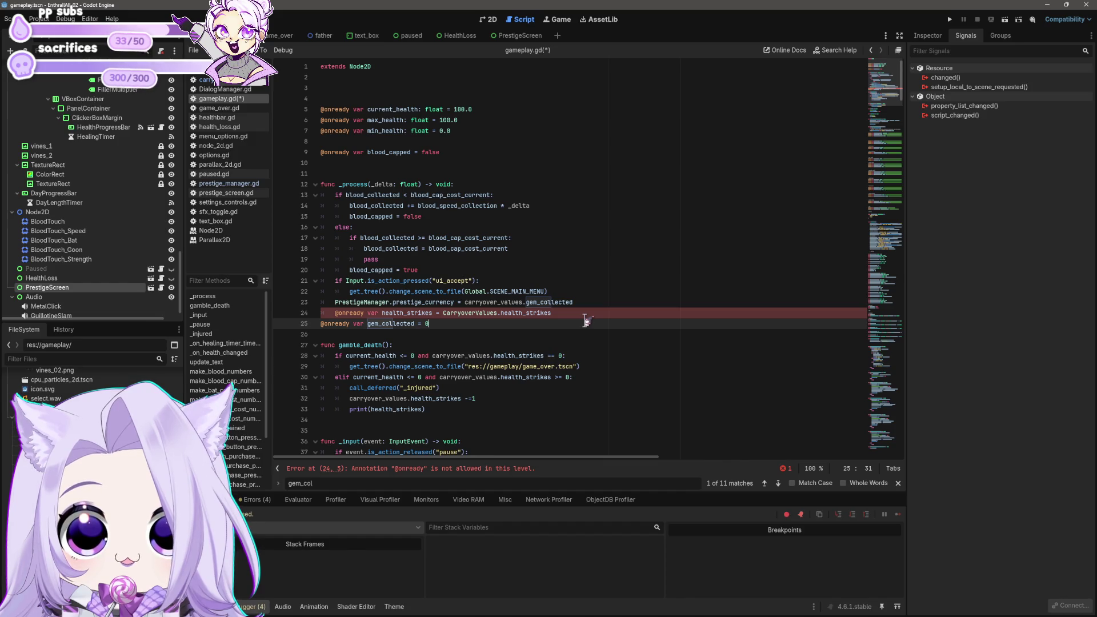
key(Up)
key(Home)
key(Delete)
key(Delete)
key(Delete)
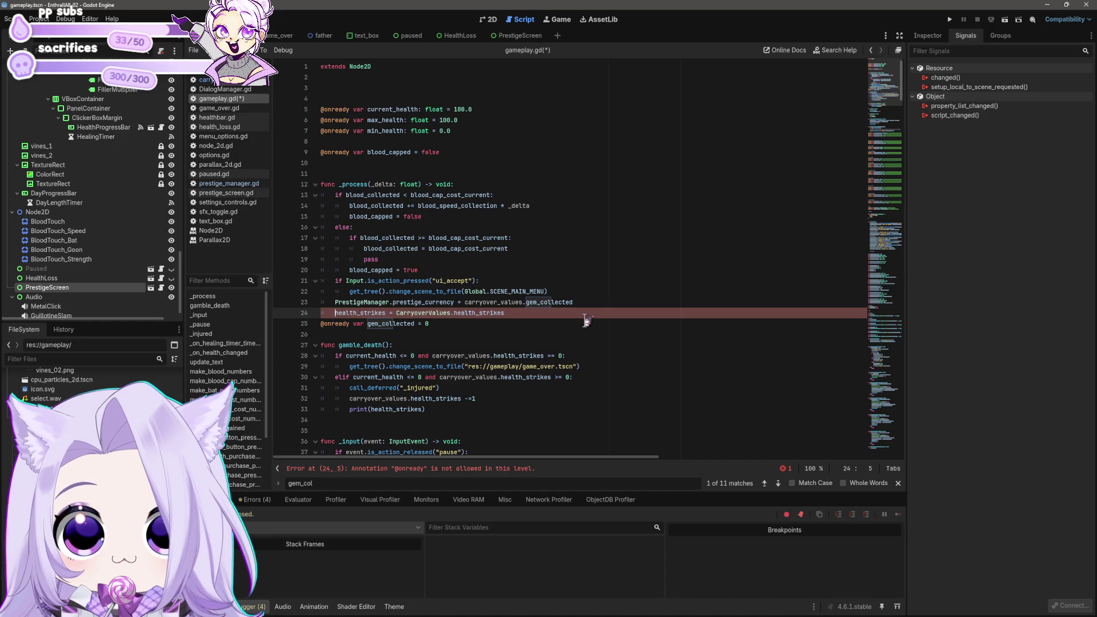
Turn line 25 into an indented CarryoverValues.gem_collected assignment and save gameplay.gd
key(Down)
key(Delete)
key(Delete)
key(Delete)
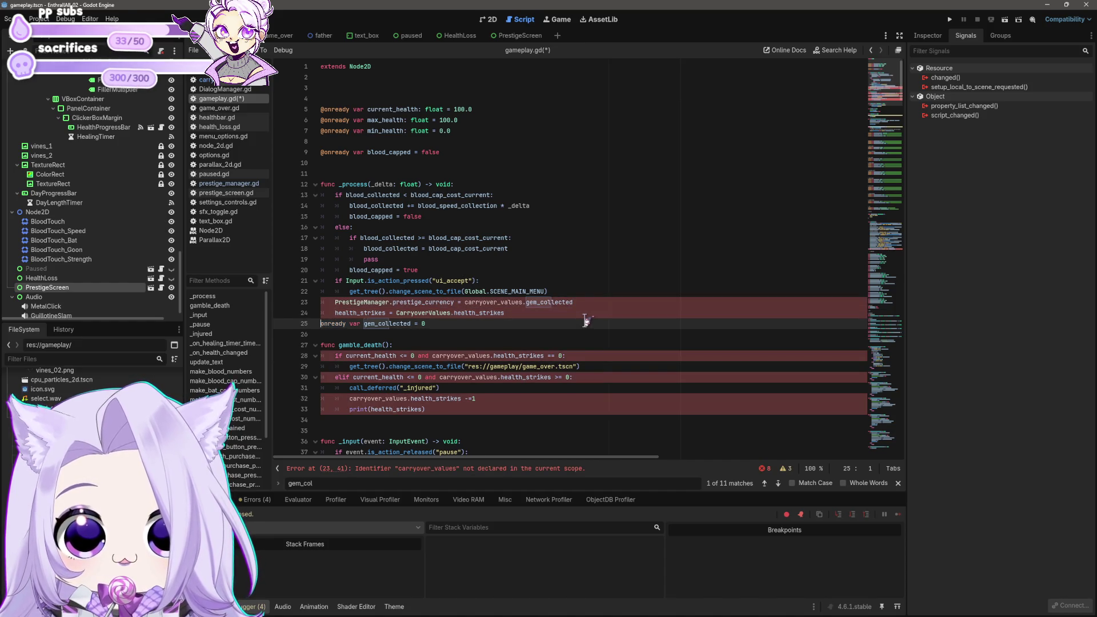
key(BackSpace)
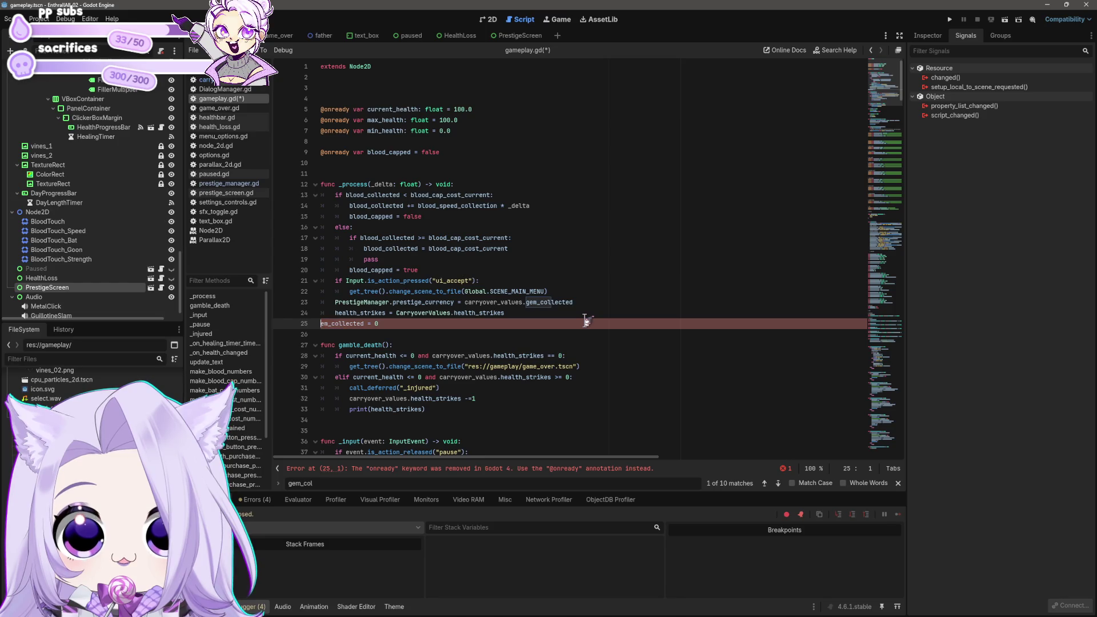
key(Tab)
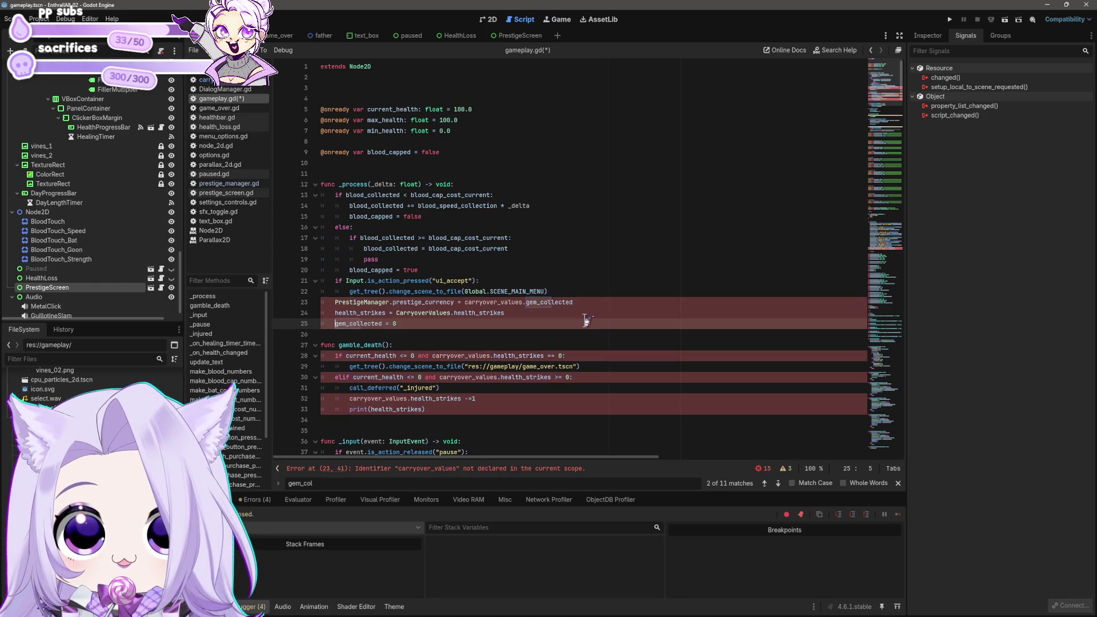
text(CarryoverValues.gem)
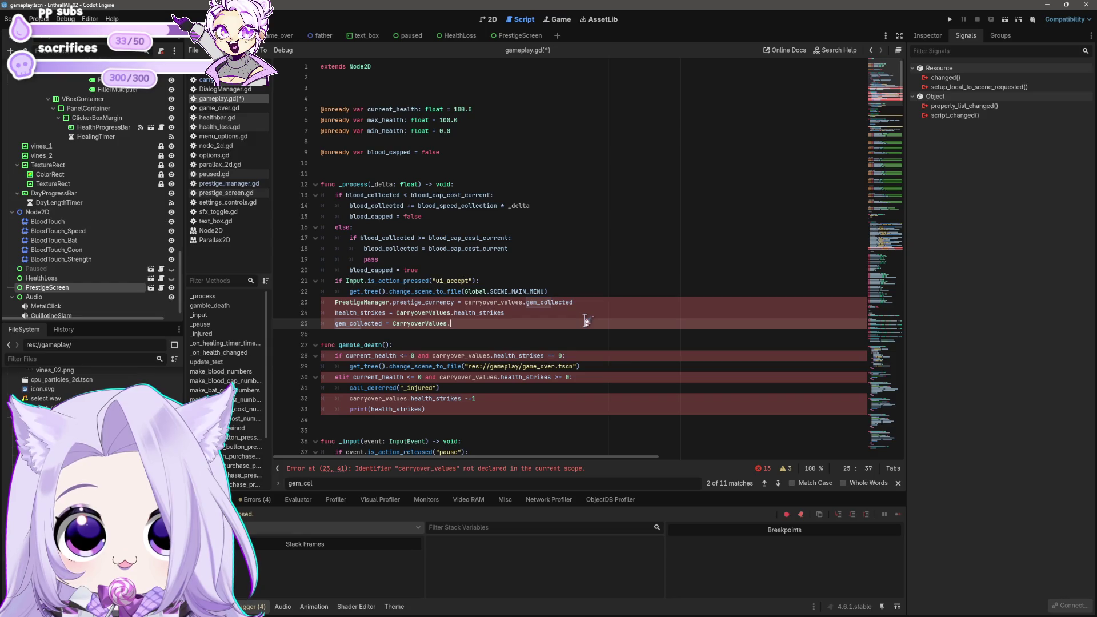
key(Return)
key(Return)
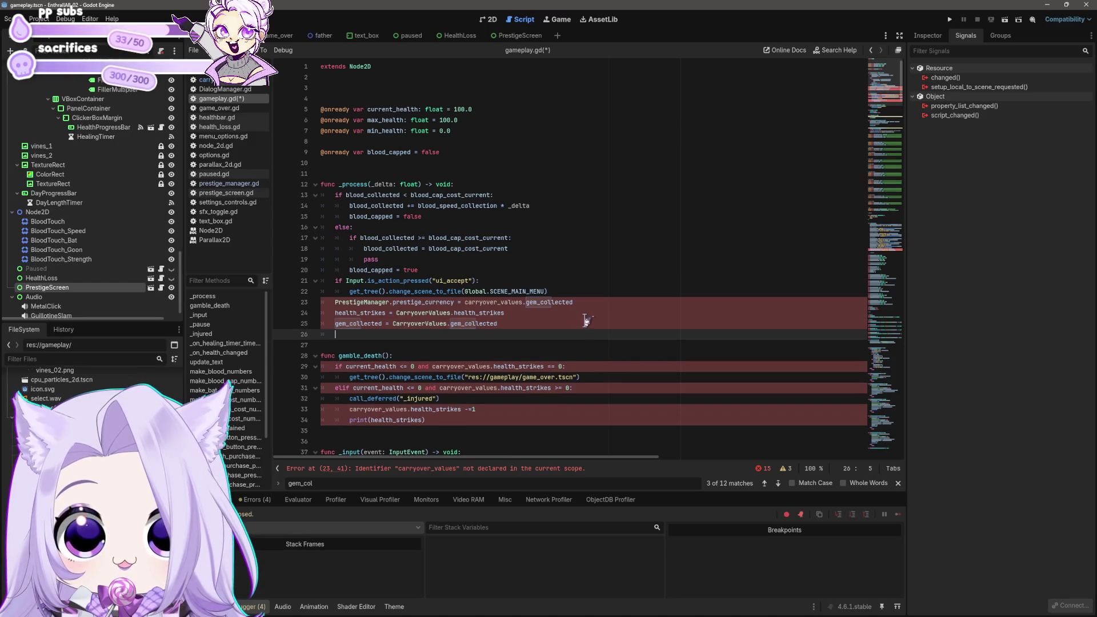
key(BackSpace)
key(Delete)
key(ctrl+s)
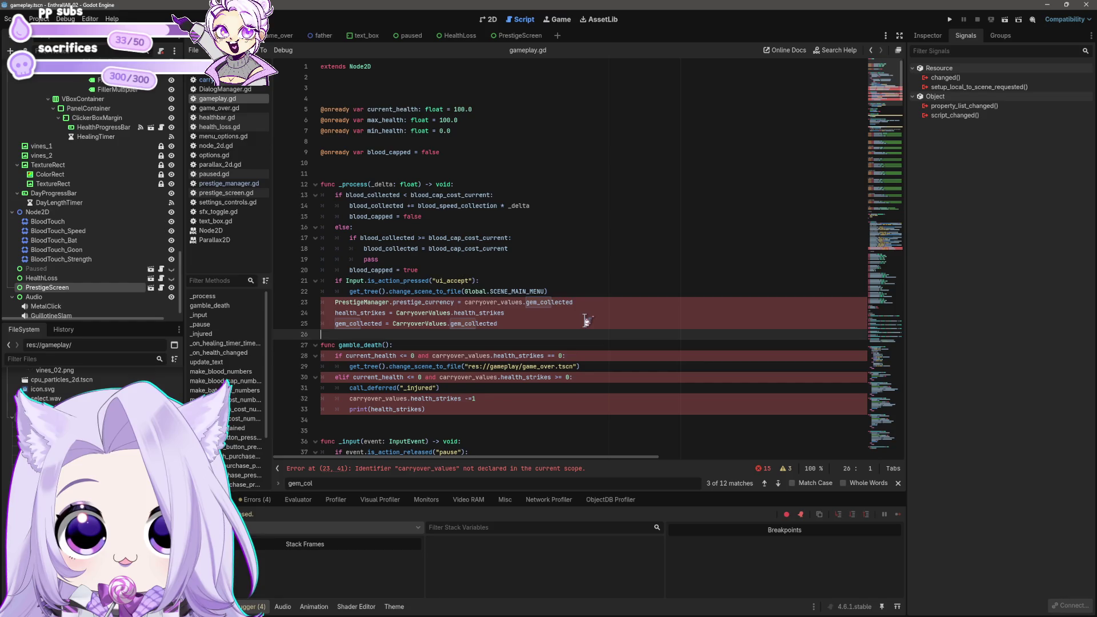
Replace carryover_values with CarryoverValues on line 23 and save
click(393, 324)
double_click(393, 324)
key(ctrl+c)
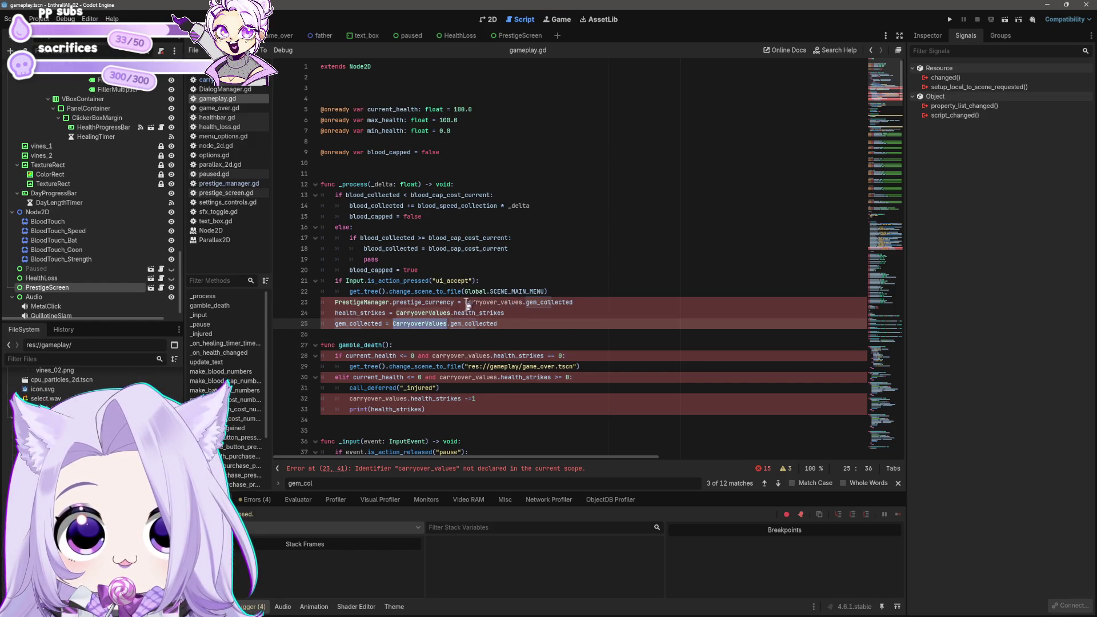
double_click(468, 304)
key(ctrl+v)
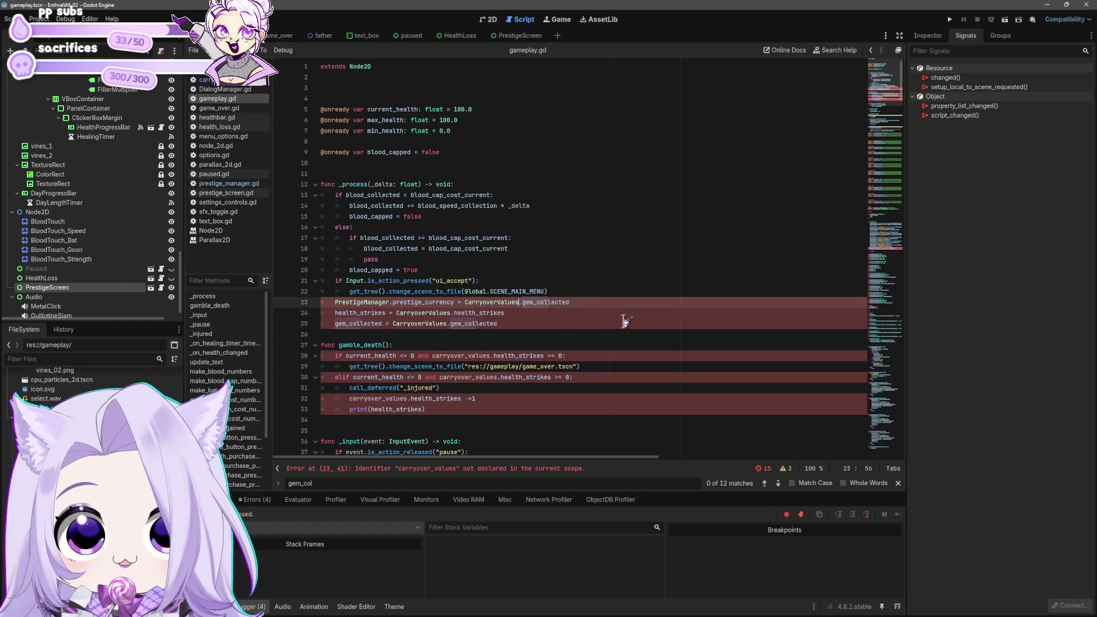
click(630, 324)
key(ctrl+s)
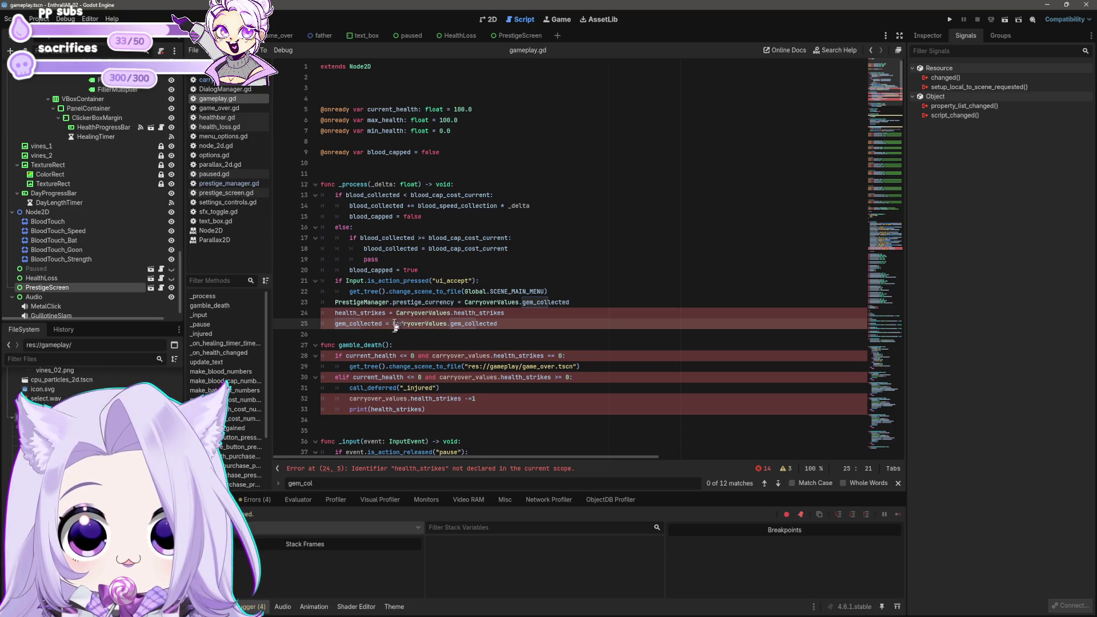
Rework line 25 into a gem_collected = CarryoverValues.gem_collected assignment and cut it
drag(394, 324, 498, 324)
key(ctrl+c)
key(BackSpace)
key(Home)
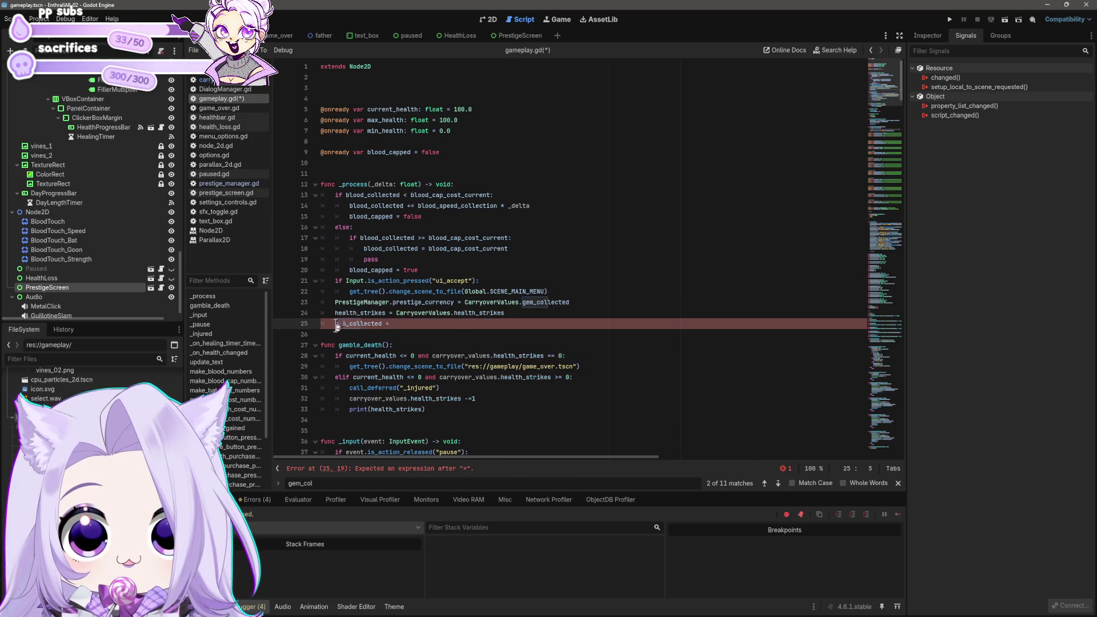
key(ctrl+v)
click(510, 324)
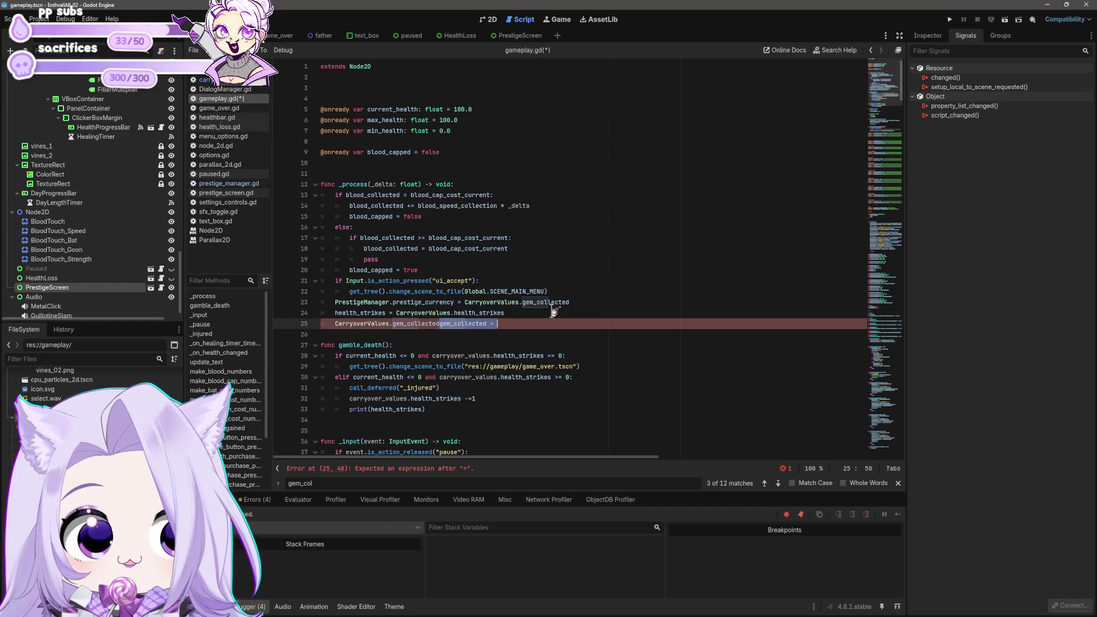
key(Left)
key(Left)
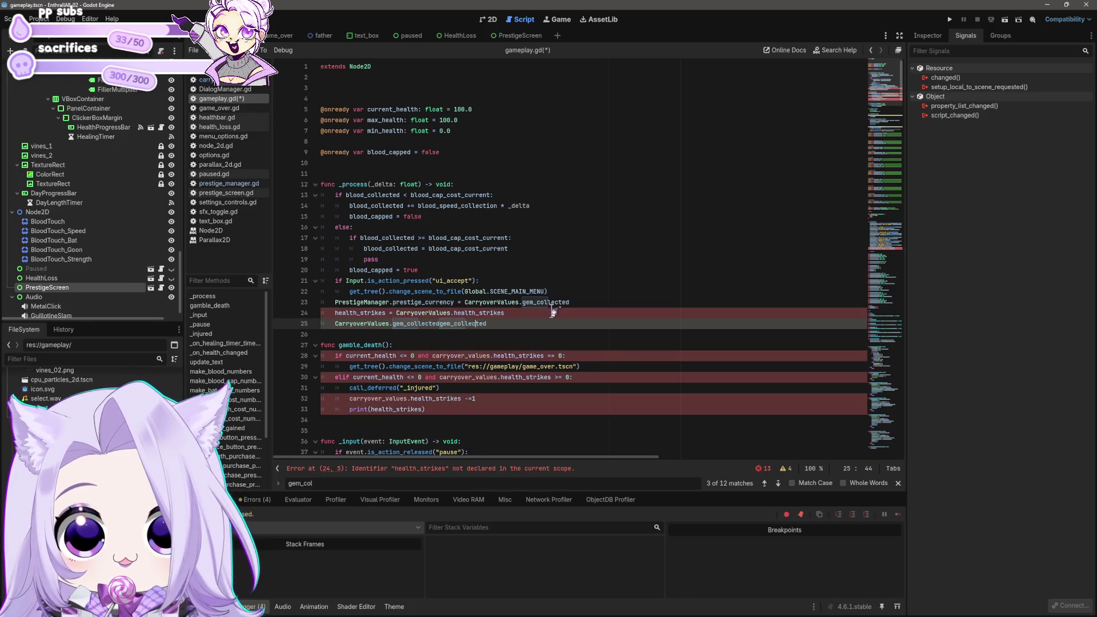
text(=)
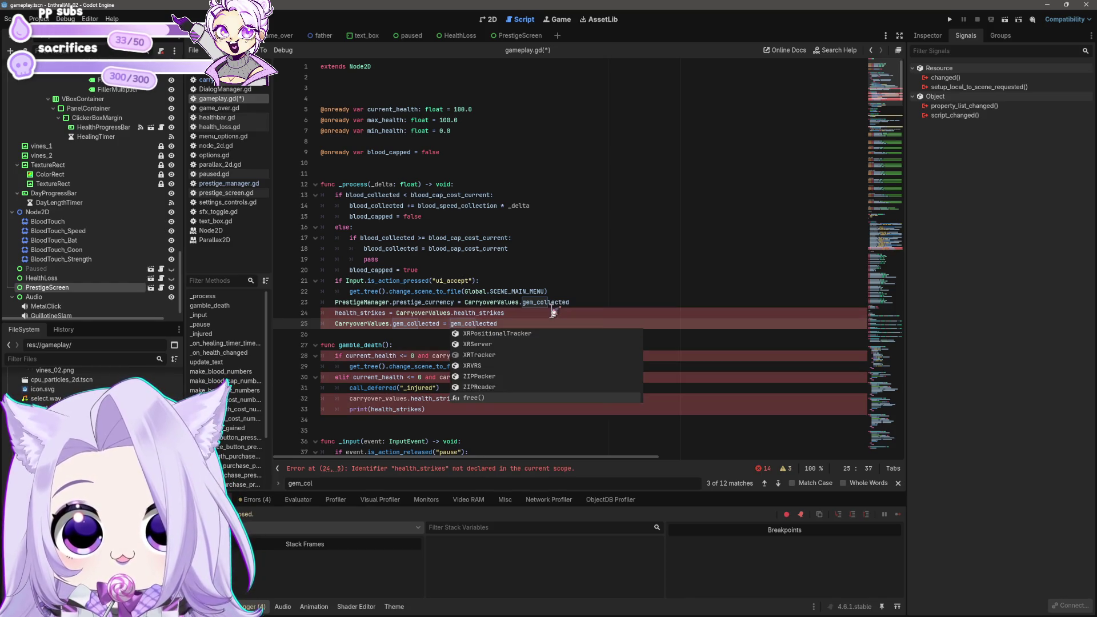
key(Escape)
key(shift+Home)
key(shift+Home)
key(ctrl+c)
key(BackSpace)
key(BackSpace)
Put the gem_collected = CarryoverValues.gem_collected assignment on line 23 and save gameplay.gd
key(Up)
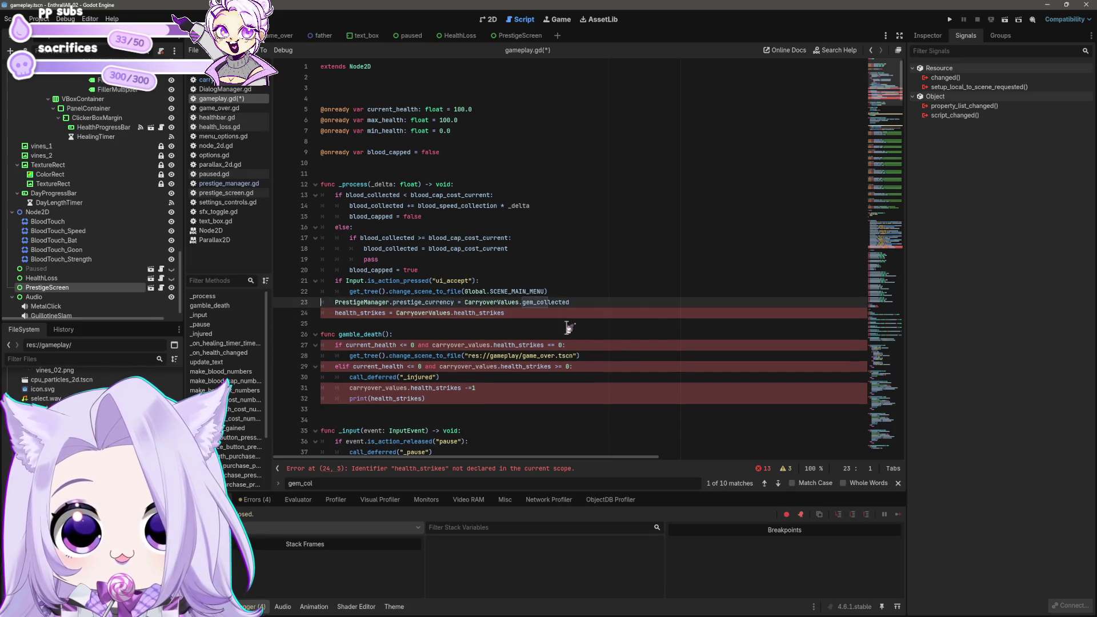
key(Return)
key(Up)
key(ctrl+v)
key(Down)
key(Down)
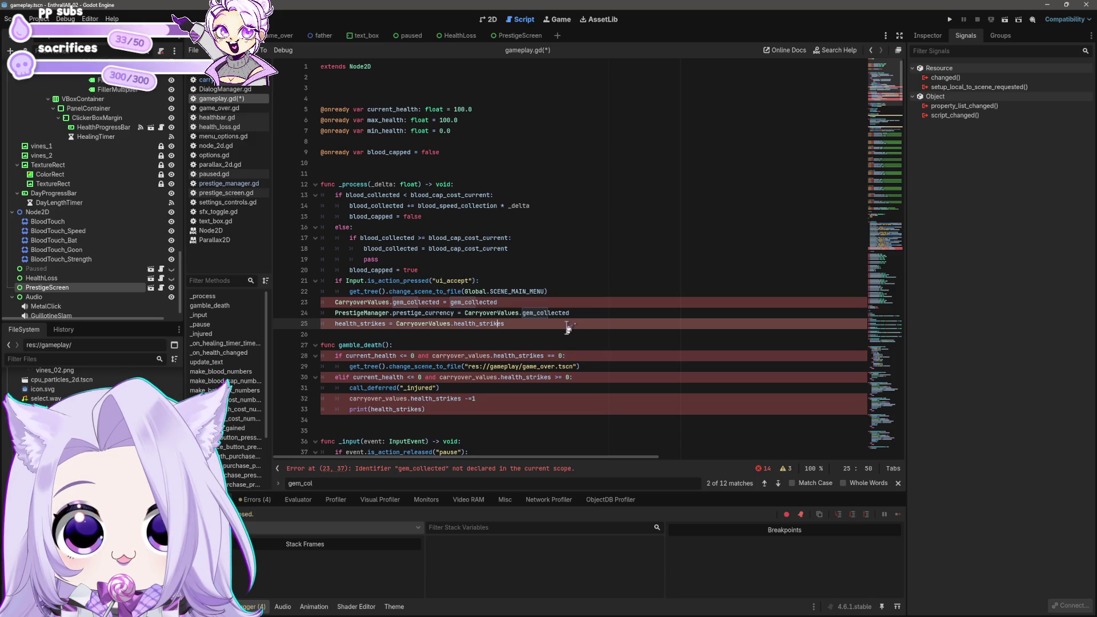
key(ctrl+z)
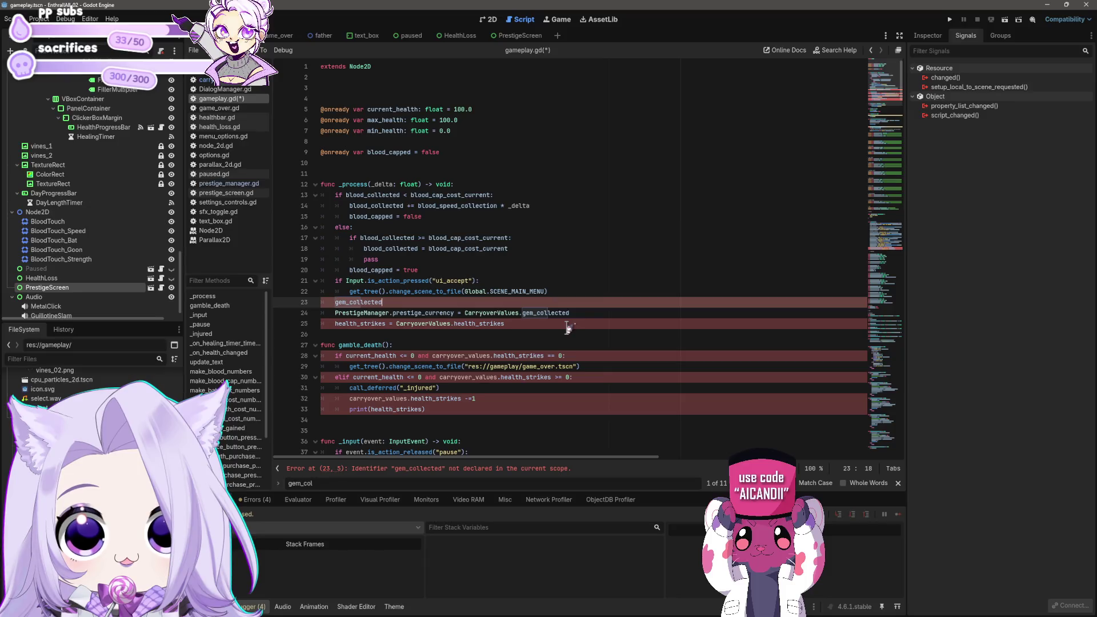
text(CarryoverValues.gem_collected)
key(ctrl+s)
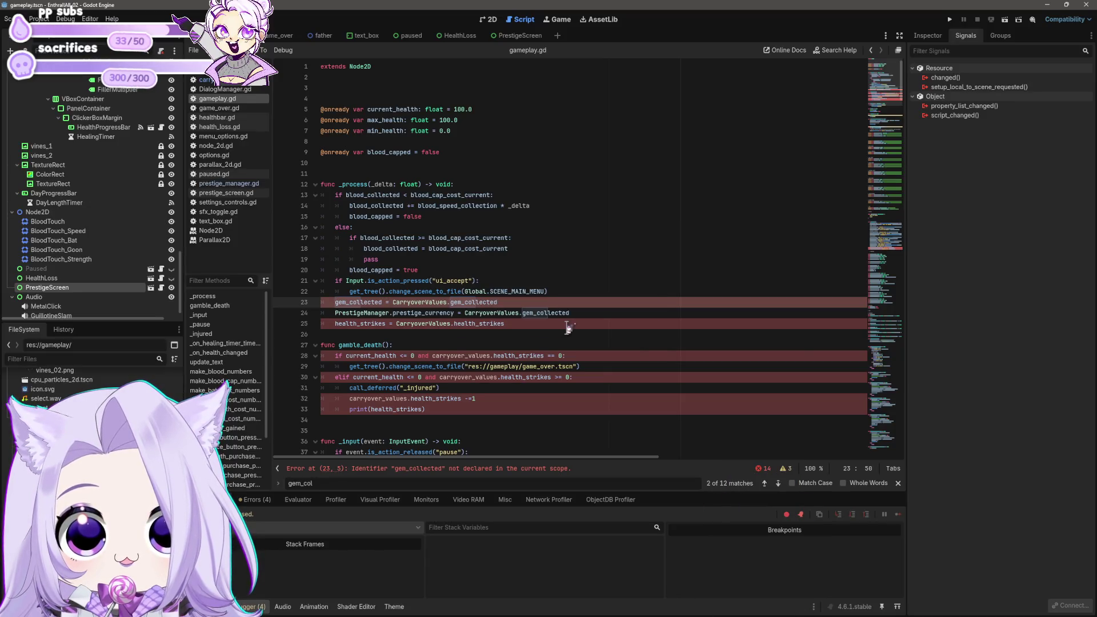
Jump to the gem_collected error line, then open carryover_values.gd
click(429, 471)
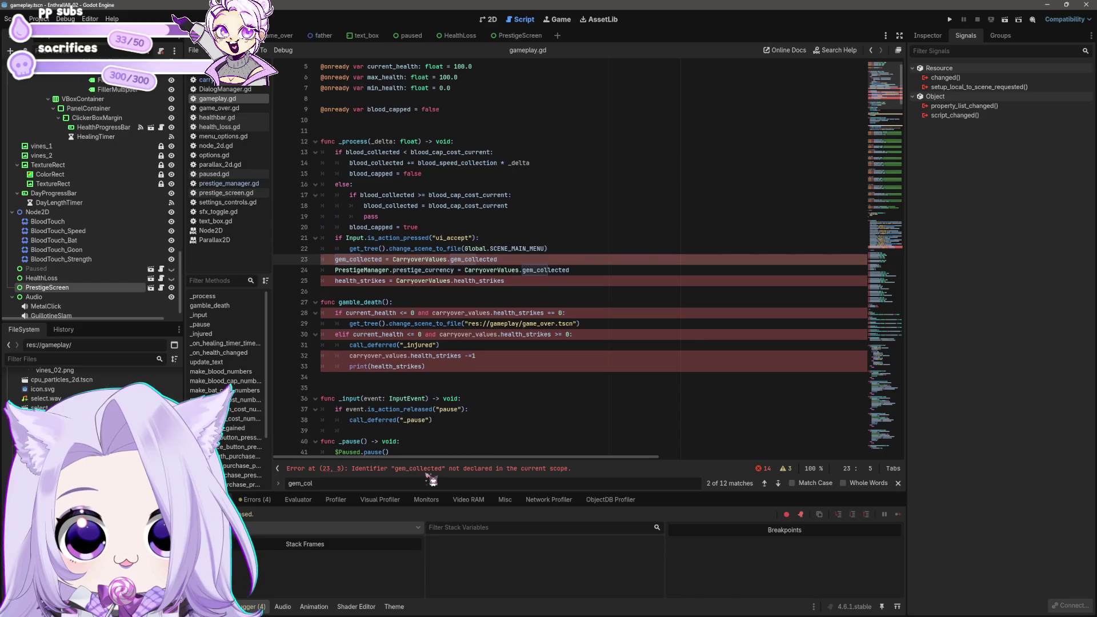
click(519, 259)
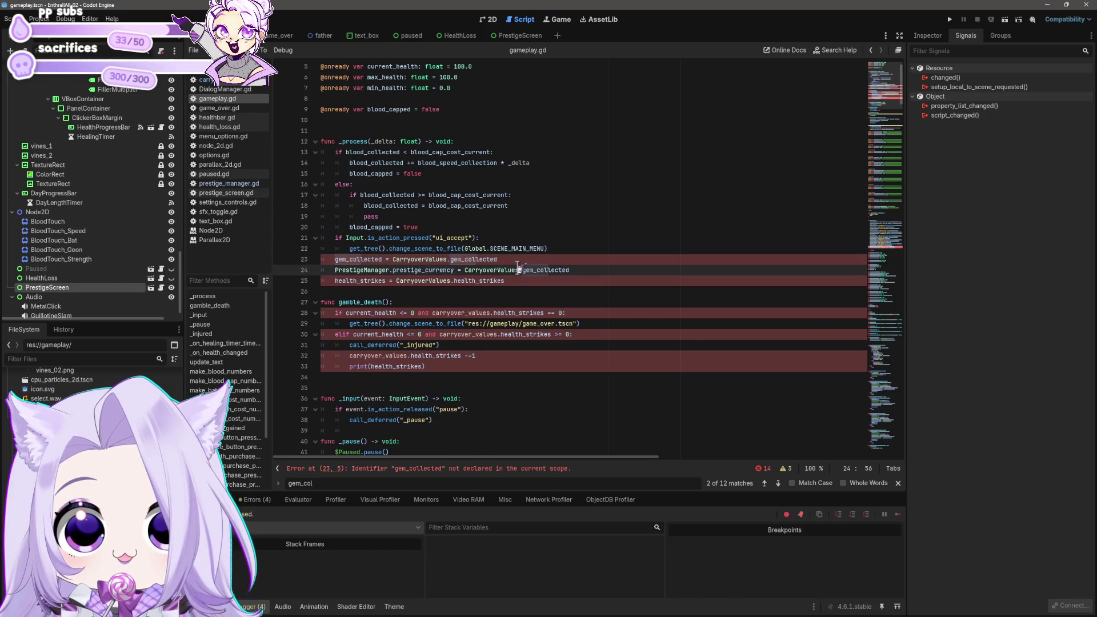
scroll(519, 259, up, 2)
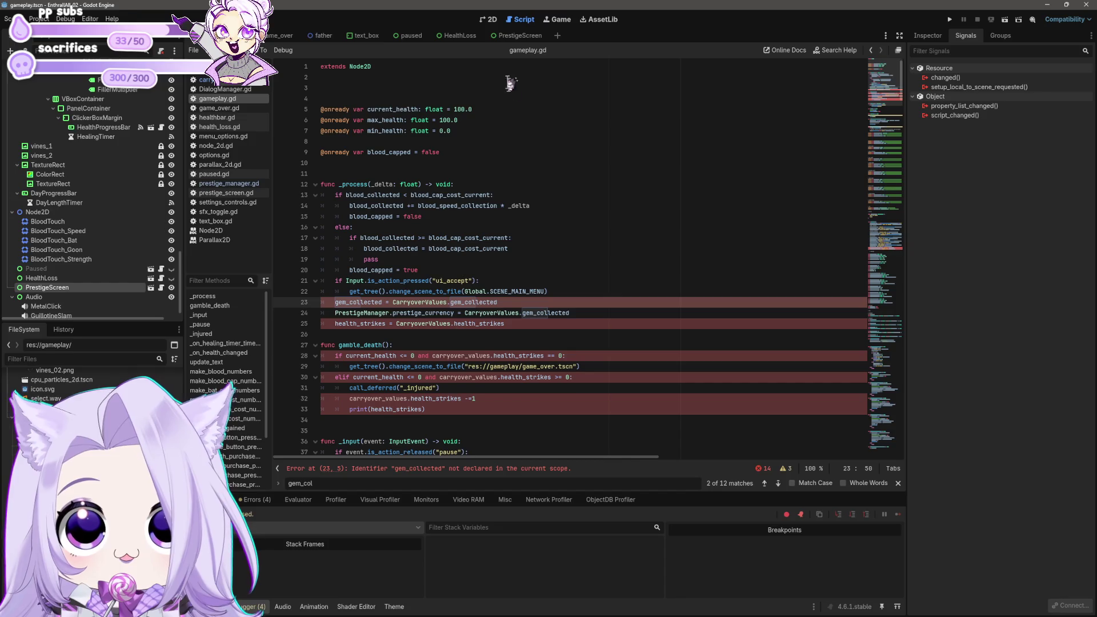
click(205, 80)
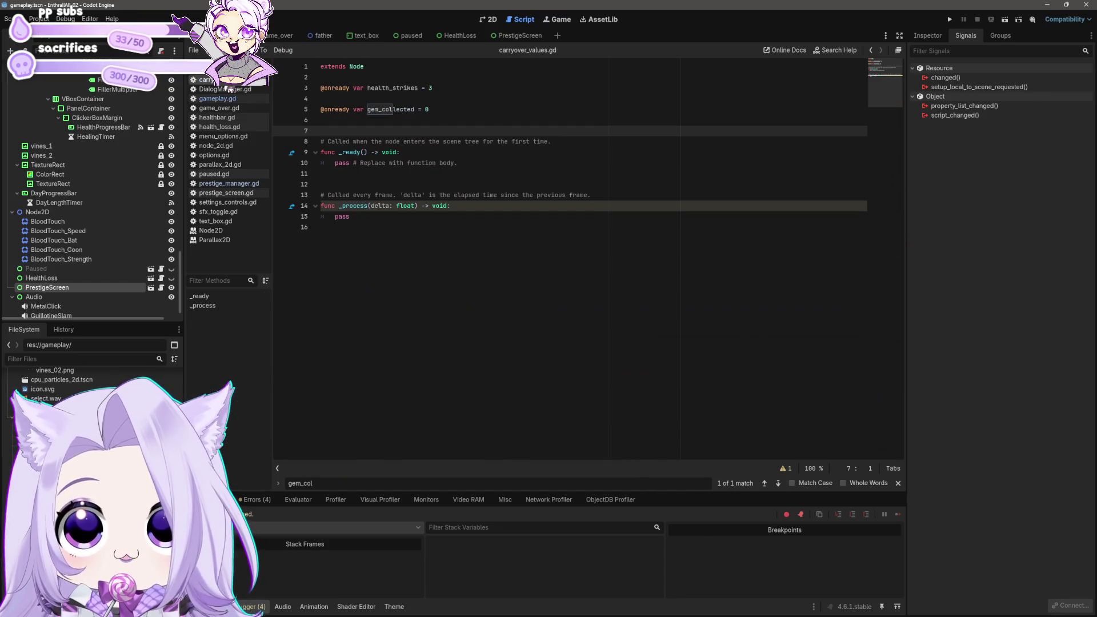
click(446, 109)
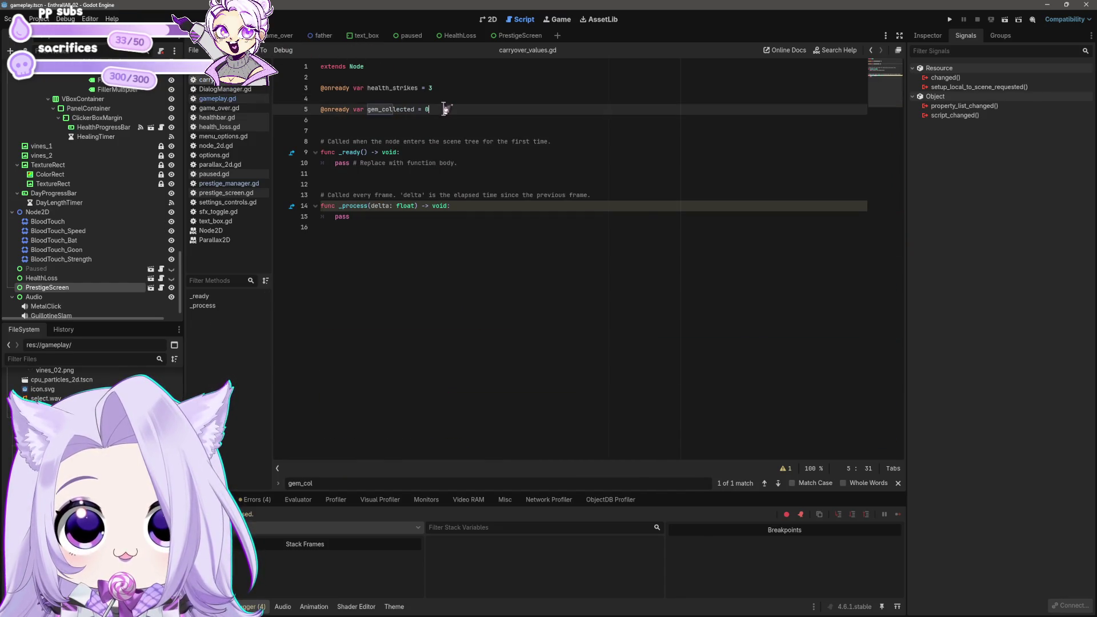
click(353, 109)
drag(353, 109, 308, 111)
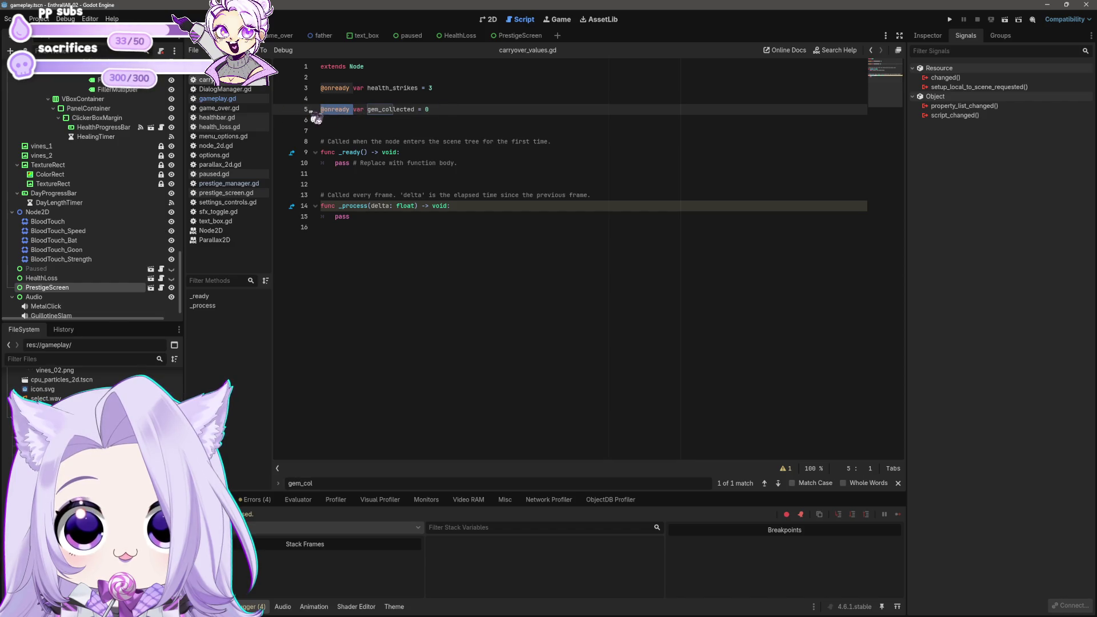
key(BackSpace)
key(Up)
key(Up)
key(Delete)
key(Delete)
key(Delete)
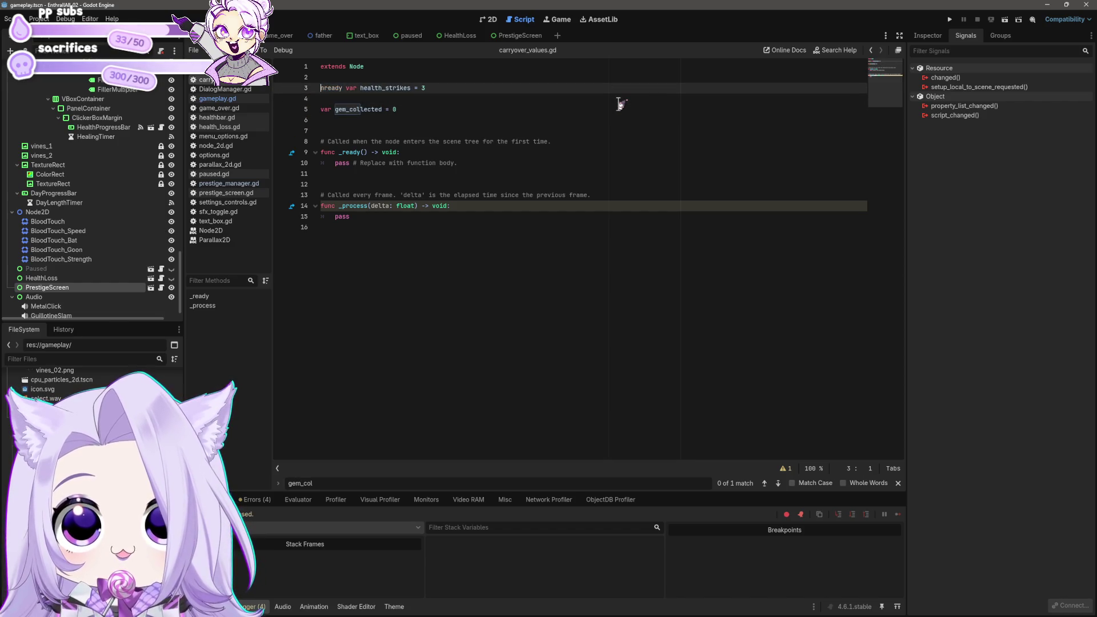
Remove the blank line between the two declarations, save, and go back to gameplay.gd
key(Down)
key(Delete)
key(Up)
key(End)
key(Down)
key(shift+Home)
key(shift+Up)
key(ctrl+s)
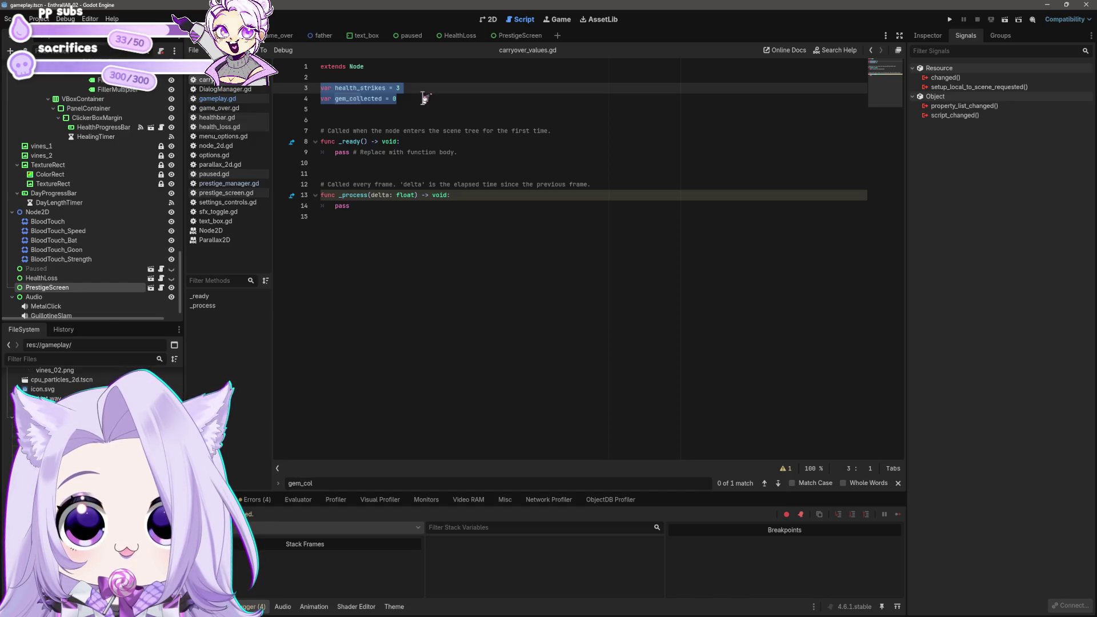
click(424, 98)
key(ctrl+s)
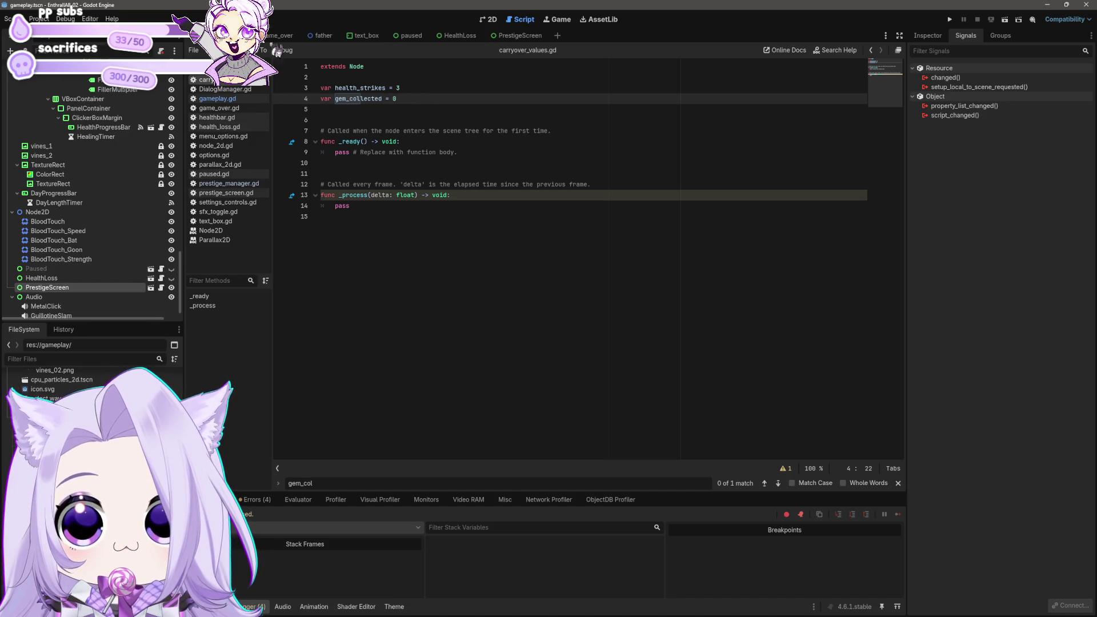
click(245, 98)
click(579, 259)
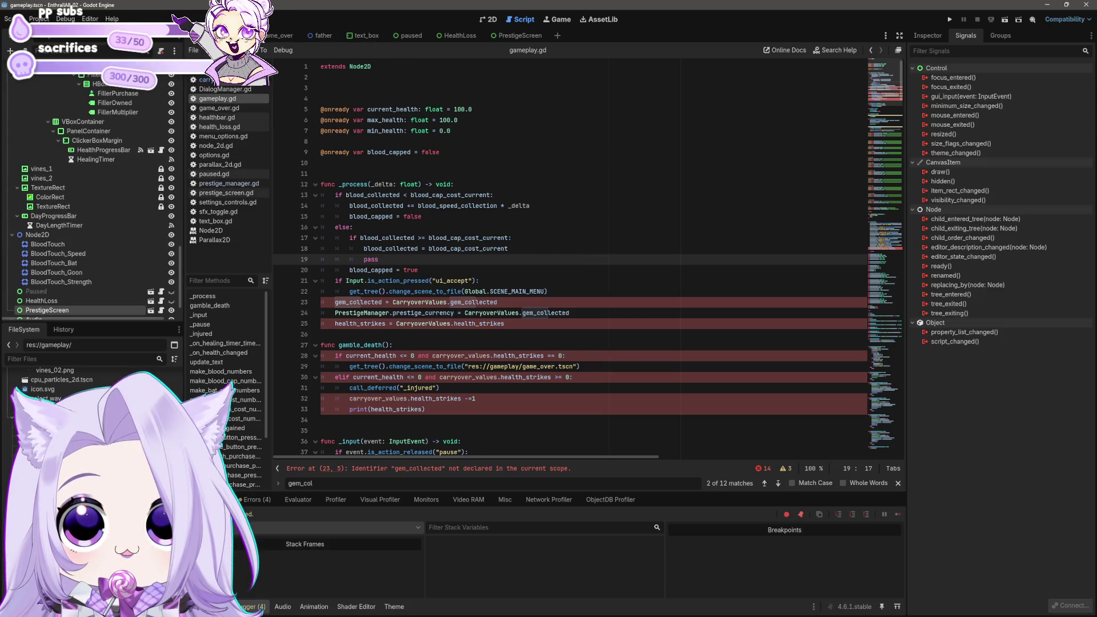
Recheck carryover_values.gd, then return to line 24 of gameplay.gd
click(249, 82)
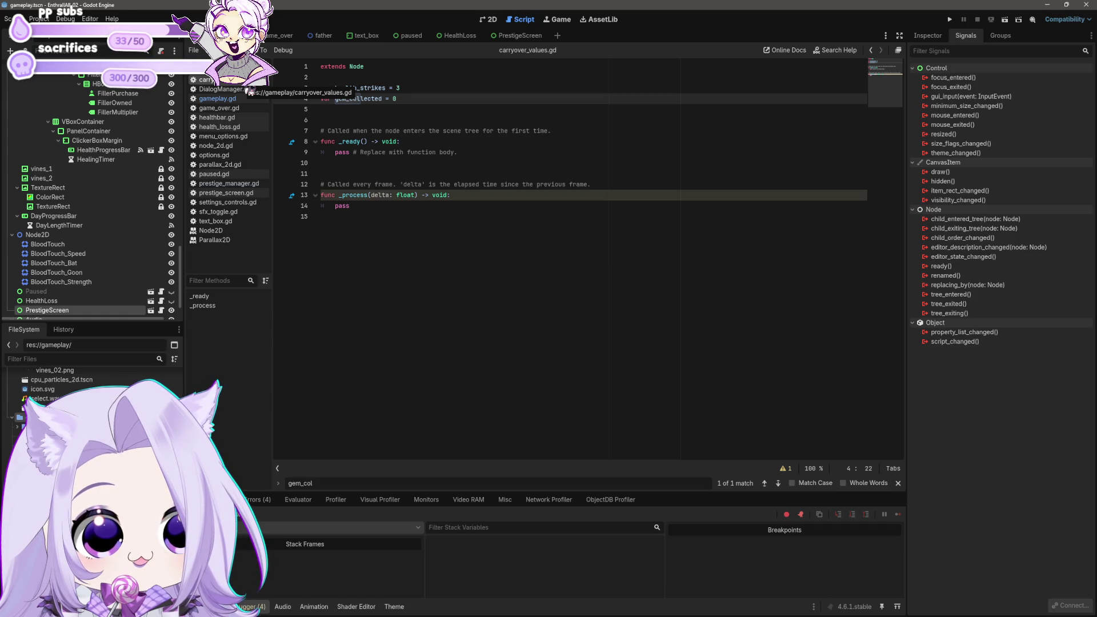
click(217, 99)
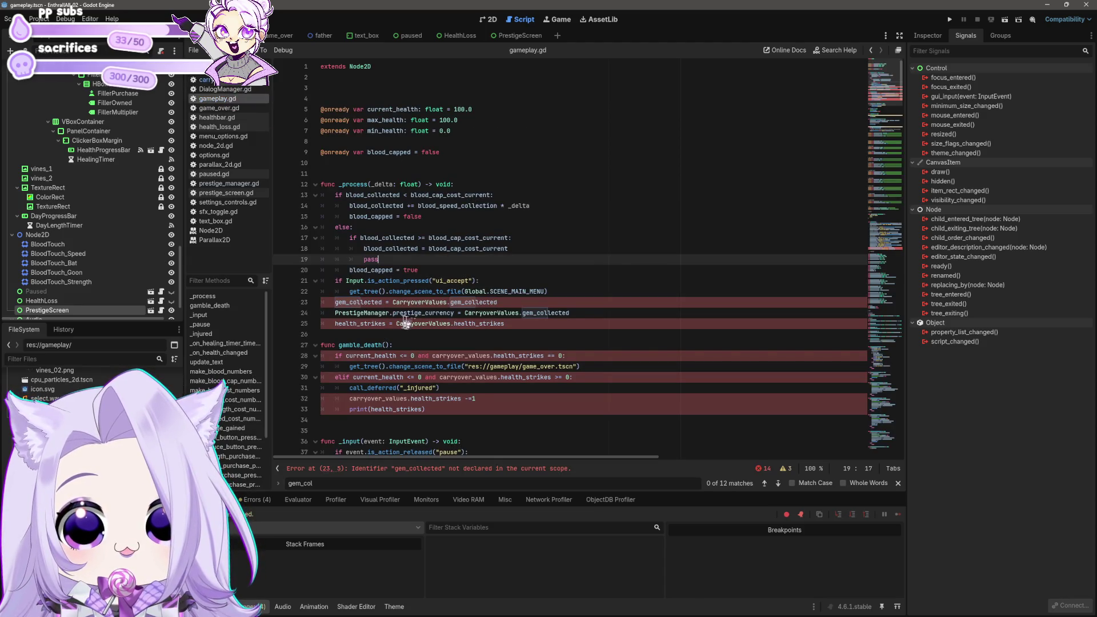
click(579, 312)
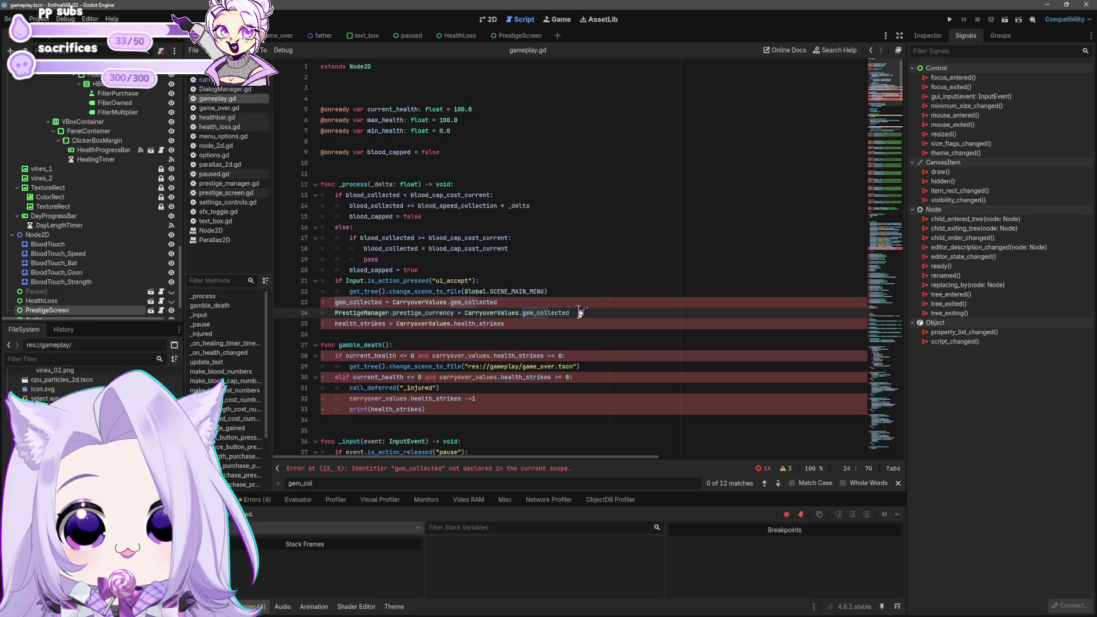
Reverse line 23 into an assignment to CarryoverValues and save
drag(505, 302, 335, 303)
text(= gem_collected =)
key(ctrl+Right)
key(ctrl+s)
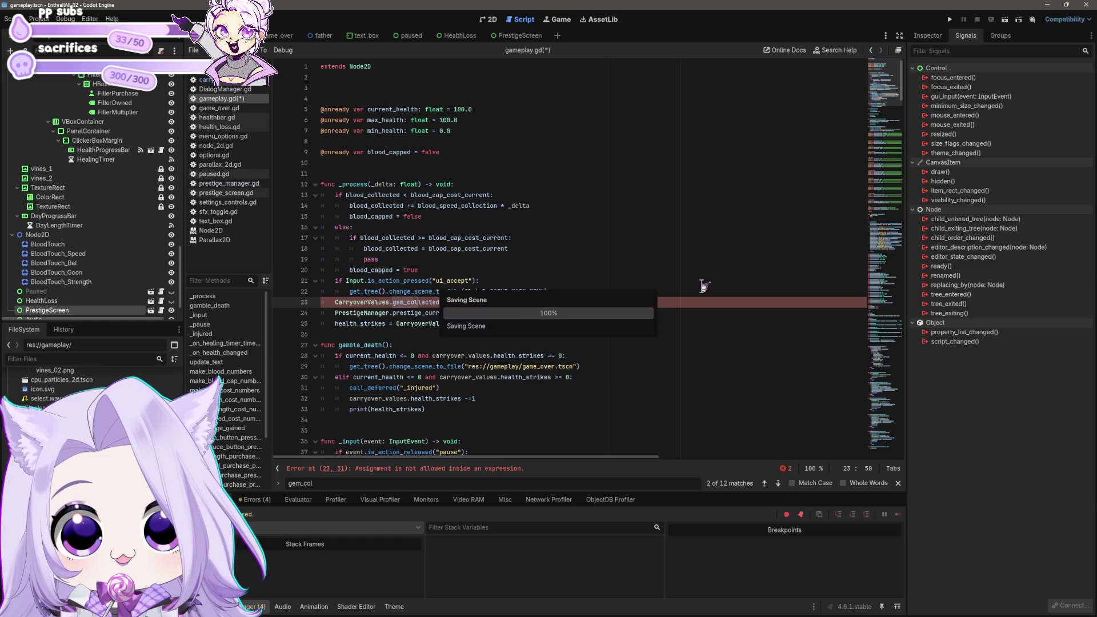
key(Down)
key(Down)
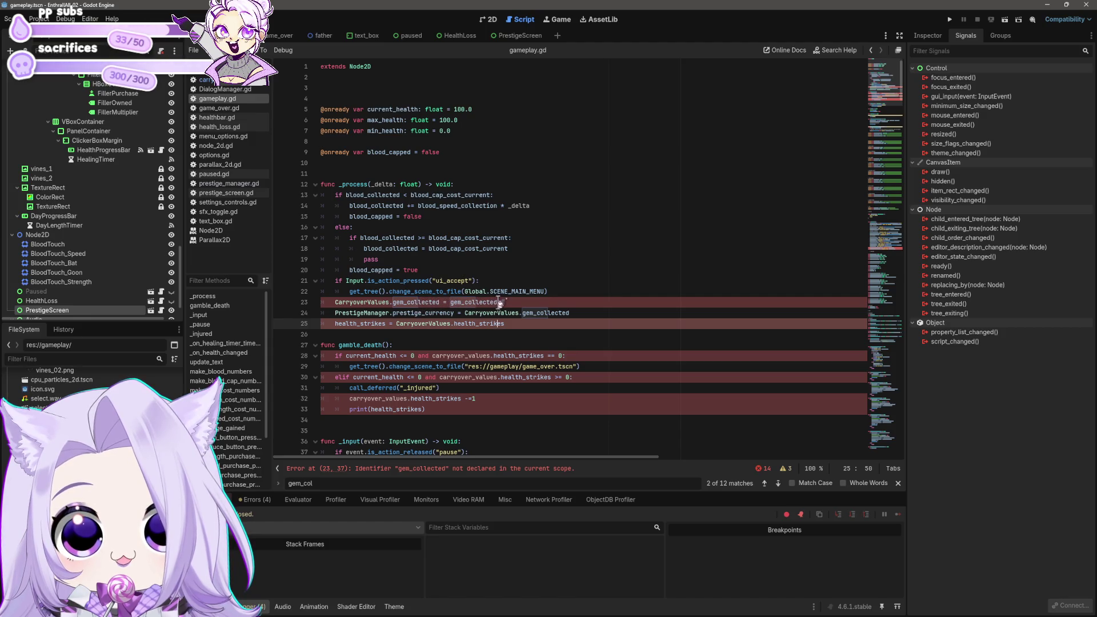
Restore line 23 to read gem_collected from CarryoverValues.gem_collected and save
drag(499, 303, 453, 307)
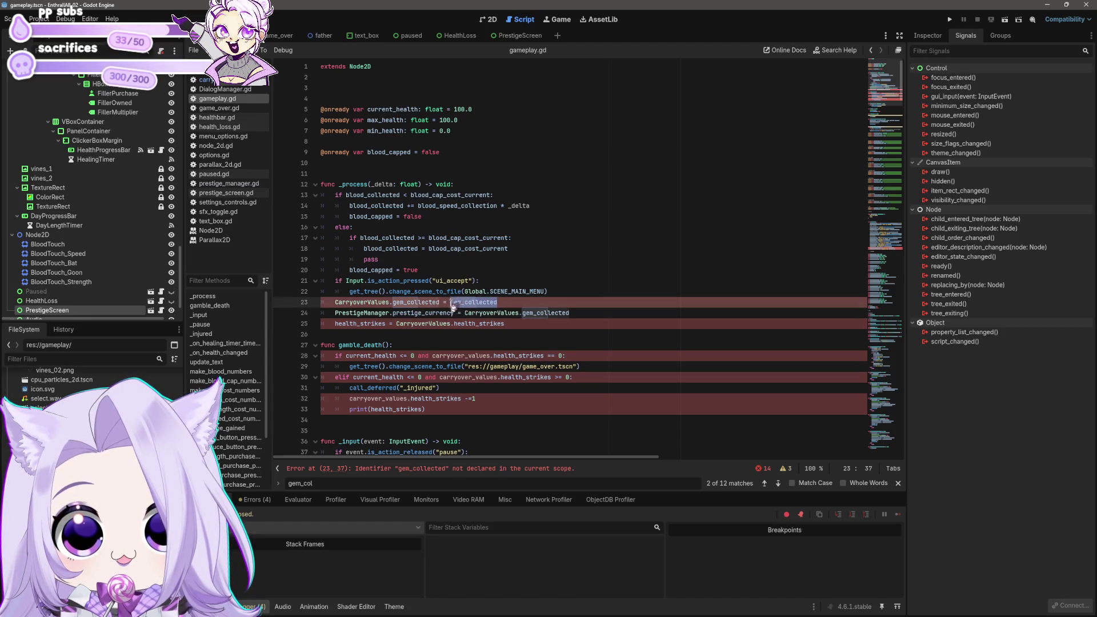
click(600, 303)
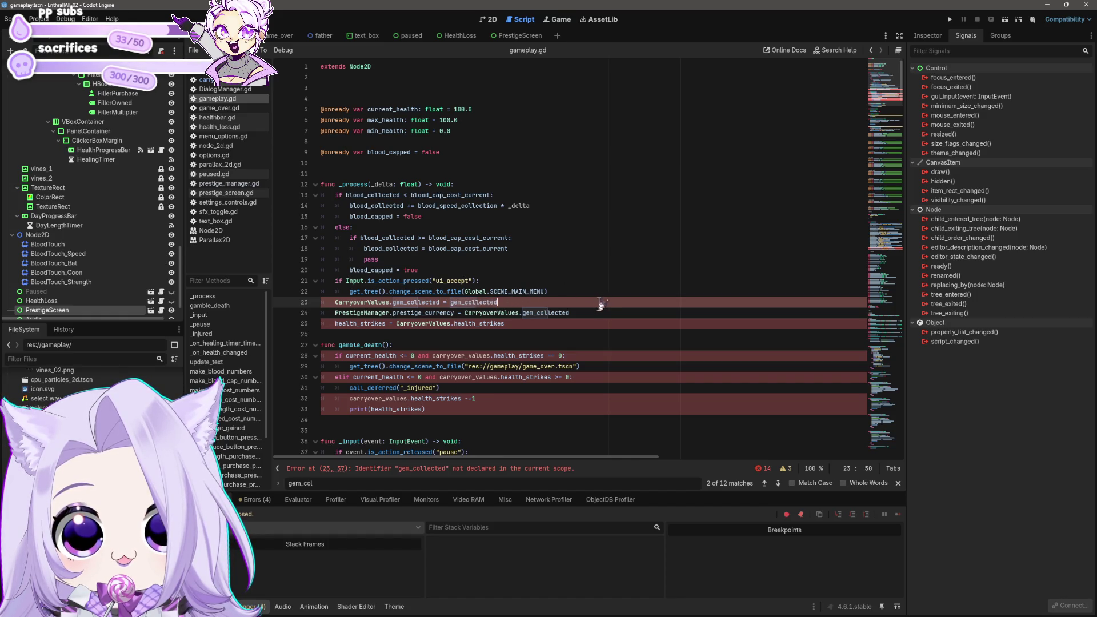
click(454, 303)
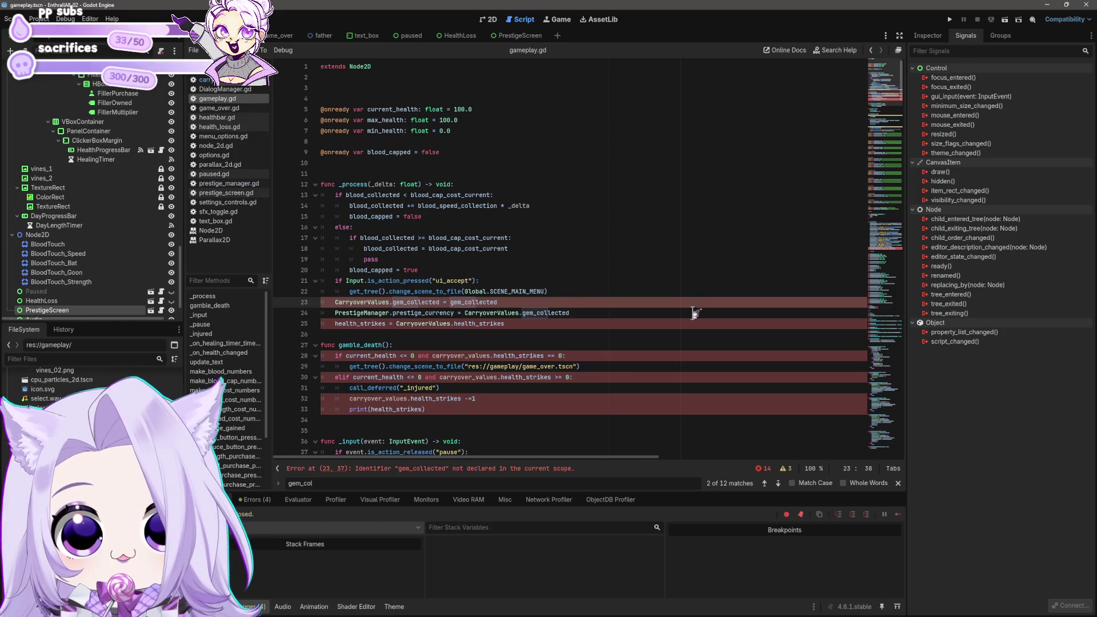
key(shift+Home)
key(BackSpace)
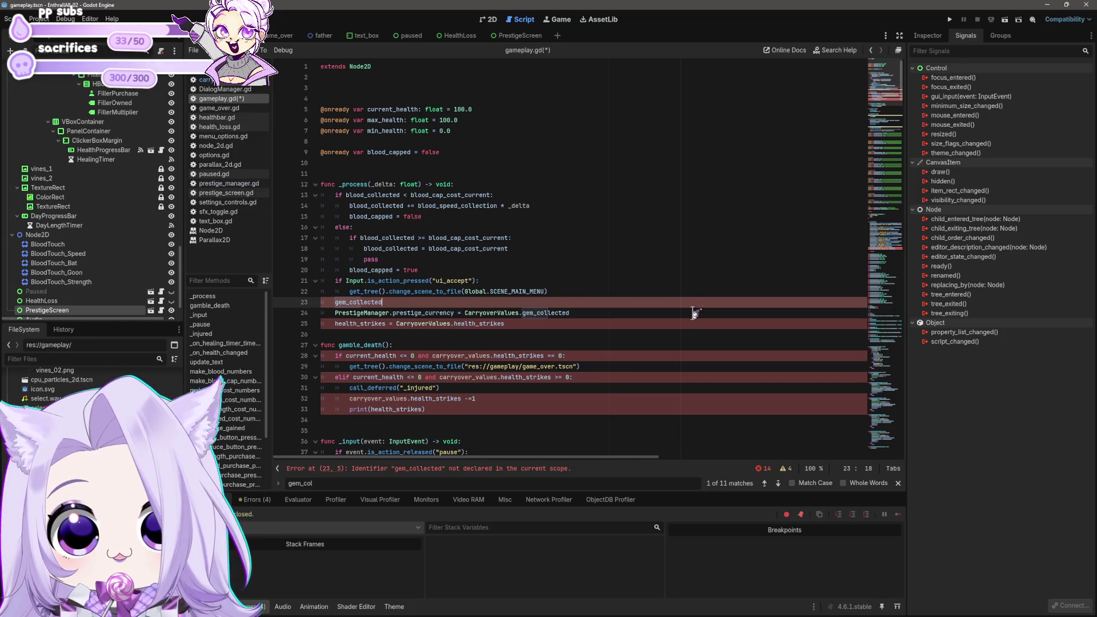
text(overValues.gen)
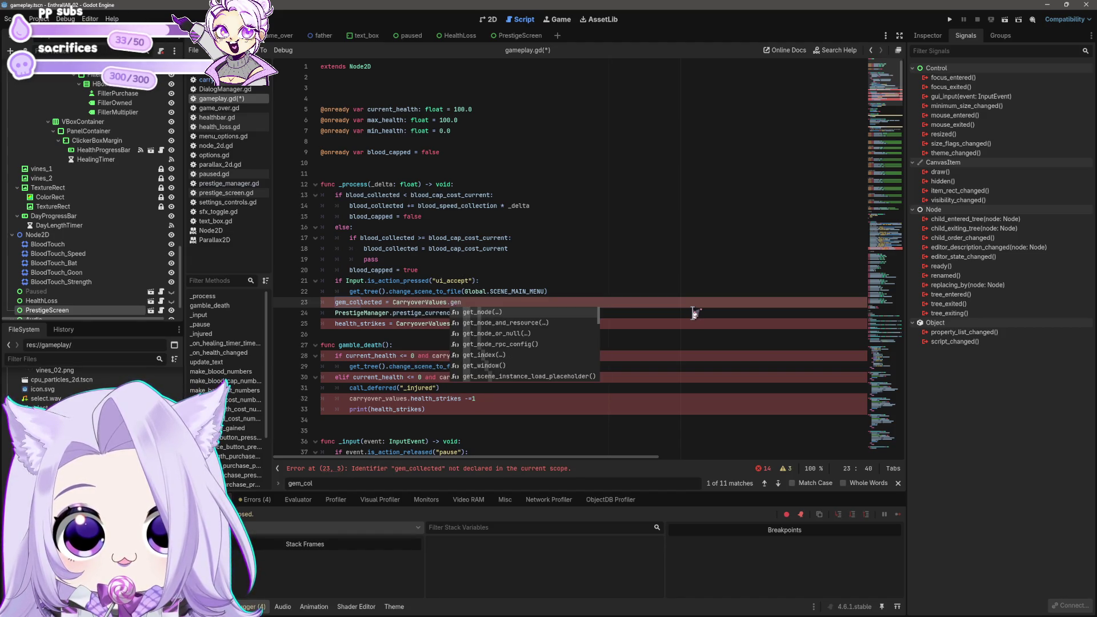
key(Return)
key(Down)
key(ctrl+s)
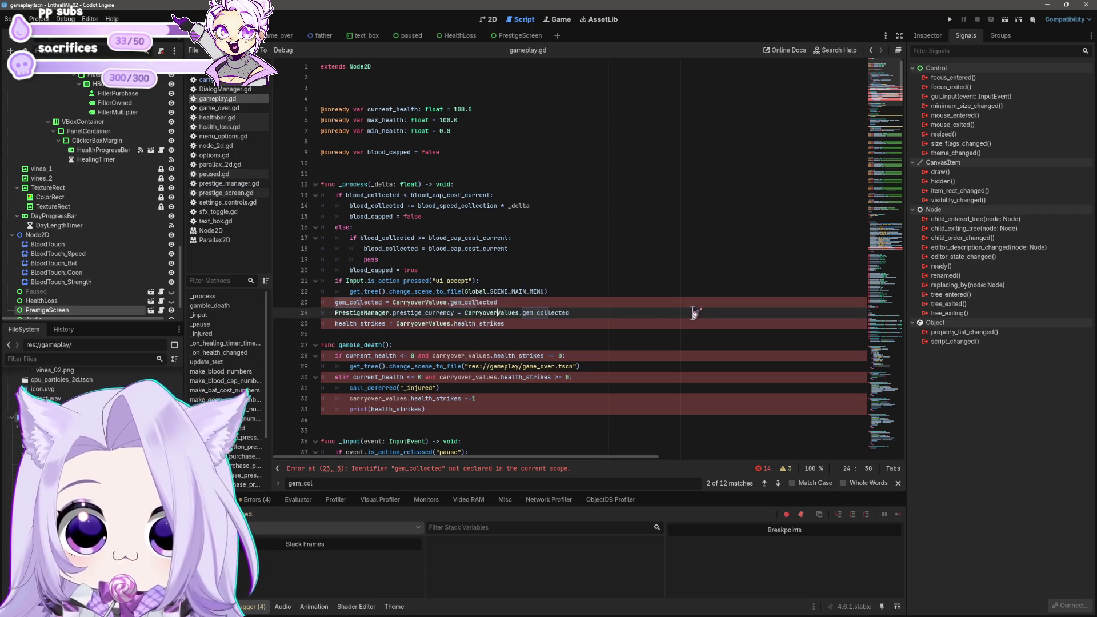
Drop the CarryoverValues prefix on line 24 so prestige_currency = gem_collected
key(Down)
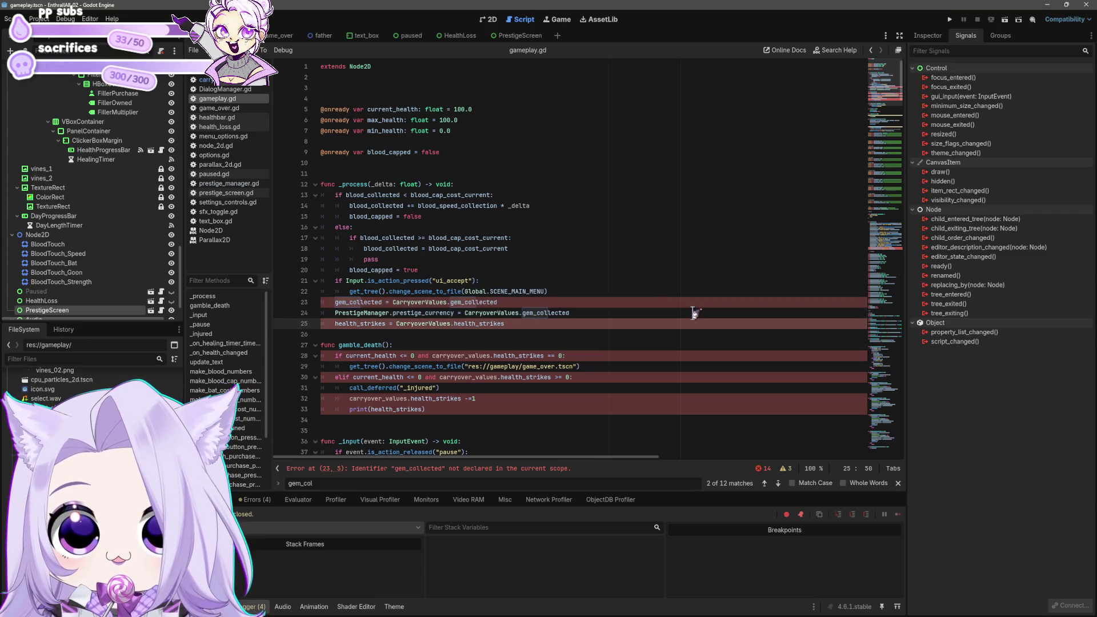
key(Up)
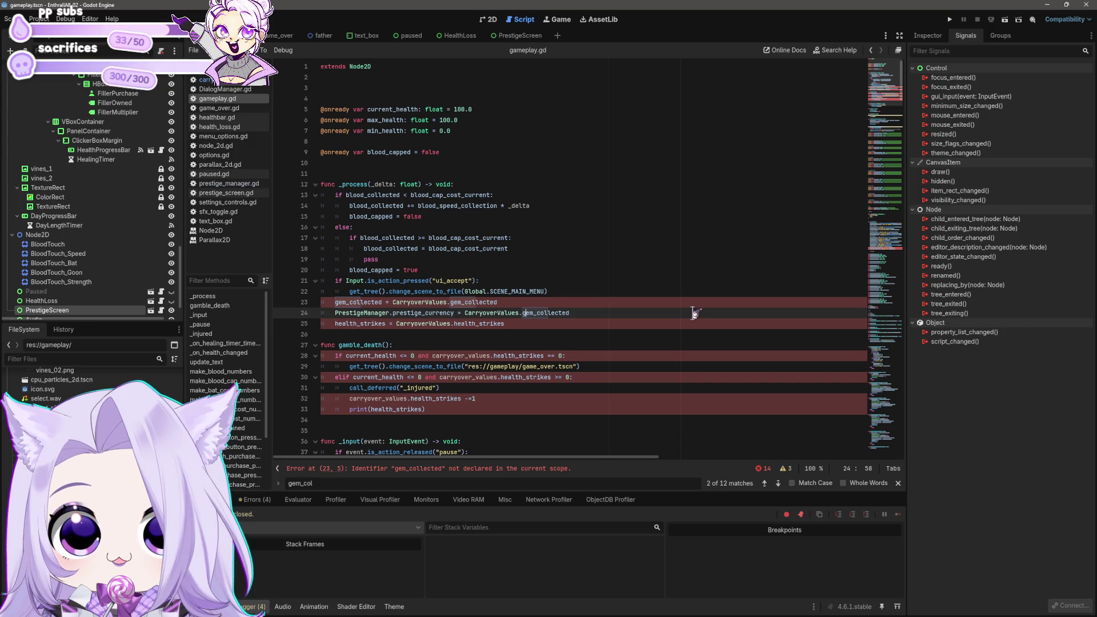
key(BackSpace)
key(BackSpace)
key(BackSpace)
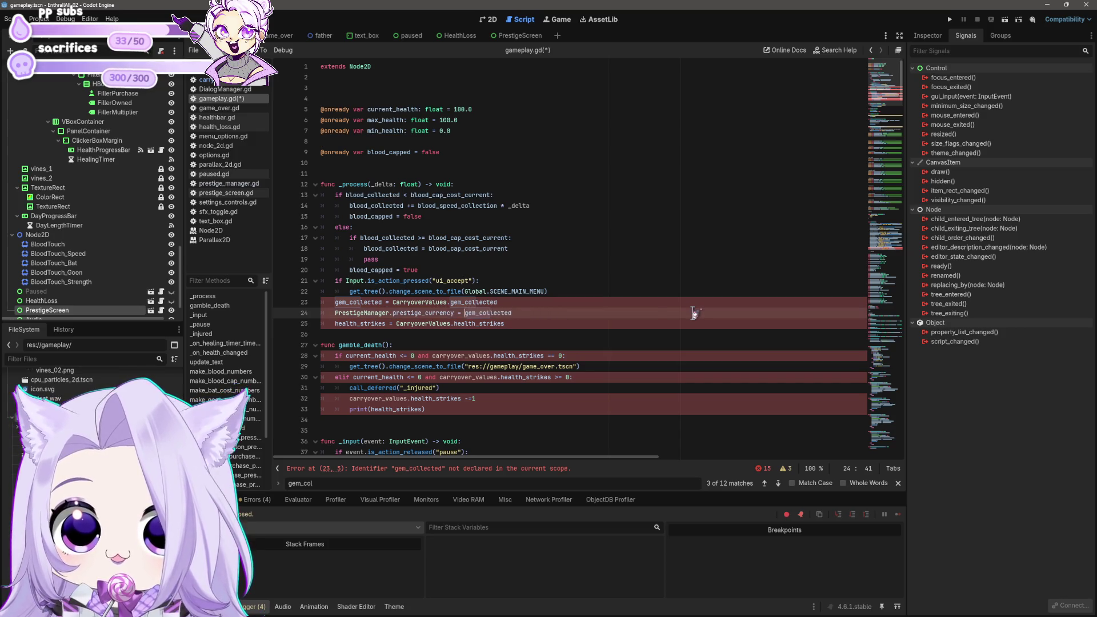
click(565, 292)
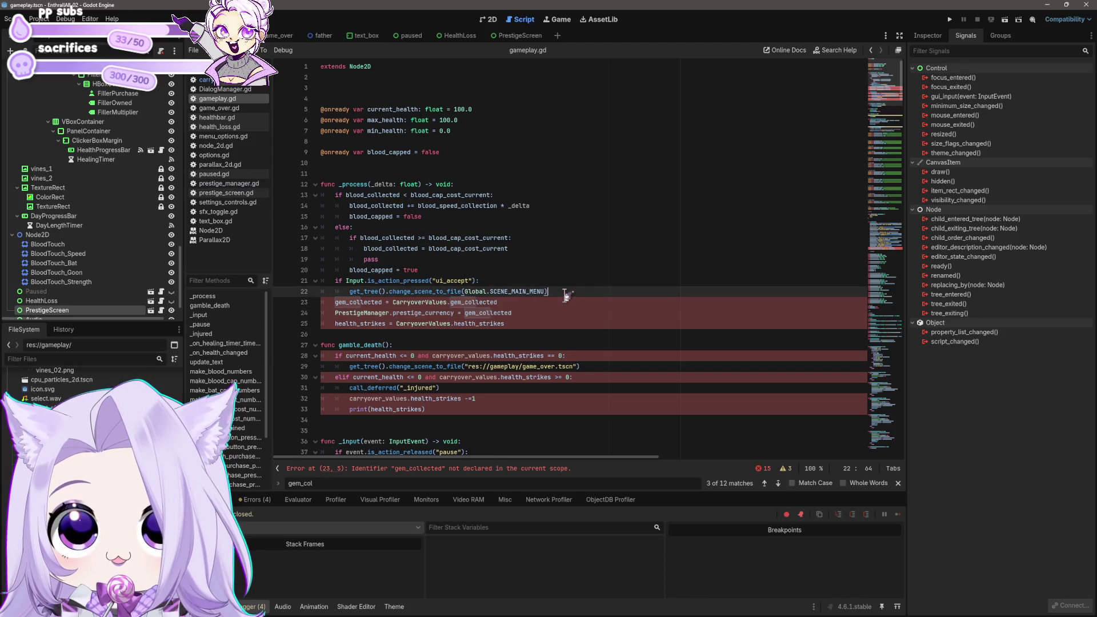
click(437, 469)
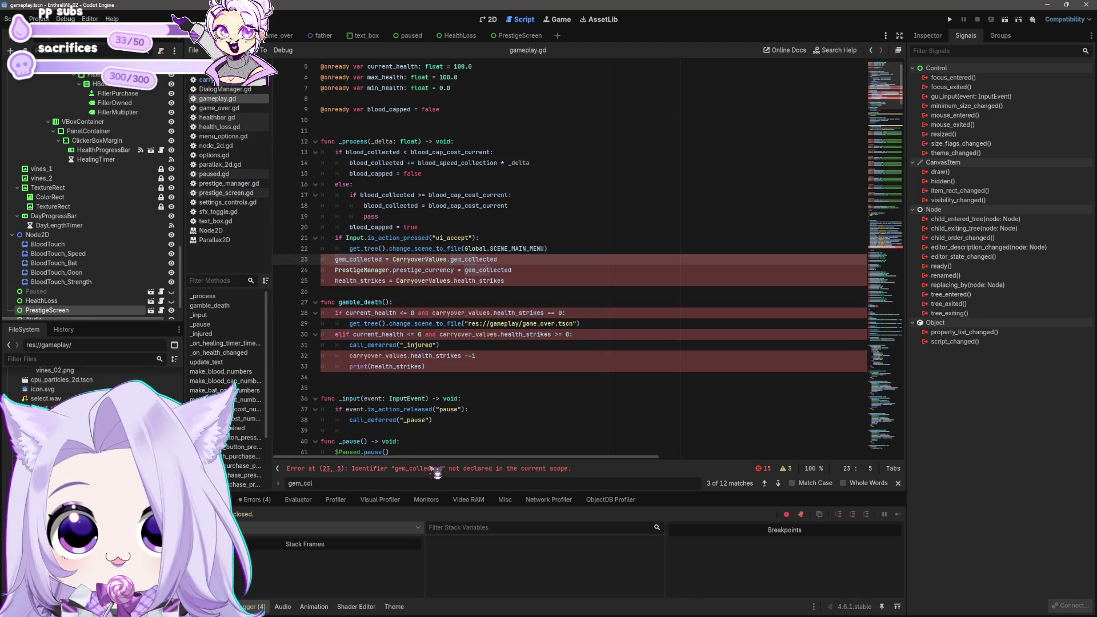
click(381, 260)
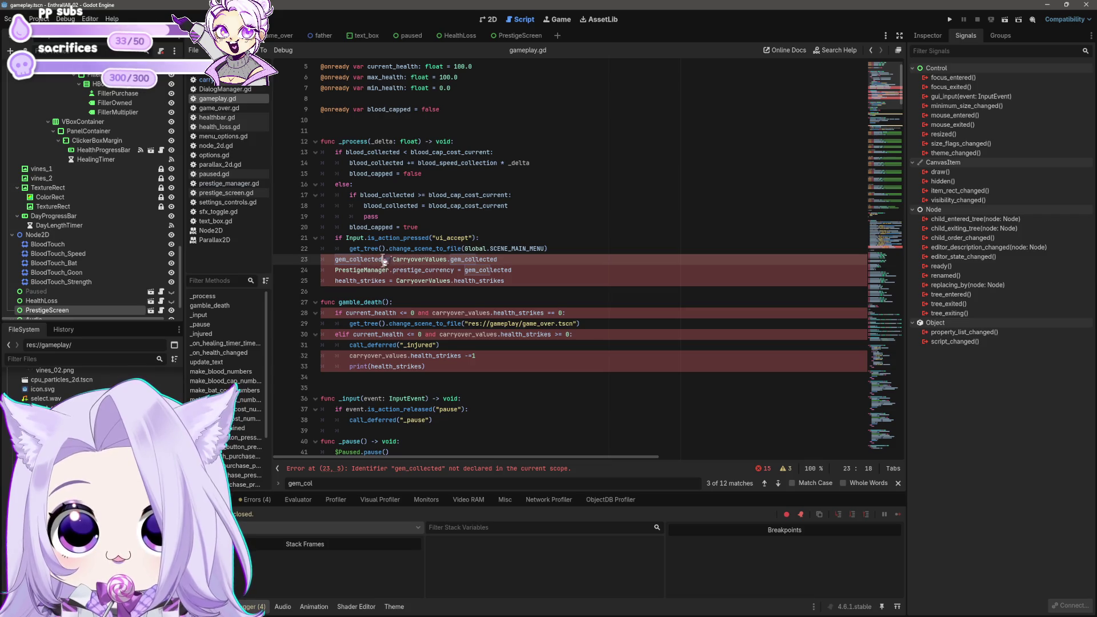
scroll(555, 277, up, 2)
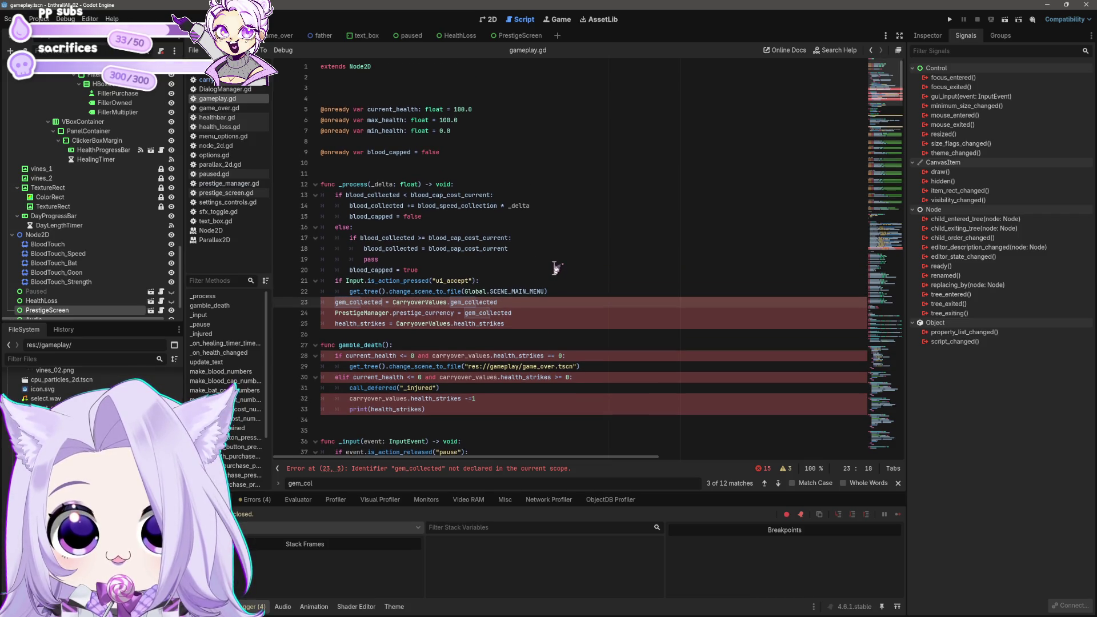
click(451, 152)
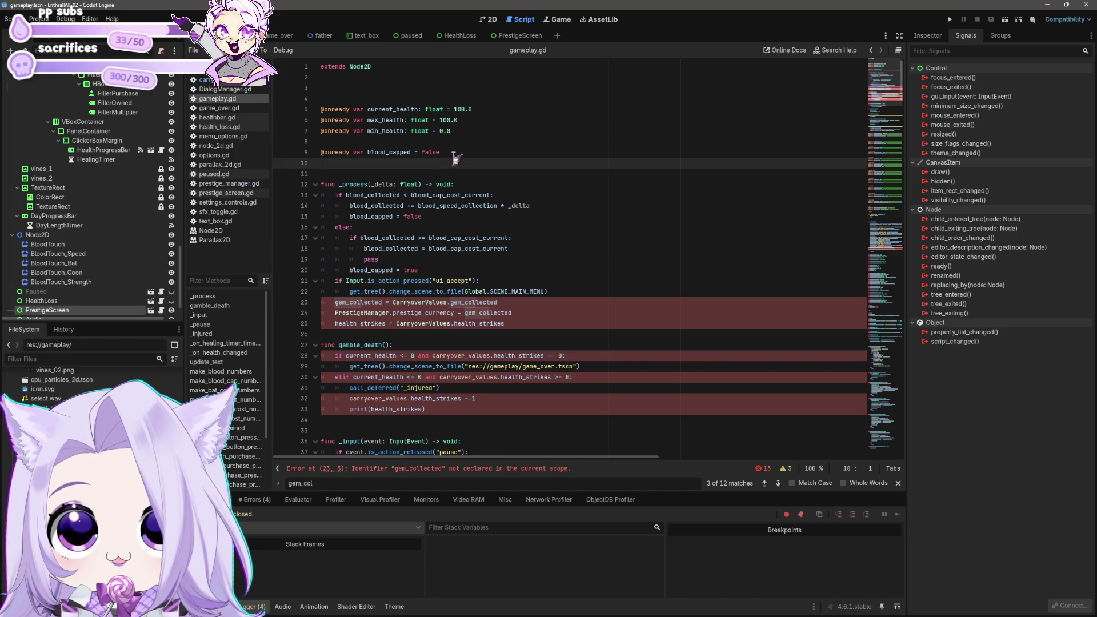
key(Return)
text(@onready c)
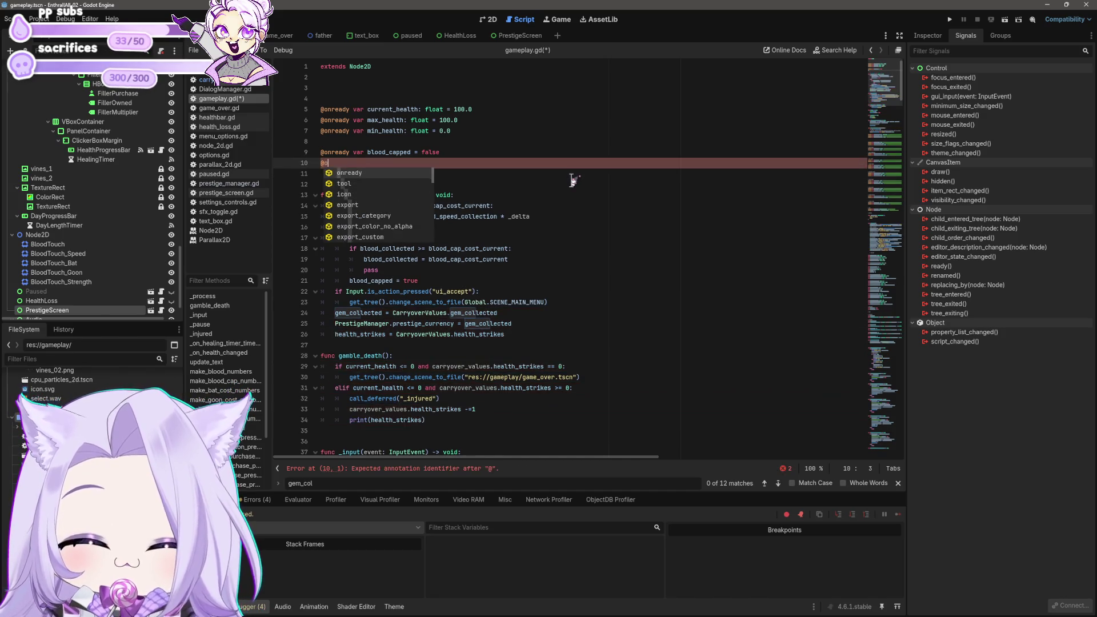
key(BackSpace)
key(BackSpace)
text(var gem_collected )
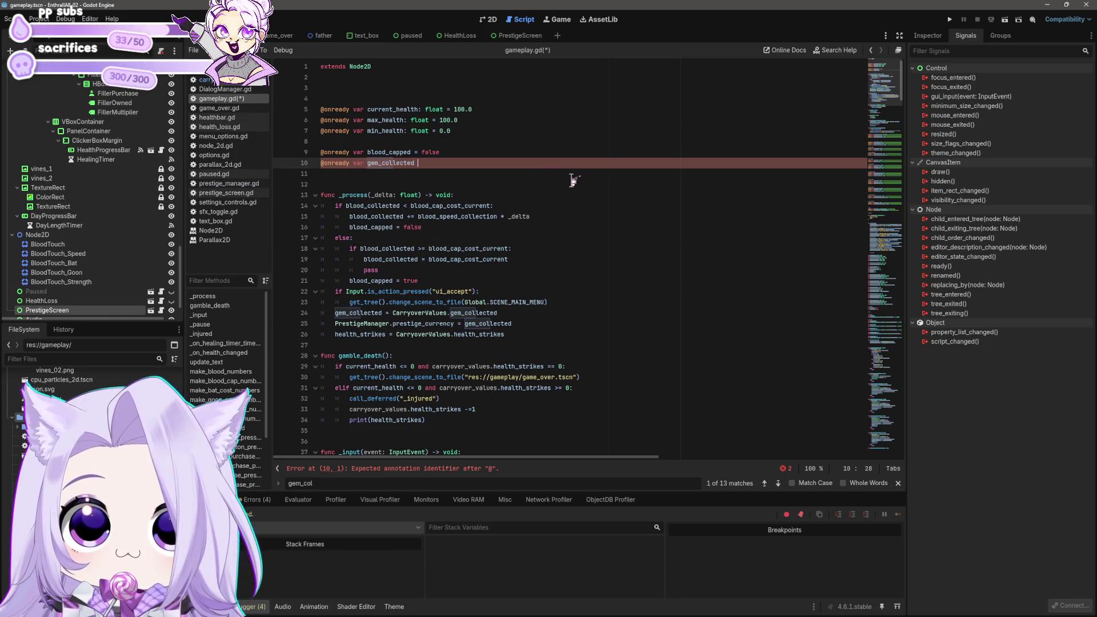
text(= 0)
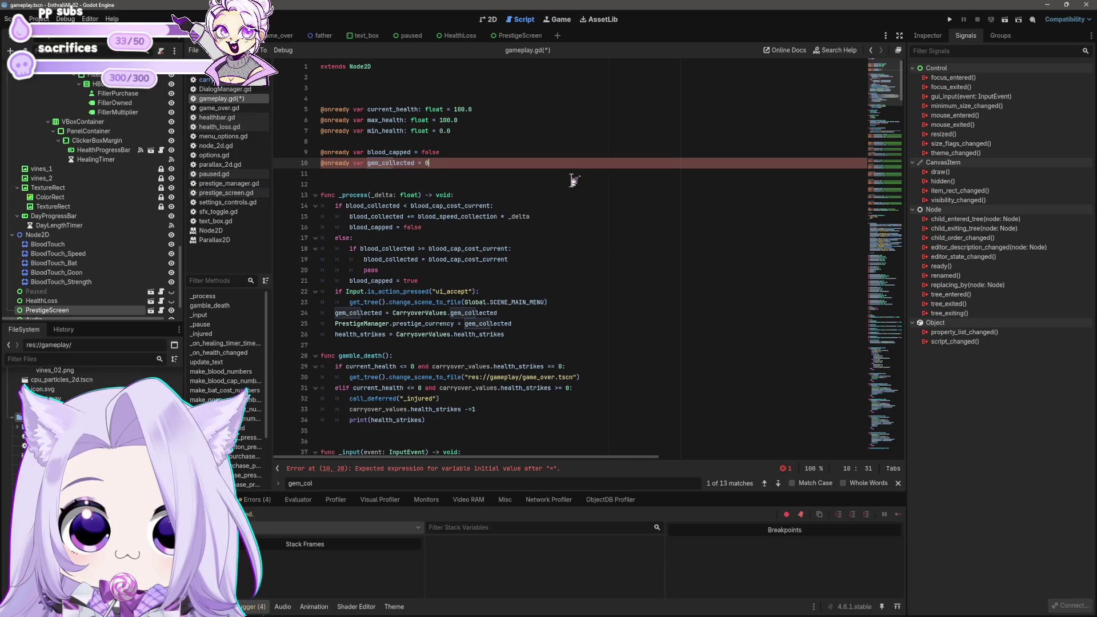
key(ctrl+s)
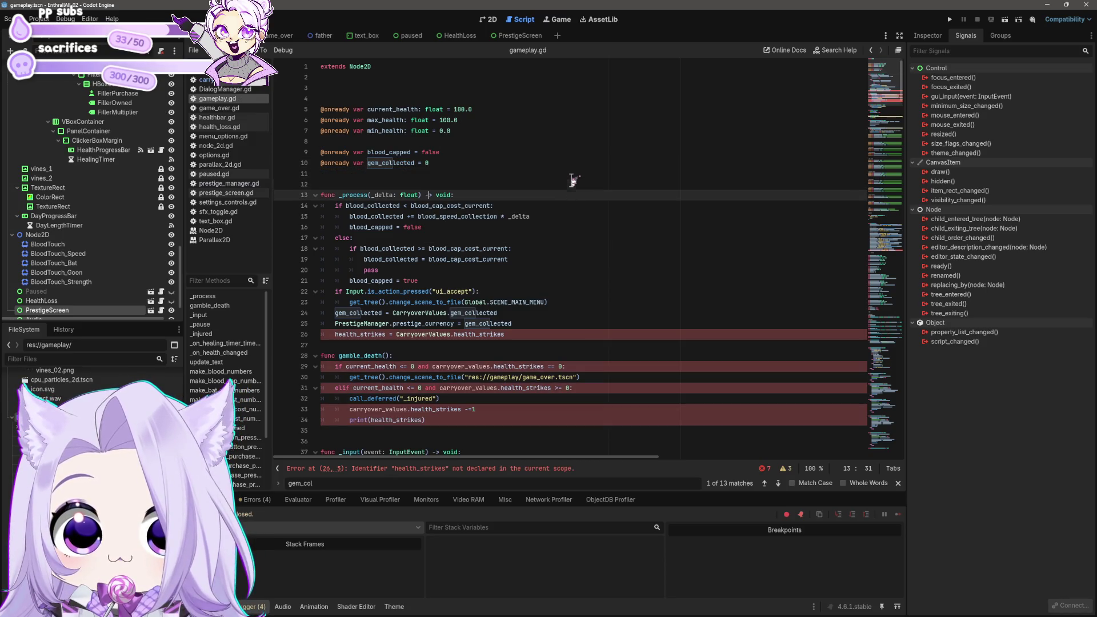
key(Return)
text(@onready var )
text(g)
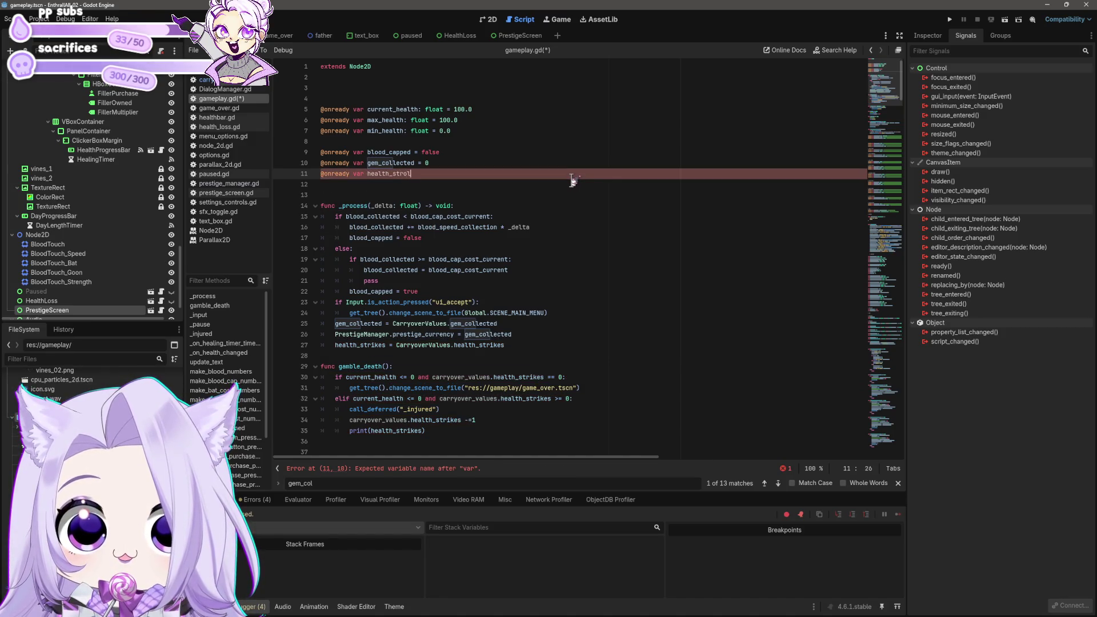
key(BackSpace)
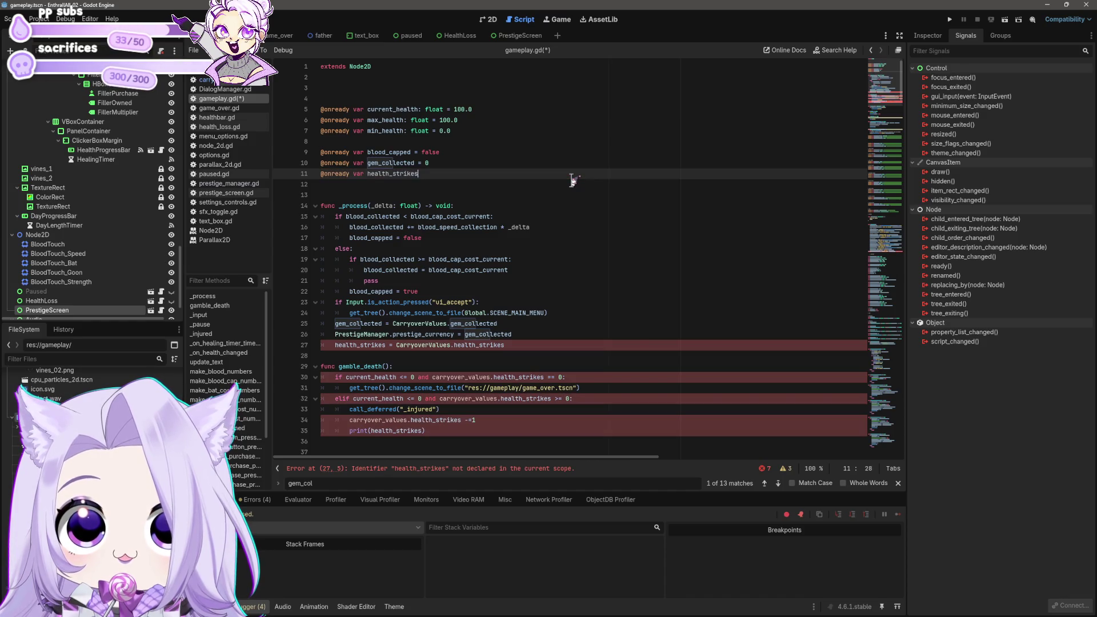
key(ctrl+s)
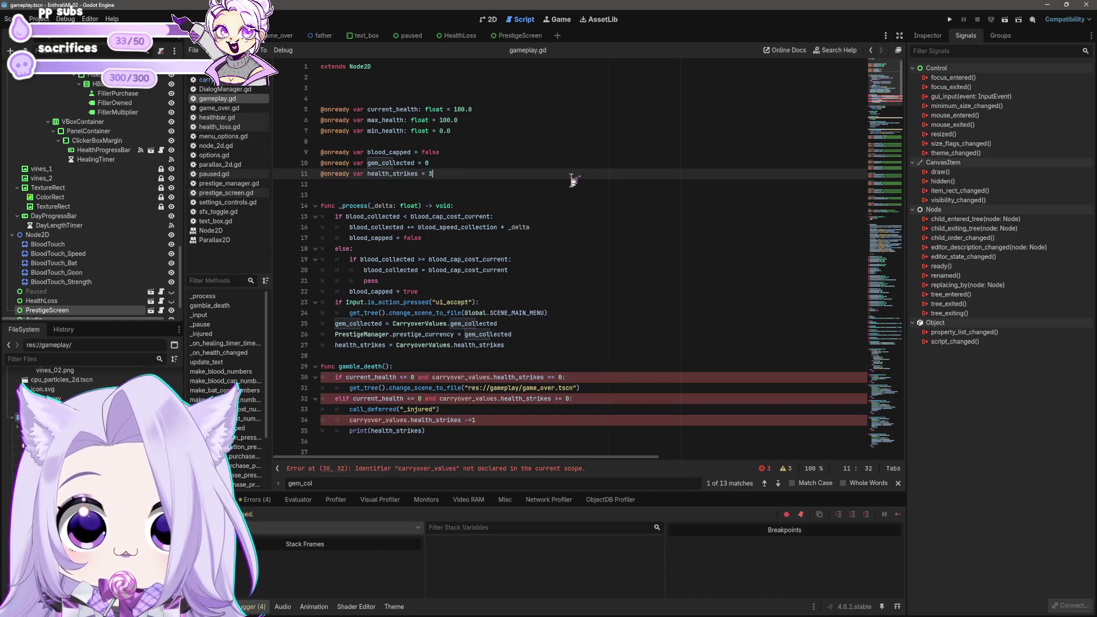
key(Down)
key(Down)
key(Down)
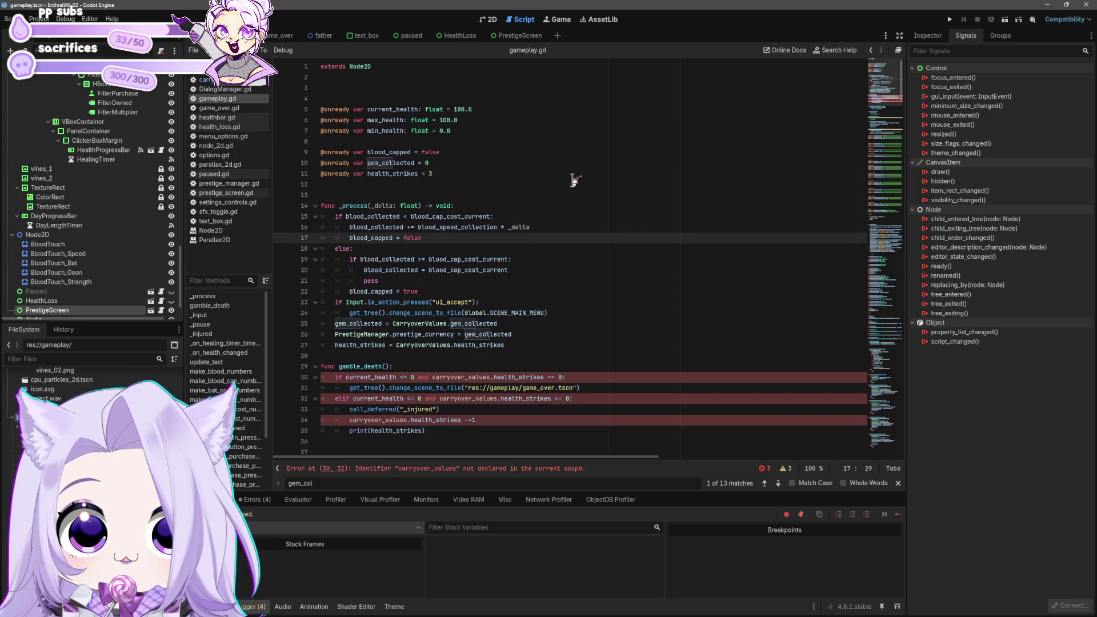
scroll(554, 196, down, 3)
Replace carryover_values.health_strikes with CarryoverValues.health_strikes on lines 30, 32 and 34, then save
drag(397, 250, 511, 249)
key(ctrl+c)
drag(433, 280, 541, 280)
key(ctrl+v)
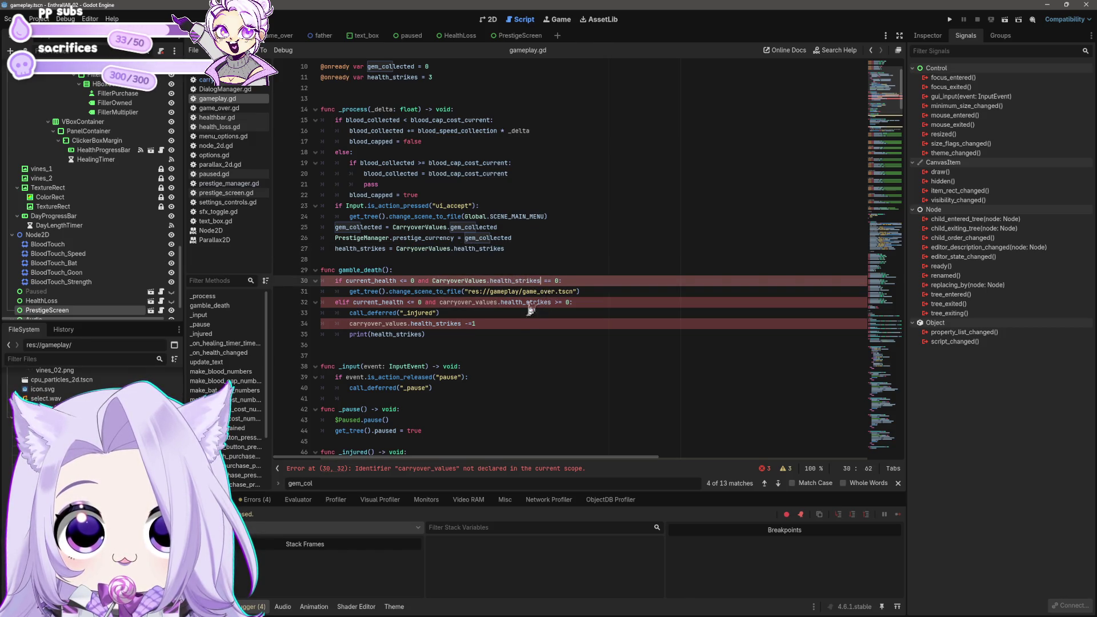
drag(441, 302, 550, 302)
key(ctrl+v)
drag(350, 323, 457, 324)
key(ctrl+v)
click(592, 323)
key(ctrl+s)
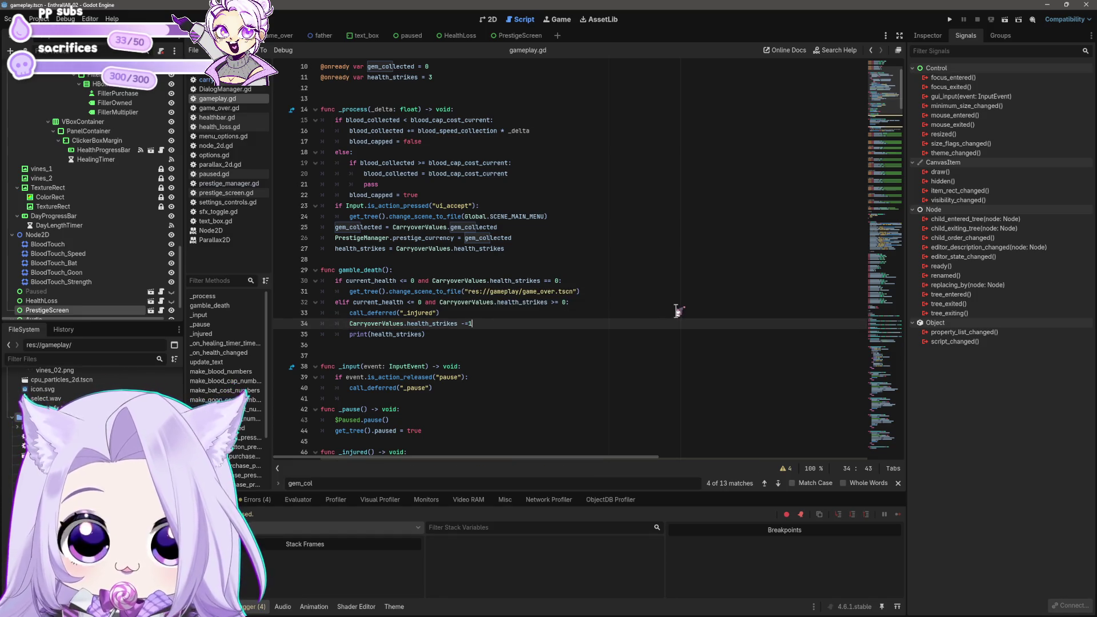
scroll(597, 298, up, 3)
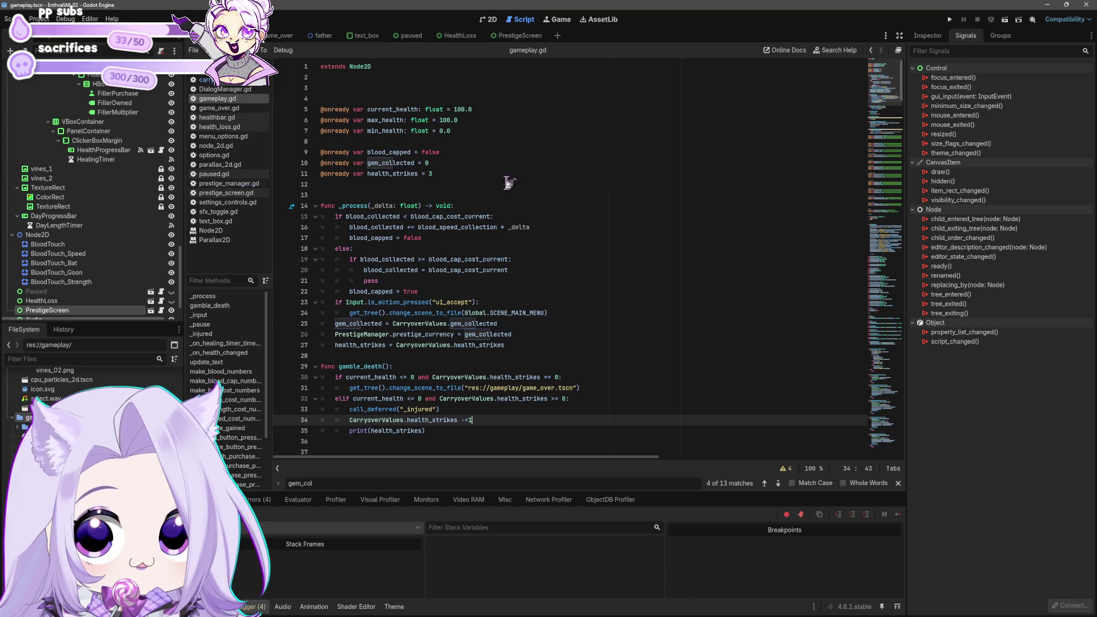
Remove the CarryoverValues prefixes on lines 34, 32 and 30 so health_strikes is local, then save
click(417, 173)
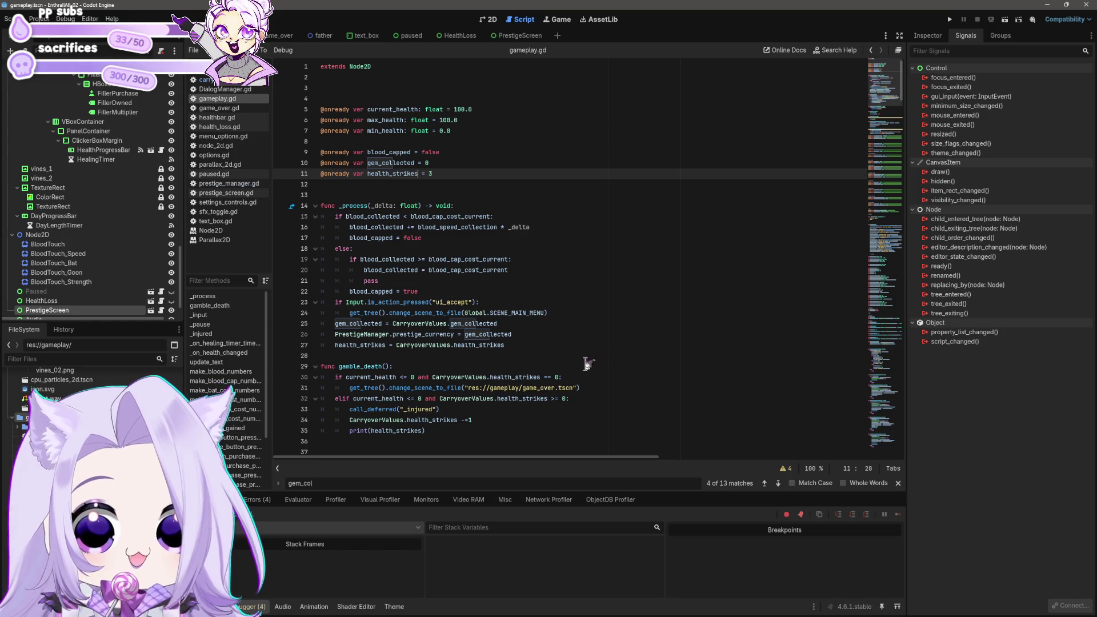
click(408, 420)
key(BackSpace)
key(BackSpace)
key(BackSpace)
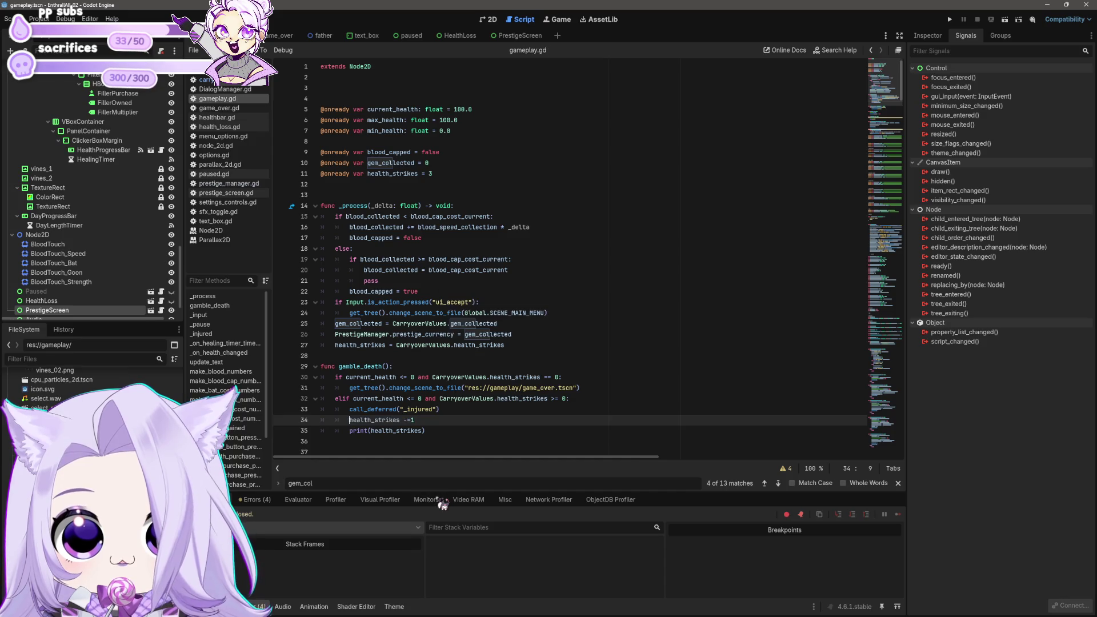
key(Up)
key(Up)
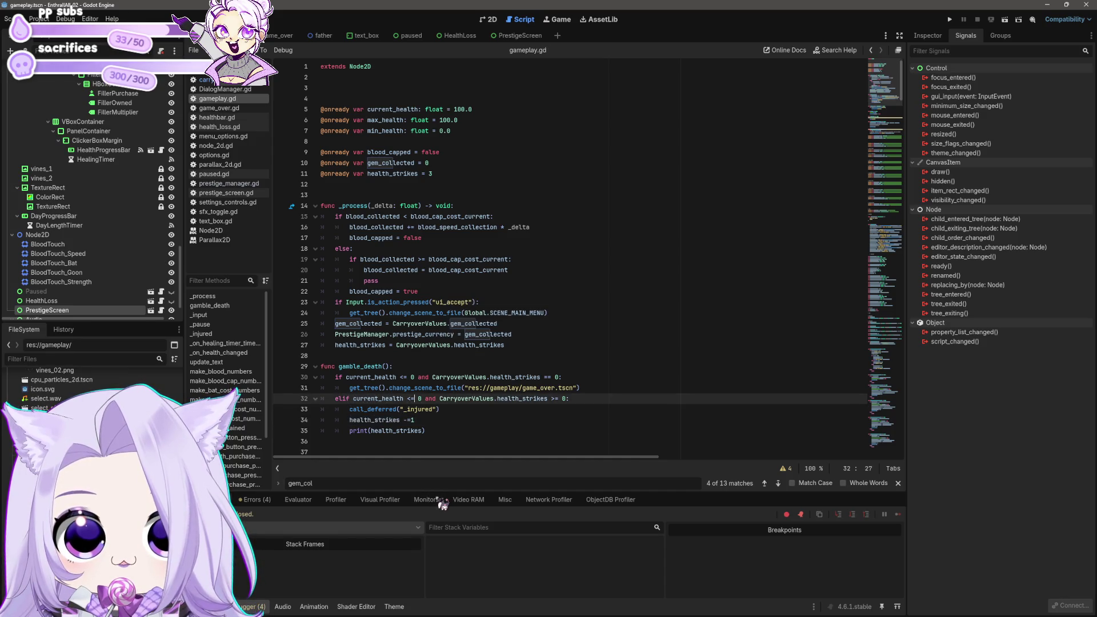
key(shift+Right)
key(shift+Right)
key(shift+Right)
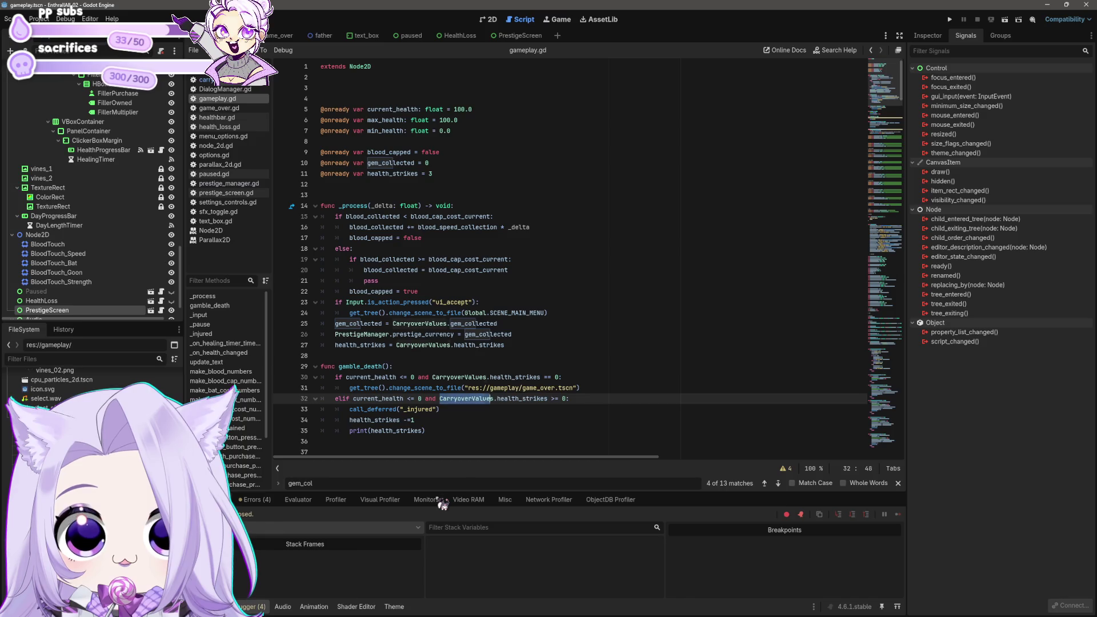
key(BackSpace)
key(Up)
key(Up)
key(shift+Right)
key(shift+Right)
key(shift+Right)
key(BackSpace)
key(ctrl+s)
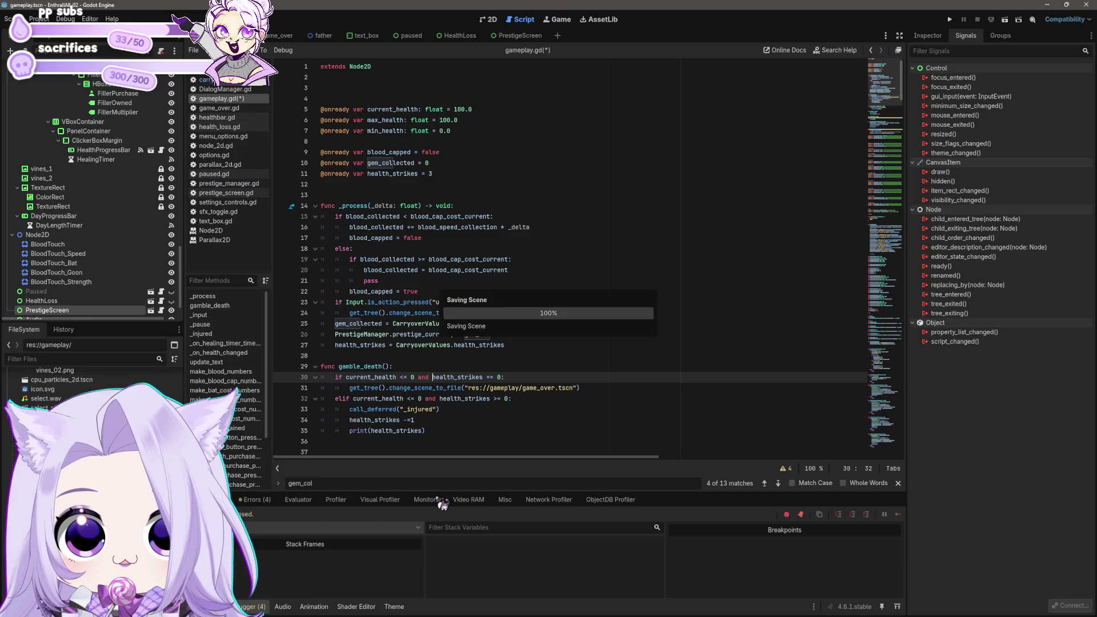
key(Up)
key(Up)
key(Up)
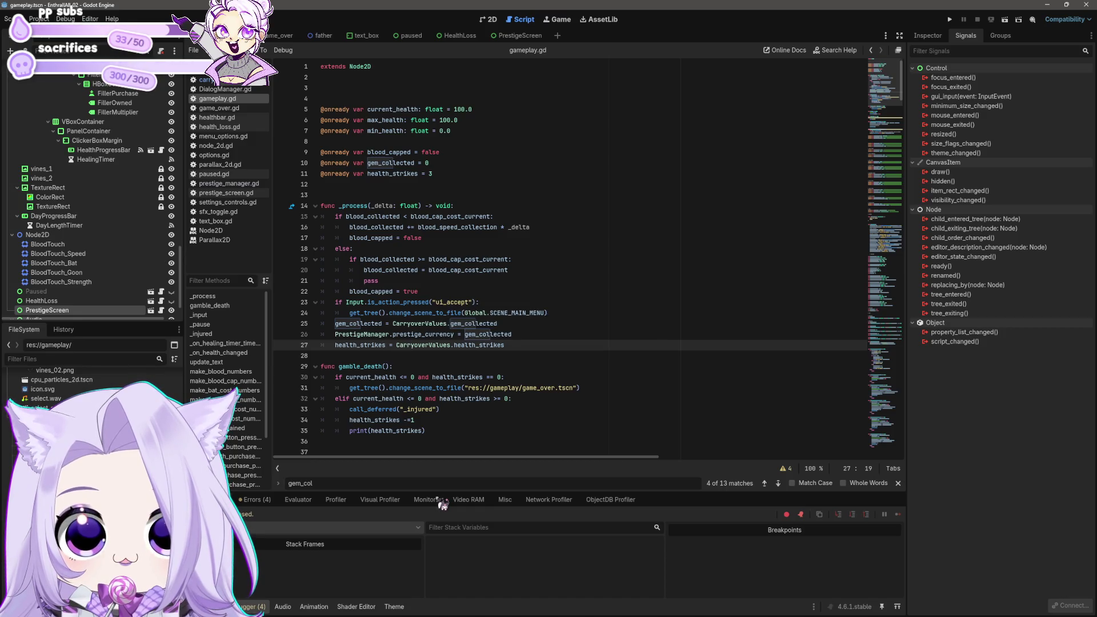
Cut lines 26–27 (prestige_currency and health_strikes) out of the ui_accept branch
key(Up)
key(Up)
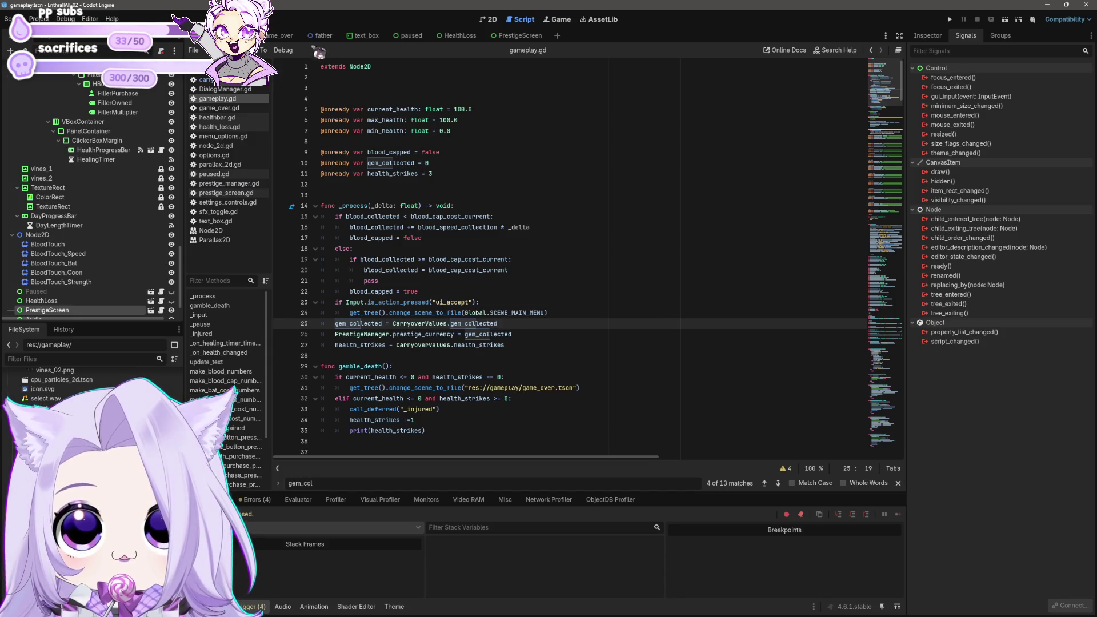
click(275, 36)
click(240, 36)
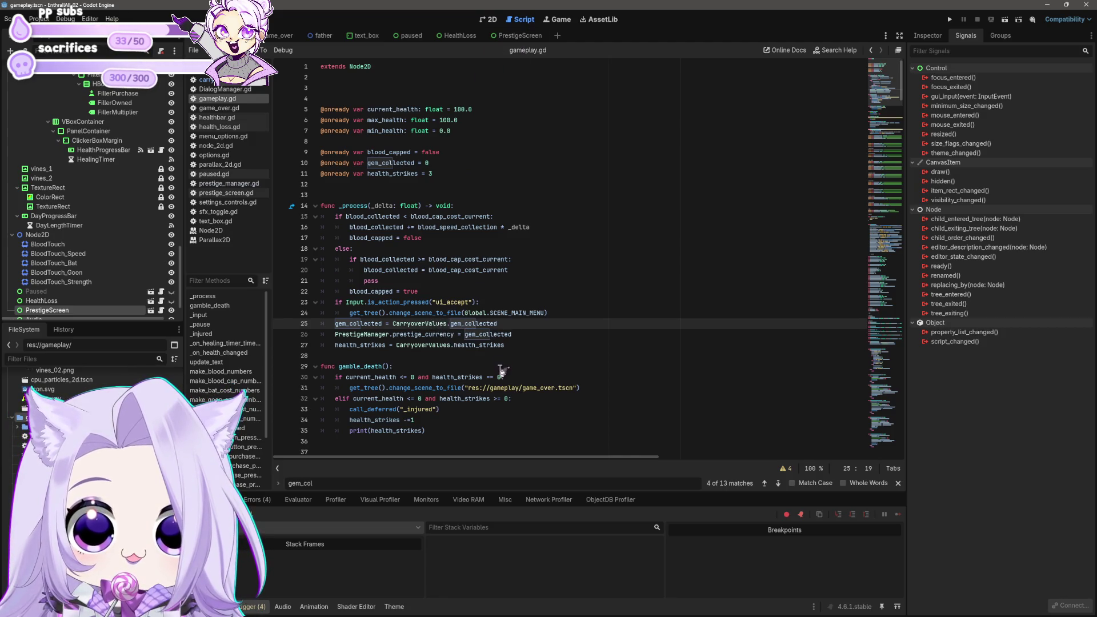
click(520, 344)
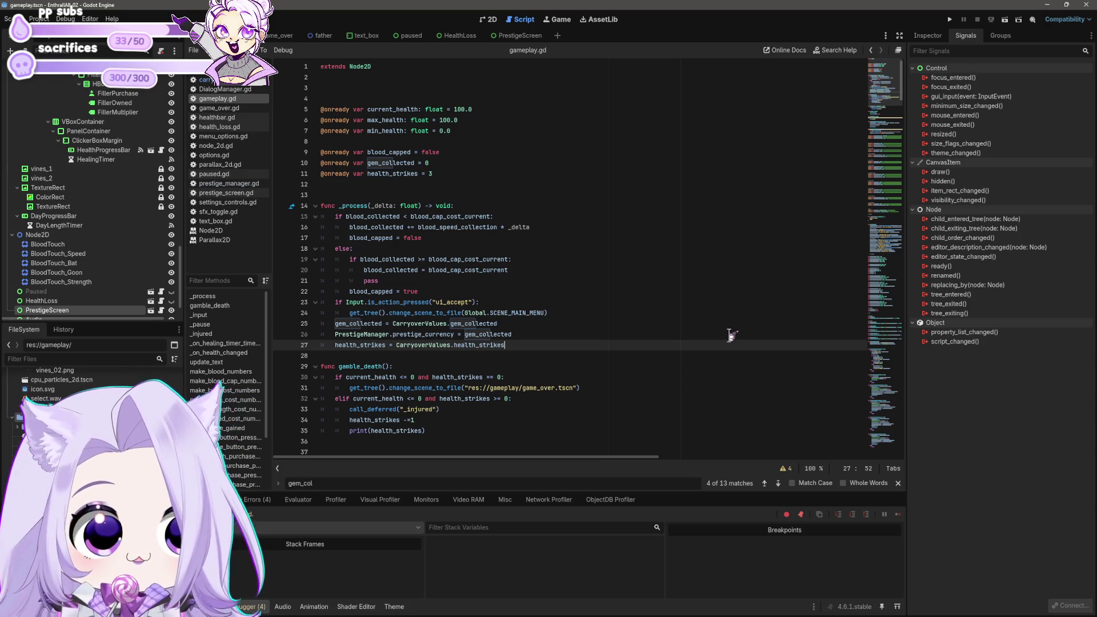
key(shift+Up)
key(shift+Home)
key(shift+Home)
key(ctrl+c)
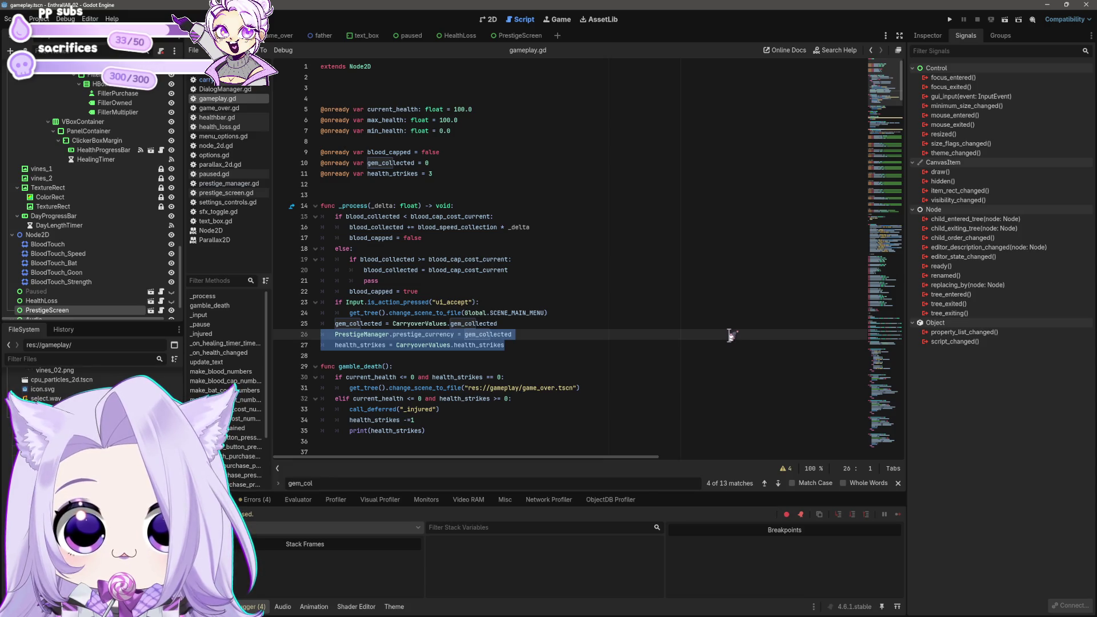
key(BackSpace)
Create a new func _ready() above _process and paste the cut lines into it
key(Up)
key(Up)
key(Up)
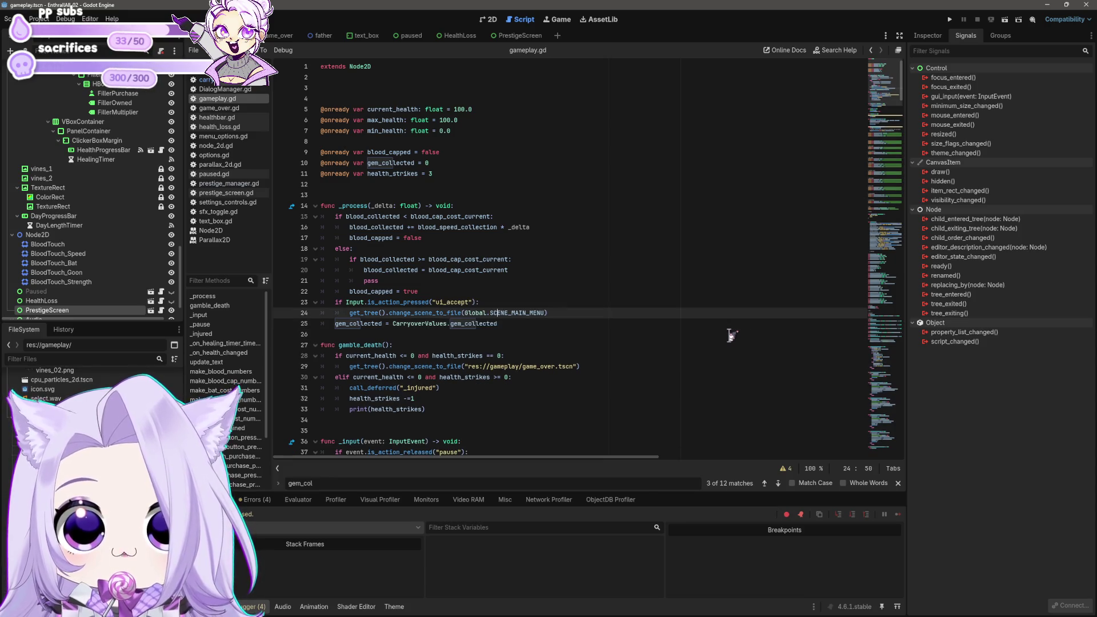
key(Return)
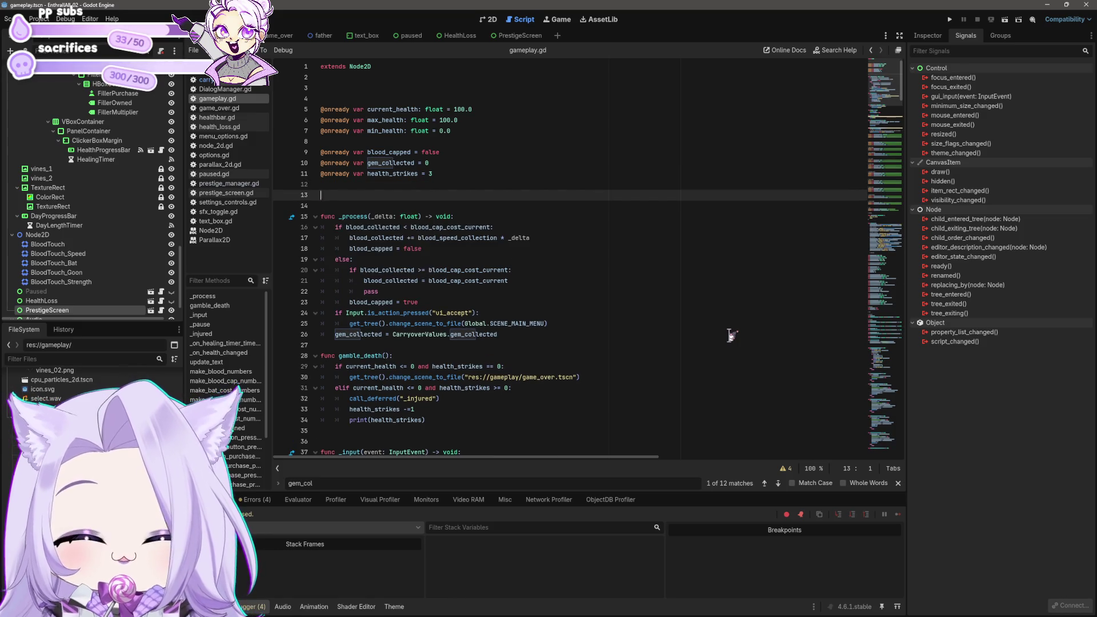
key(BackSpace)
text(nc _re)
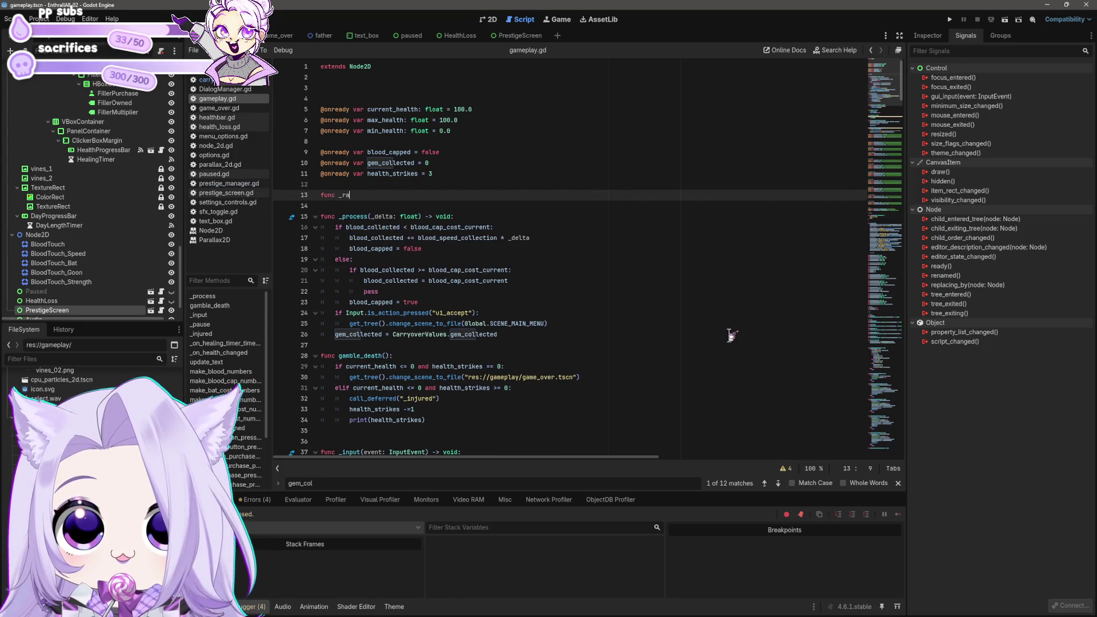
key(BackSpace)
text(eady)
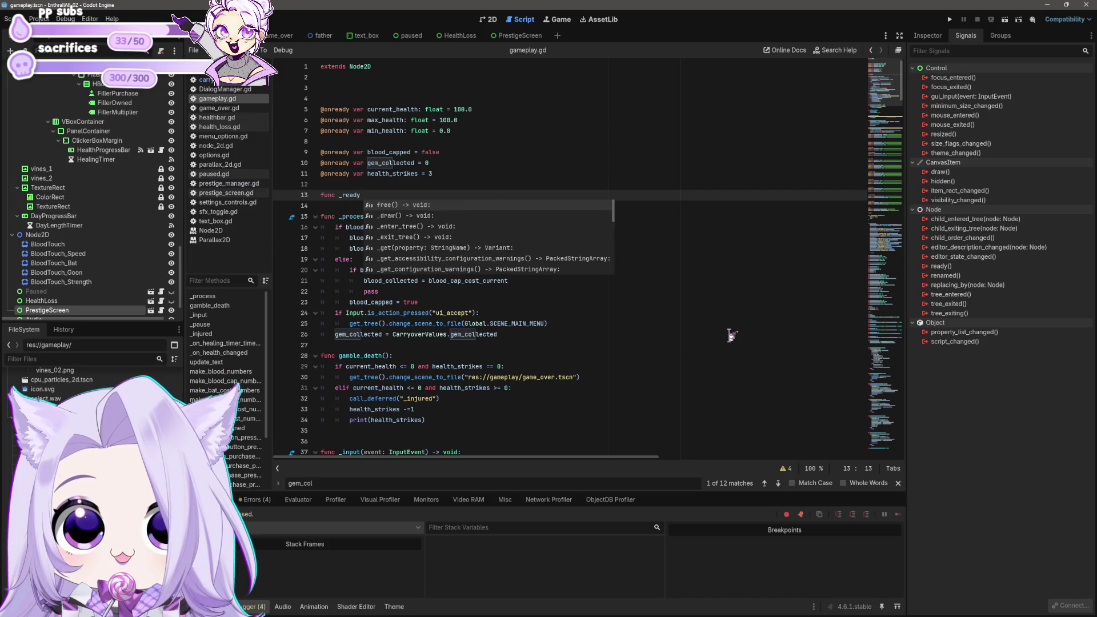
key(BackSpace)
text(():)
key(Return)
key(ctrl+v)
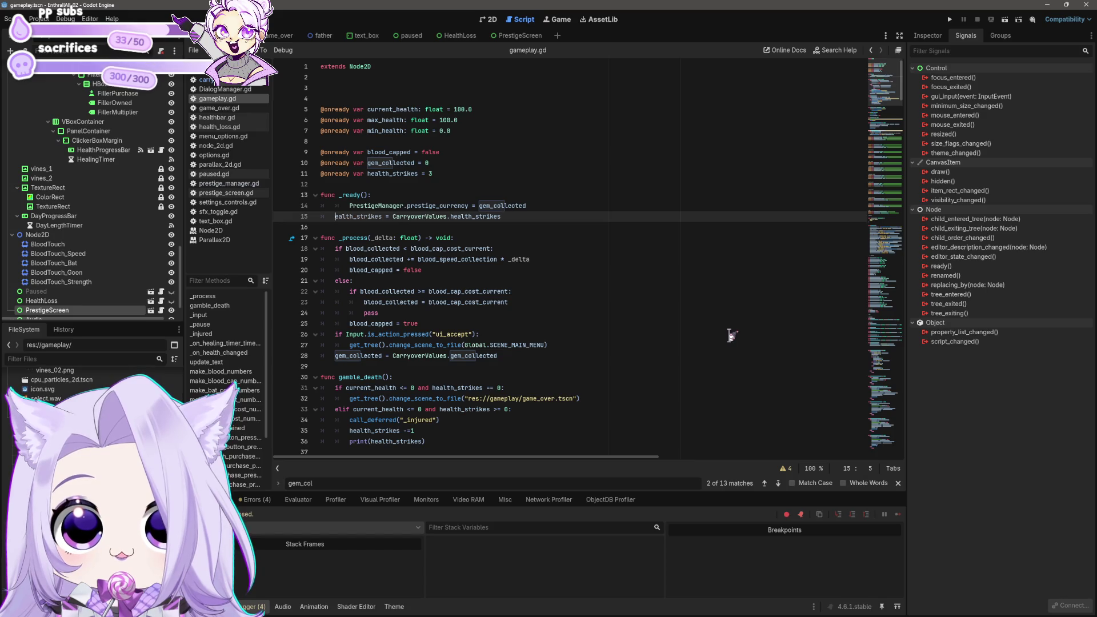
key(Up)
key(BackSpace)
key(Down)
key(Down)
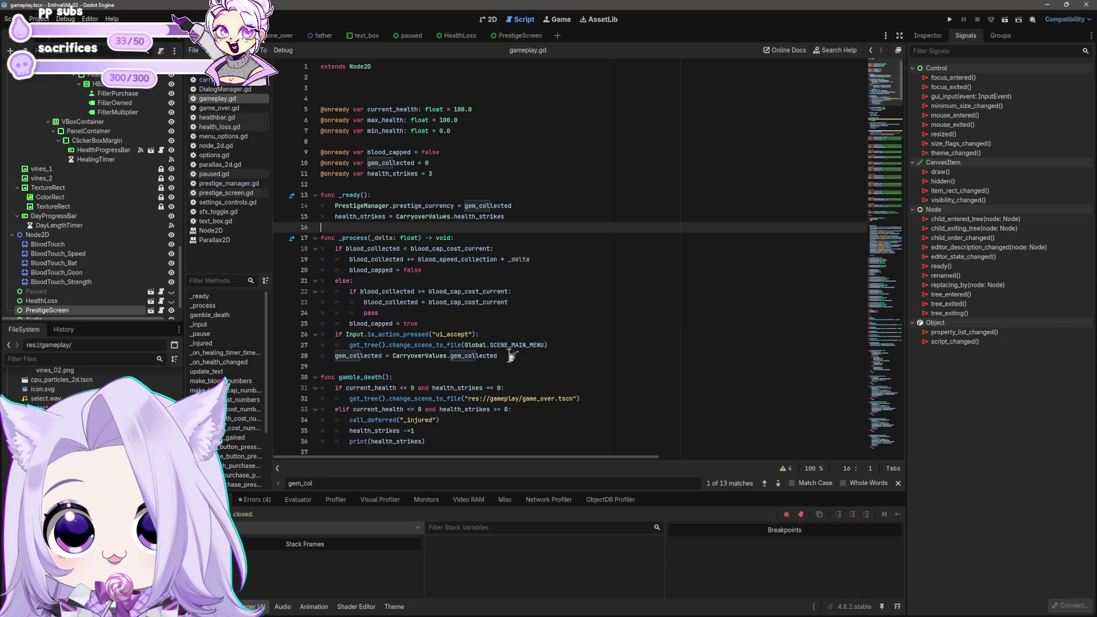
Move the PrestigeManager.prestige_currency line from _ready into the ui_accept branch
click(536, 206)
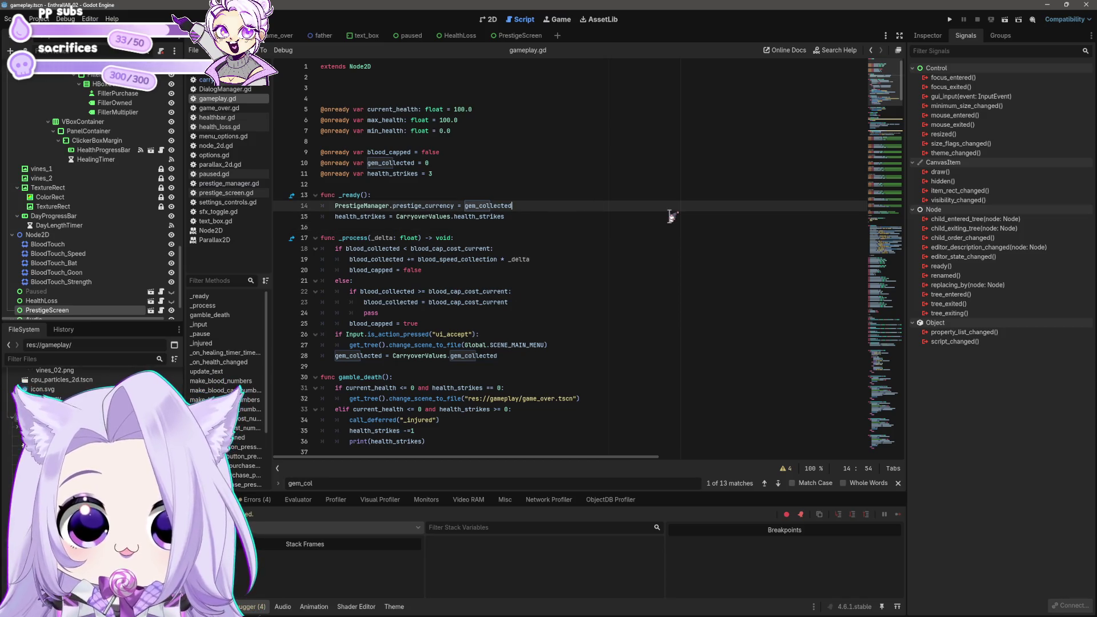
key(shift+Home)
key(shift+Home)
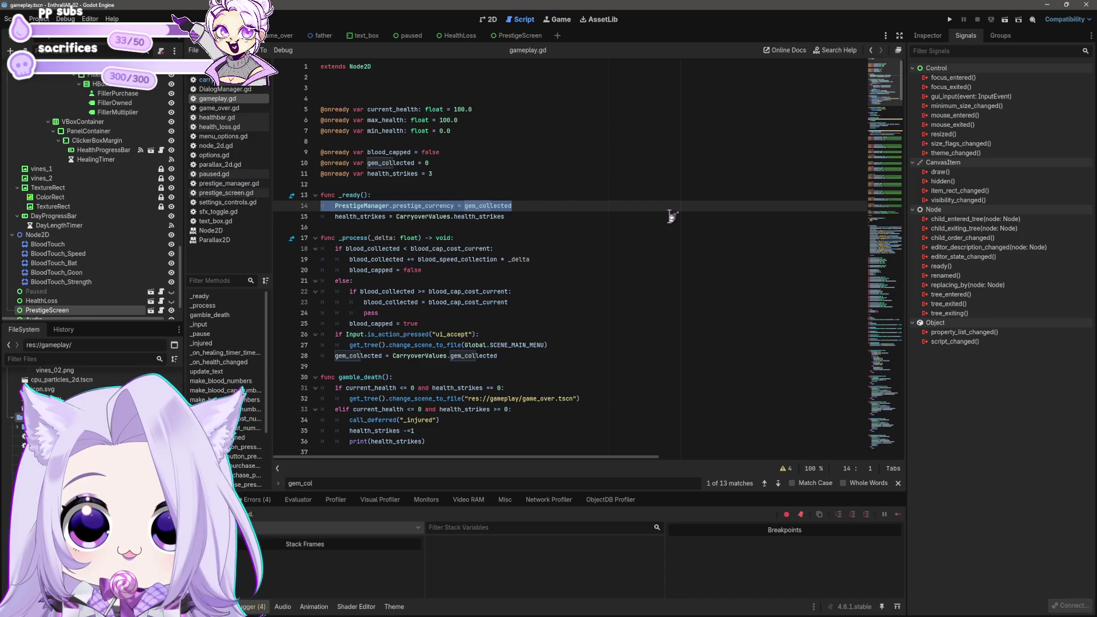
key(BackSpace)
key(Down)
key(Down)
key(Down)
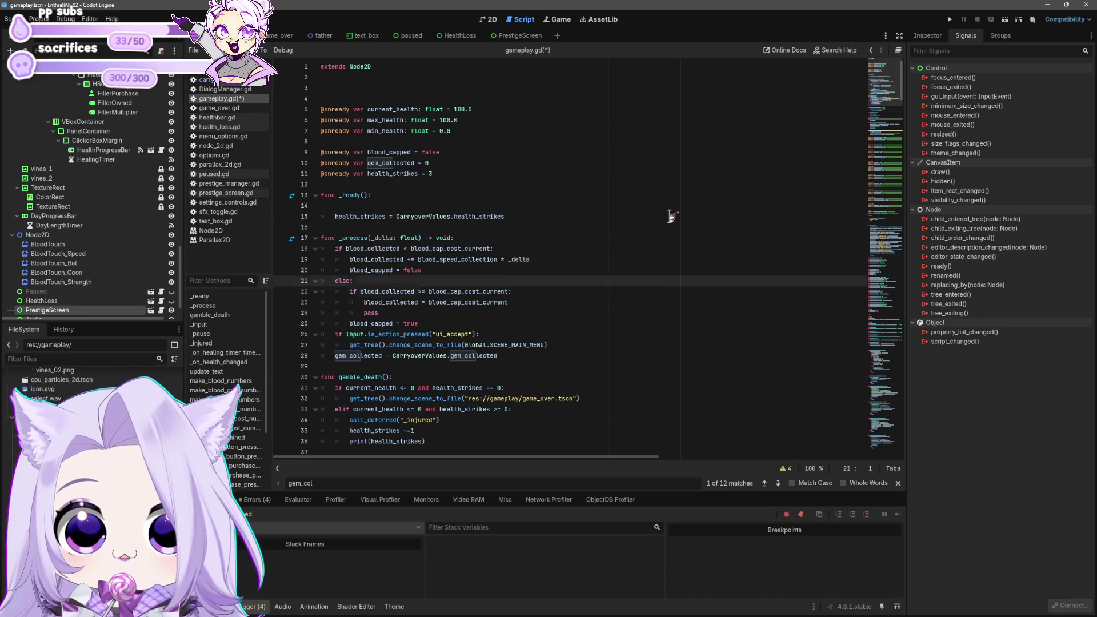
key(Return)
key(Up)
key(shift+Home)
key(ctrl+v)
key(Delete)
key(Up)
key(End)
Paste the gem_collected loading line into _ready, save gameplay.gd, and run the project
key(Up)
key(Up)
click(671, 216)
key(Up)
text(gem_collected = CarryoverValues.gem_collected)
key(ctrl+s)
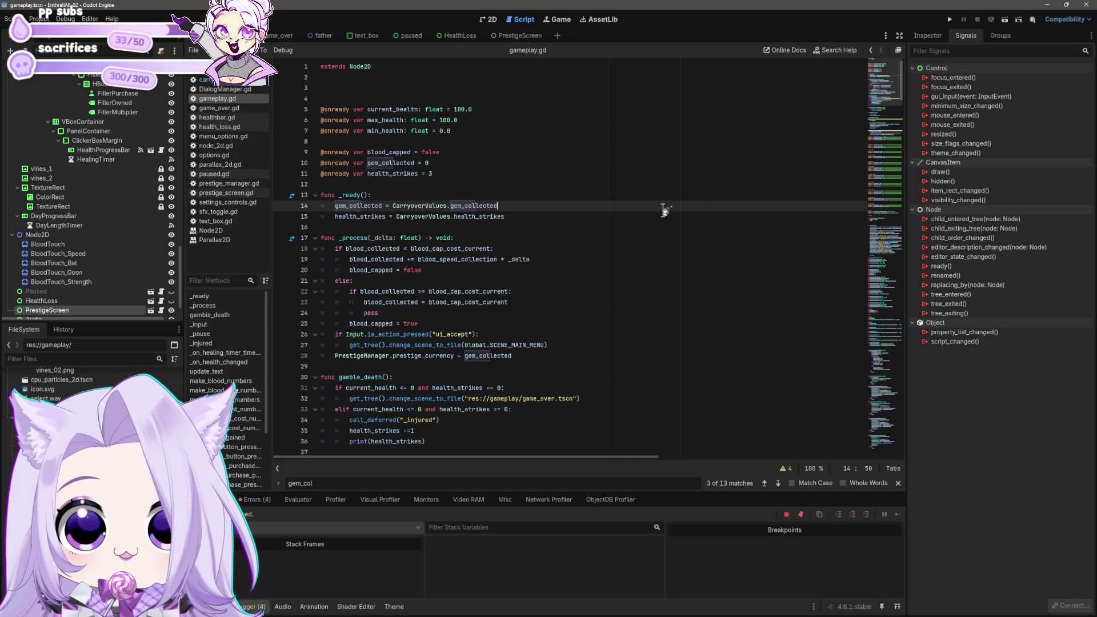
click(950, 22)
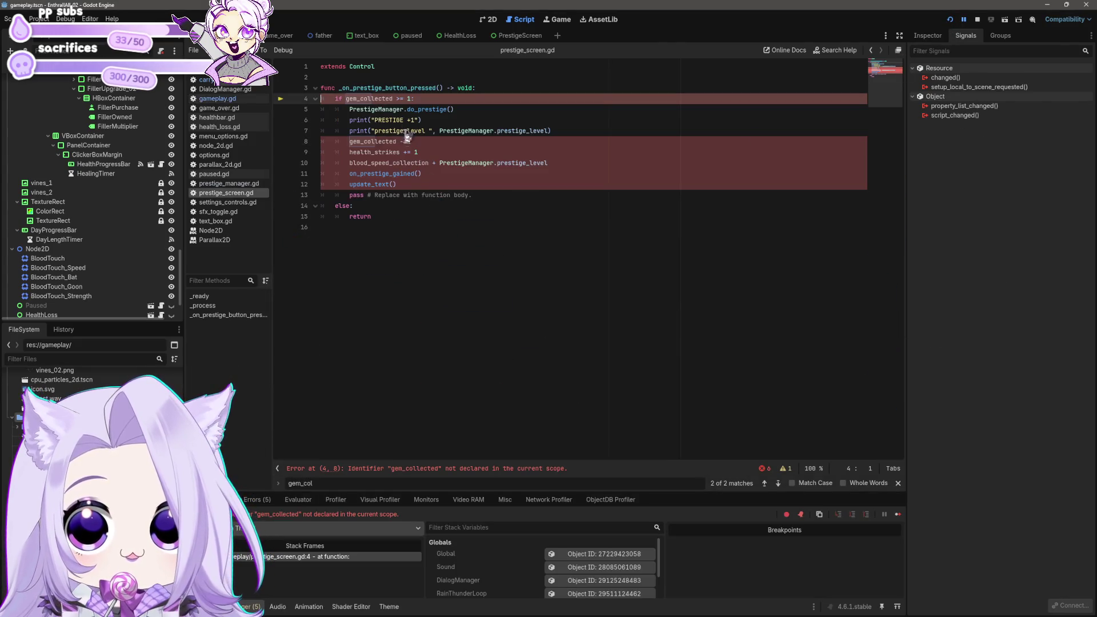
Change the gem check condition to use CarryoverValues.gem_collected
click(428, 102)
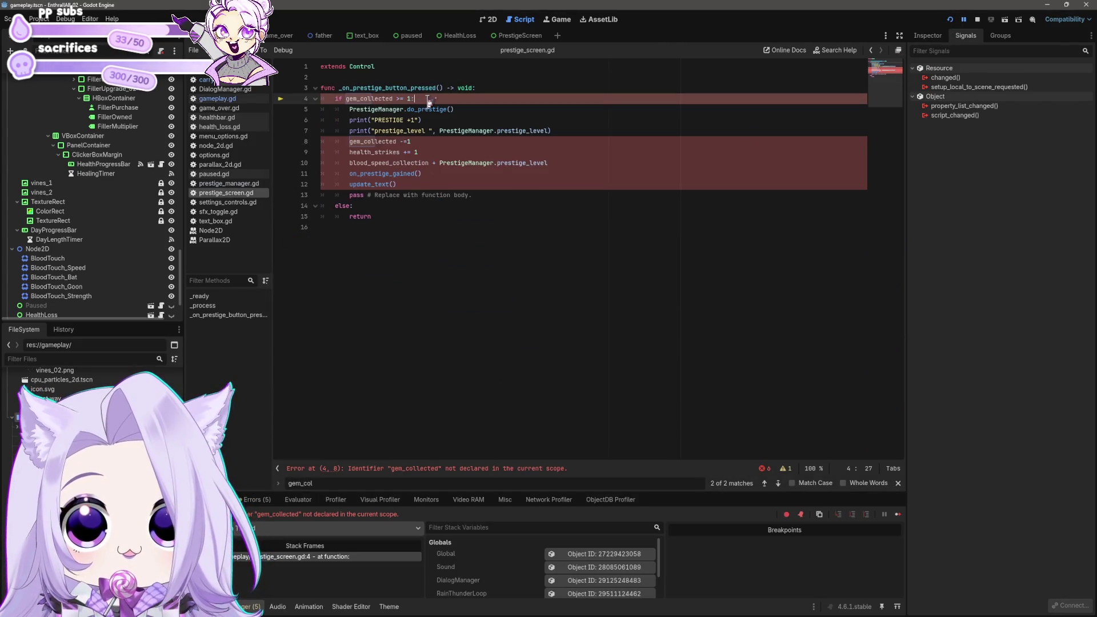
click(346, 99)
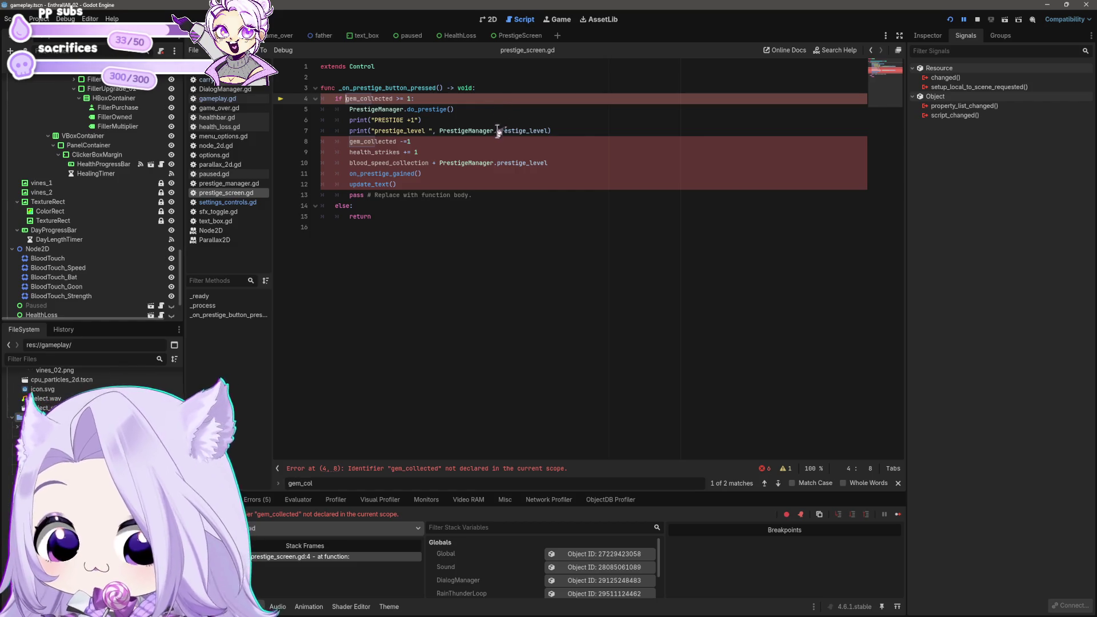
text(carry)
key(Tab)
text(.)
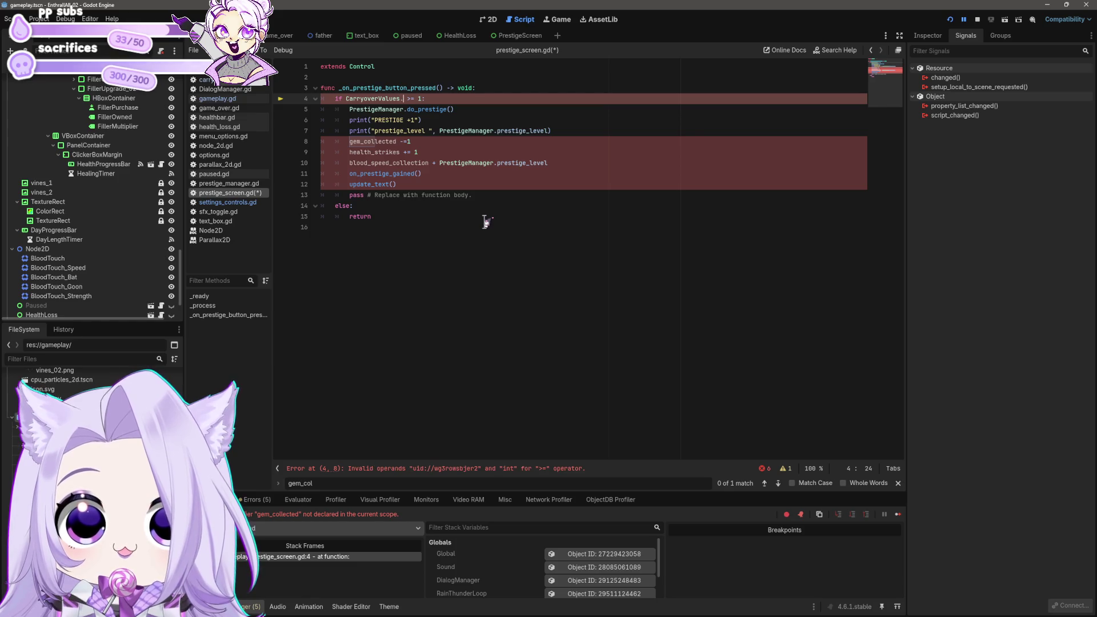
text(gem_co)
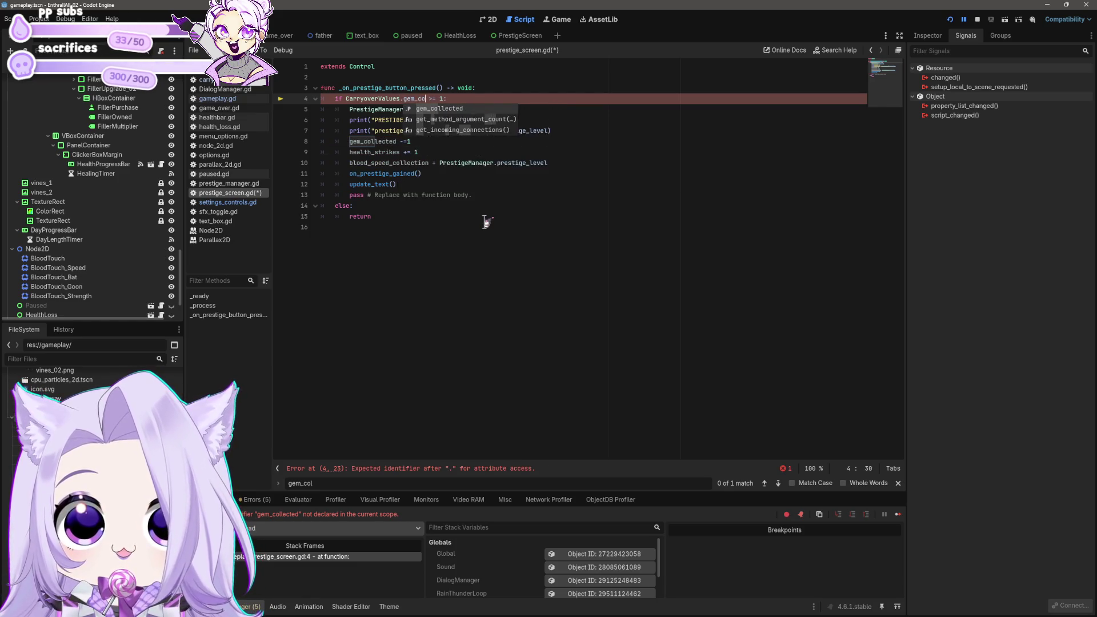
key(Tab)
key(Down)
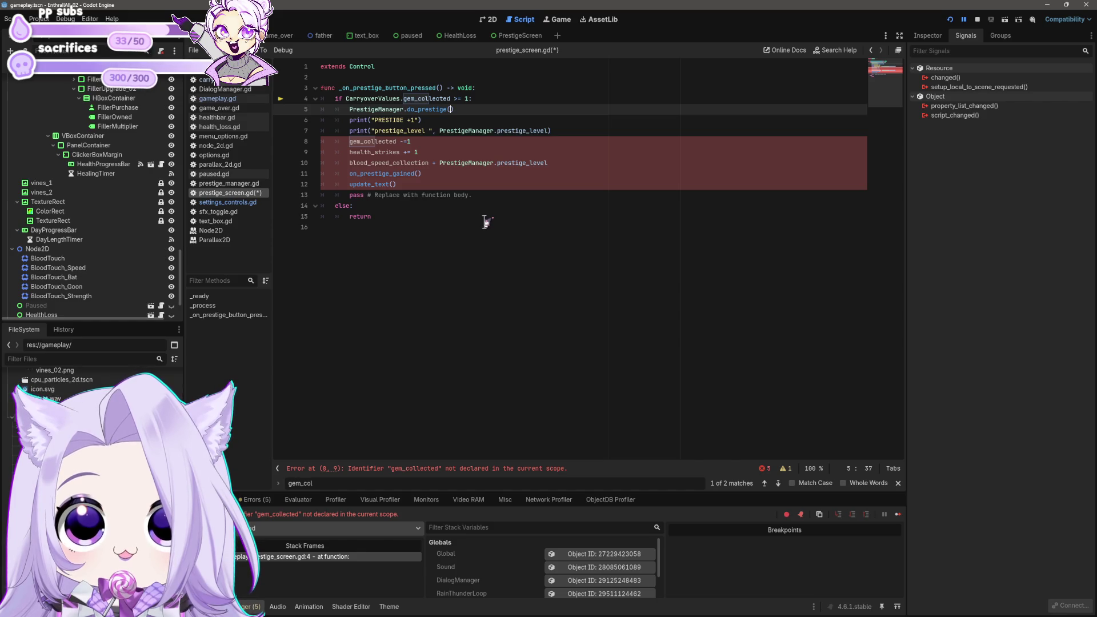
key(Down)
key(Down)
key(Down)
key(Home)
text(Carryover)
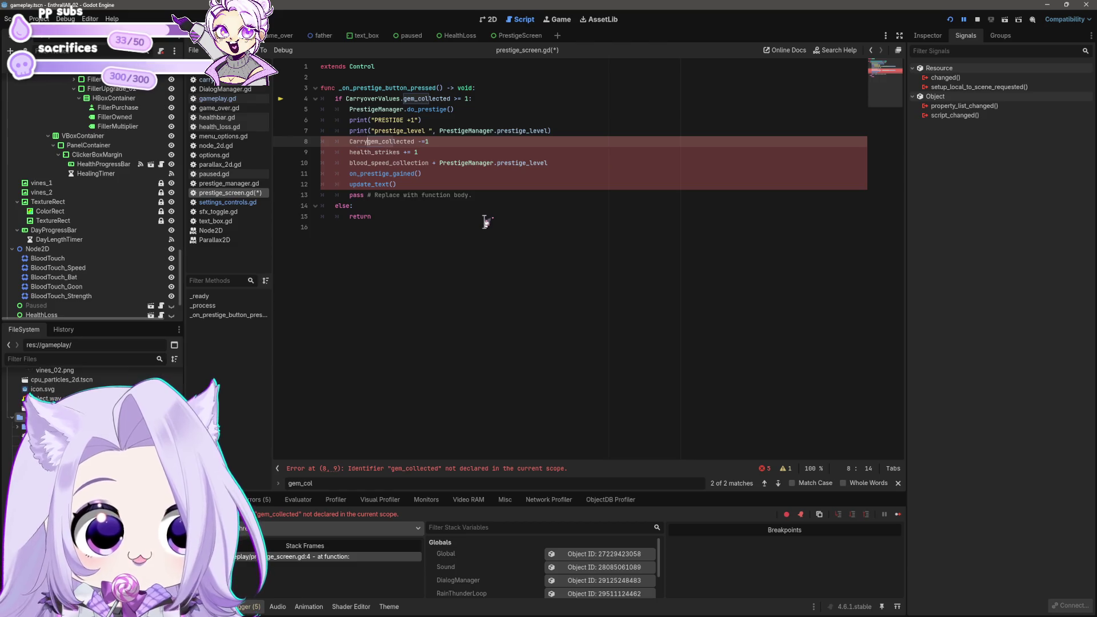
key(Tab)
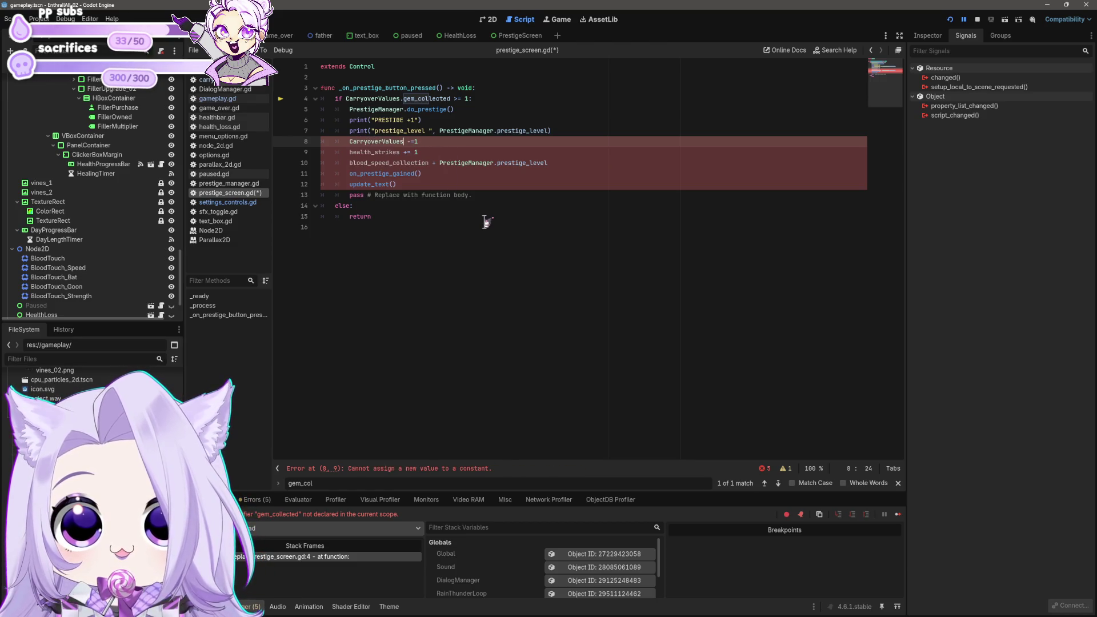
key(ctrl+z)
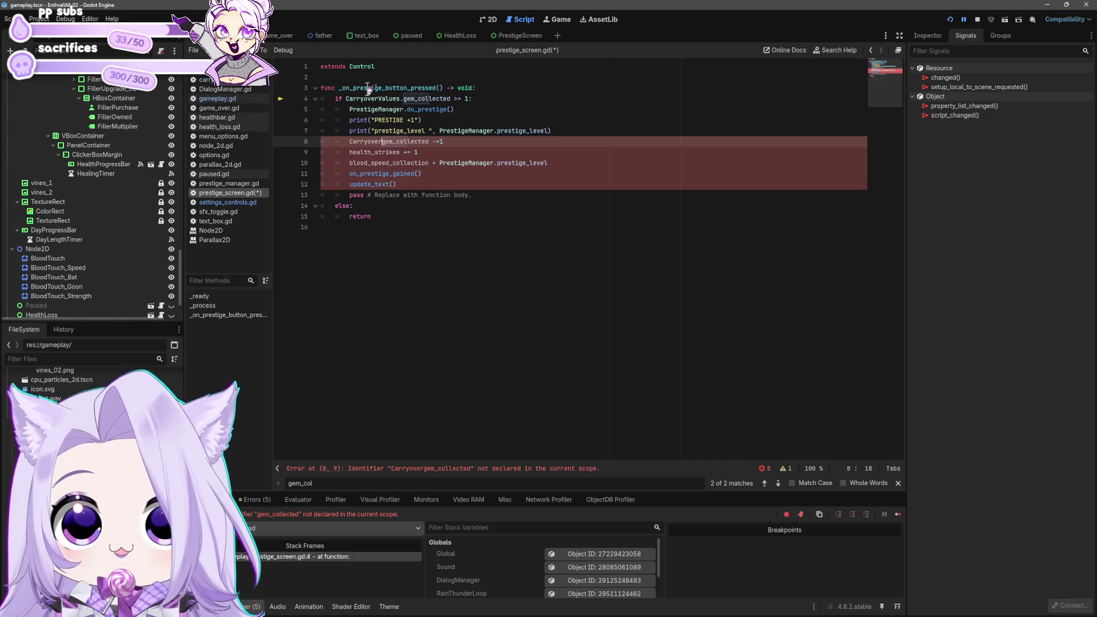
Prefix the gem_collected decrement and health_strikes lines with CarryoverValues
click(401, 100)
drag(346, 99, 405, 102)
key(ctrl+c)
drag(349, 141, 380, 144)
key(ctrl+v)
click(350, 152)
key(ctrl+v)
click(351, 164)
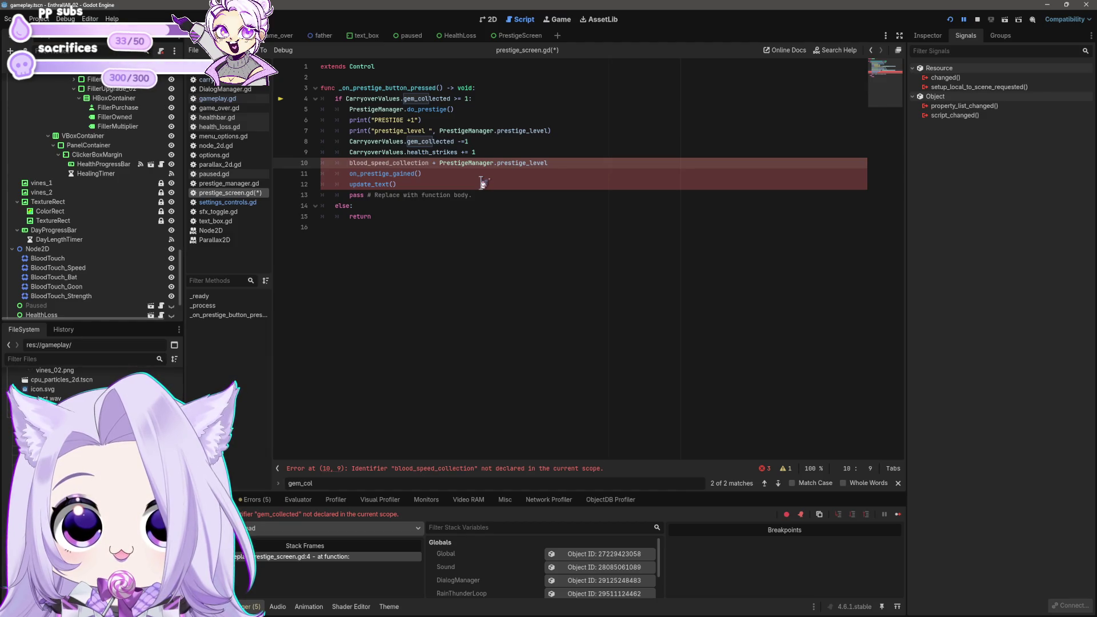
text(gameplay.)
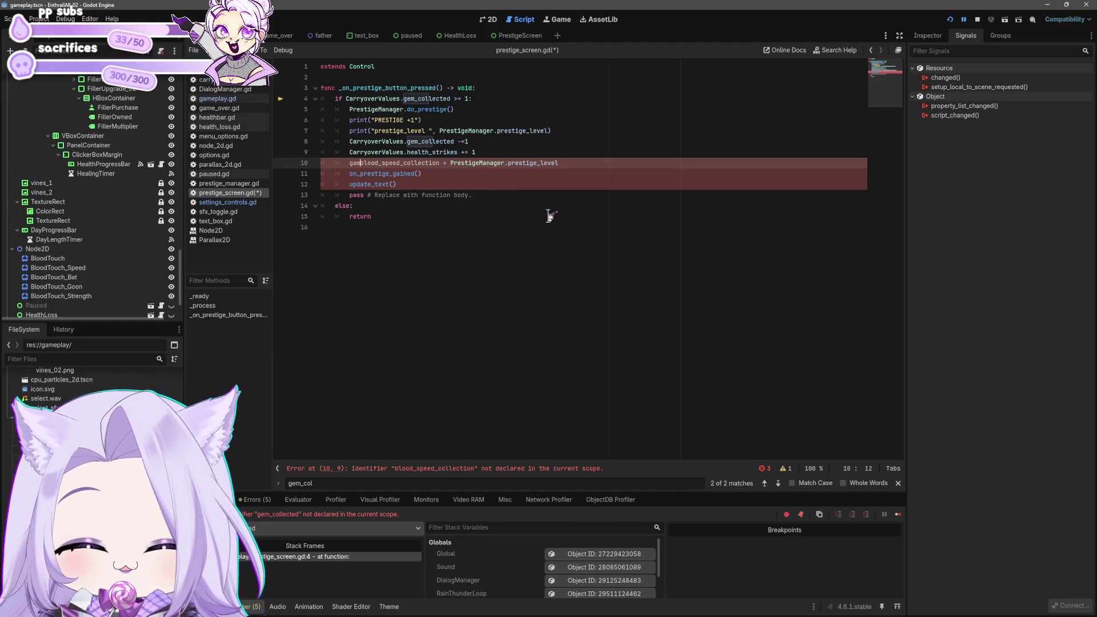
key(ctrl+z)
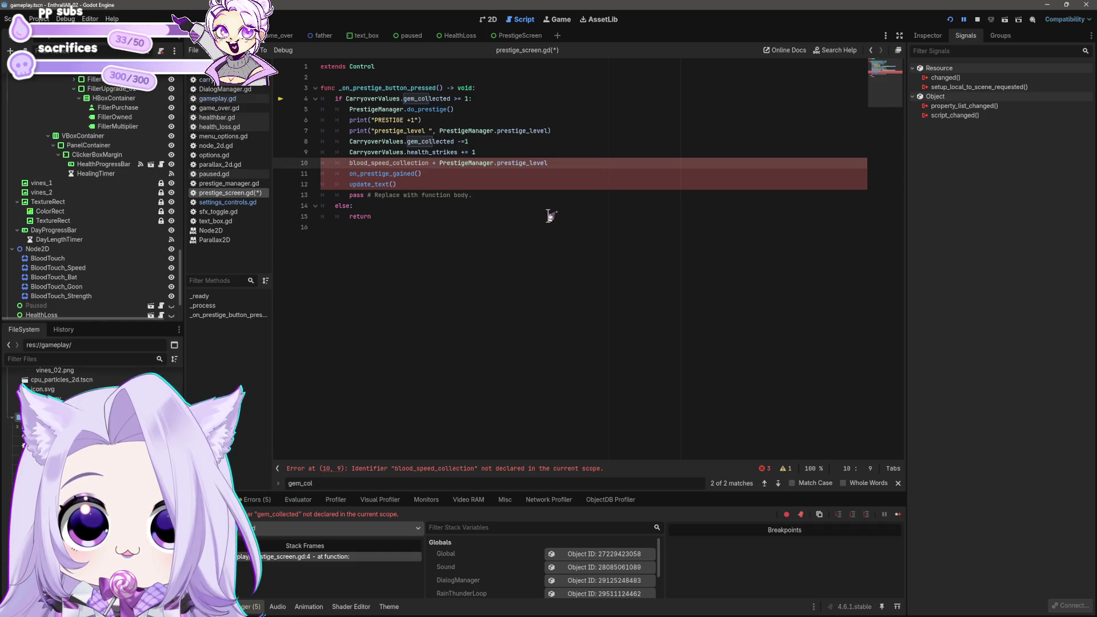
Delete the blood_speed_collection and update_text() lines from the prestige handler
key(shift+Home)
key(shift+Home)
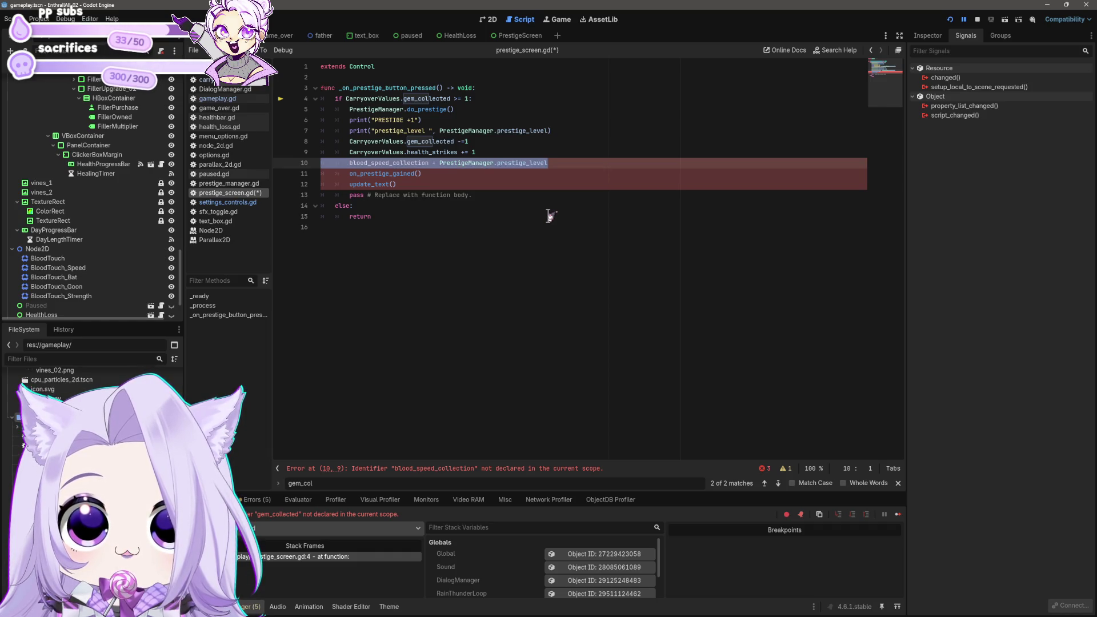
key(Down)
key(Down)
key(Up)
key(Up)
key(End)
key(Down)
key(Down)
key(Down)
key(shift+Home)
key(shift+Home)
key(shift+Home)
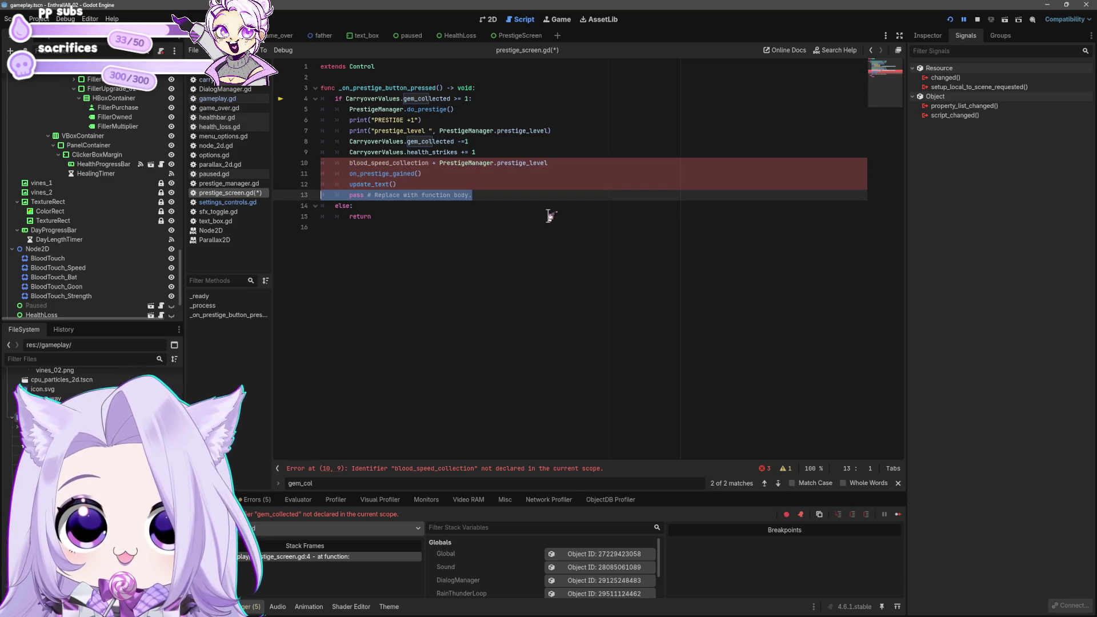
key(shift+Up)
key(shift+Up)
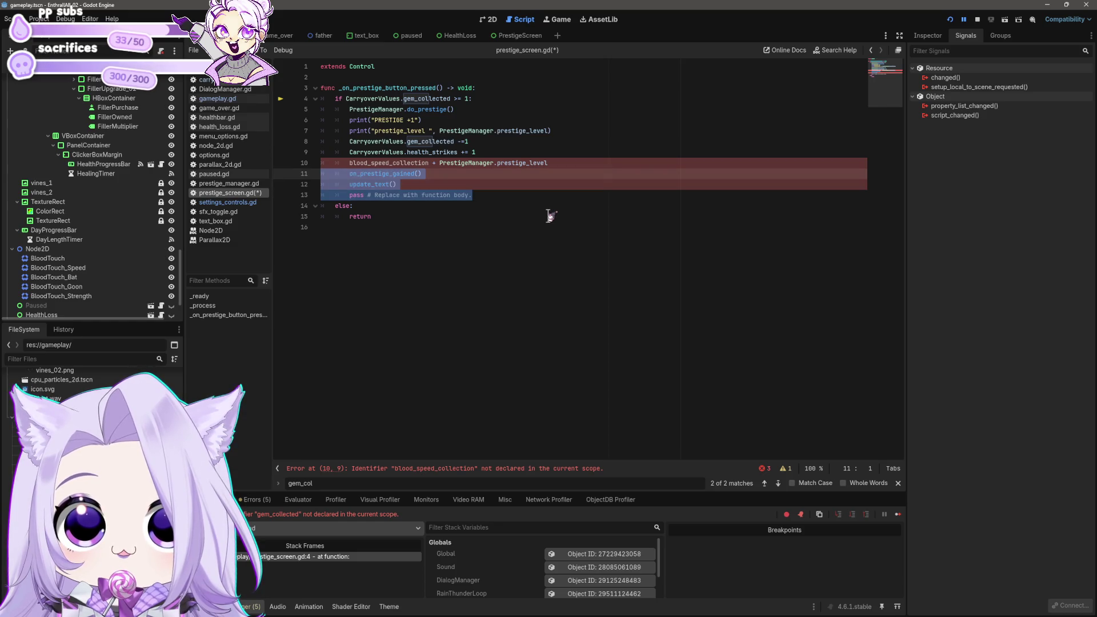
key(Up)
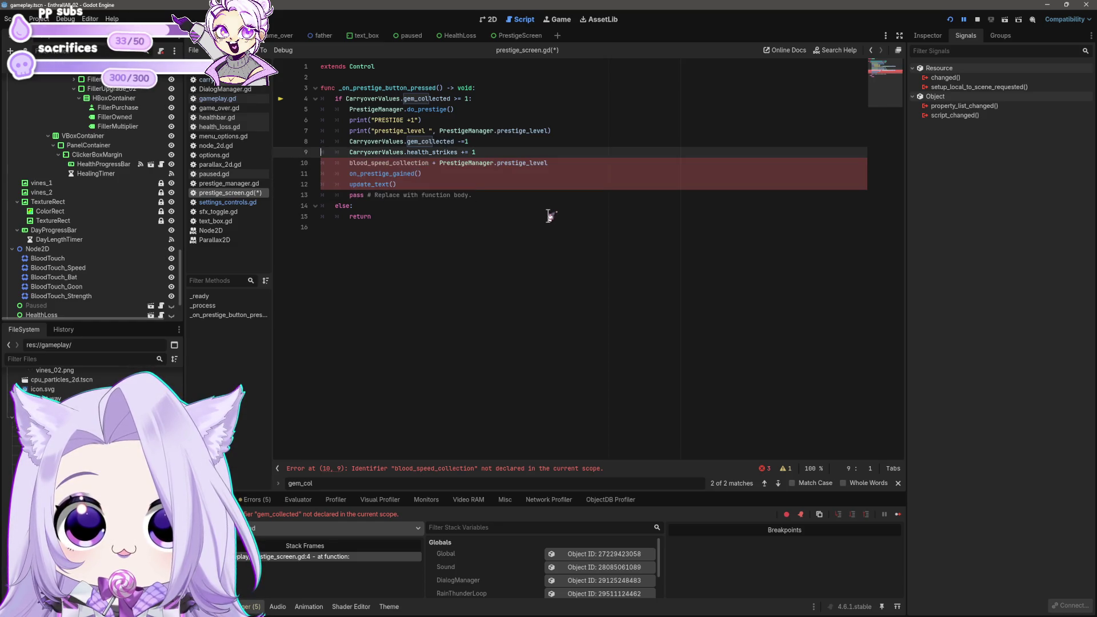
key(shift+End)
key(BackSpace)
key(Delete)
key(Down)
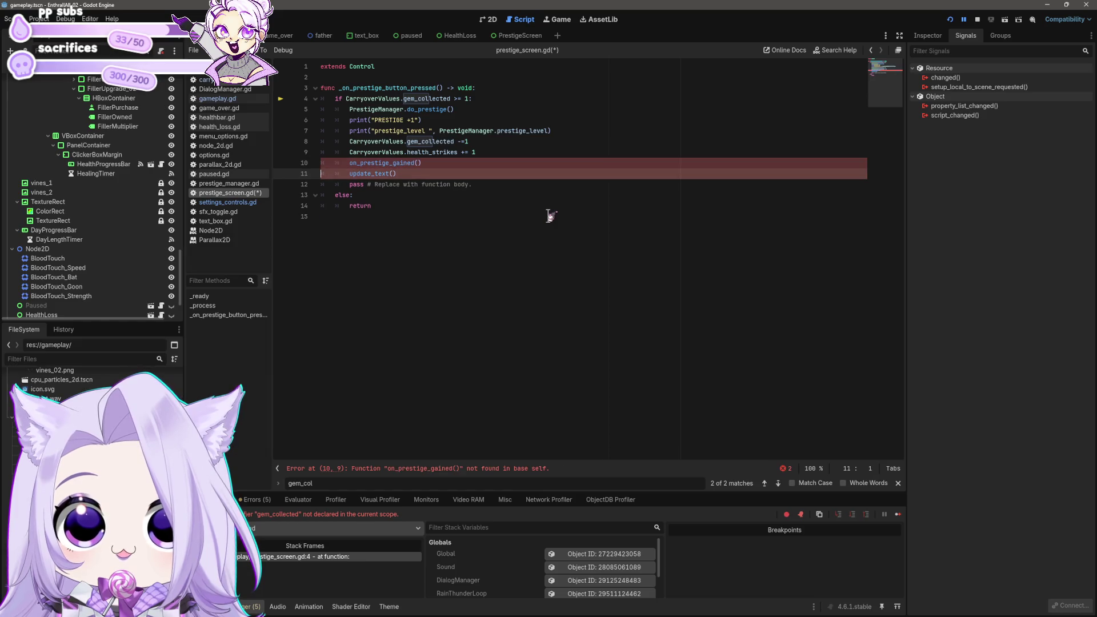
key(shift+End)
key(BackSpace)
key(BackSpace)
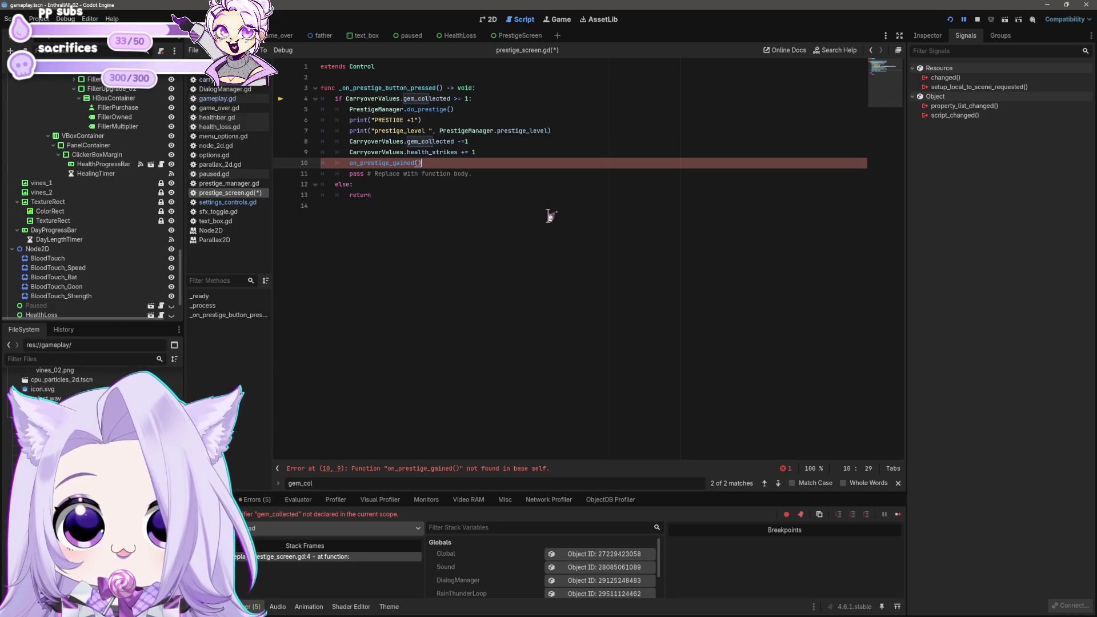
Select the on_prestige_gained name to look it up in the gameplay script
click(414, 162)
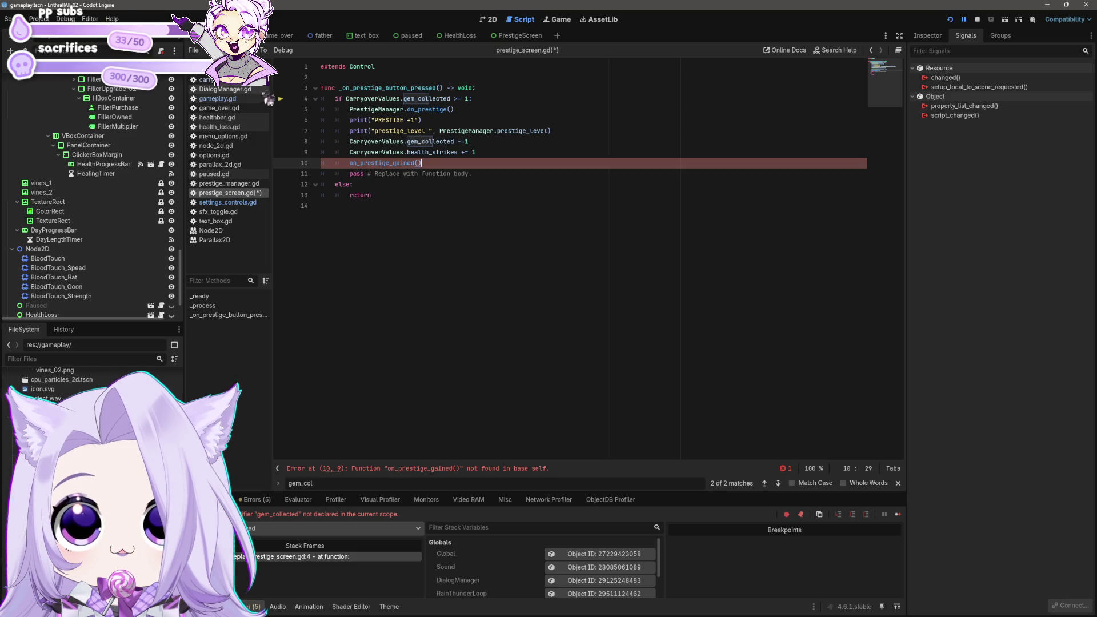
drag(350, 163, 416, 164)
key(ctrl+c)
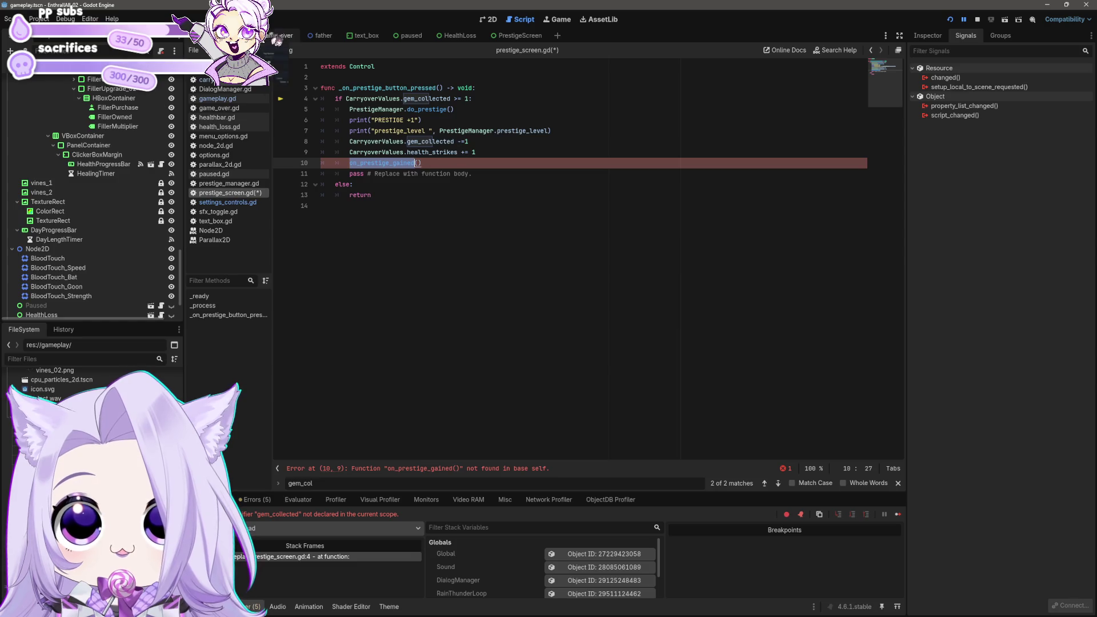
click(277, 35)
click(217, 98)
Find on_prestige_gained in gameplay.gd, then delete its call from prestige_screen.gd and save
click(479, 185)
key(ctrl+f)
key(ctrl+v)
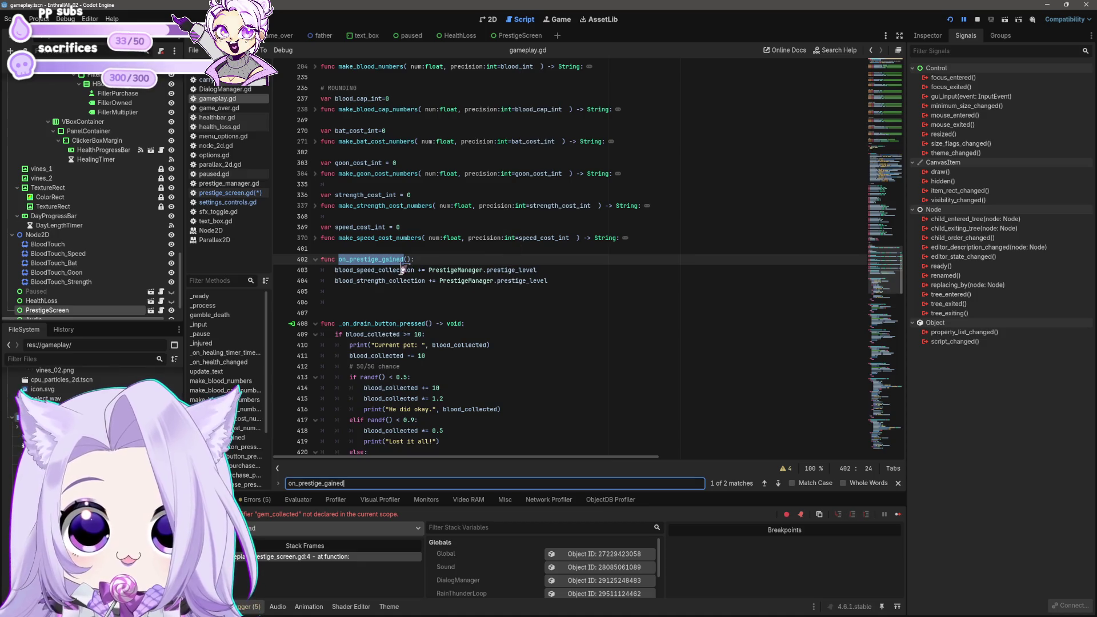
click(566, 281)
mouse_move(566, 280)
mouse_down()
mouse_move(266, 274)
mouse_move(264, 261)
mouse_up()
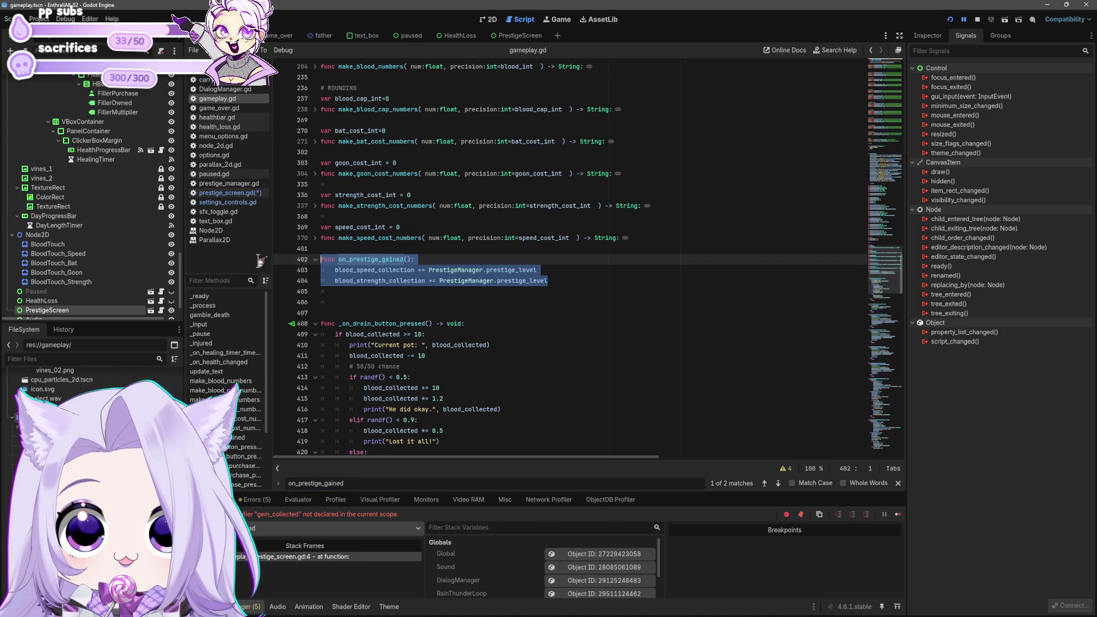
click(601, 261)
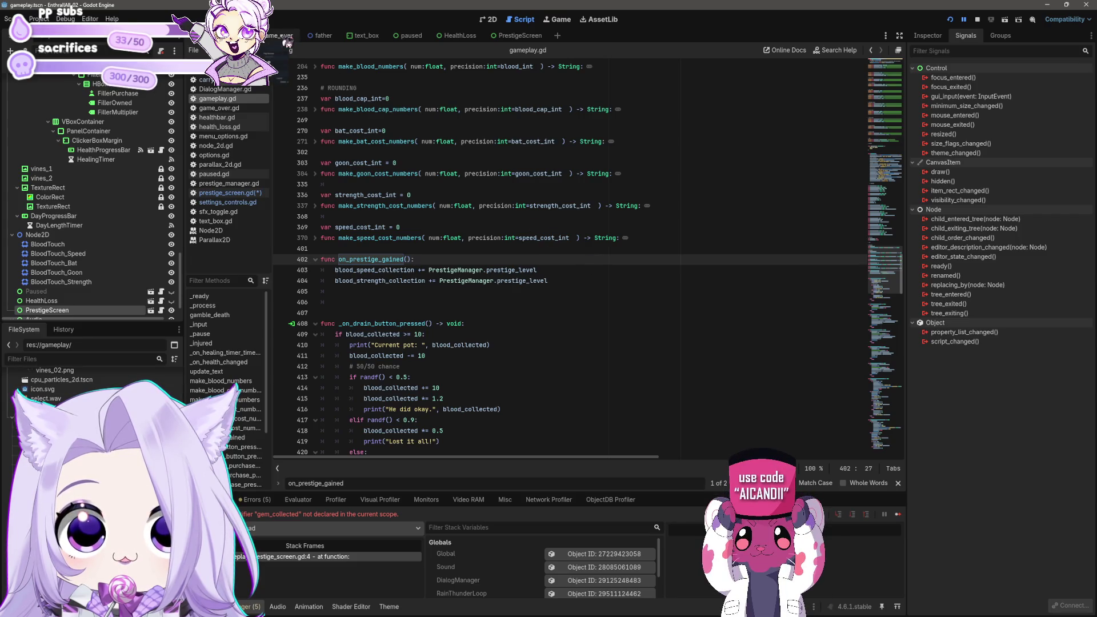
click(239, 194)
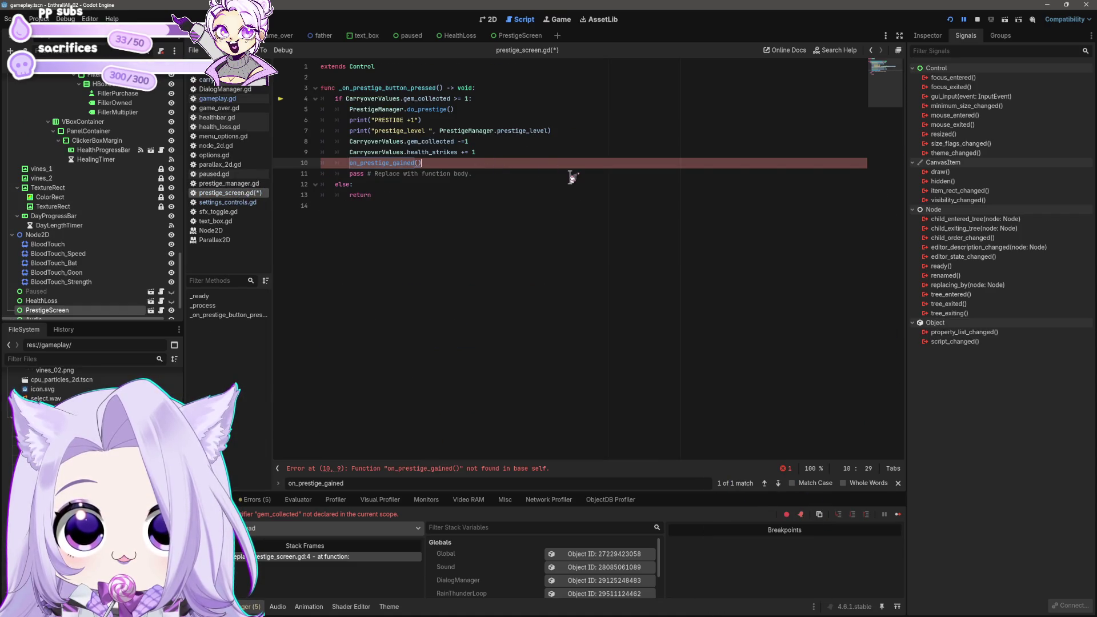
key(BackSpace)
key(BackSpace)
key(BackSpace)
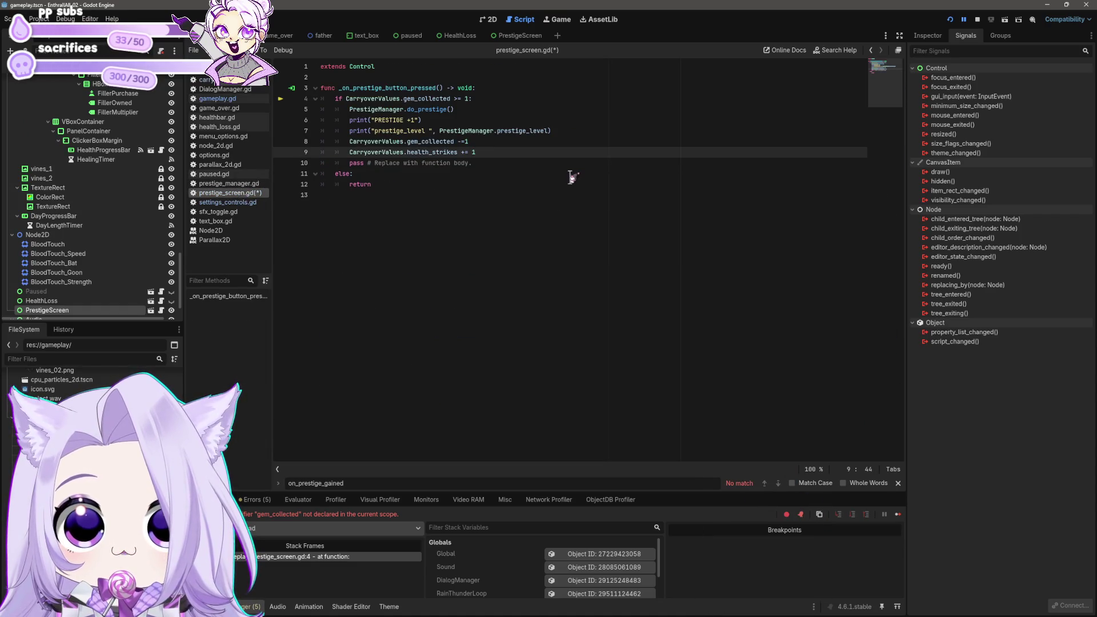
key(ctrl+s)
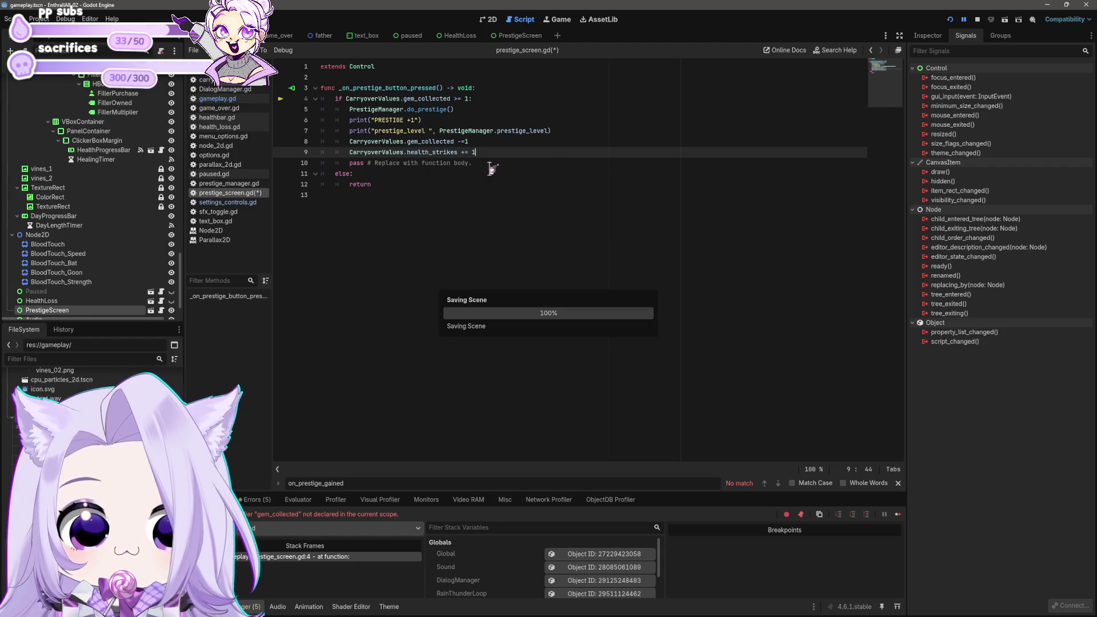
click(549, 450)
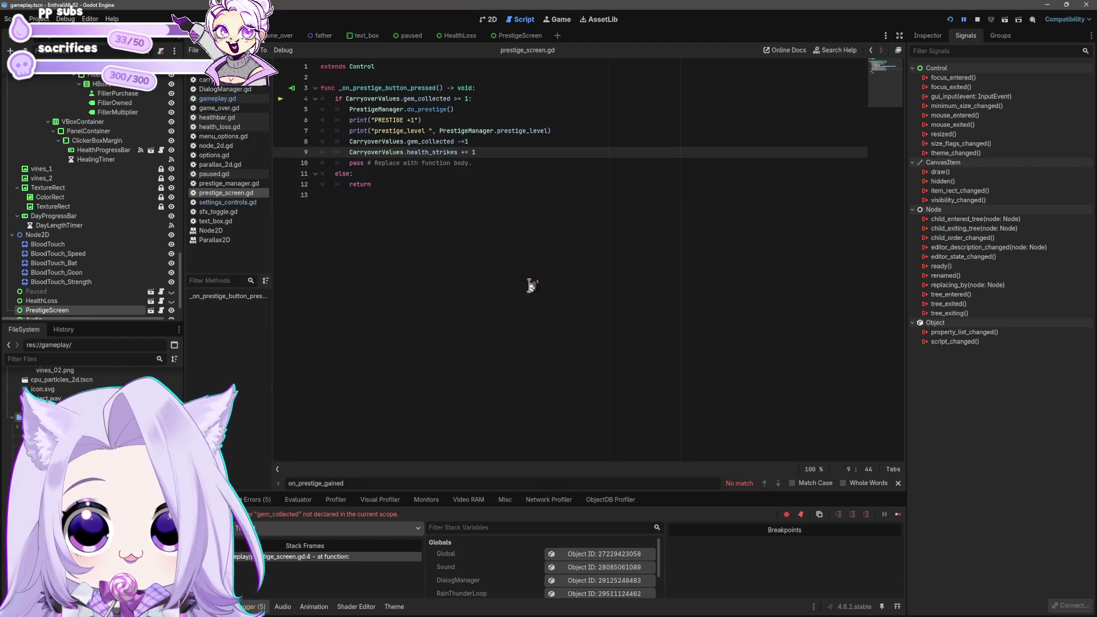
Move the two prestige_level += lines into _ready, remove on_prestige_gained(), and save
click(234, 99)
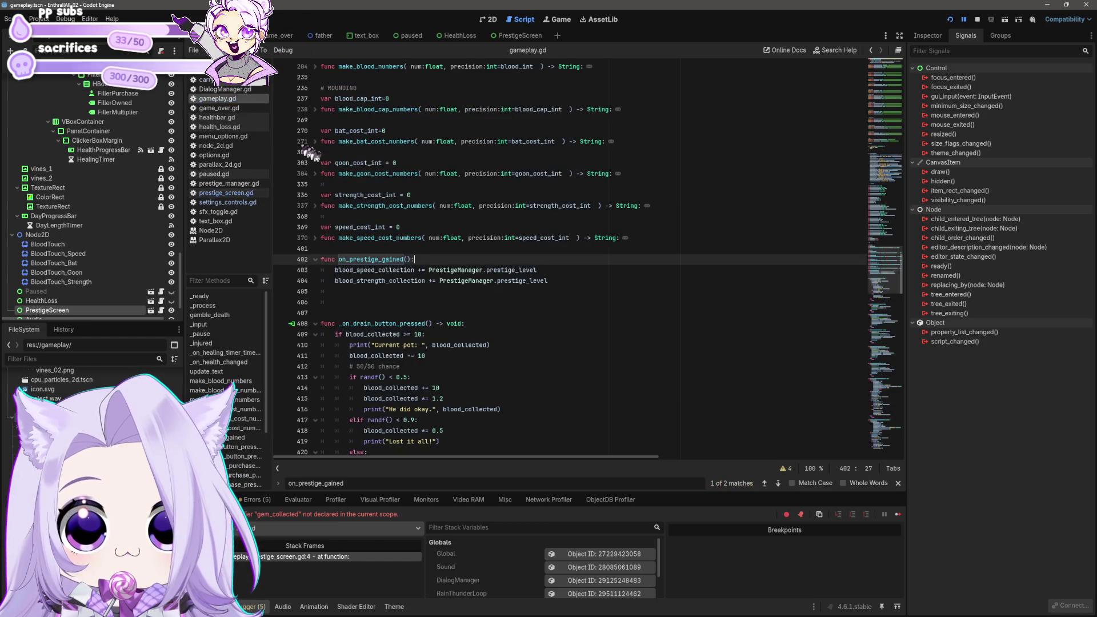
drag(552, 281, 244, 270)
key(ctrl+c)
key(BackSpace)
key(shift+Up)
key(BackSpace)
key(BackSpace)
key(BackSpace)
scroll(765, 179, up, 8)
drag(909, 266, 908, 96)
click(573, 216)
key(Return)
key(ctrl+v)
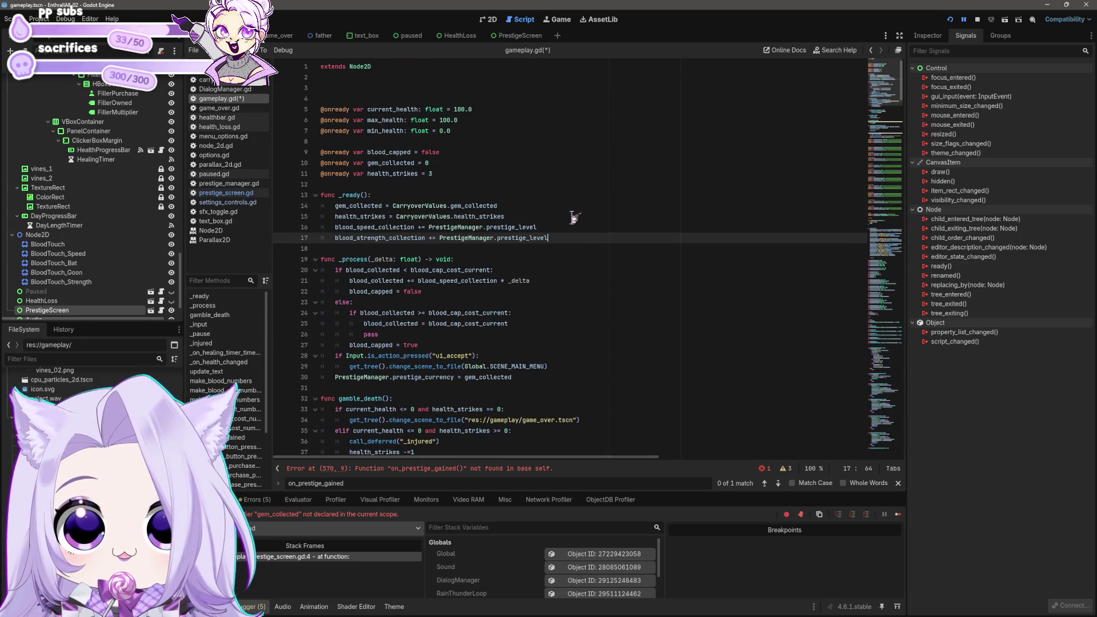
key(ctrl+s)
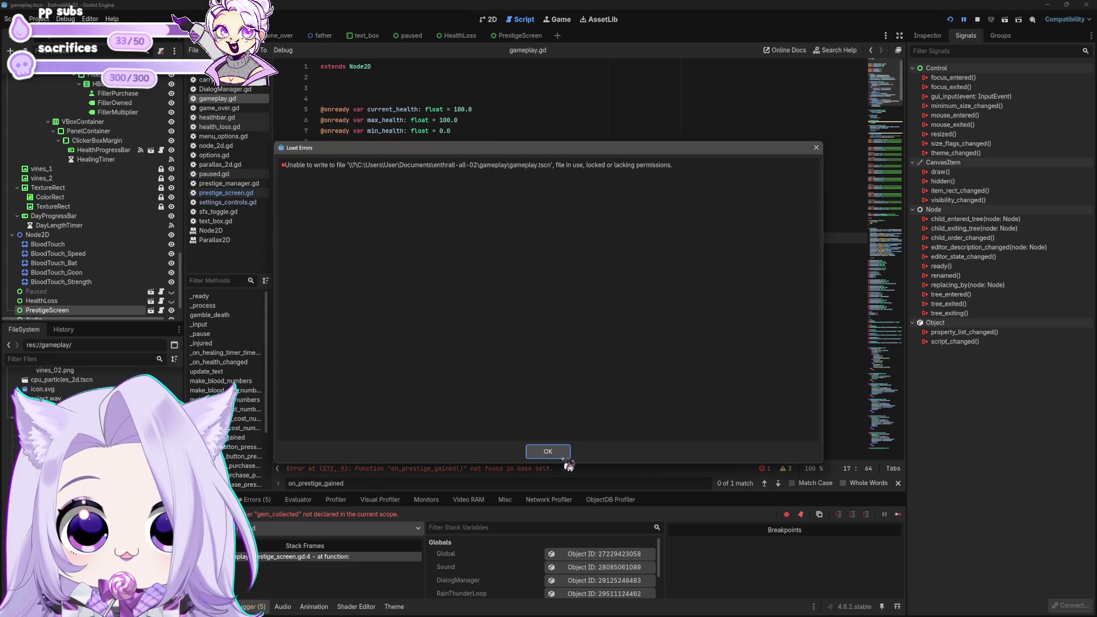
Dismiss the file write error and delete the on_prestige_gained() line in _on_prestige_button_pressed
click(548, 451)
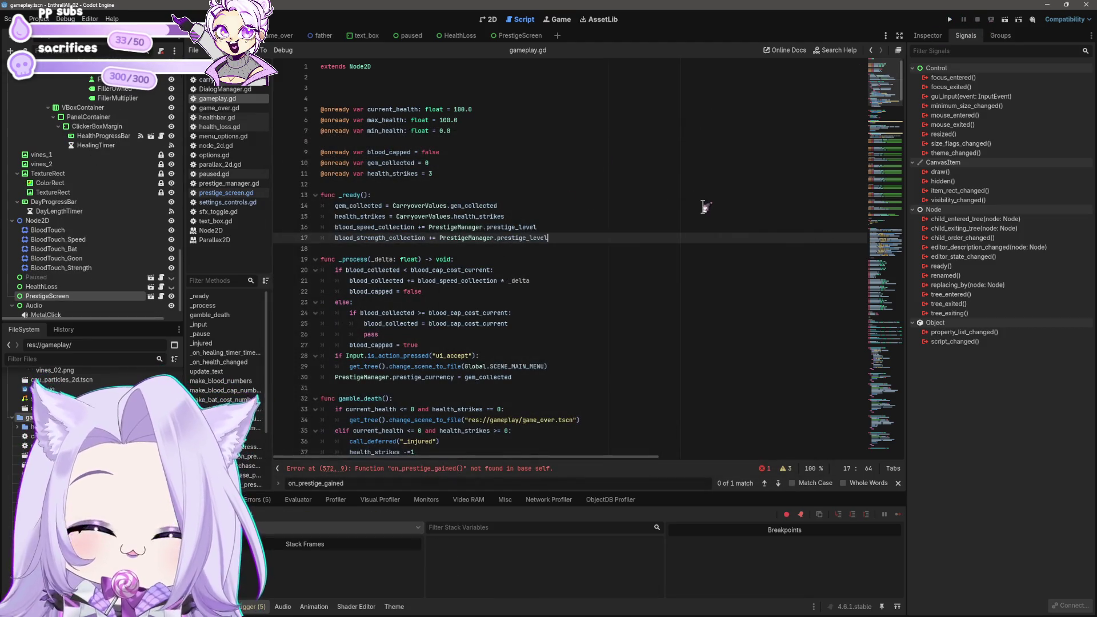
drag(902, 86, 904, 445)
click(425, 424)
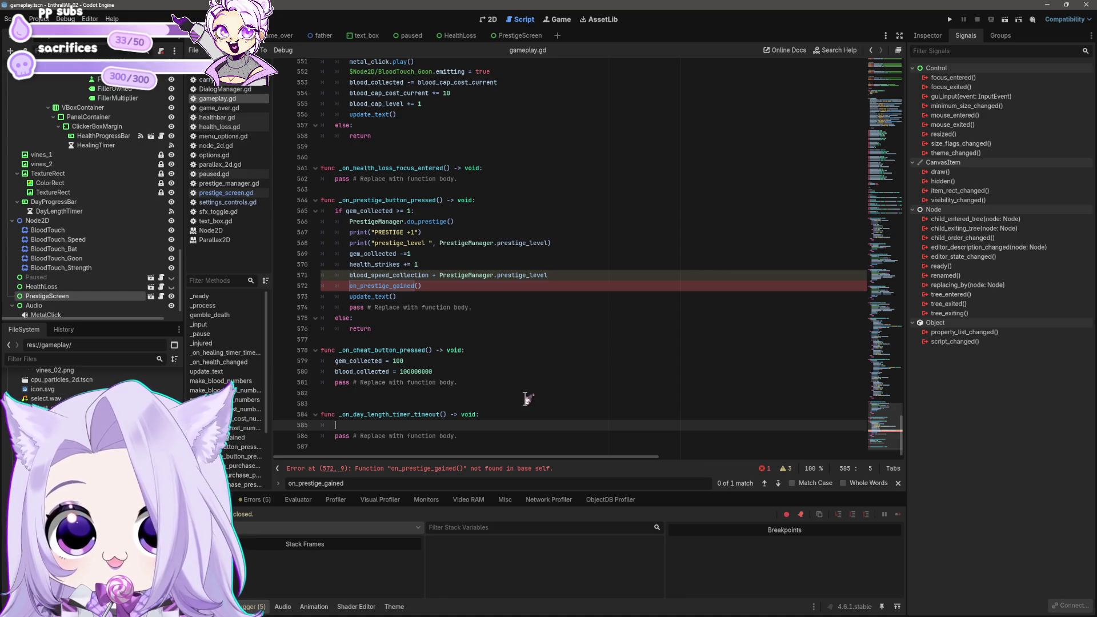
click(476, 285)
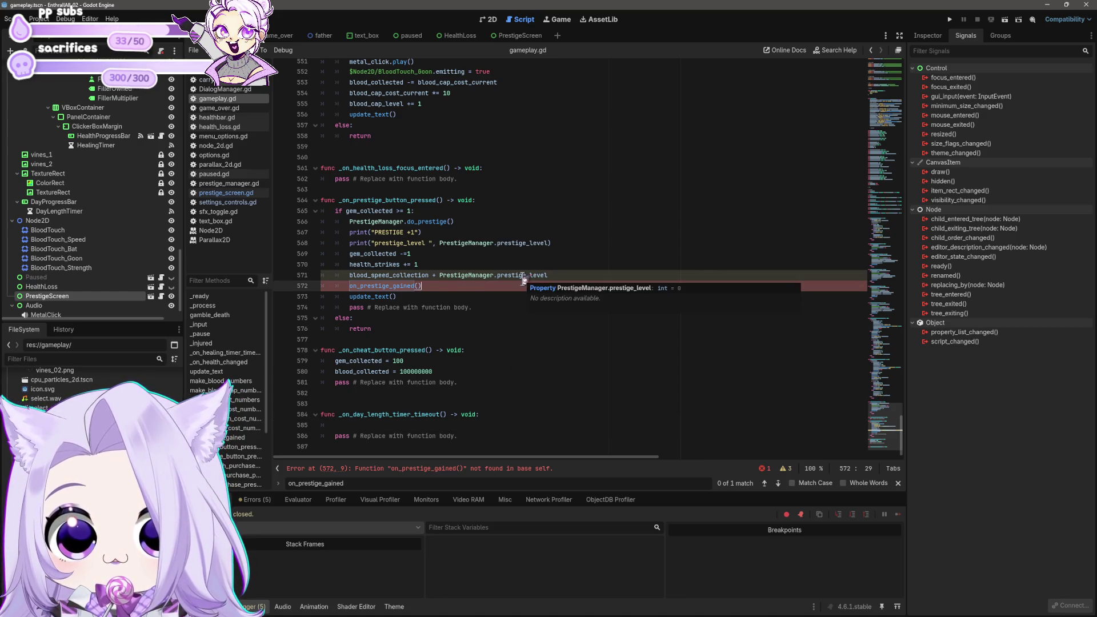
key(shift+Home)
key(shift+Home)
key(BackSpace)
key(BackSpace)
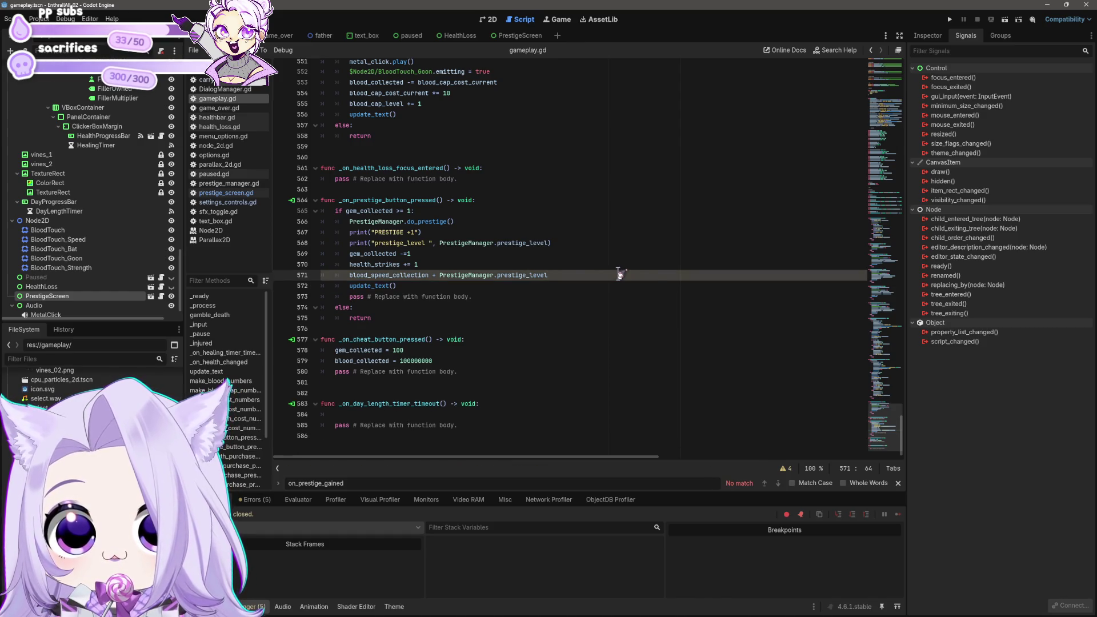
click(411, 416)
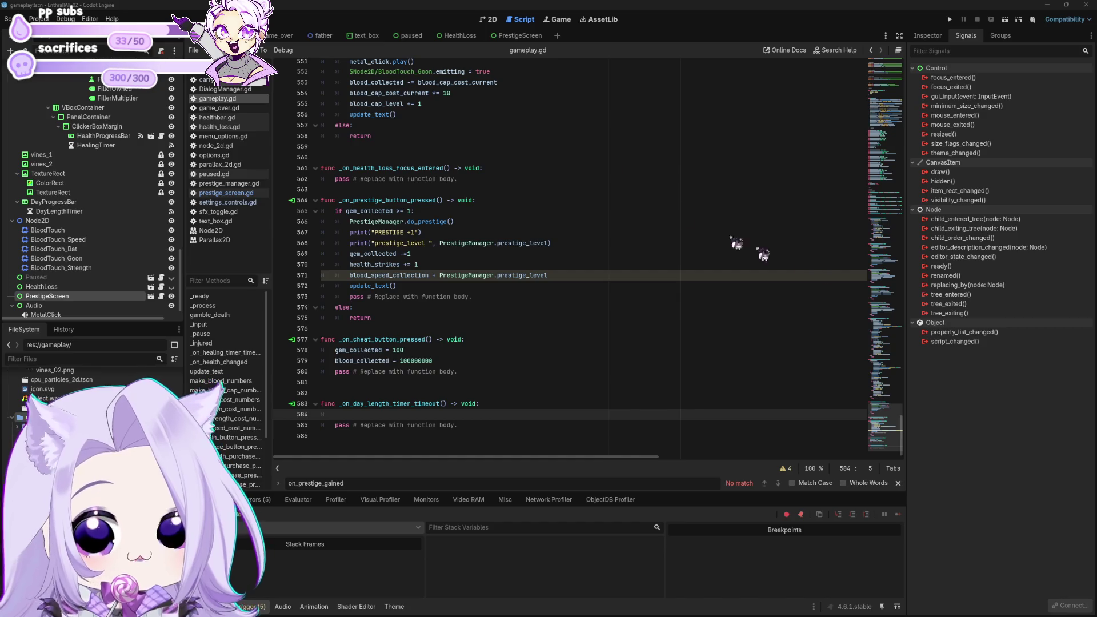
Place the caret in the empty day-length timeout handler and inspect HealingTimer's signals
click(503, 394)
click(419, 411)
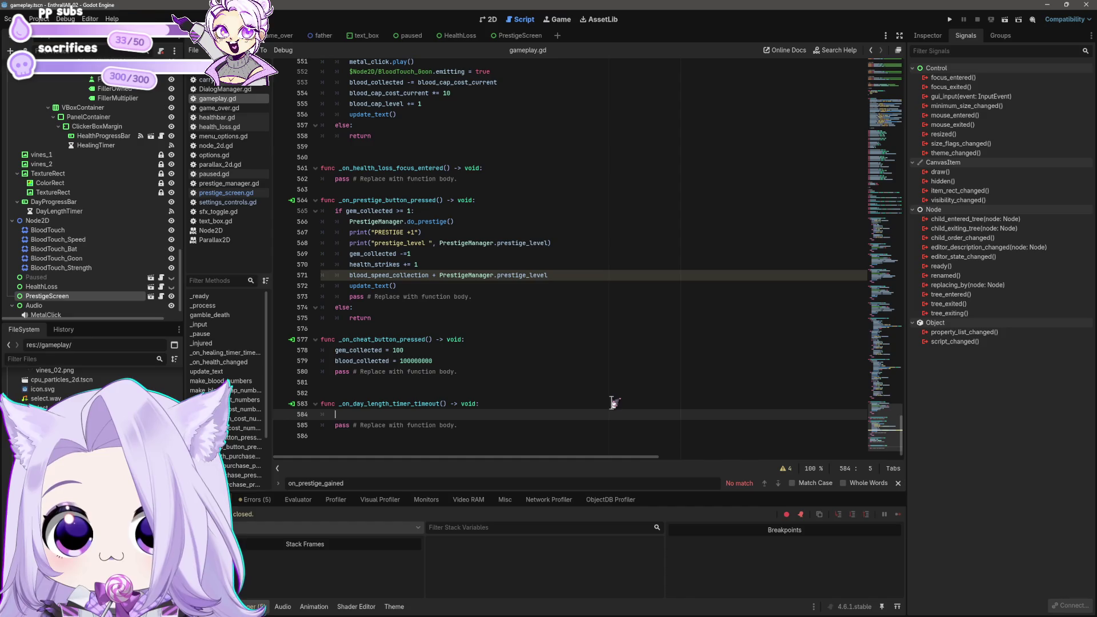
click(94, 145)
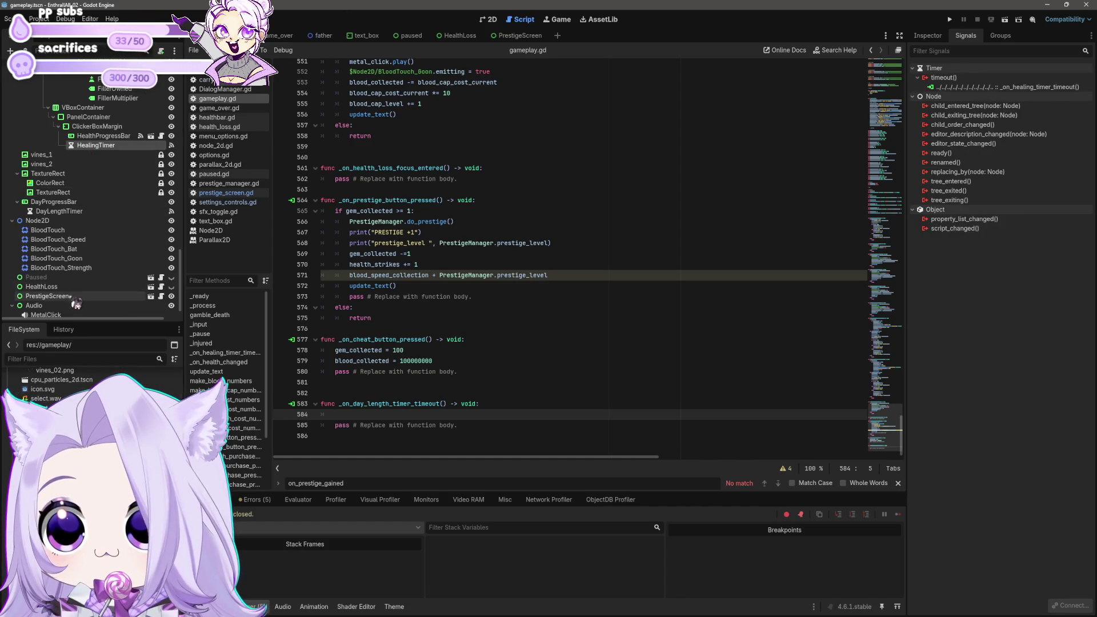
Make the DayLengthTimer timeout call change_scene_to_file("res://gameplay/PrestigeScreen.tscn"), save, and run
click(60, 210)
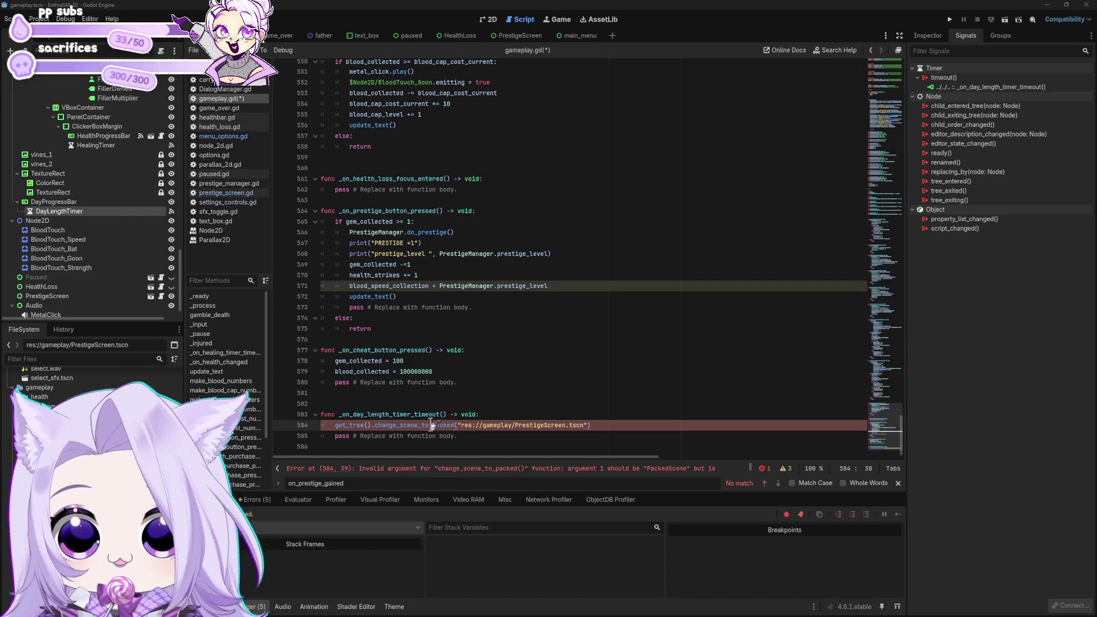
drag(432, 425, 456, 425)
text(file)
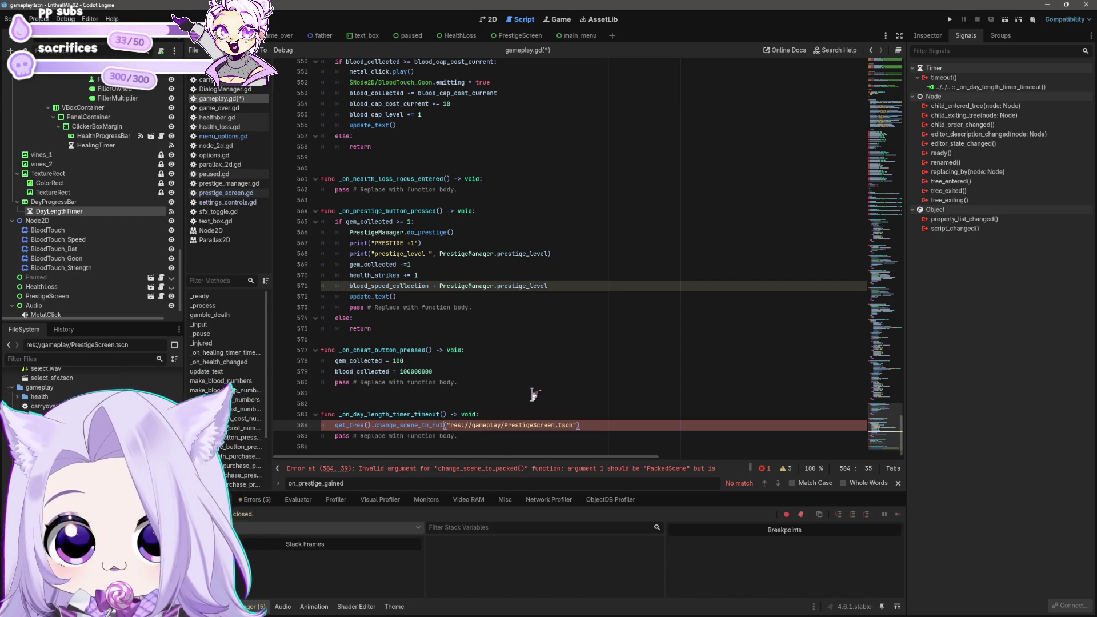
key(ctrl+s)
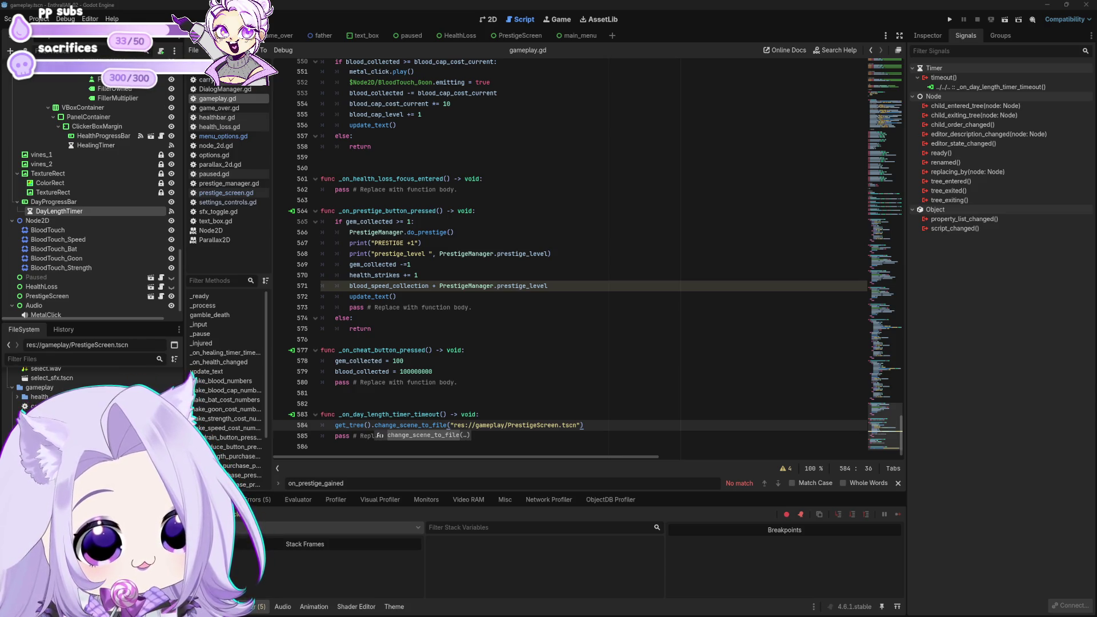
click(950, 19)
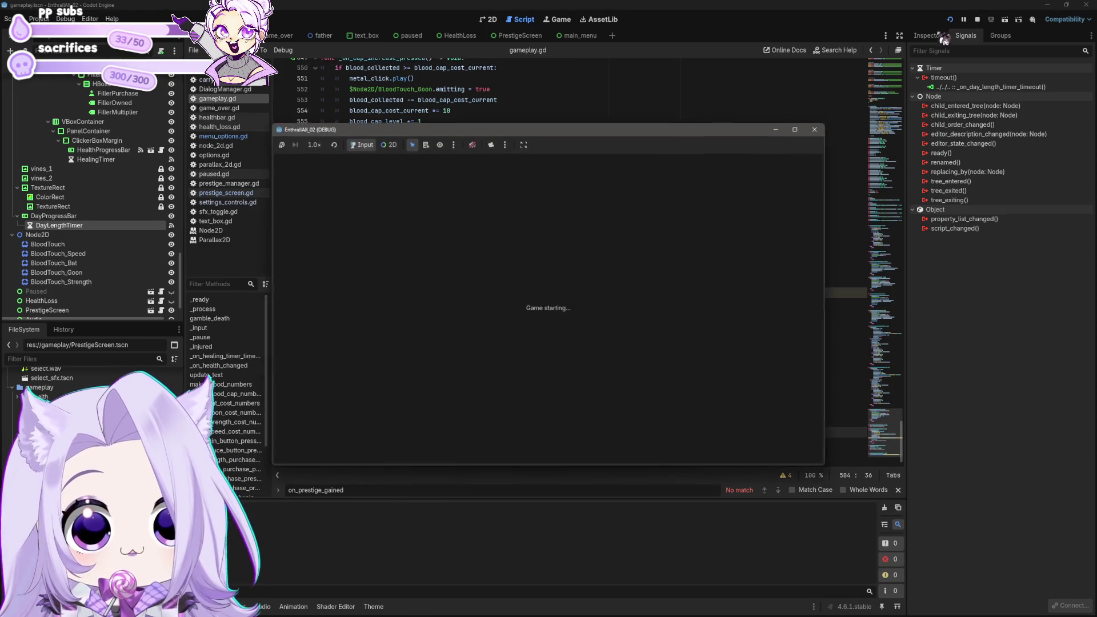
Stop the test run and set DayLengthTimer's Wait Time to 5.0 seconds
click(554, 334)
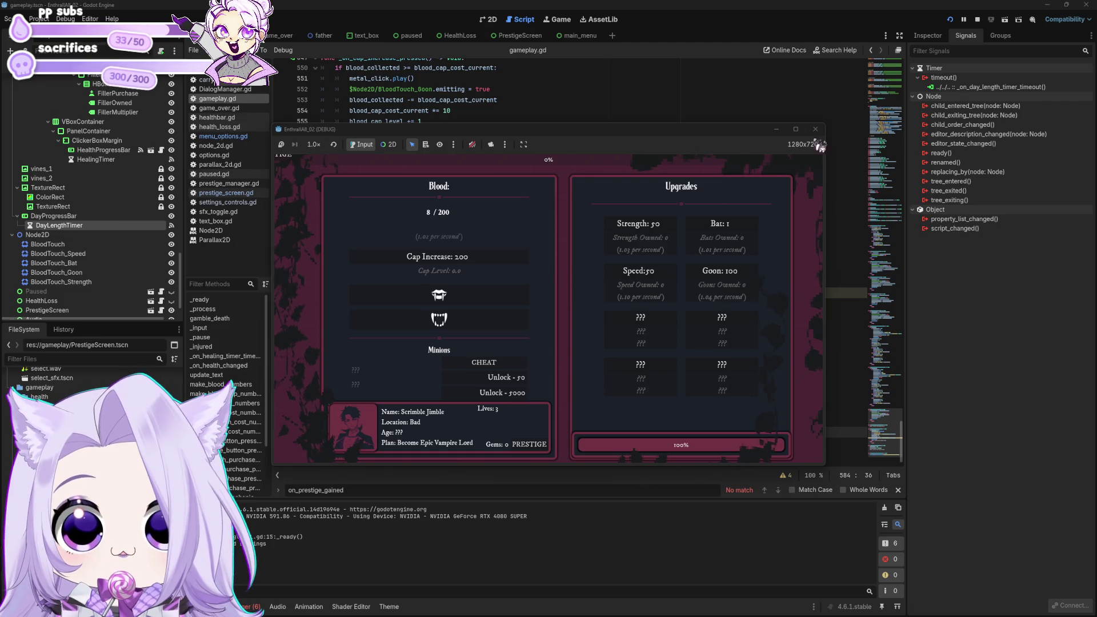
click(815, 129)
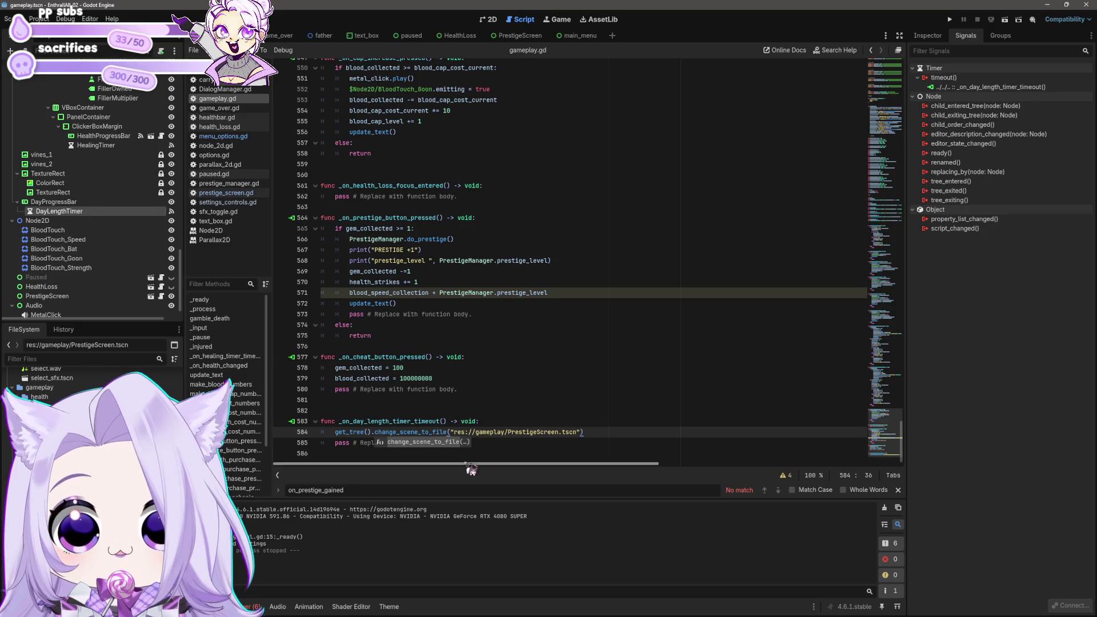
click(473, 421)
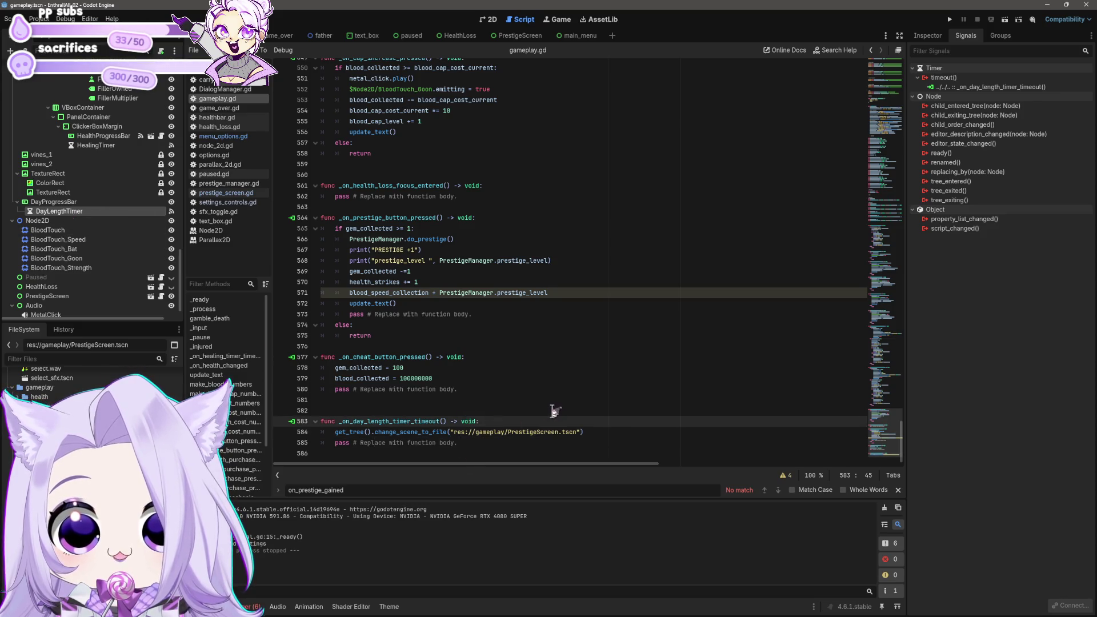
click(512, 443)
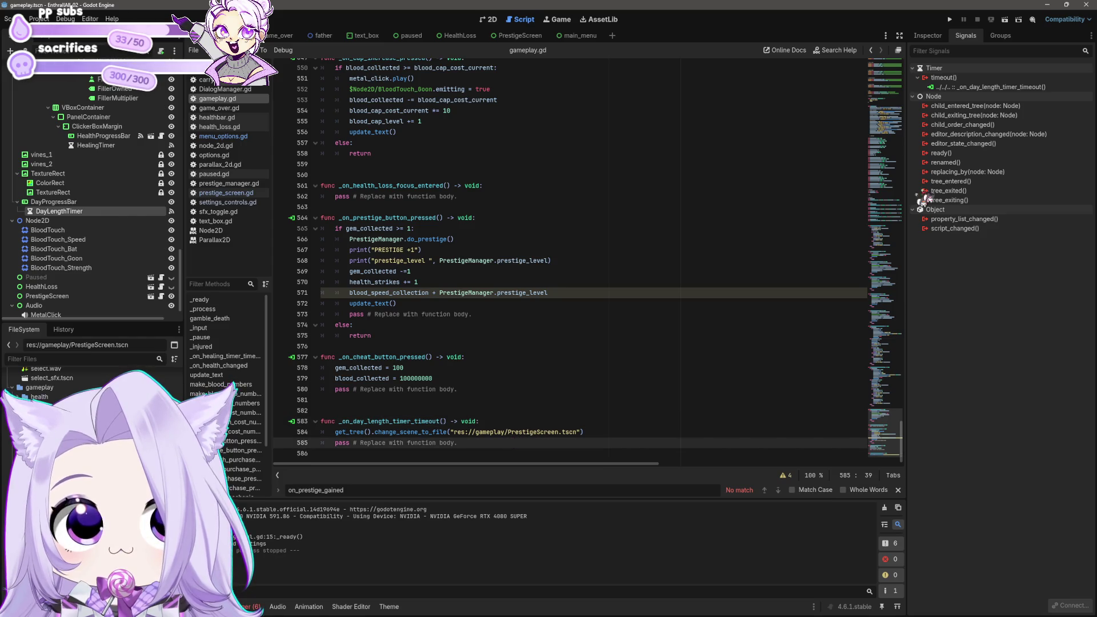
click(927, 35)
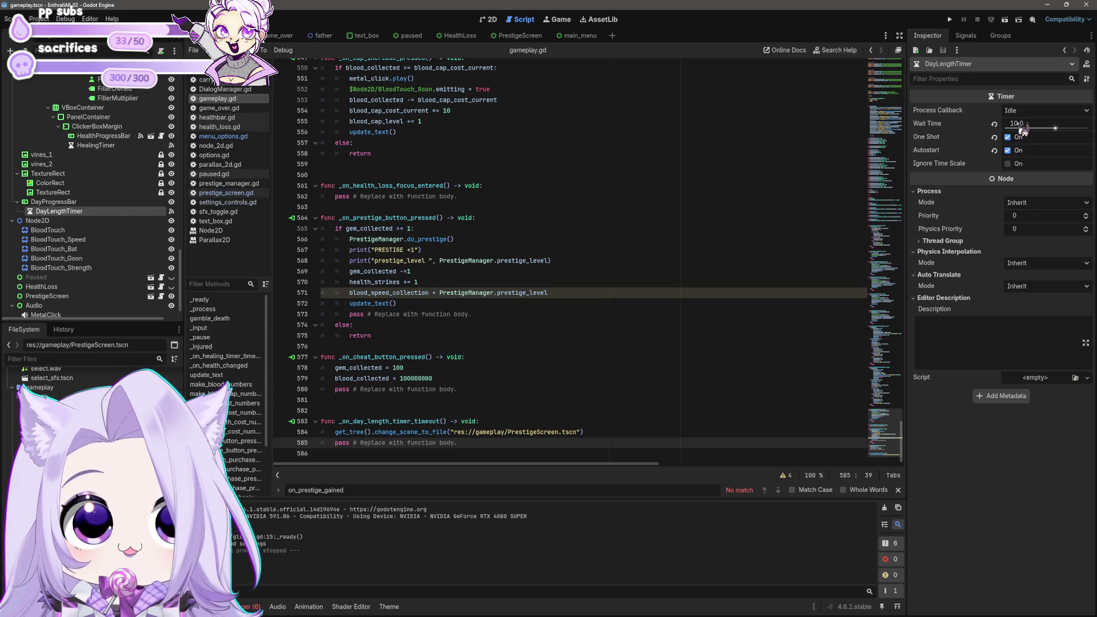
click(1048, 124)
text(5)
key(Return)
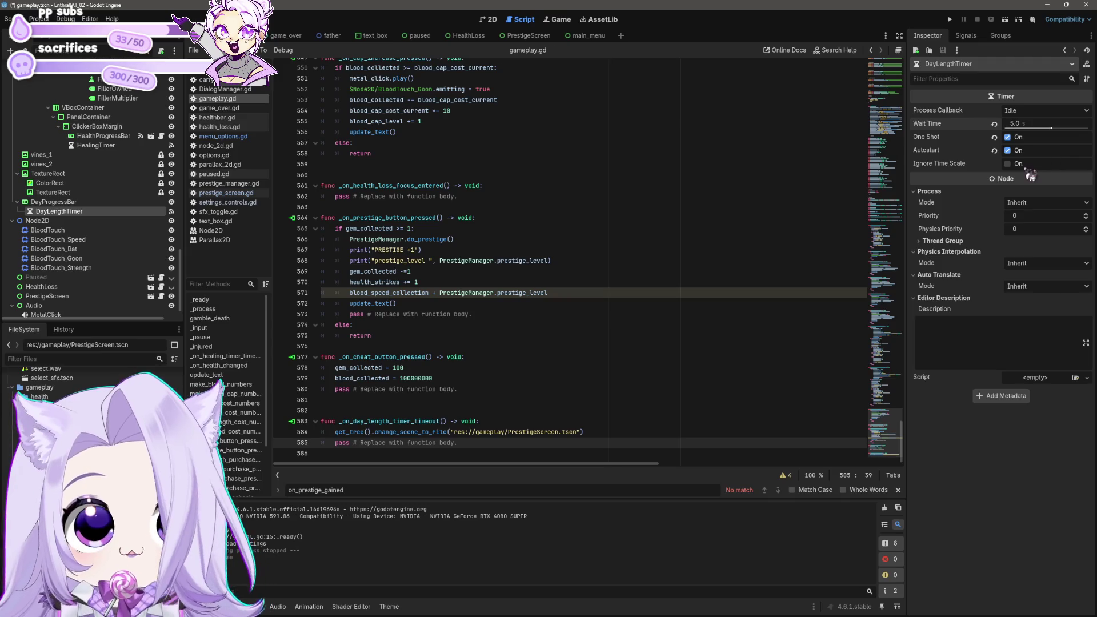
Rerun the game until the day ends on the PRESTIGE screen, then view PrestigeScreen.tscn
click(949, 20)
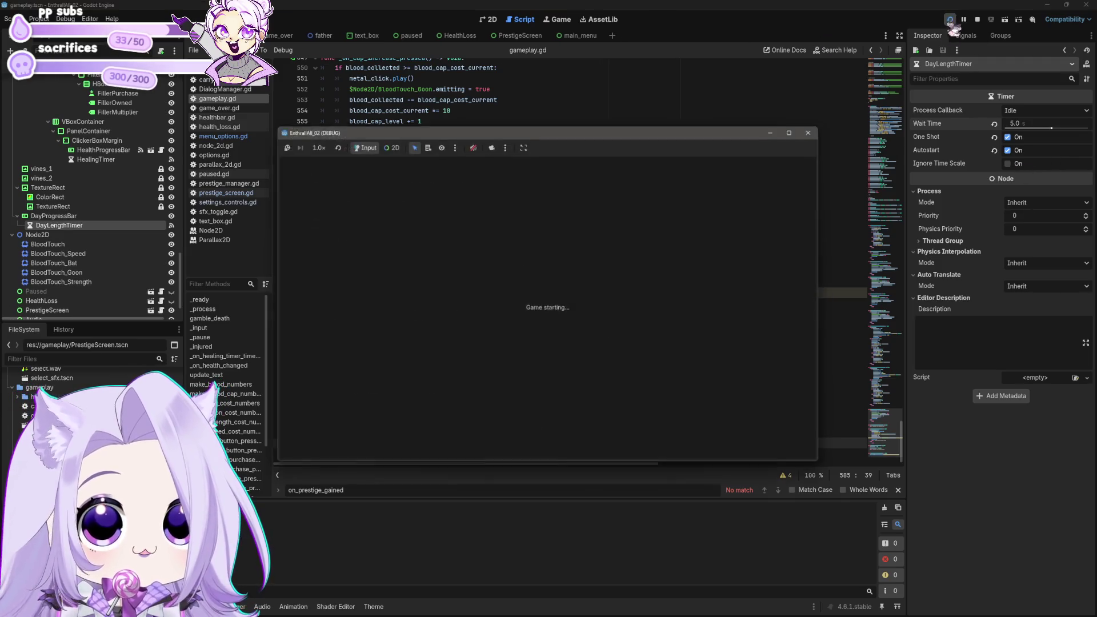
click(548, 330)
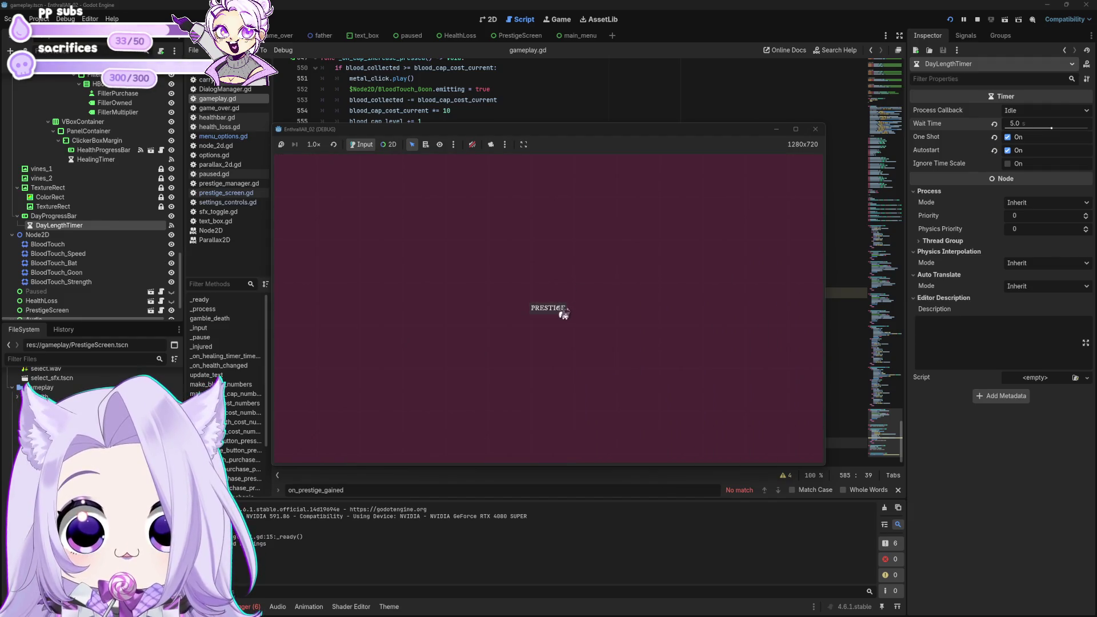
click(815, 130)
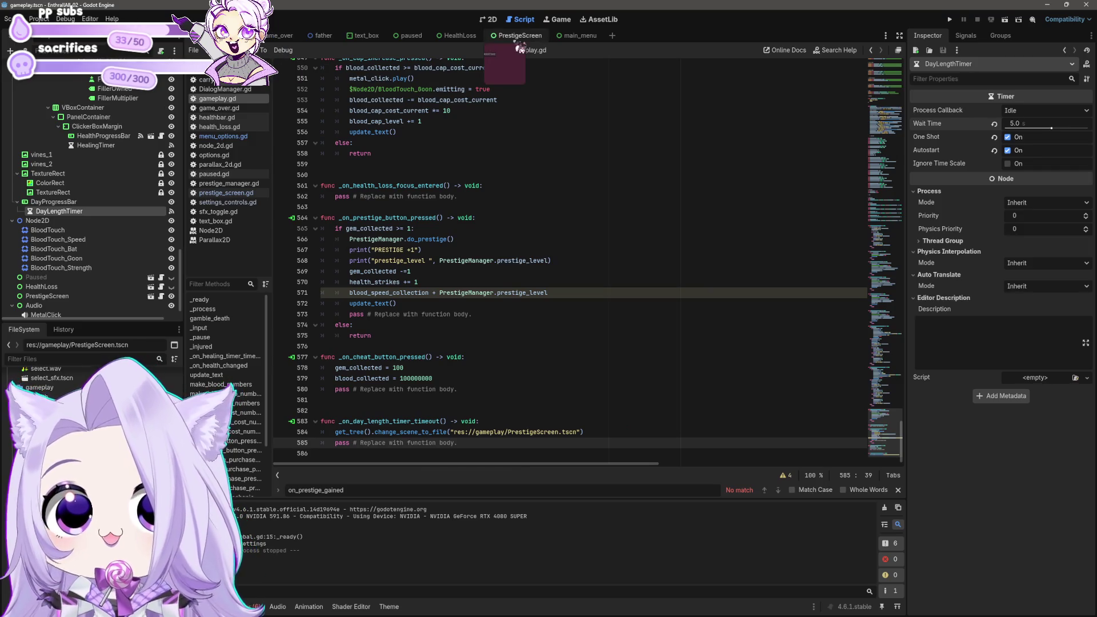
click(490, 19)
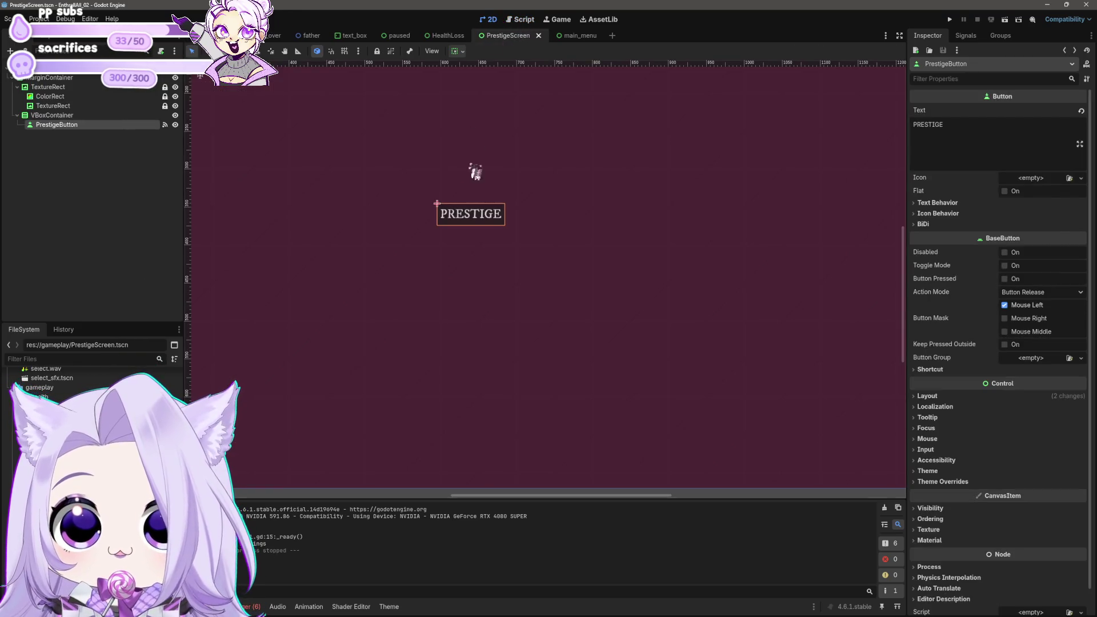
Paste a scene-change call onto a new line 10 in prestige_screen.gd's button handler
click(521, 20)
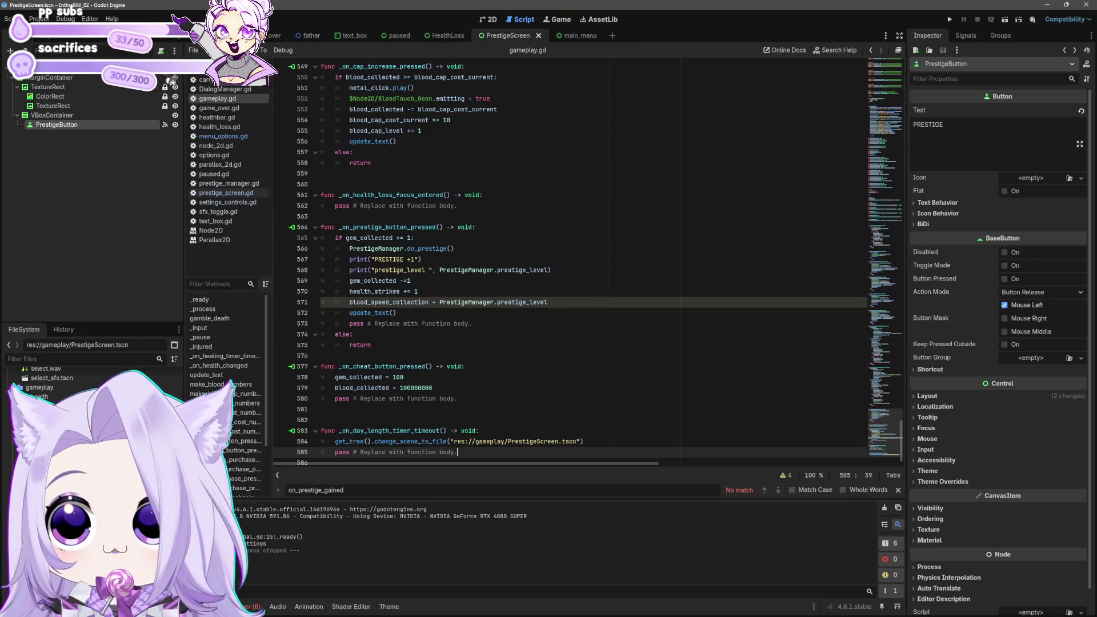
click(226, 192)
click(520, 150)
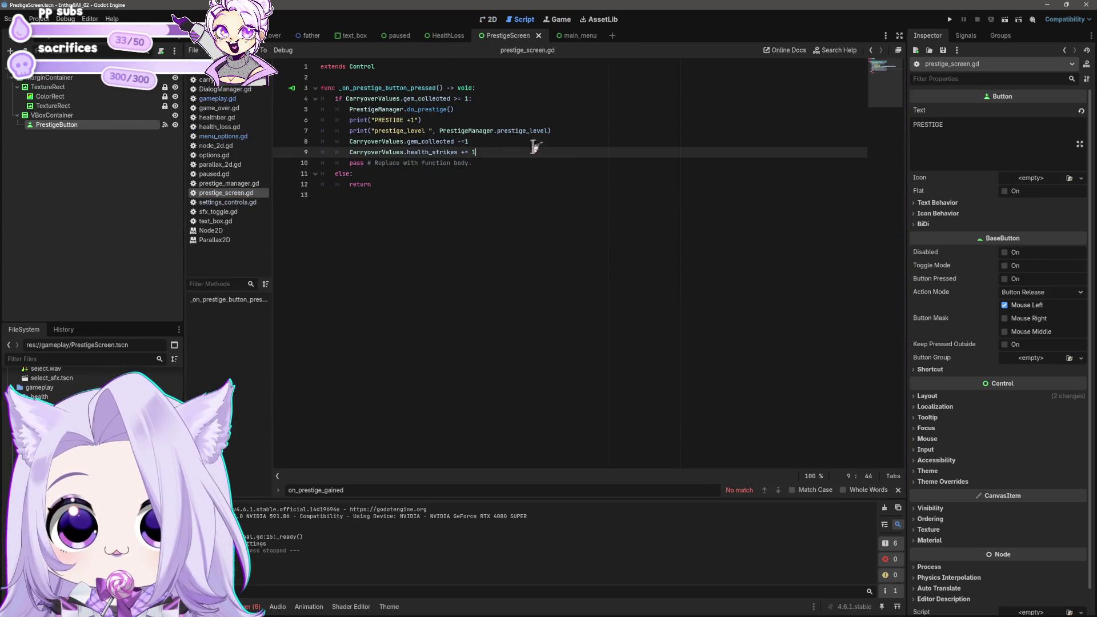
key(Return)
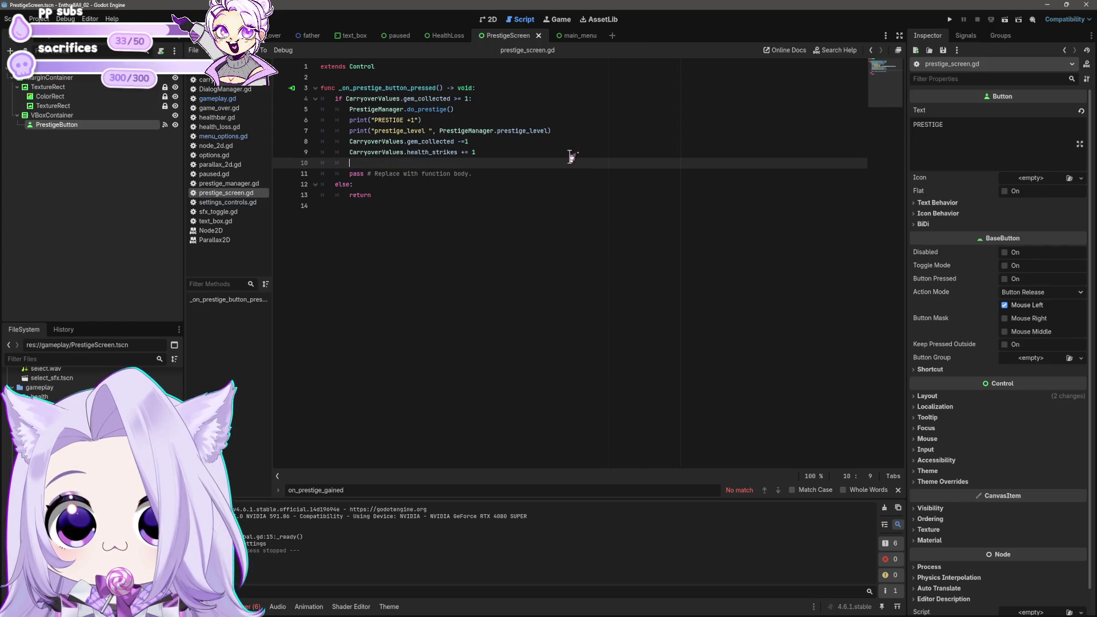
text(get_tree().change_scene_to_packed(gameplay_scene))
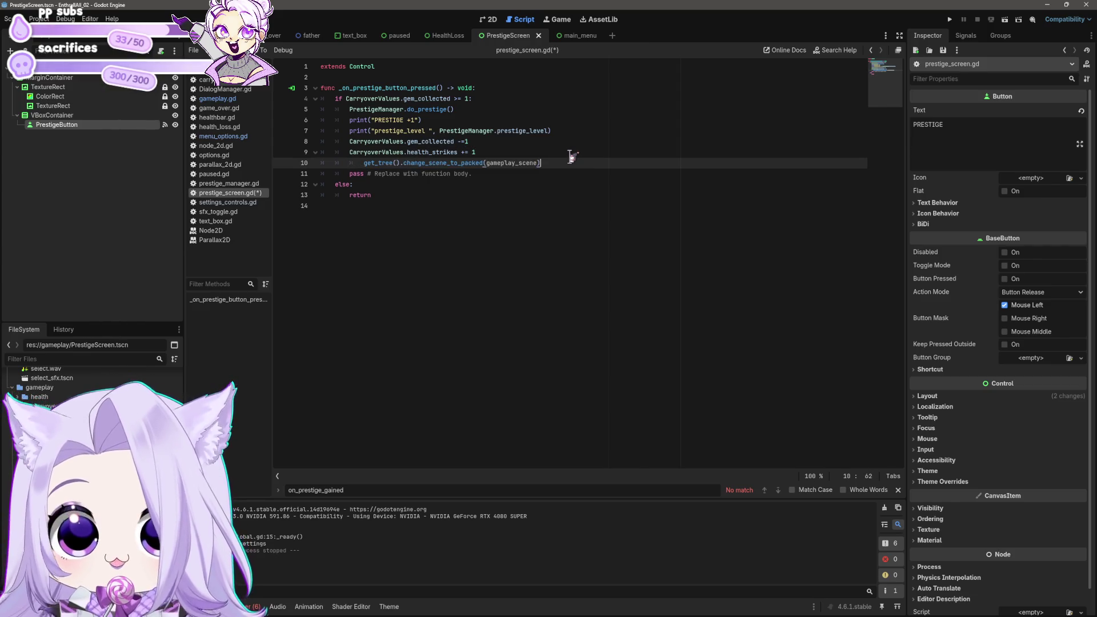
key(Home)
key(BackSpace)
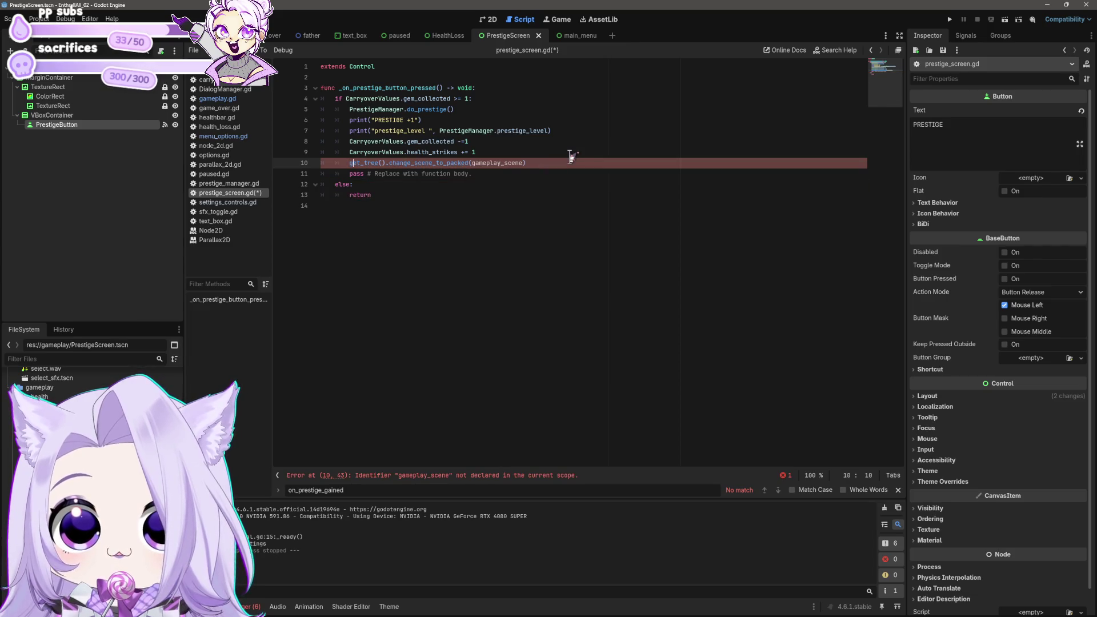
Make it change_scene_to_file("res://gameplay/gameplay.tscn"), then save and launch a test run
key(Delete)
key(Delete)
key(Delete)
text(o_file)
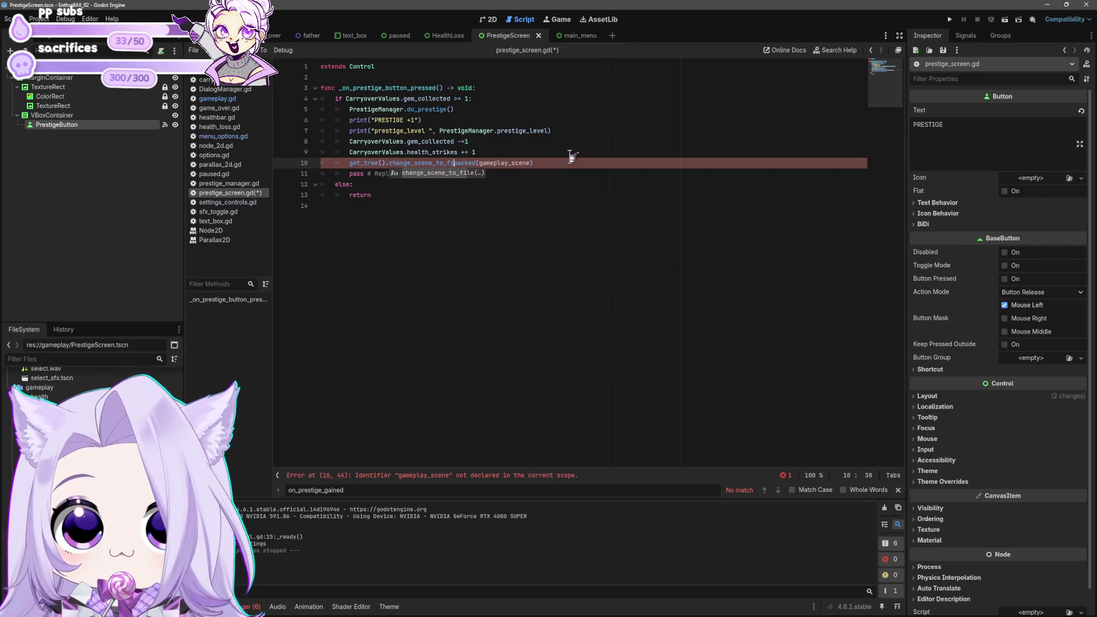
key(Return)
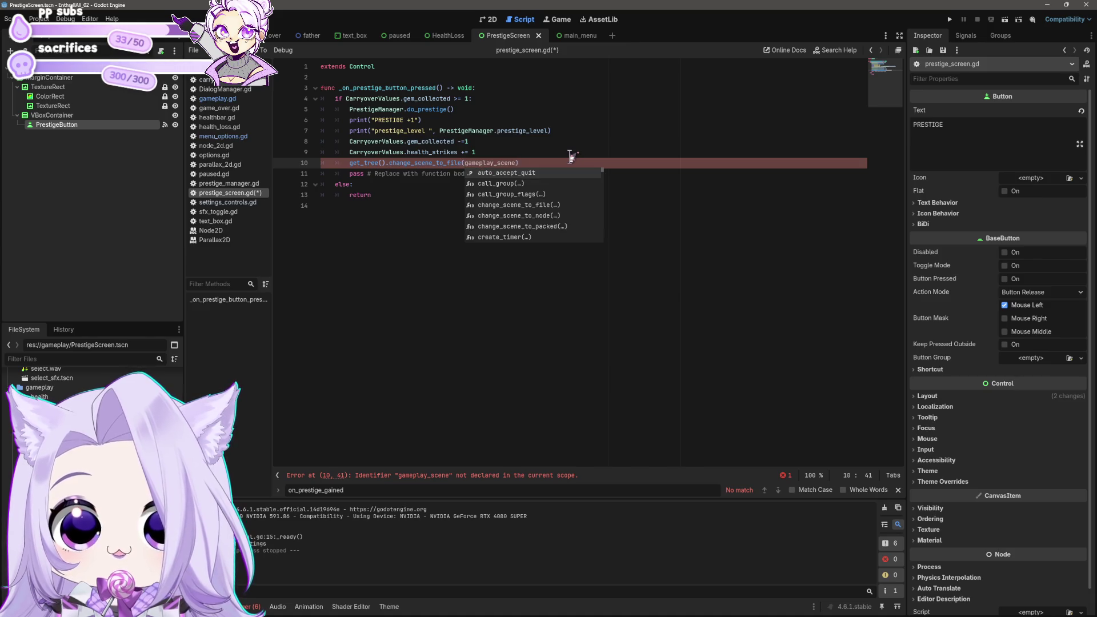
key(ctrl+Delete)
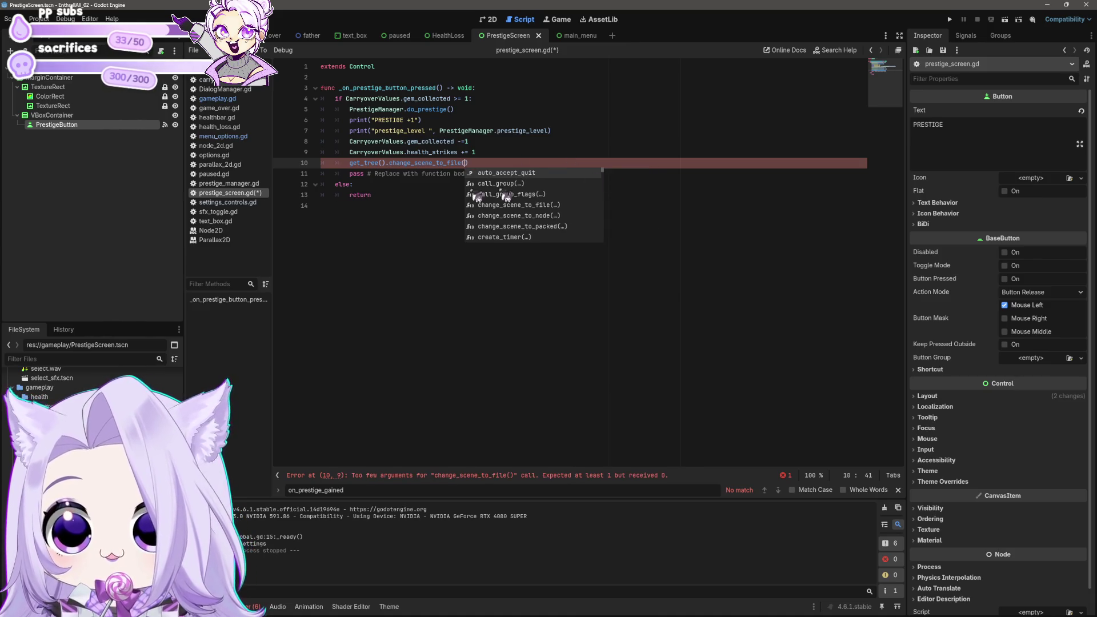
drag(35, 405, 471, 166)
click(581, 196)
key(F5)
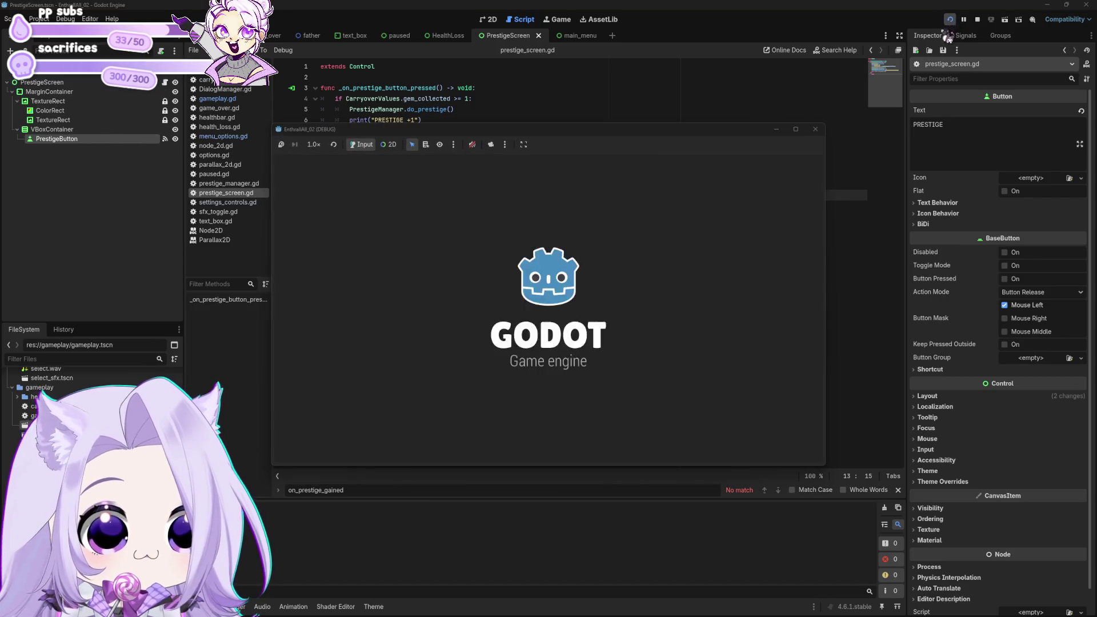
Start gameplay from the title screen, press PRESTIGE, then stop the test run
click(545, 336)
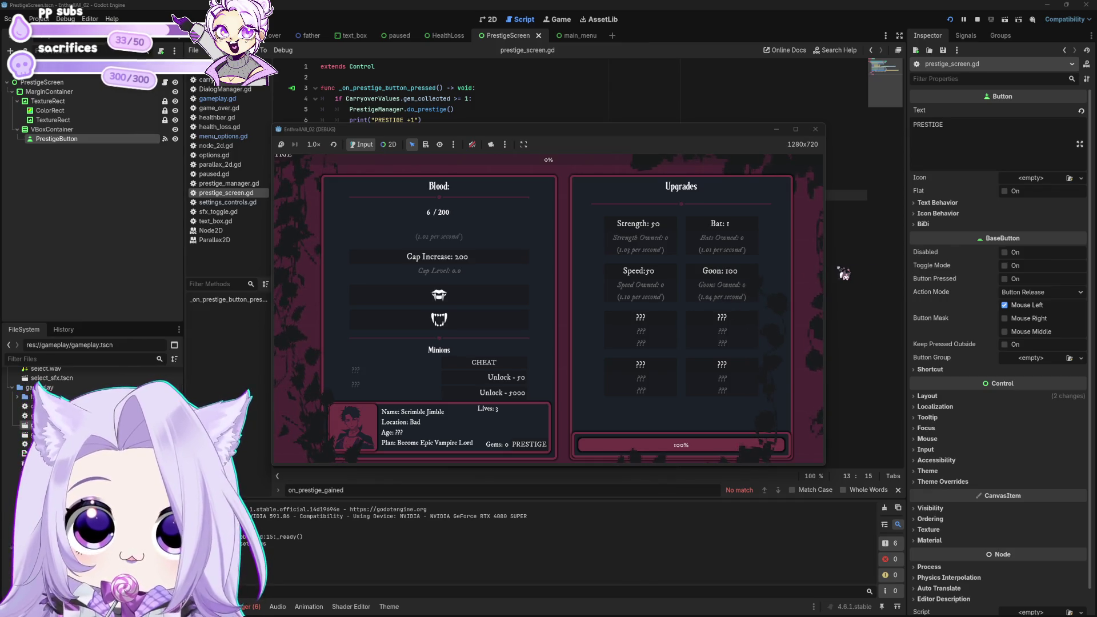
click(557, 311)
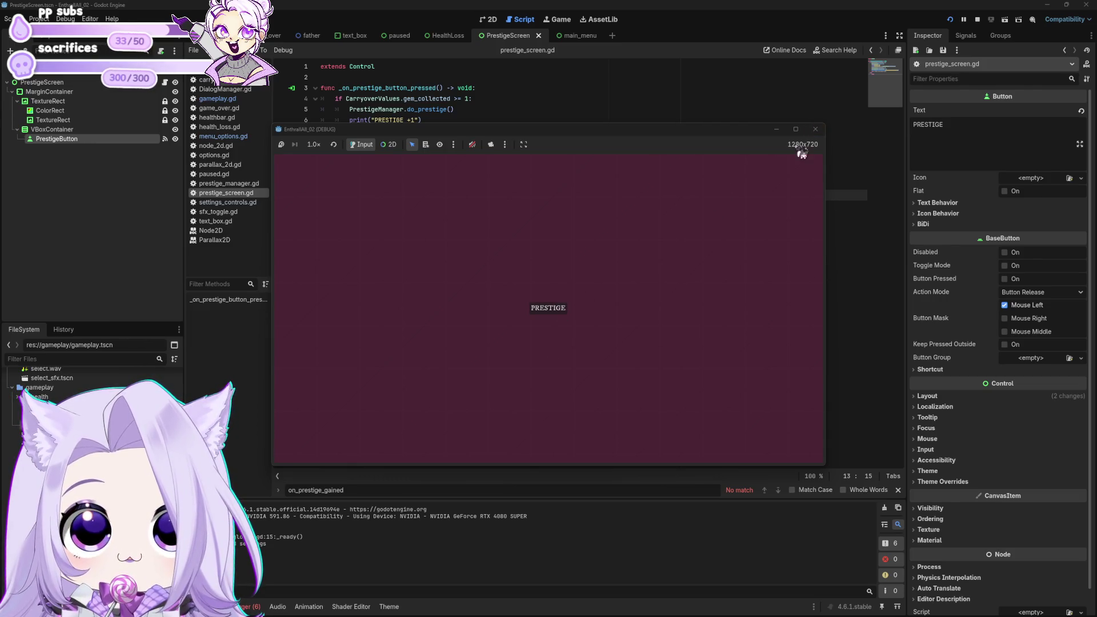
click(817, 132)
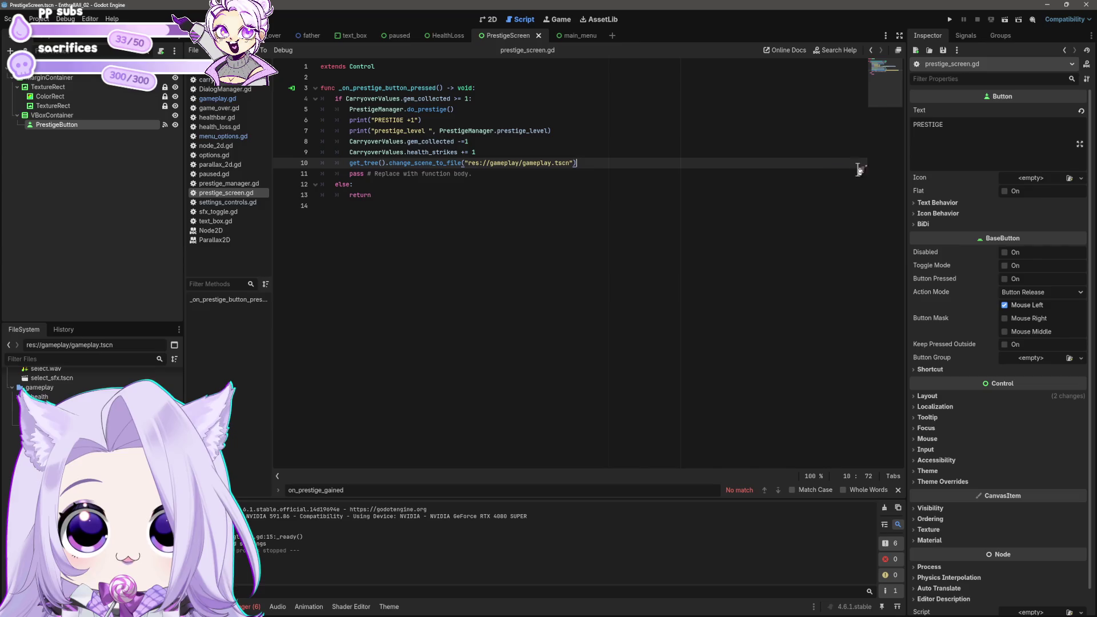
Copy the change_scene_to_file line into the else branch of prestige_screen.gd
key(shift+Home)
key(shift+Home)
key(ctrl+c)
key(Down)
key(Down)
key(End)
key(Return)
key(ctrl+v)
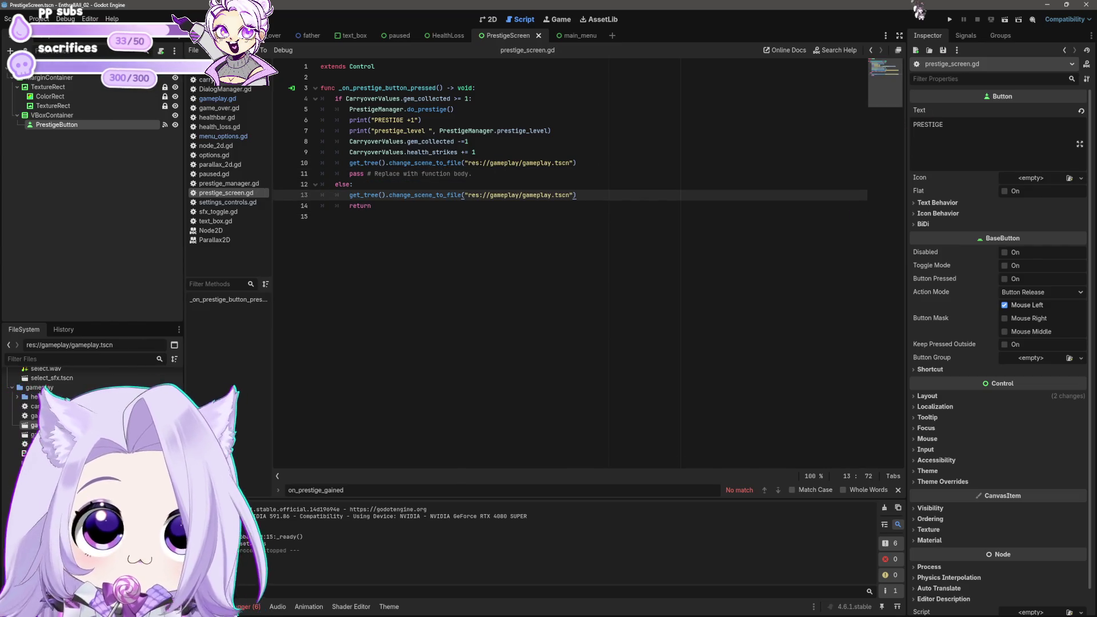
Run the game and cycle between gameplay and the prestige screen using CHEAT and PRESTIGE
click(949, 19)
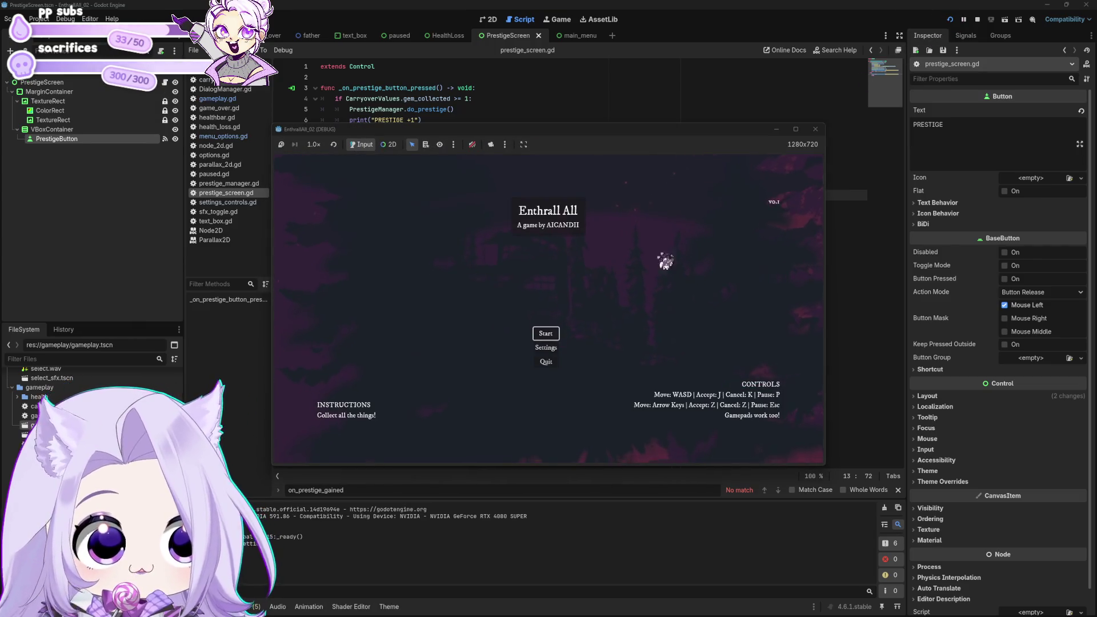
click(553, 333)
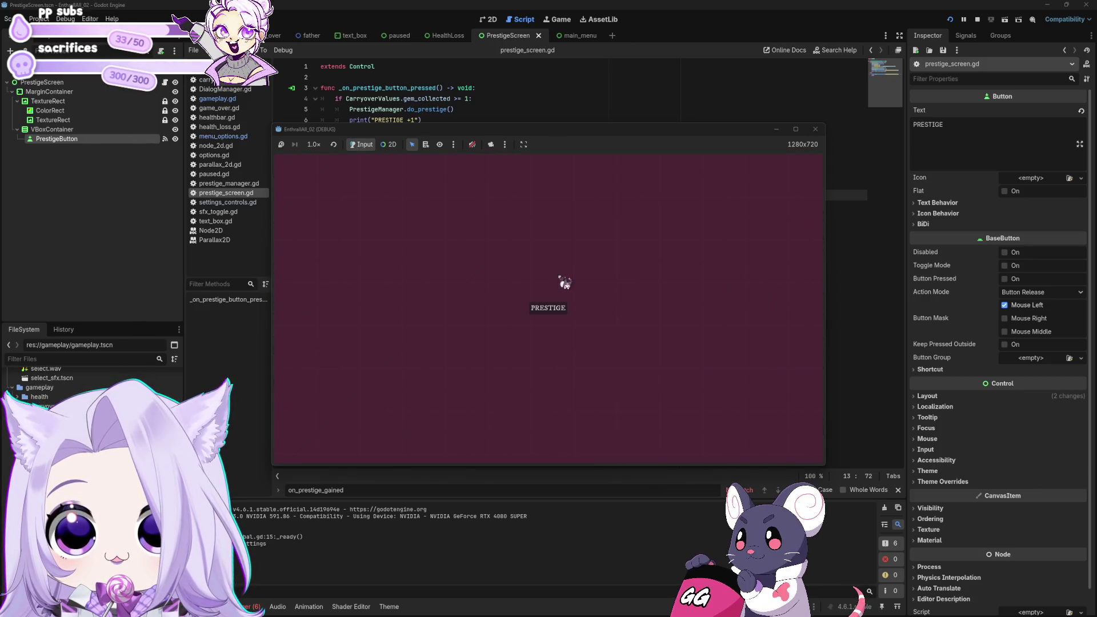
click(564, 318)
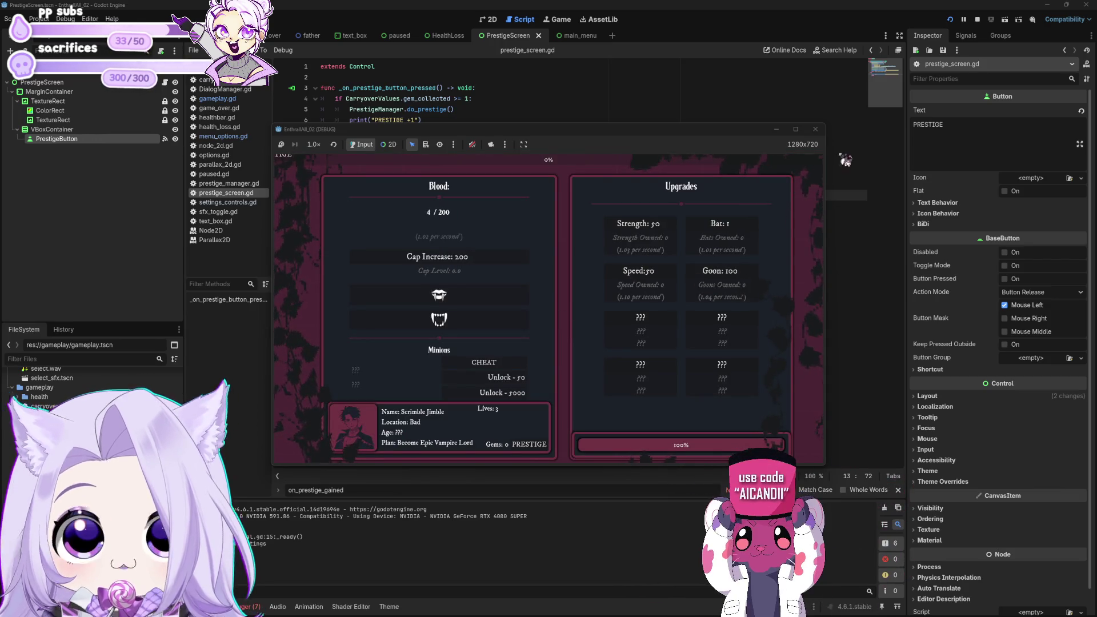
click(524, 364)
click(561, 313)
click(505, 364)
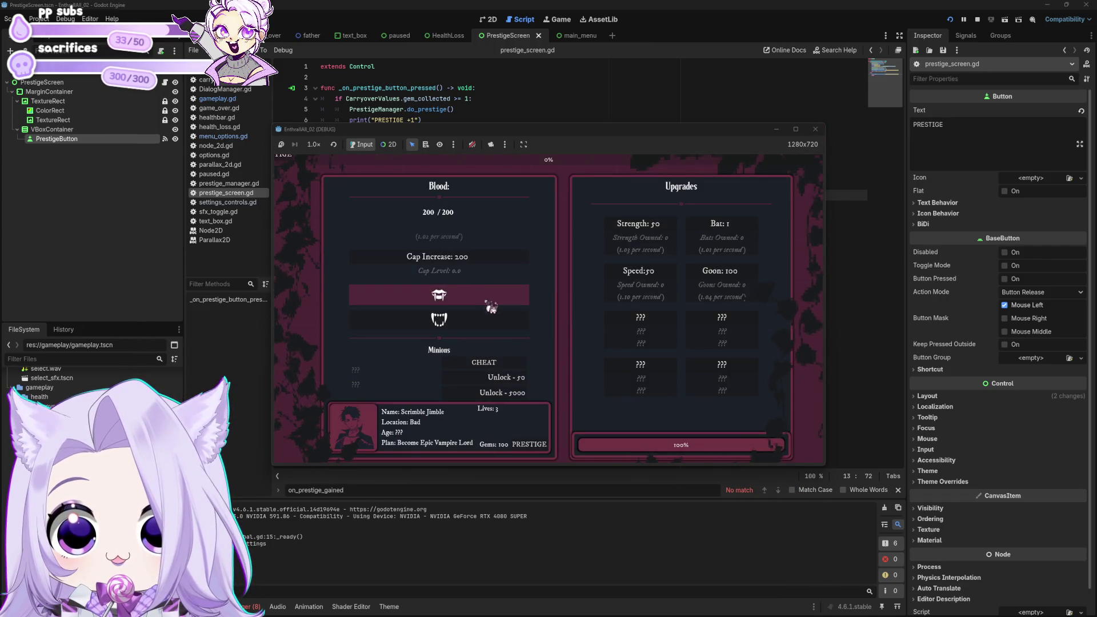
click(542, 454)
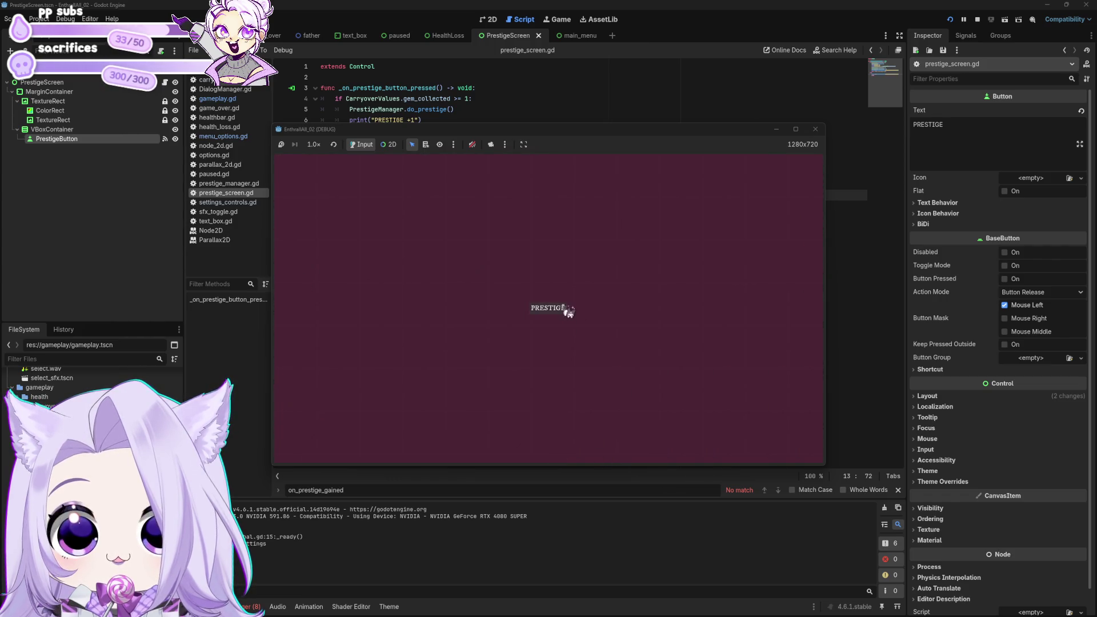
click(564, 312)
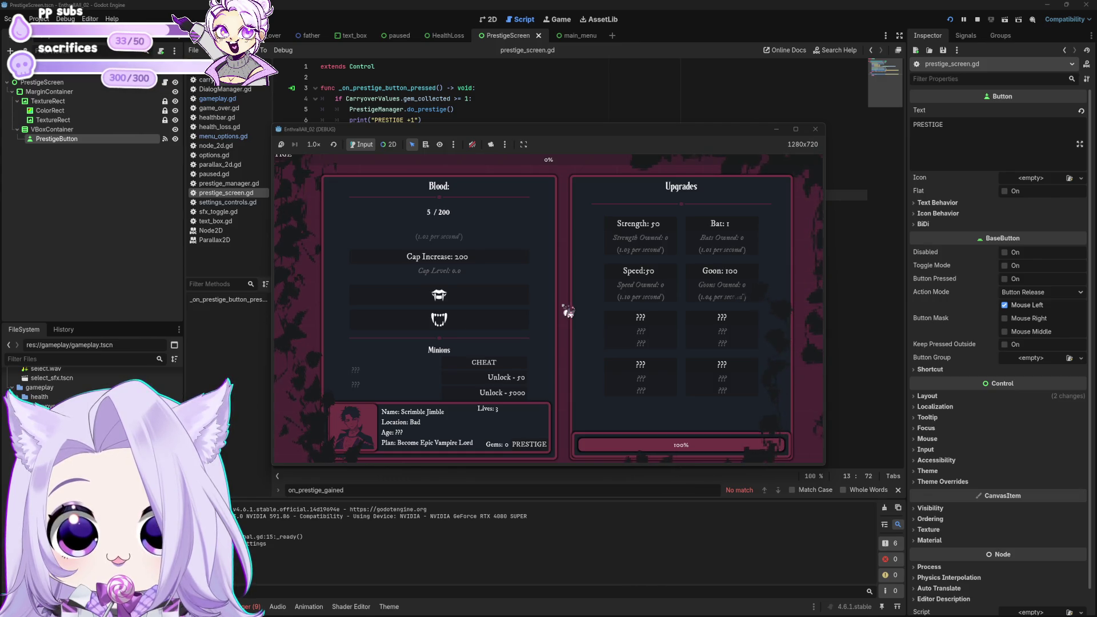
Keep testing: cheat for blood and gems, prestige repeatedly to spend gems, then stop
click(568, 312)
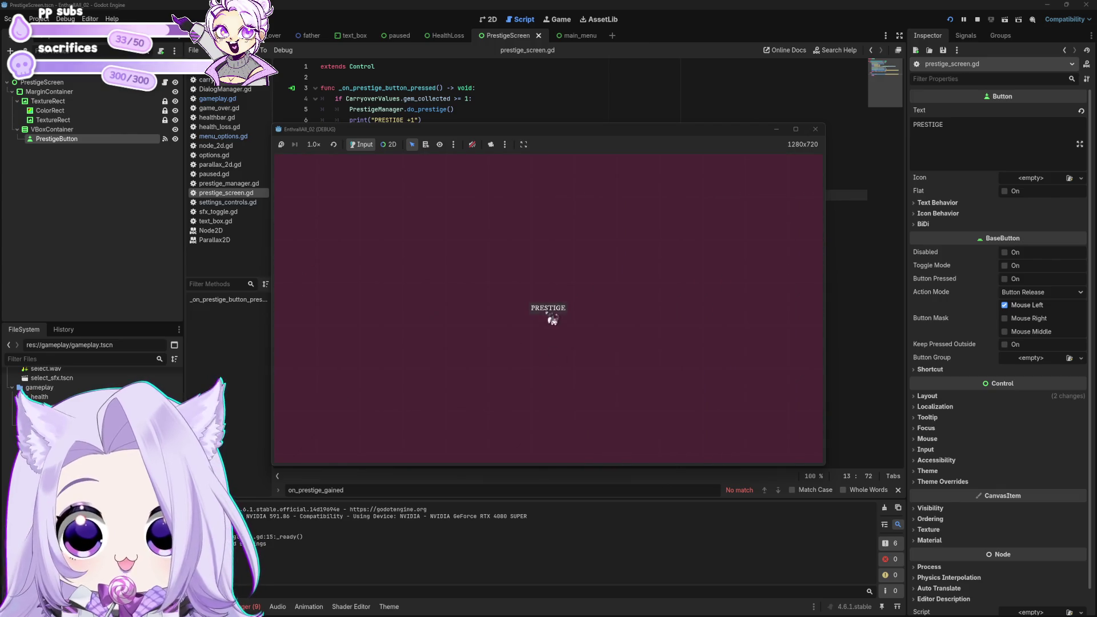
click(551, 316)
click(515, 363)
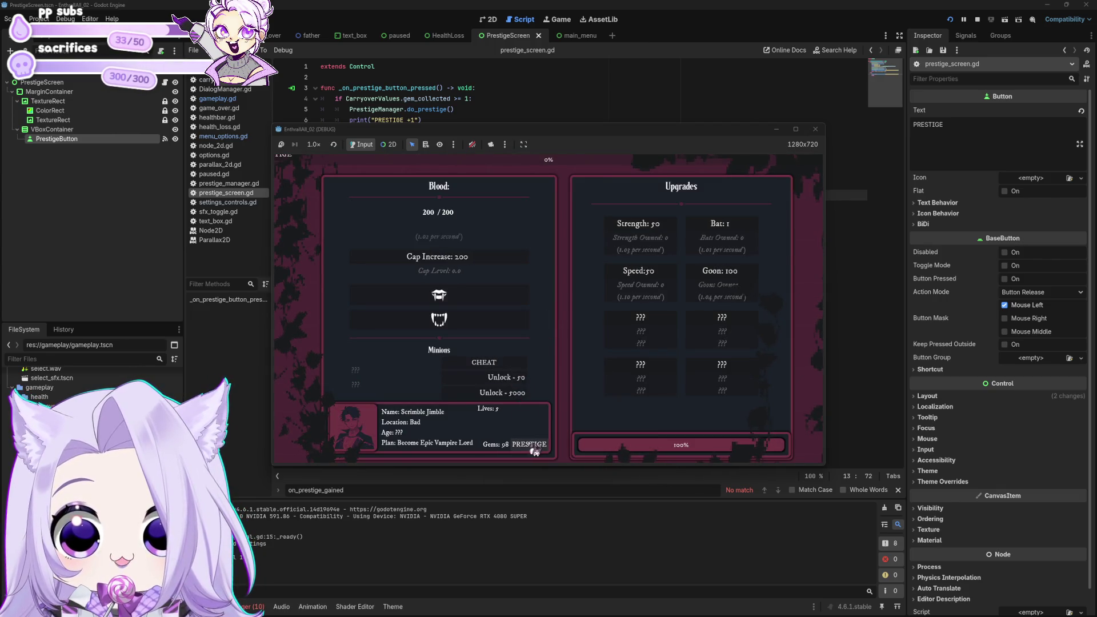
click(536, 451)
click(535, 451)
click(535, 451)
click(536, 452)
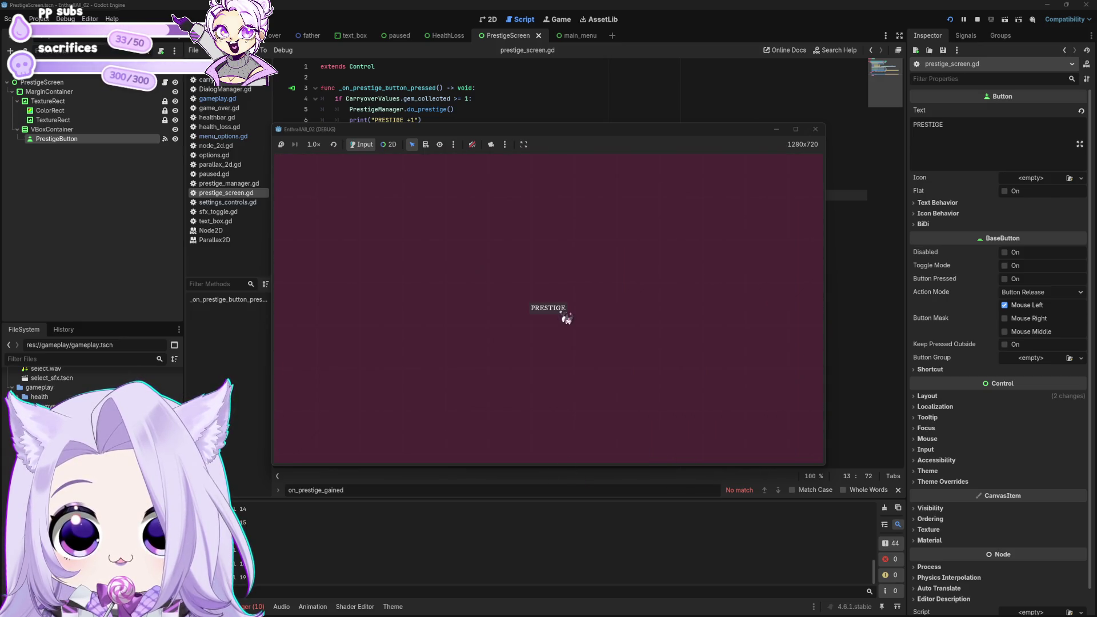
click(566, 318)
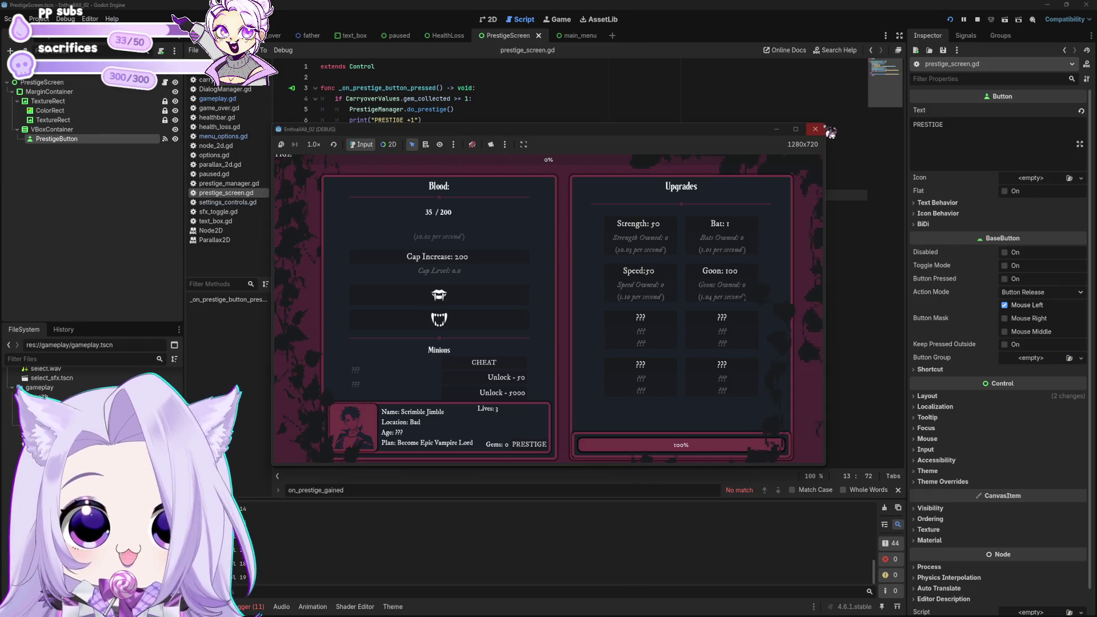
click(815, 129)
Save and rerun with F5, confirming CHEAT then PRESTIGE returns to gameplay with 0 gems
click(521, 206)
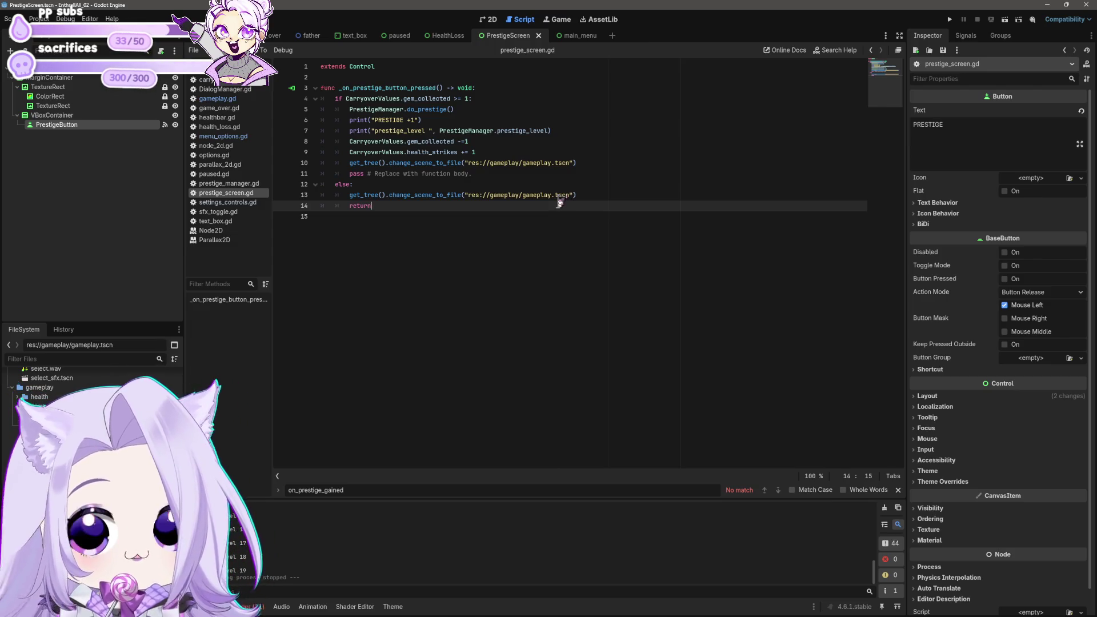
click(542, 117)
key(F5)
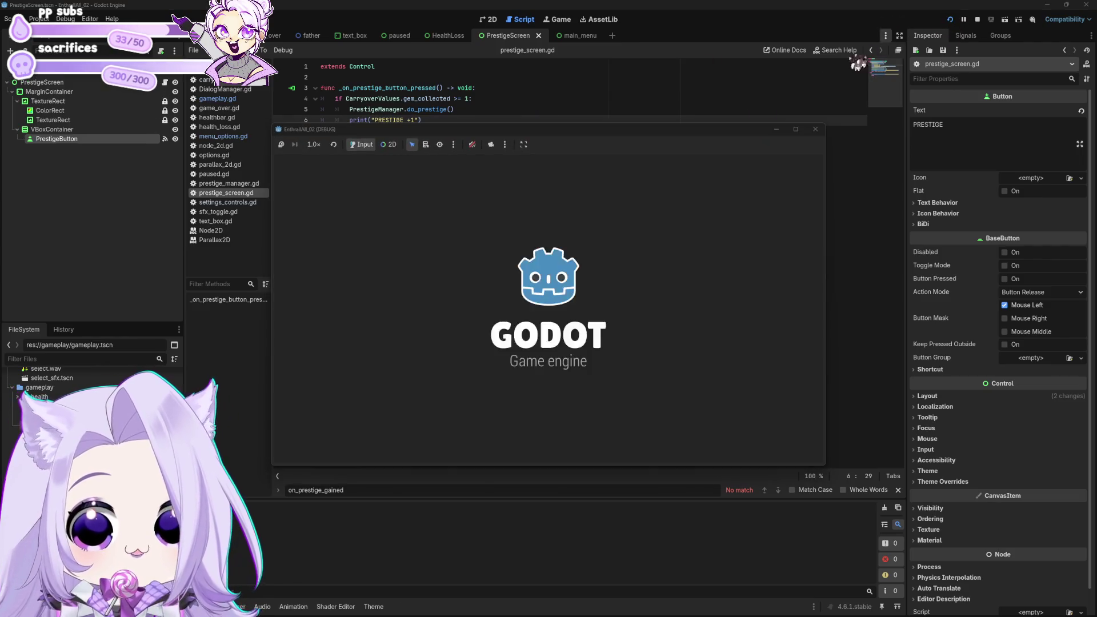
click(547, 338)
click(500, 306)
click(490, 362)
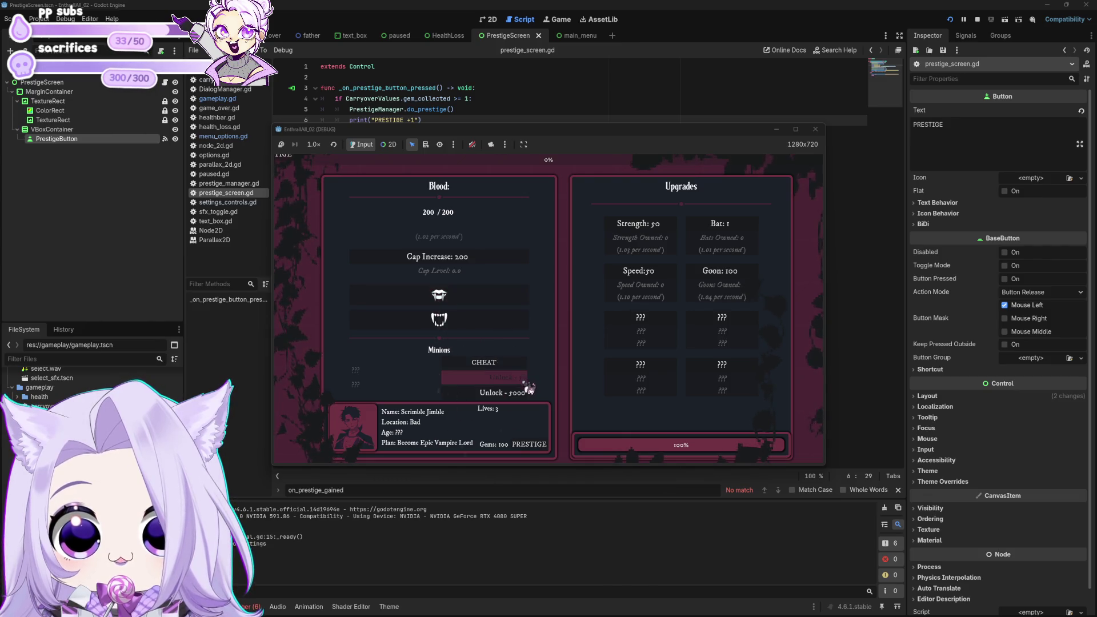
click(508, 451)
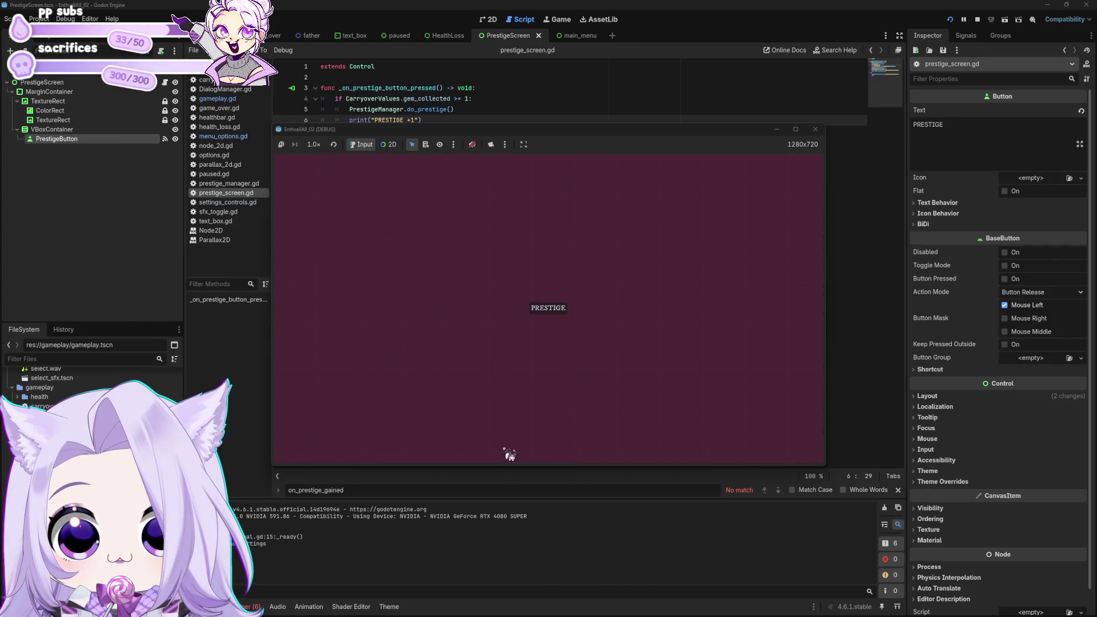
click(557, 312)
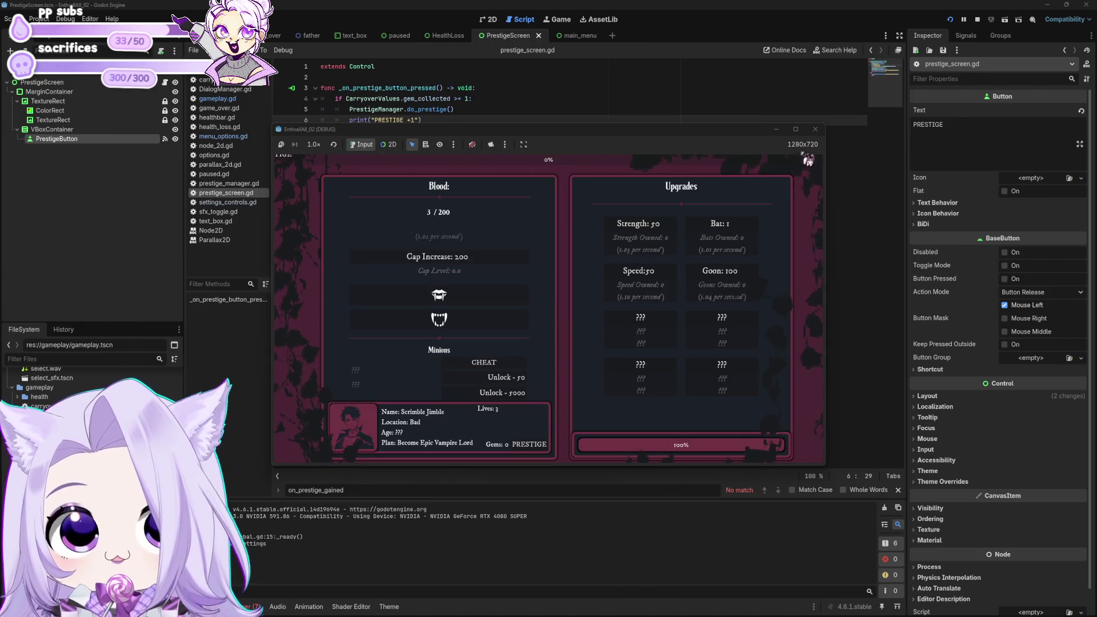
click(815, 129)
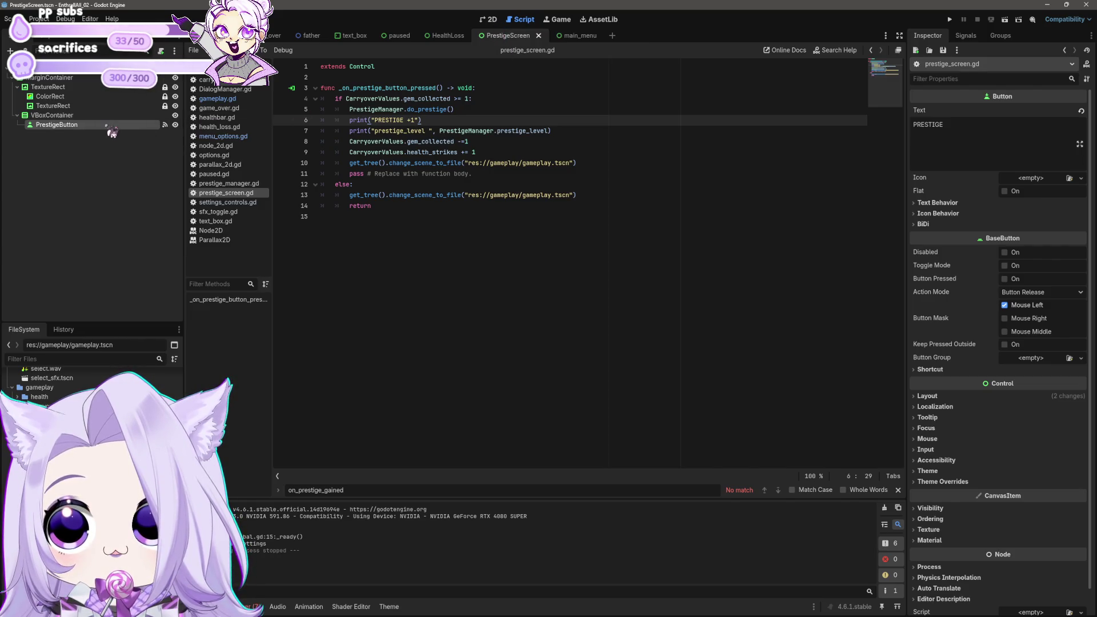
Reconnect the prestige button's pressed() signal to _on_prestige_button_pressed and test-run the game
click(965, 35)
right_click(943, 106)
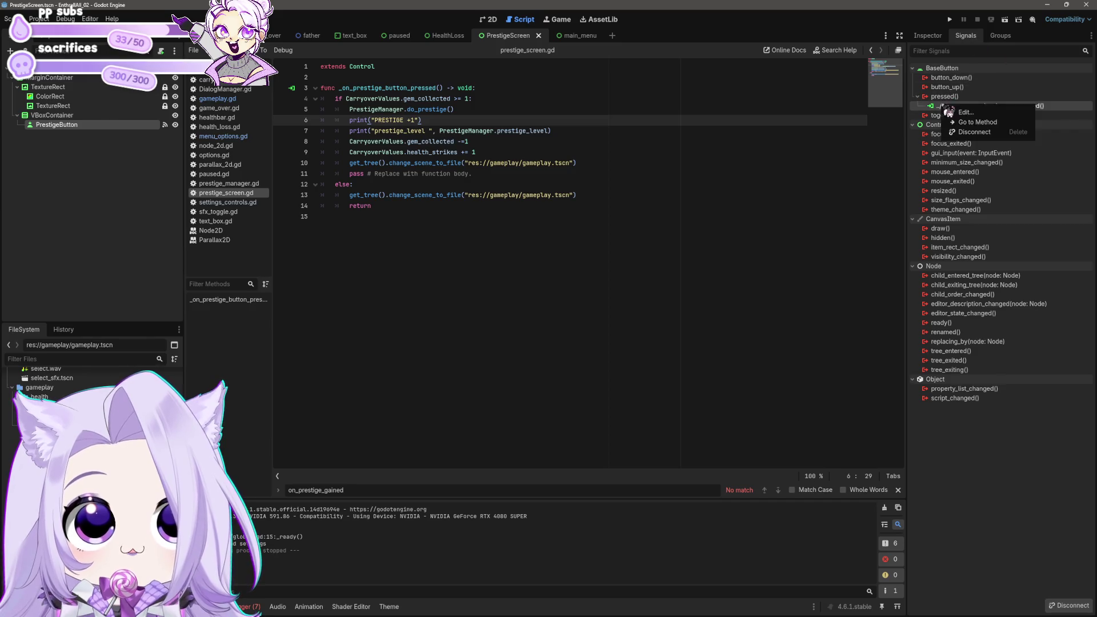
click(973, 132)
right_click(949, 97)
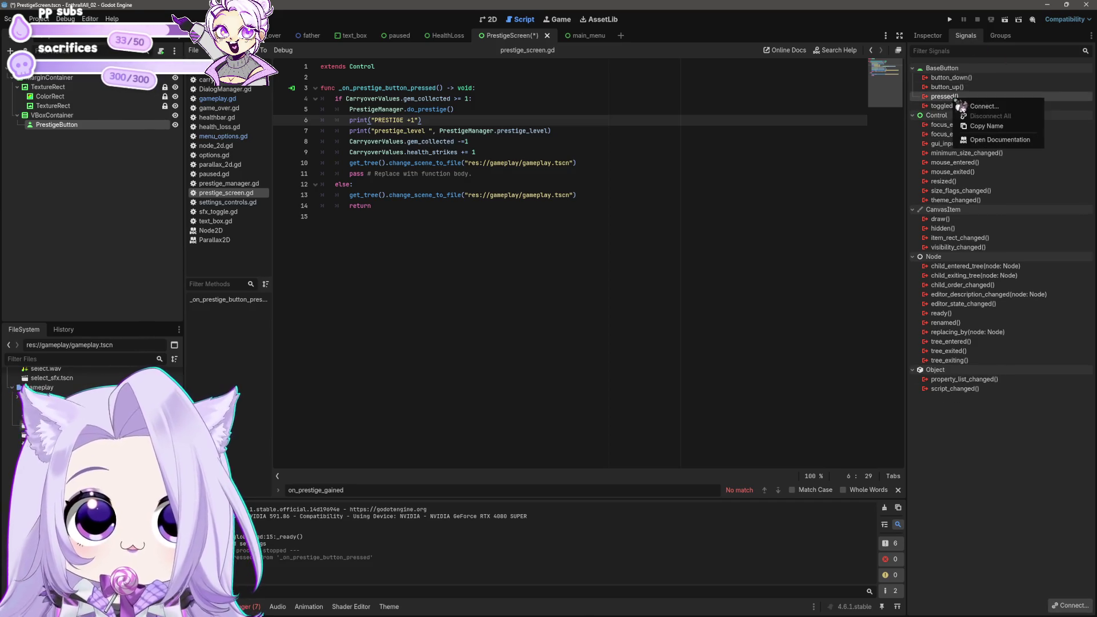
click(982, 106)
click(514, 400)
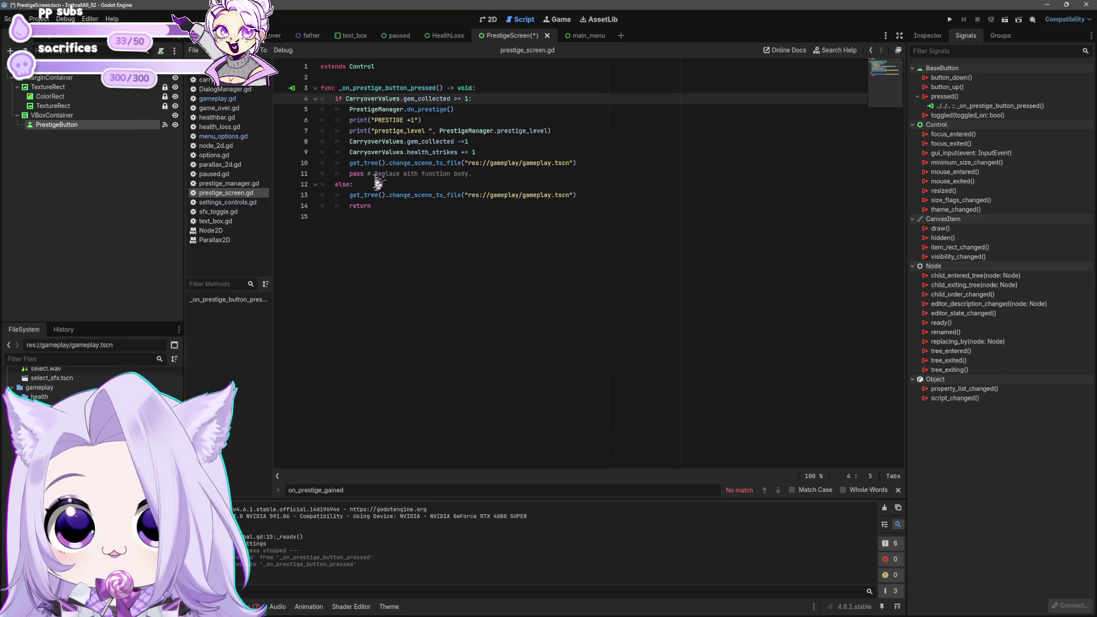
click(449, 87)
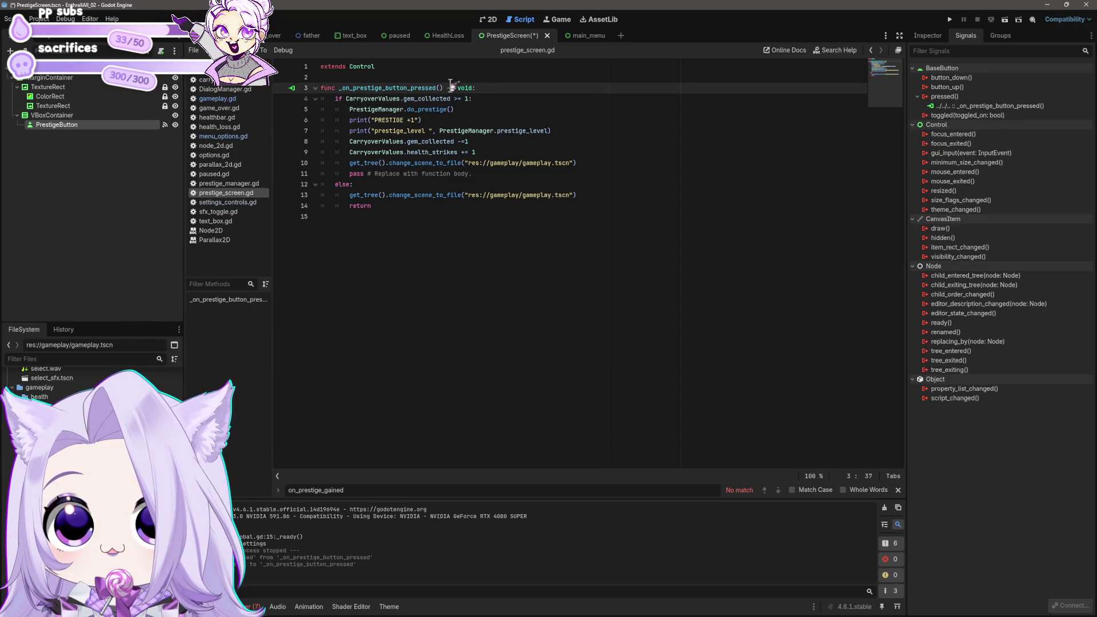
click(949, 20)
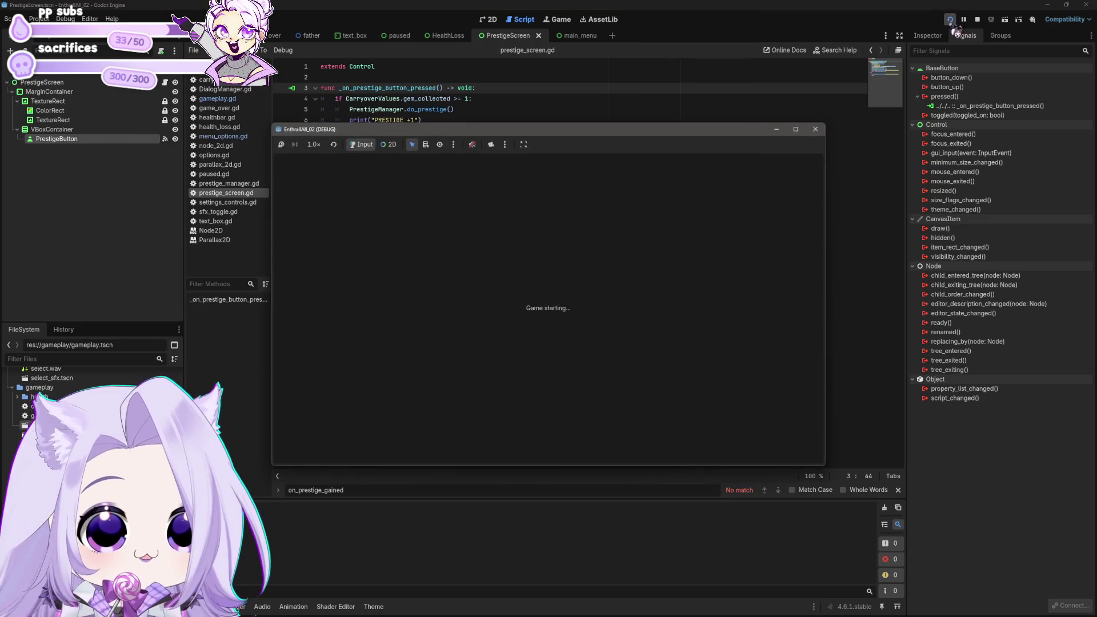
click(815, 129)
Add a print("BROKE") line under else:, then test CHEAT and PRESTIGE in a new run
click(565, 183)
key(Return)
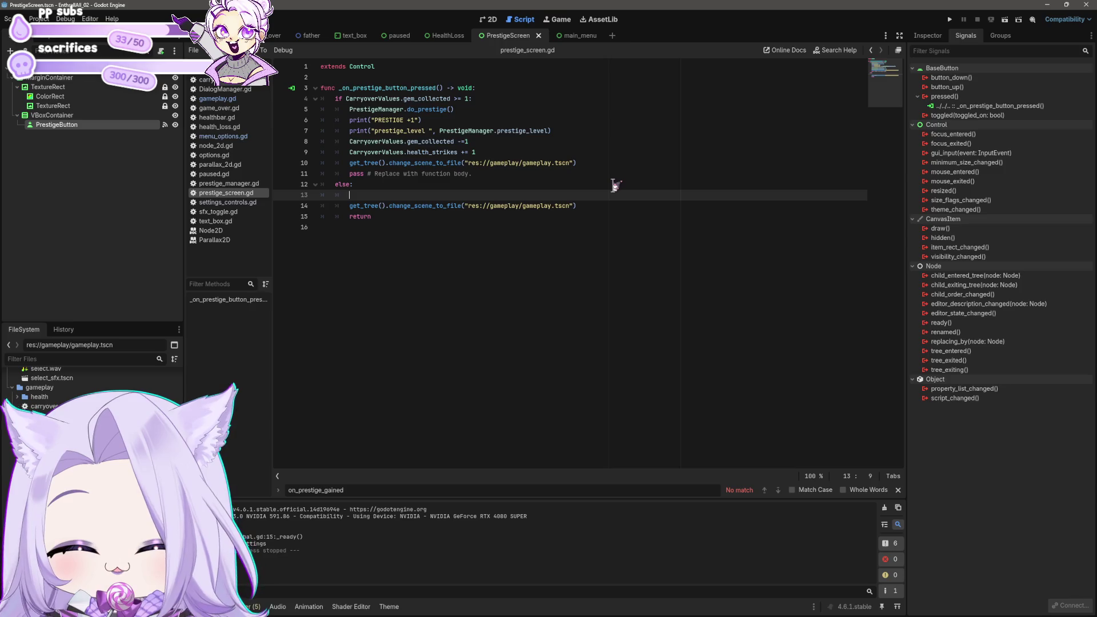
text(("BROKE)
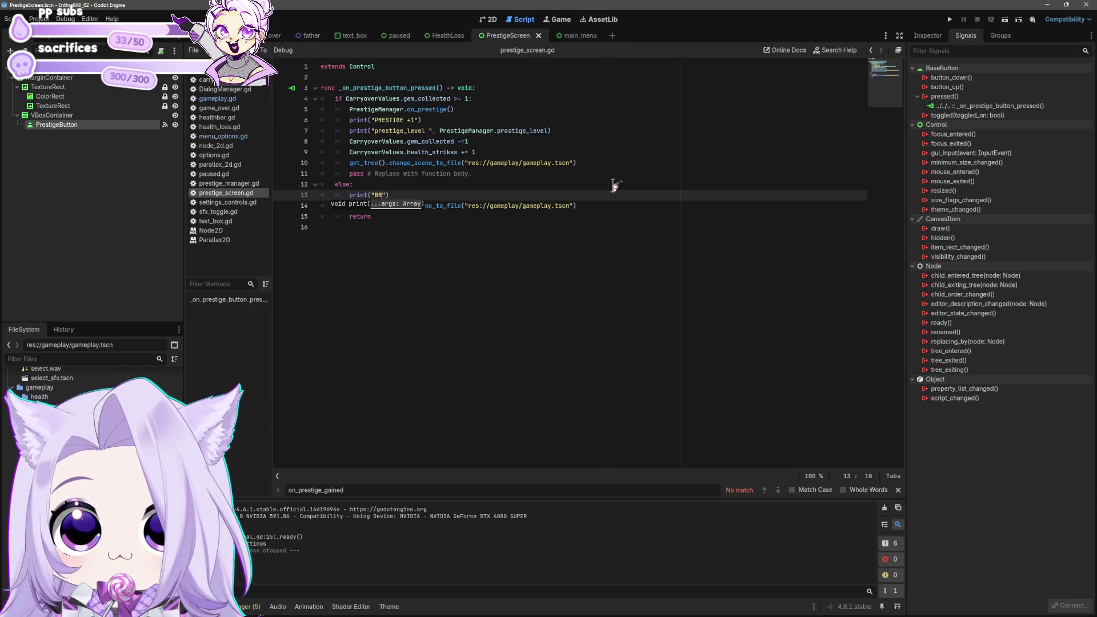
click(952, 22)
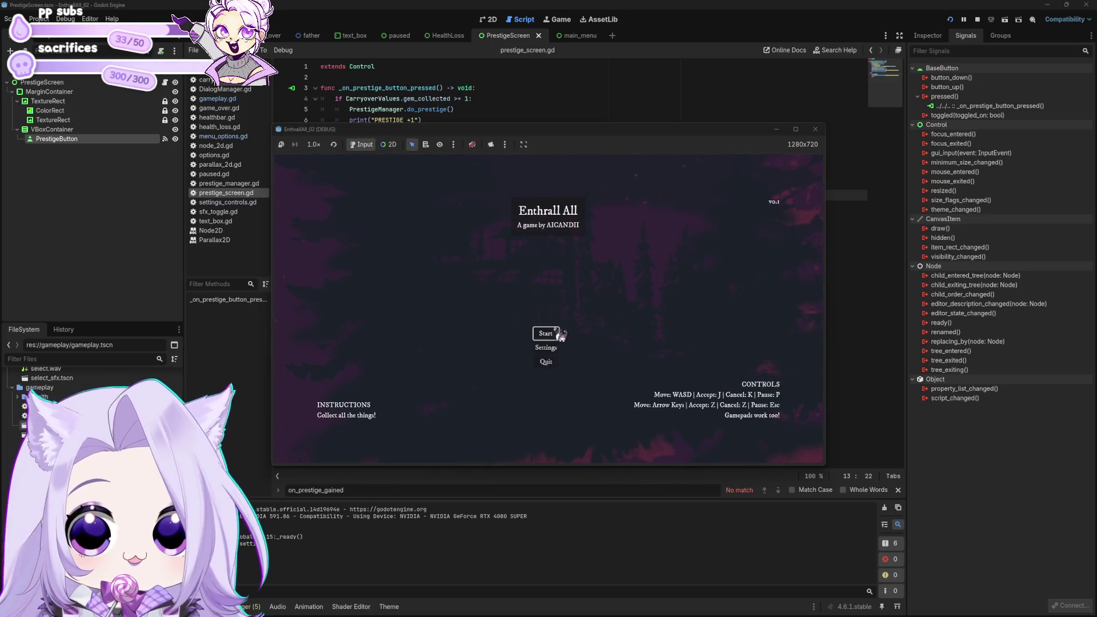
click(558, 334)
click(509, 370)
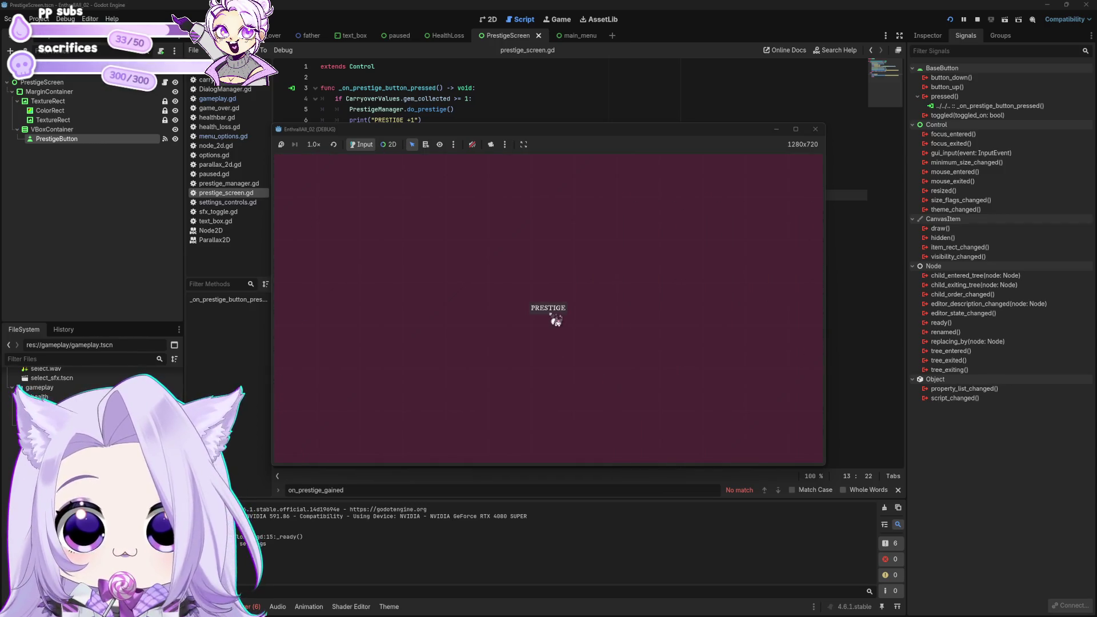
click(550, 310)
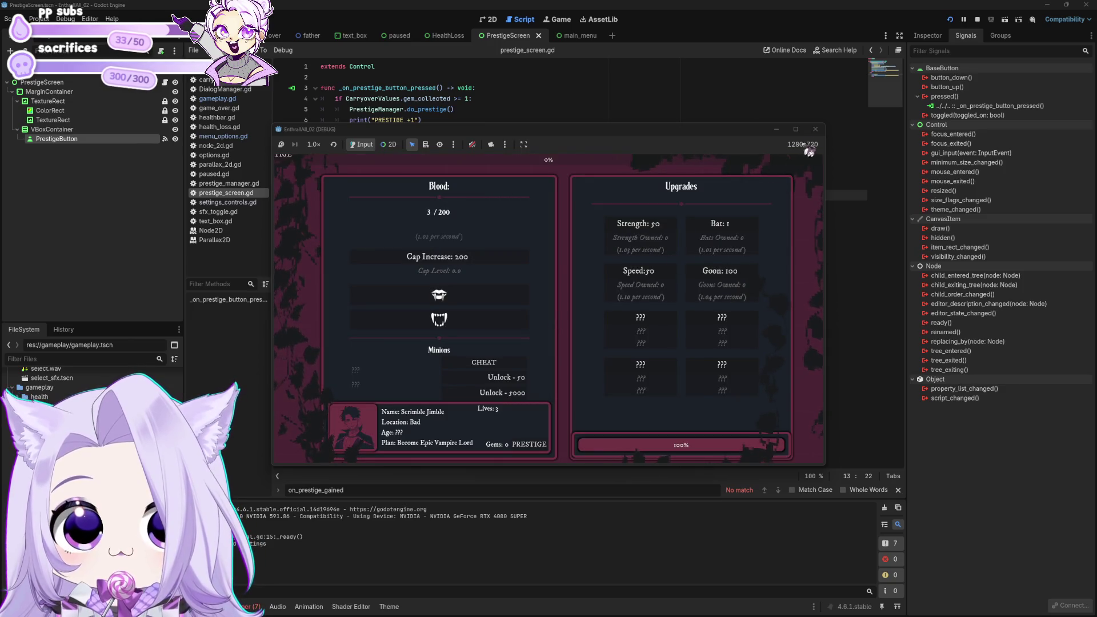
click(815, 128)
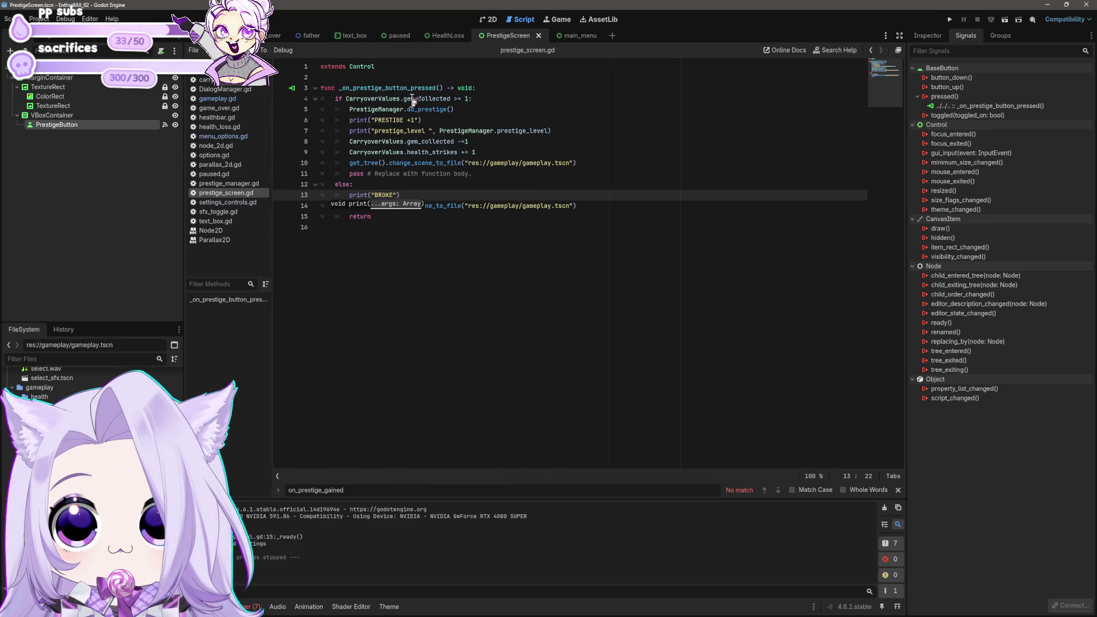
Review the CarryoverValues.gem_collected check and deduction, then open gameplay.gd
click(452, 98)
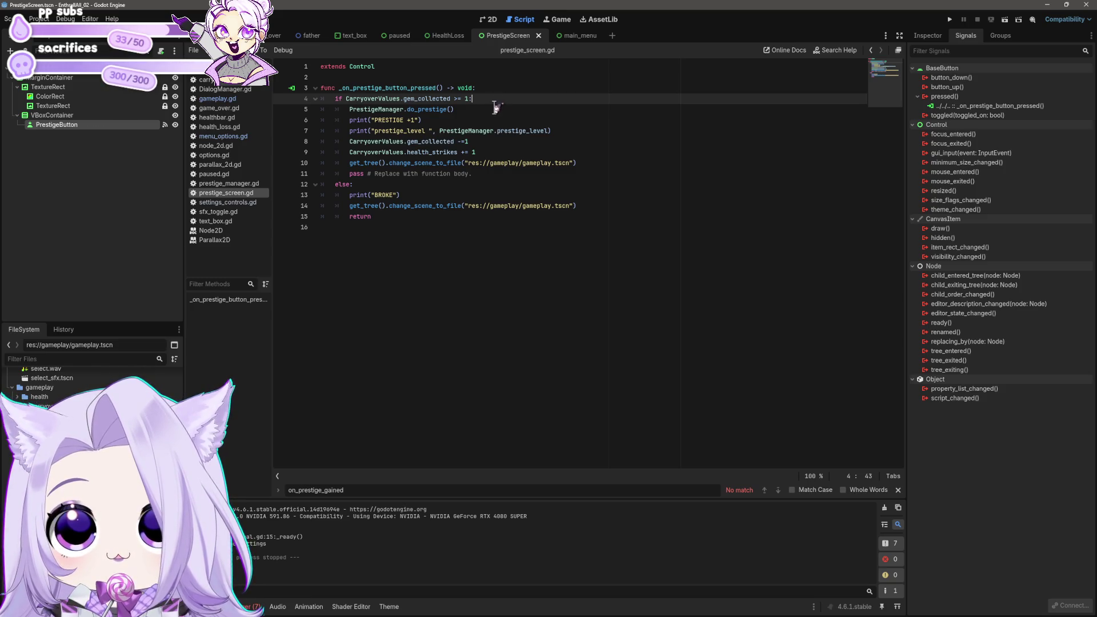
drag(450, 99, 343, 98)
click(475, 141)
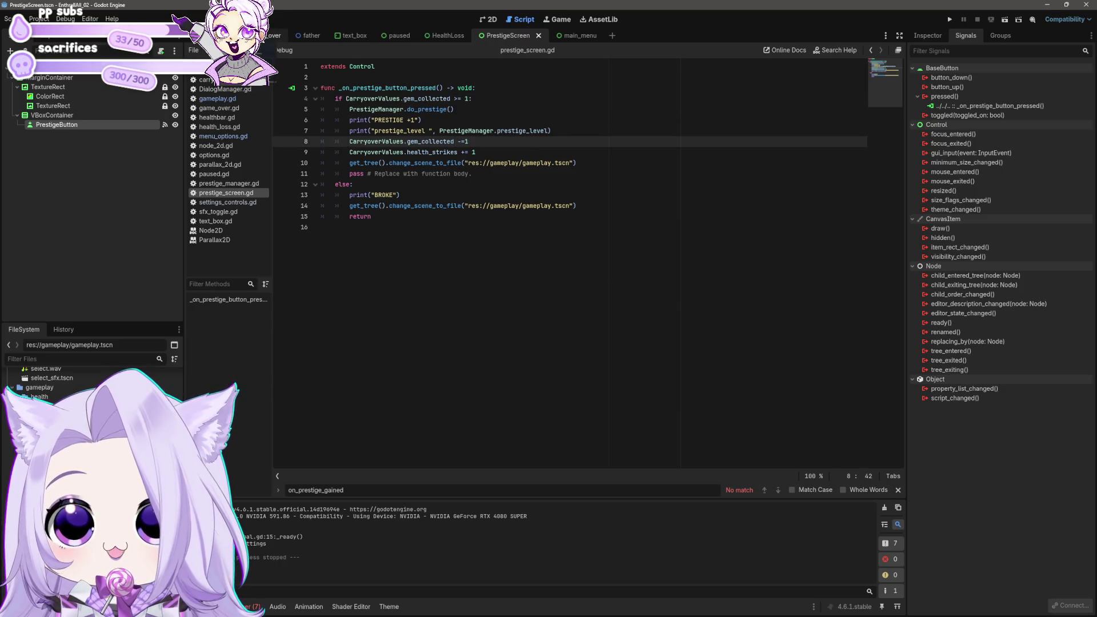
click(228, 35)
click(565, 238)
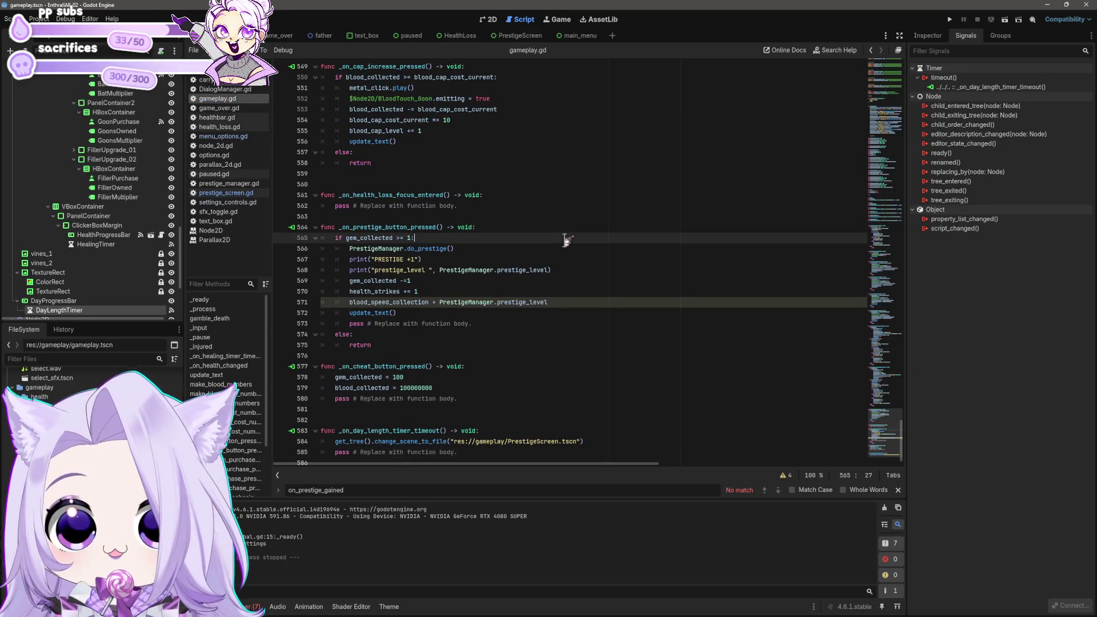
Search gem_collected and prefix the cheat handler's line 578 with CarryoverValues., then save
key(ctrl+f)
text(gem_collected)
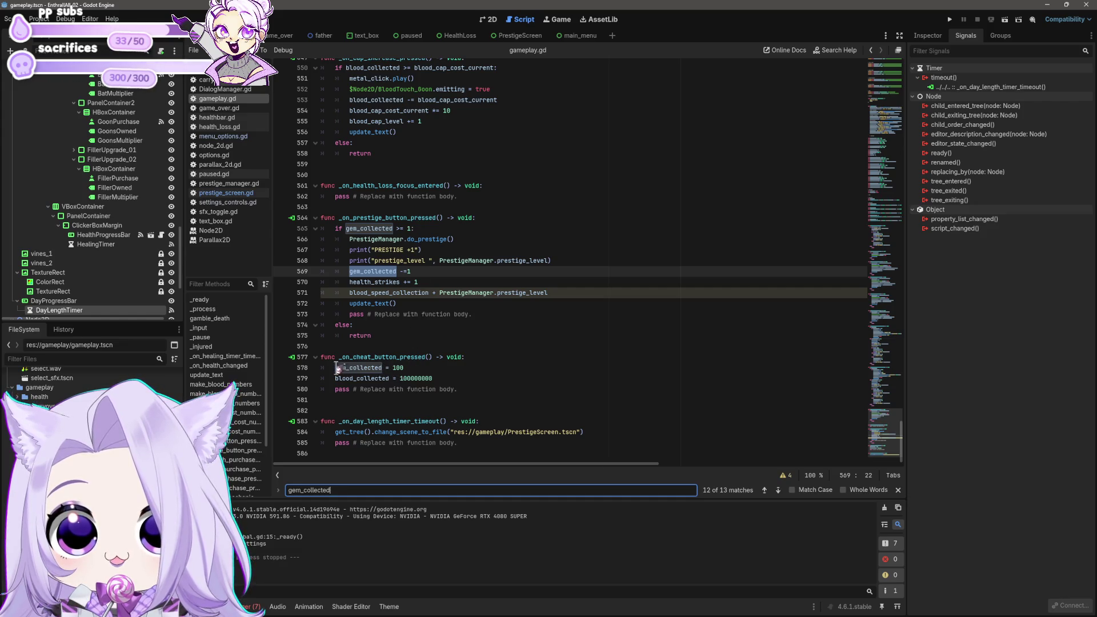
drag(337, 368, 385, 371)
key(ctrl+v)
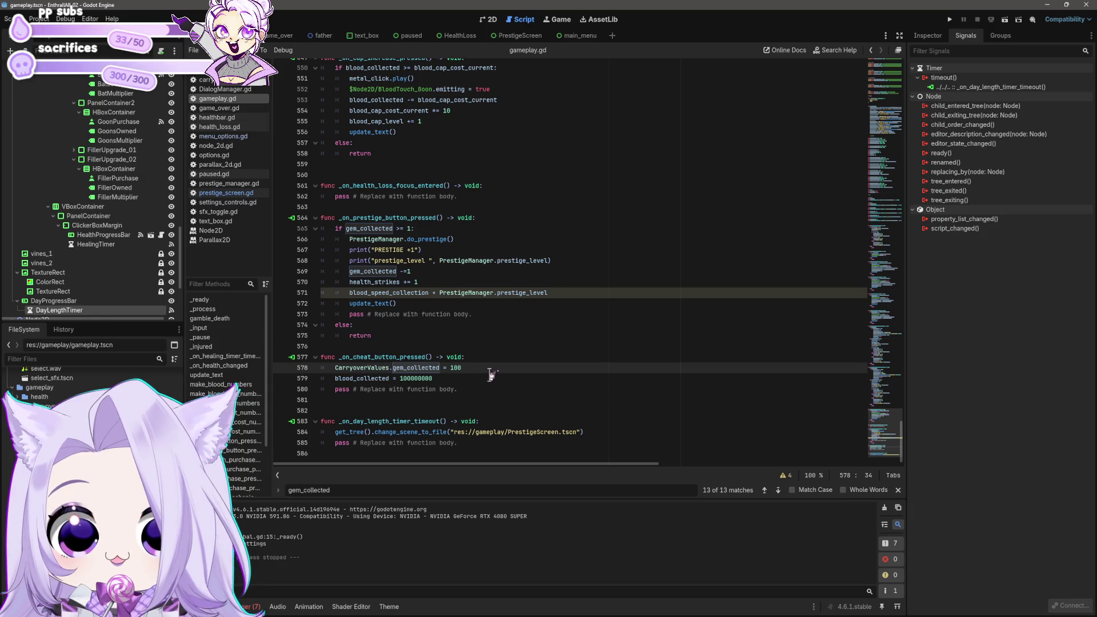
key(ctrl+s)
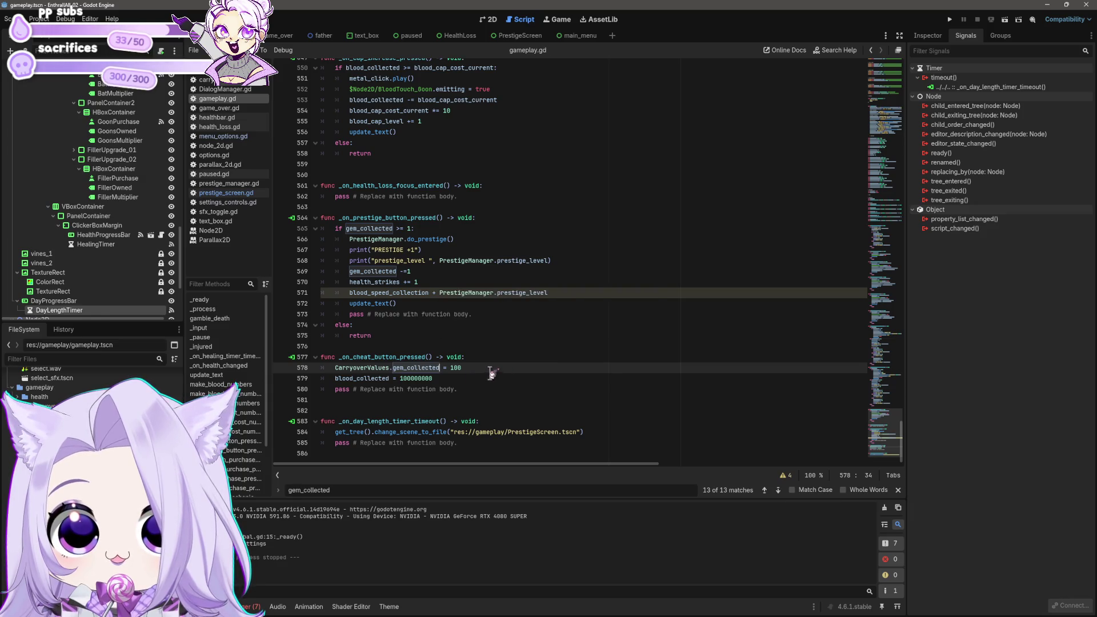
Test-run the game, cheating and prestiging twice to confirm gems stay at 99, then stop
click(950, 20)
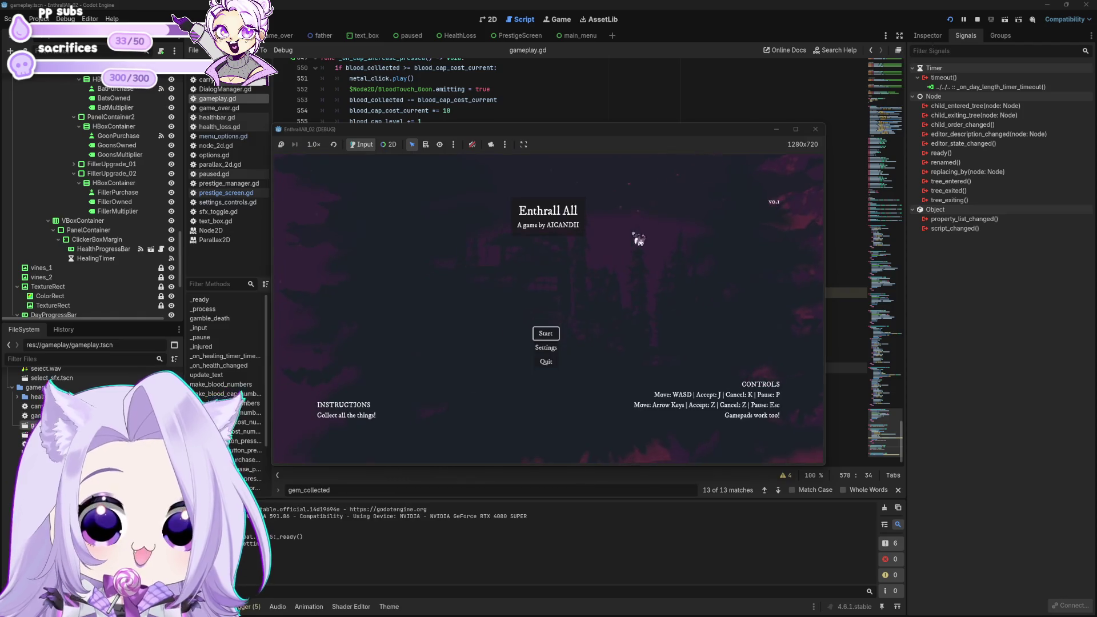
click(552, 334)
click(510, 367)
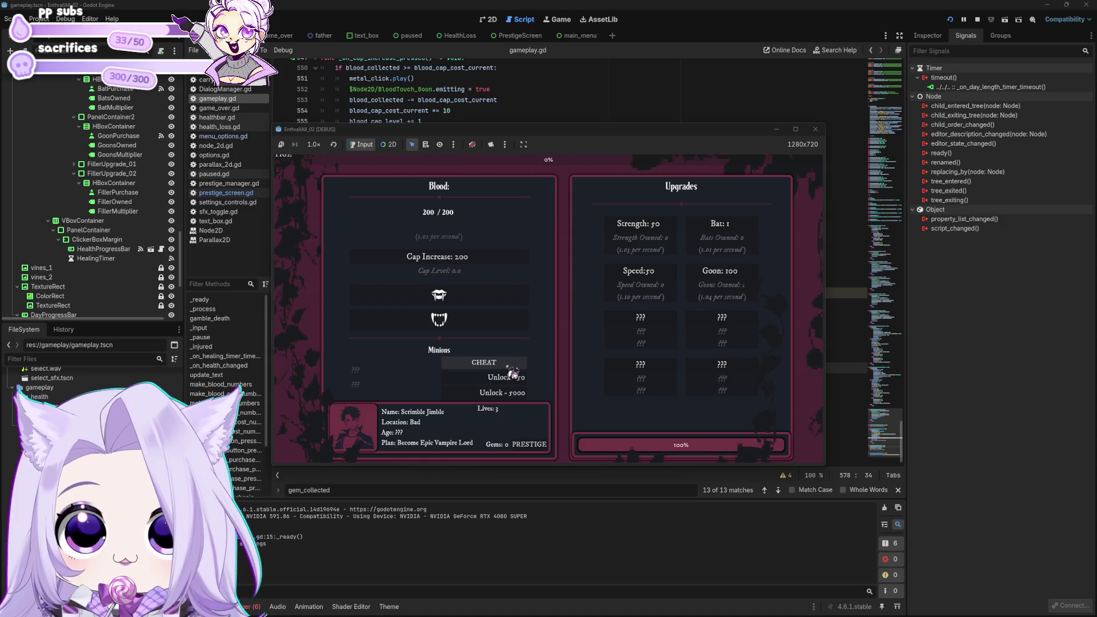
click(534, 452)
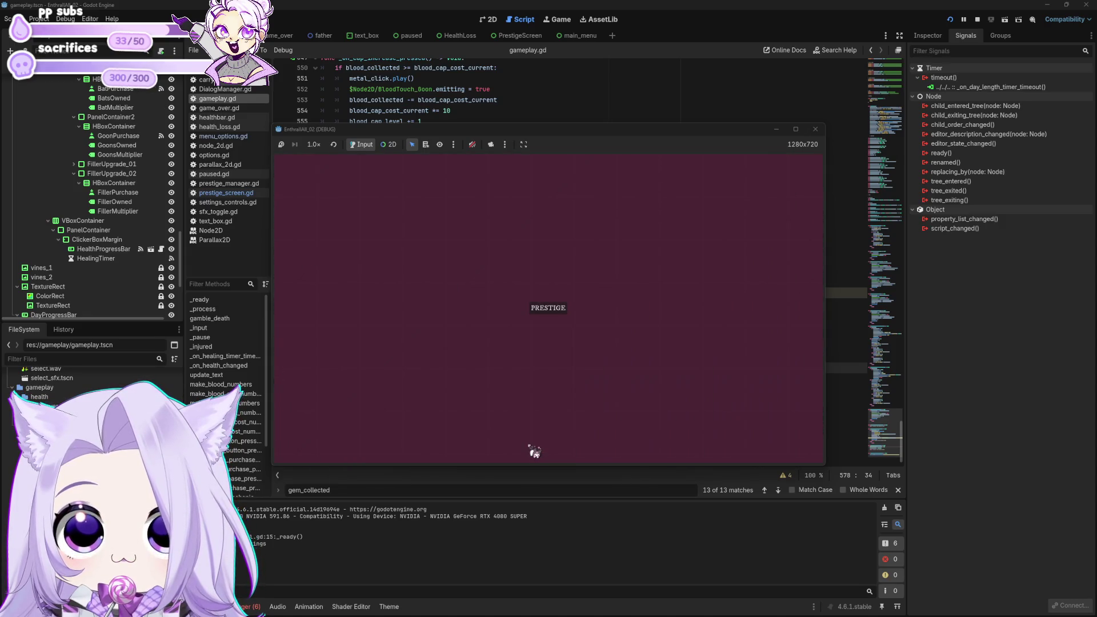
click(551, 311)
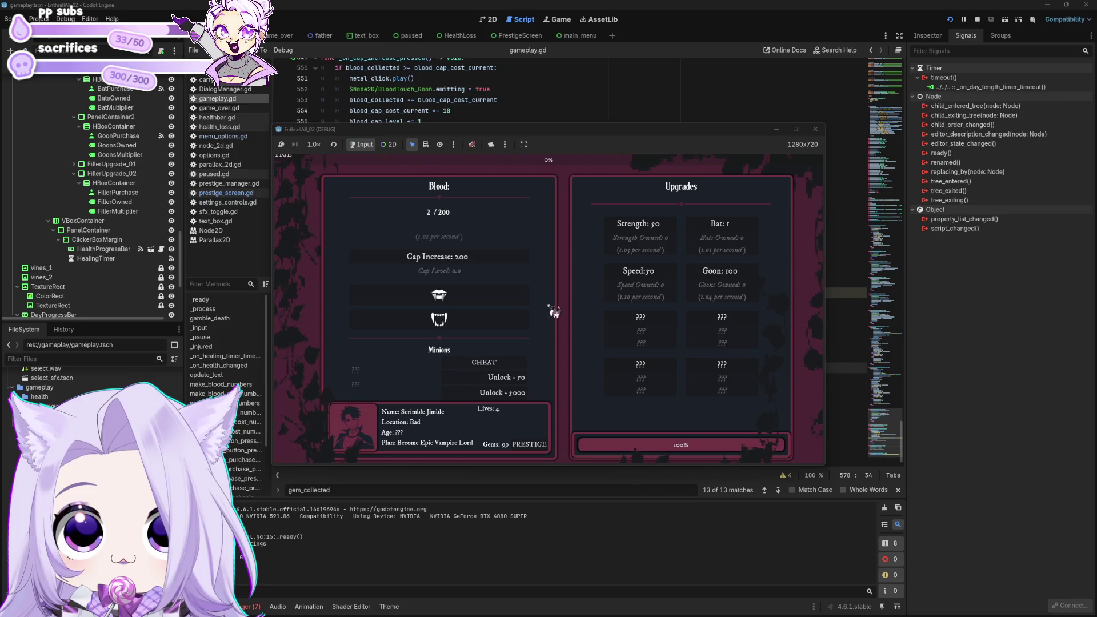
click(534, 365)
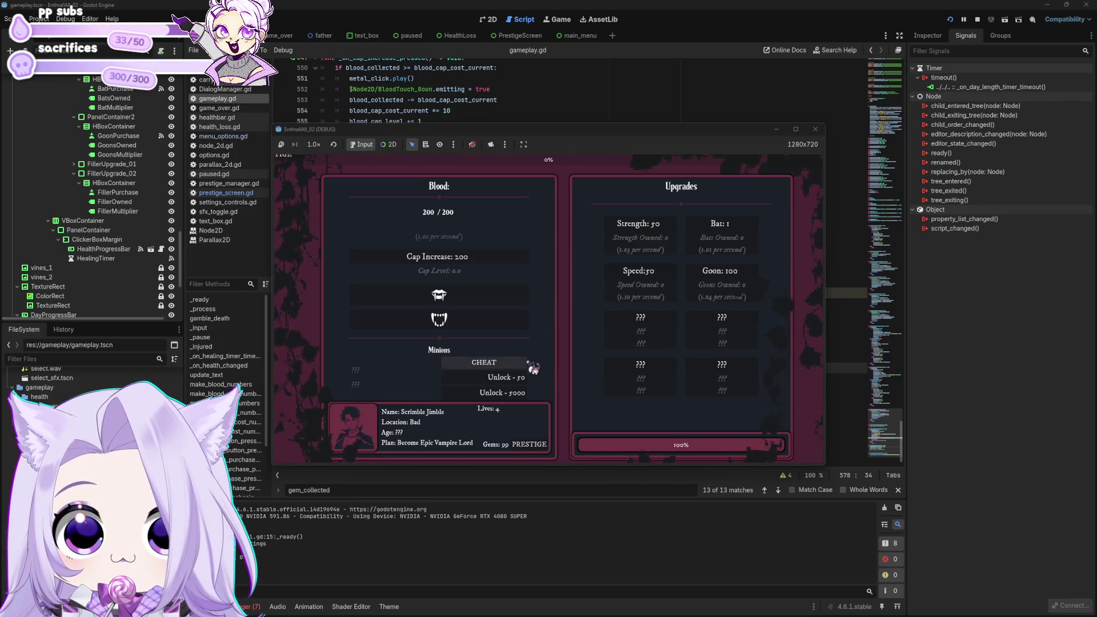
click(514, 449)
click(551, 309)
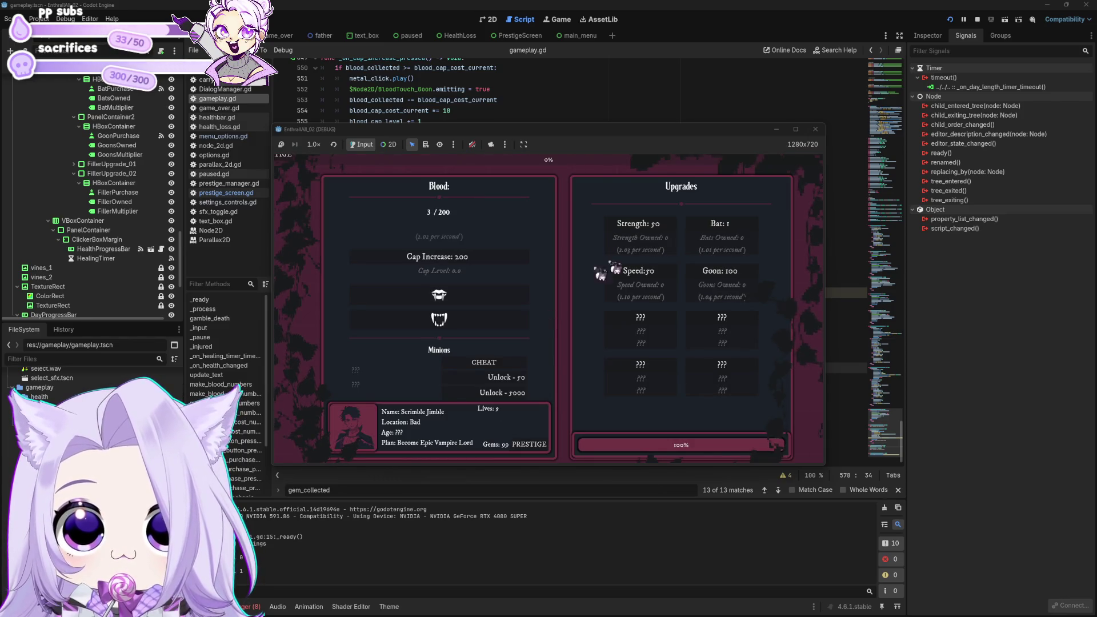
click(815, 129)
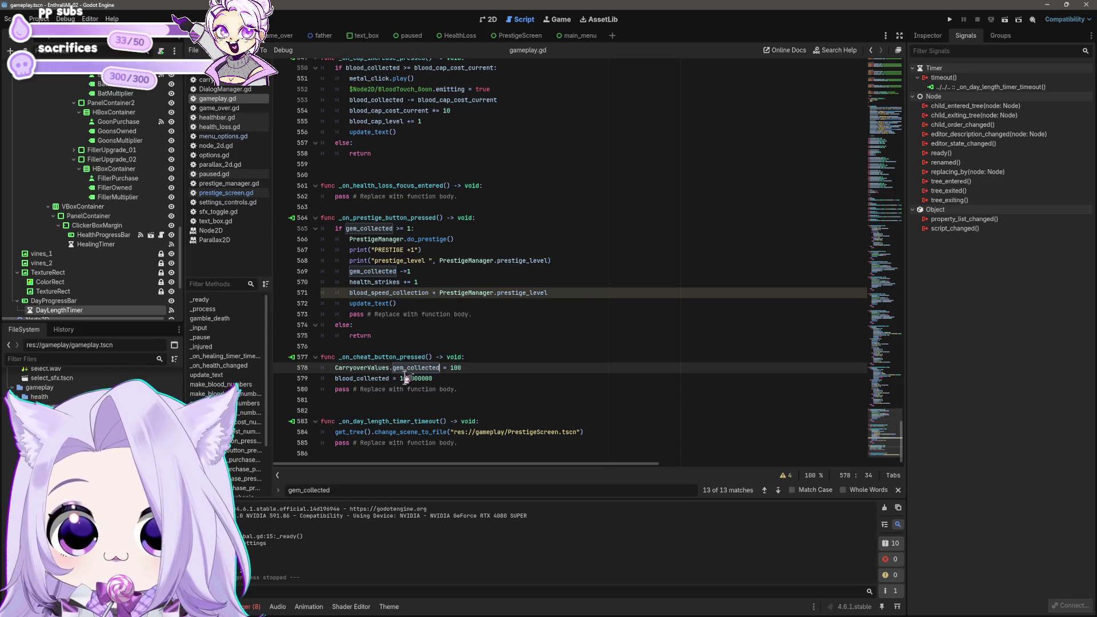
Copy CarryoverValues.gem_collected and paste it over gem_collected in the gamble reward on line 543
drag(440, 370, 334, 369)
key(ctrl+c)
click(355, 491)
click(429, 492)
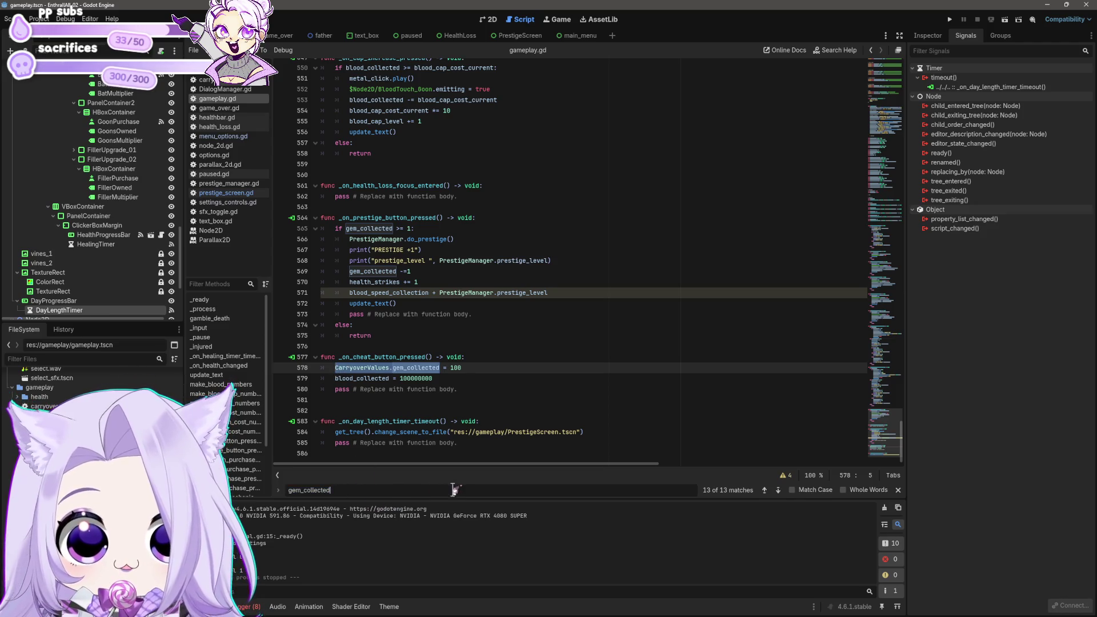
click(764, 490)
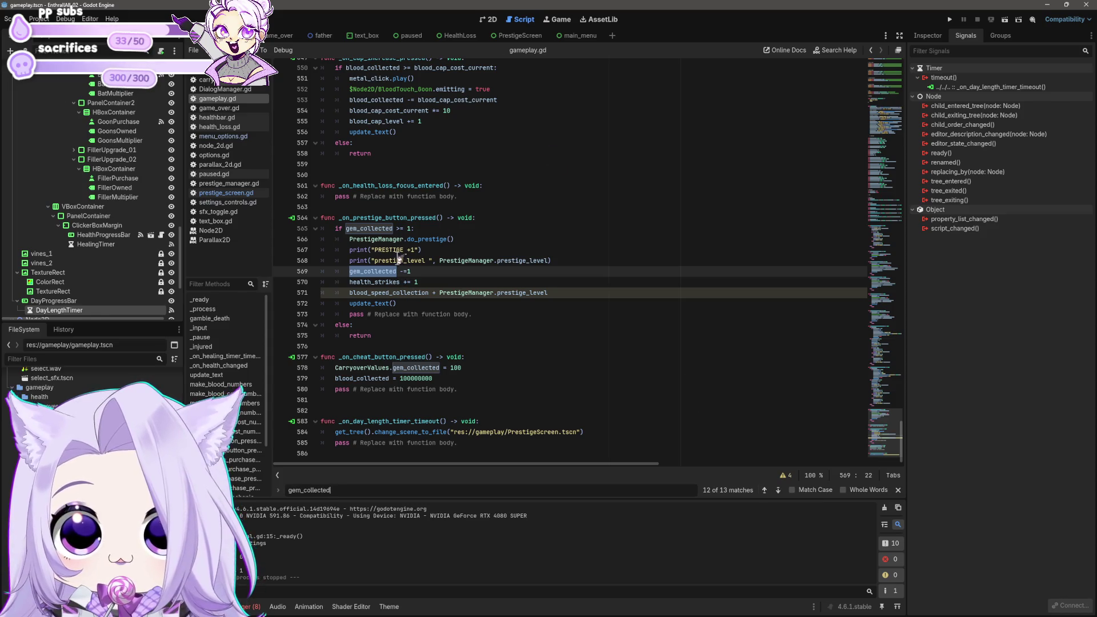
click(764, 491)
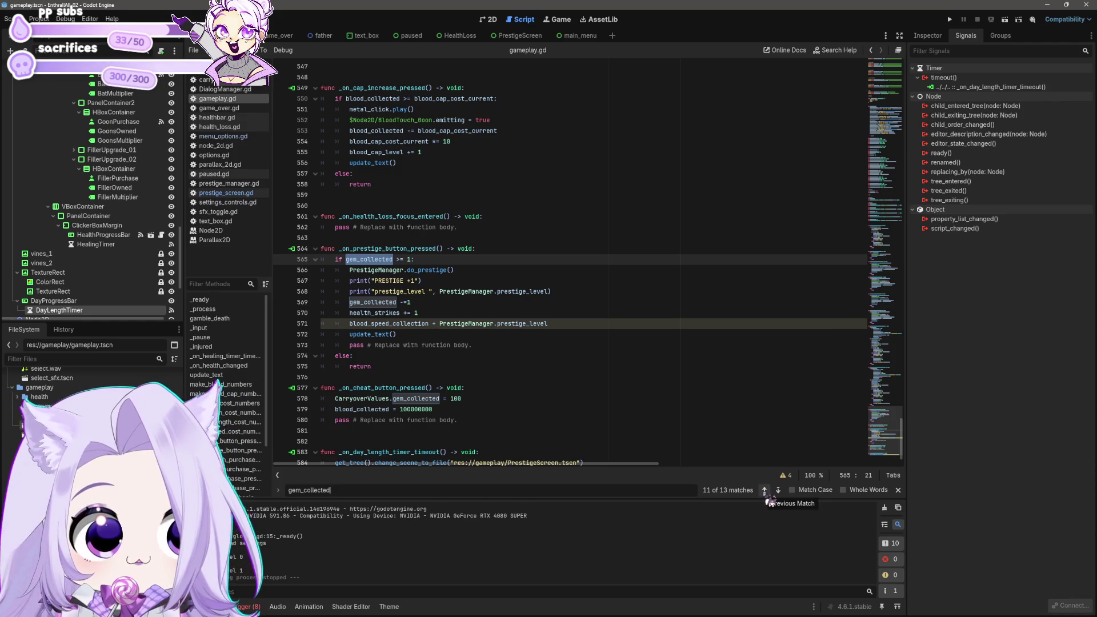
click(765, 490)
double_click(412, 261)
key(ctrl+v)
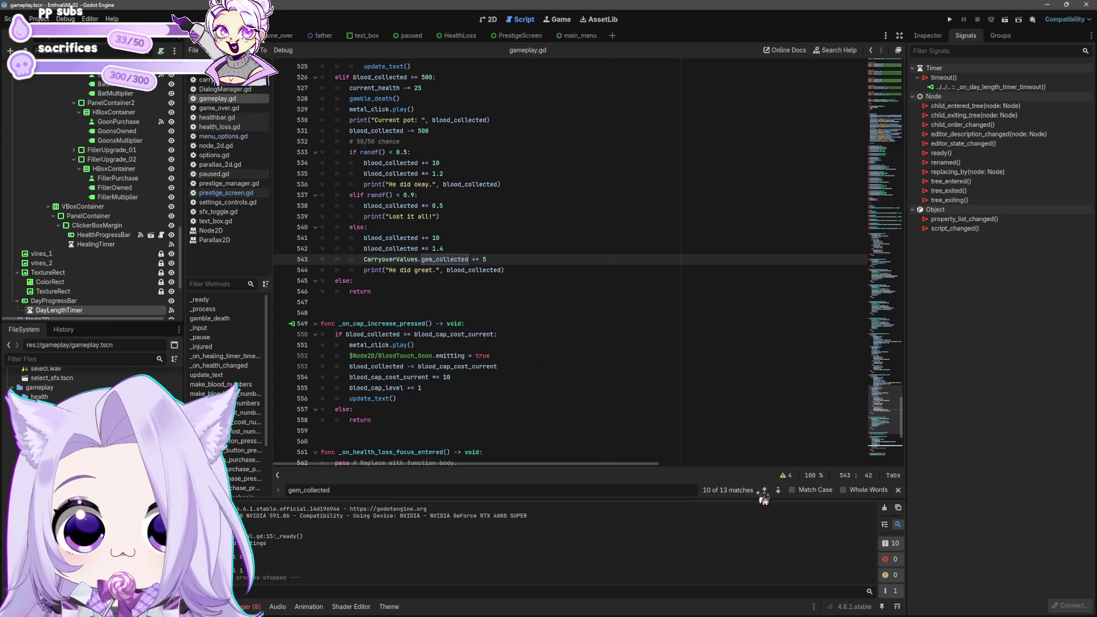
Replace gem_collected with CarryoverValues.gem_collected on lines 511 and 153
click(765, 491)
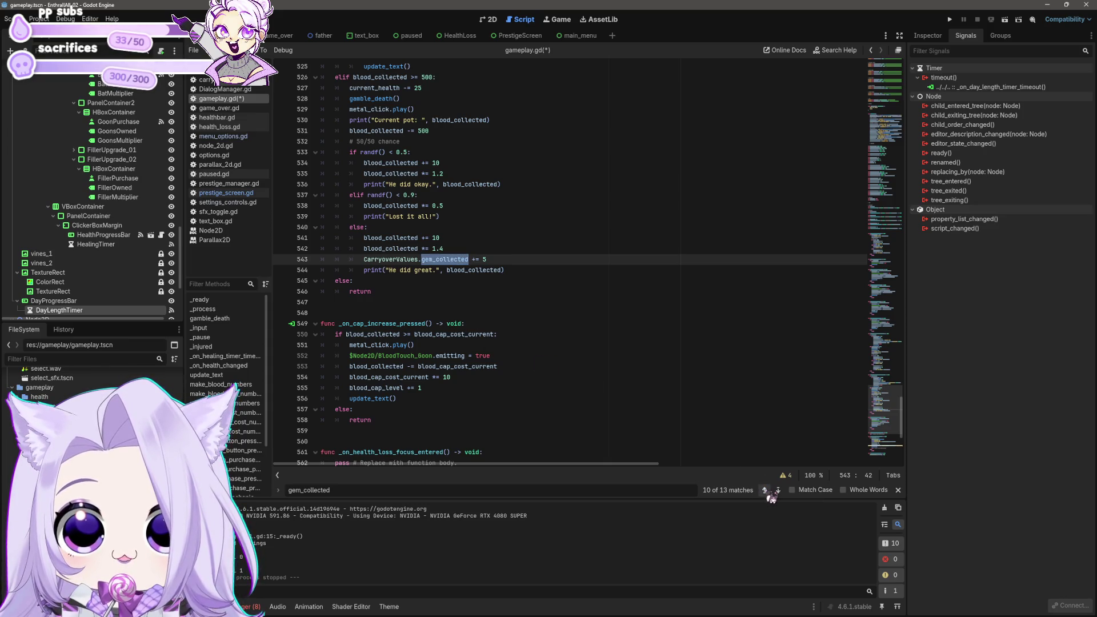
click(765, 490)
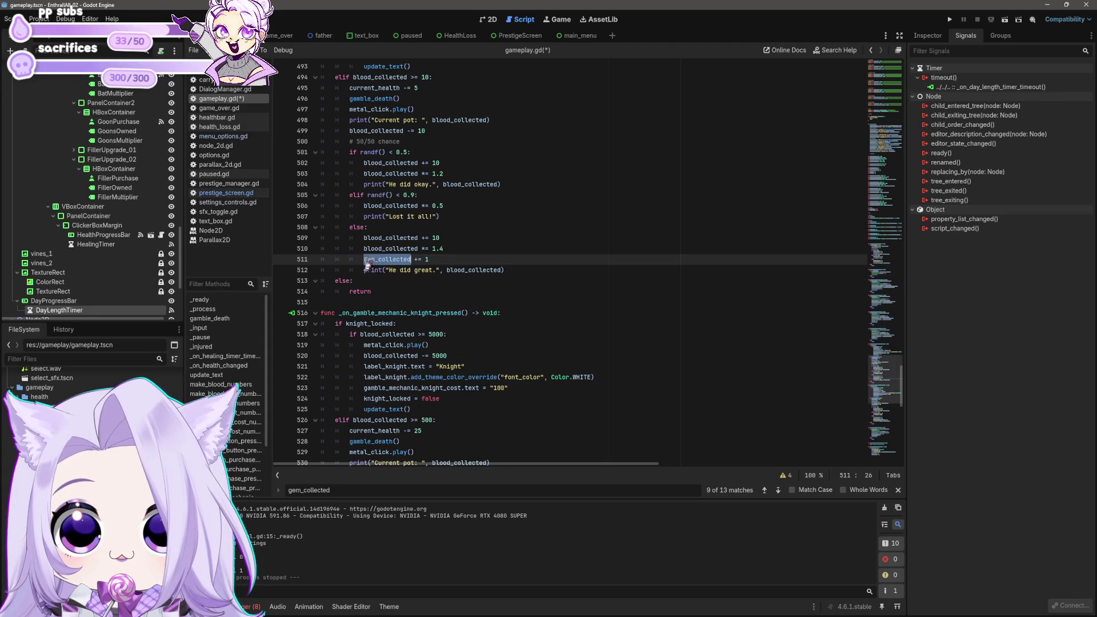
double_click(387, 260)
key(ctrl+v)
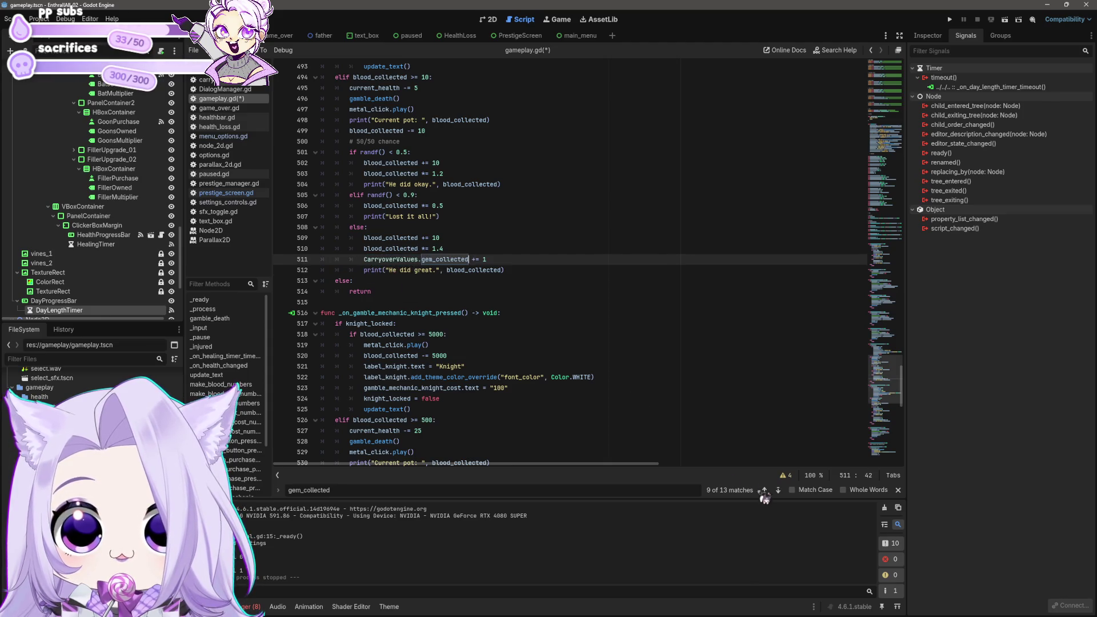
click(765, 490)
click(764, 491)
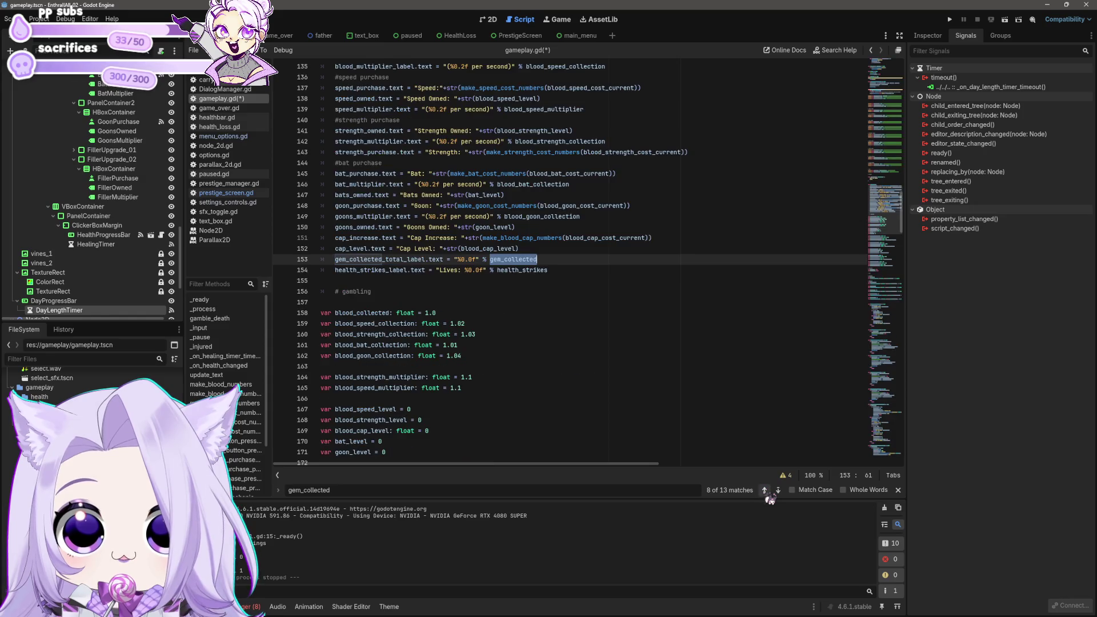
click(496, 259)
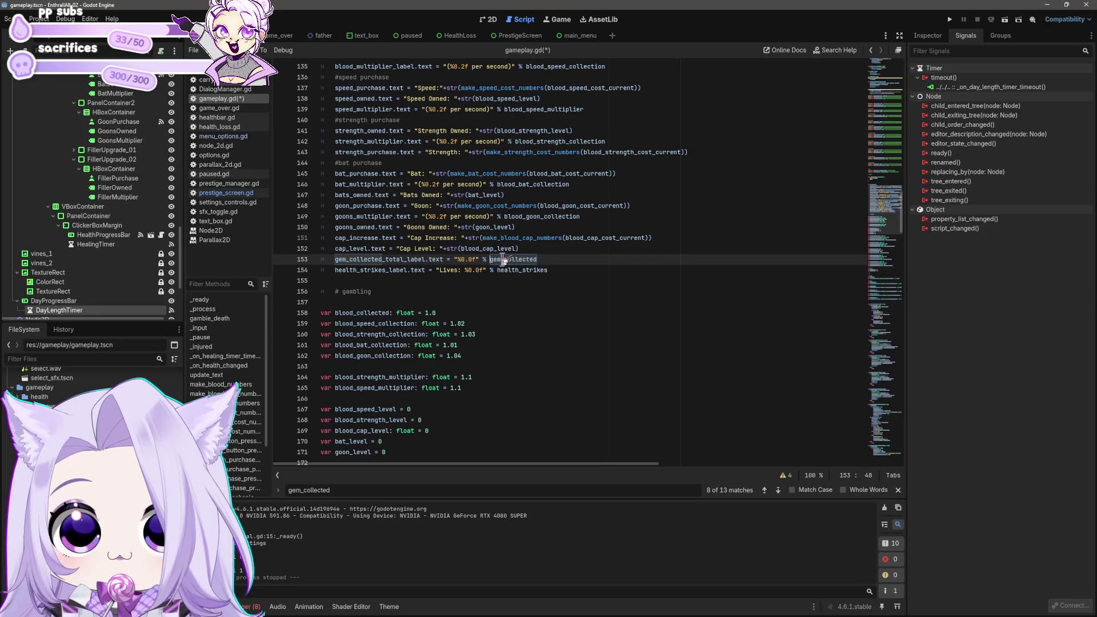
key(shift+End)
key(ctrl+v)
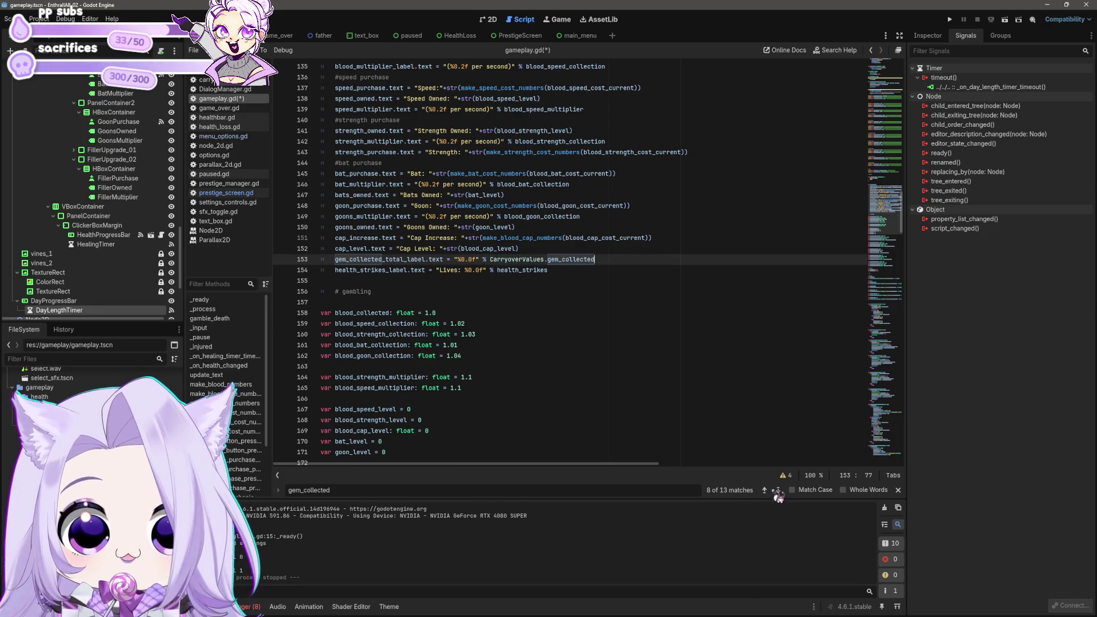
Check the earlier gem_collected matches back to line 30 and save gameplay.gd
click(765, 490)
click(764, 489)
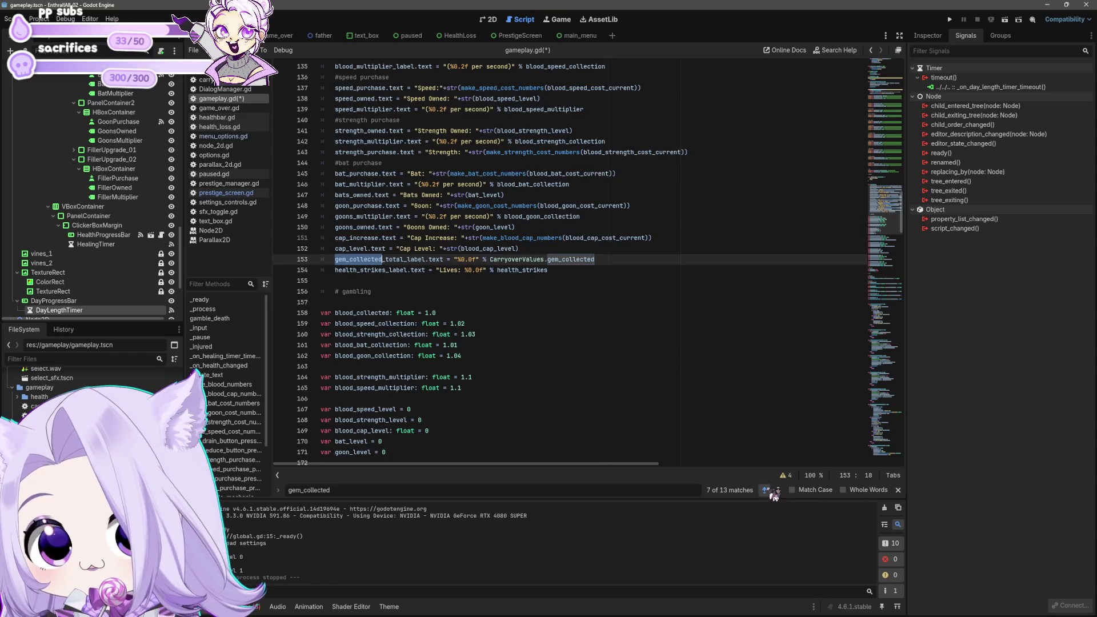
click(765, 490)
click(766, 491)
click(766, 490)
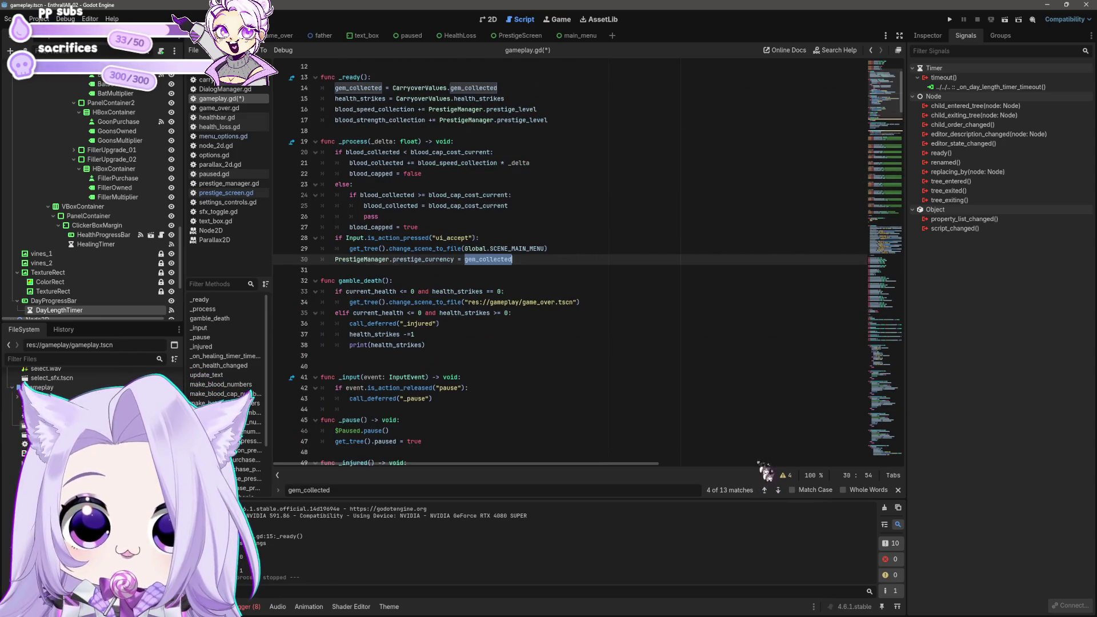
click(489, 270)
key(Left)
key(ctrl+s)
scroll(587, 260, up, 4)
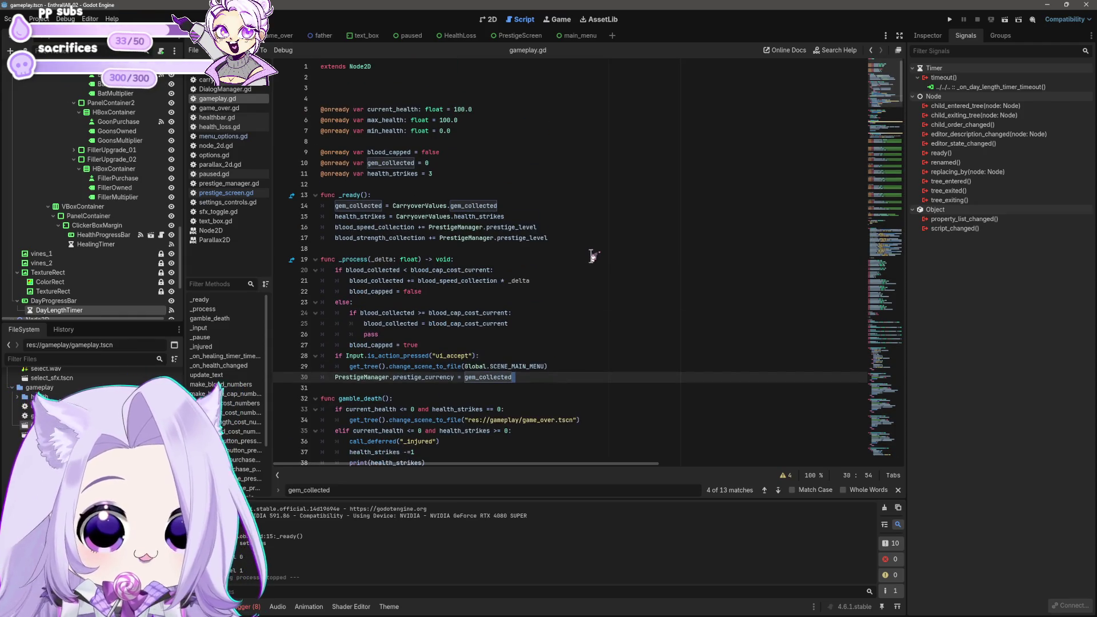